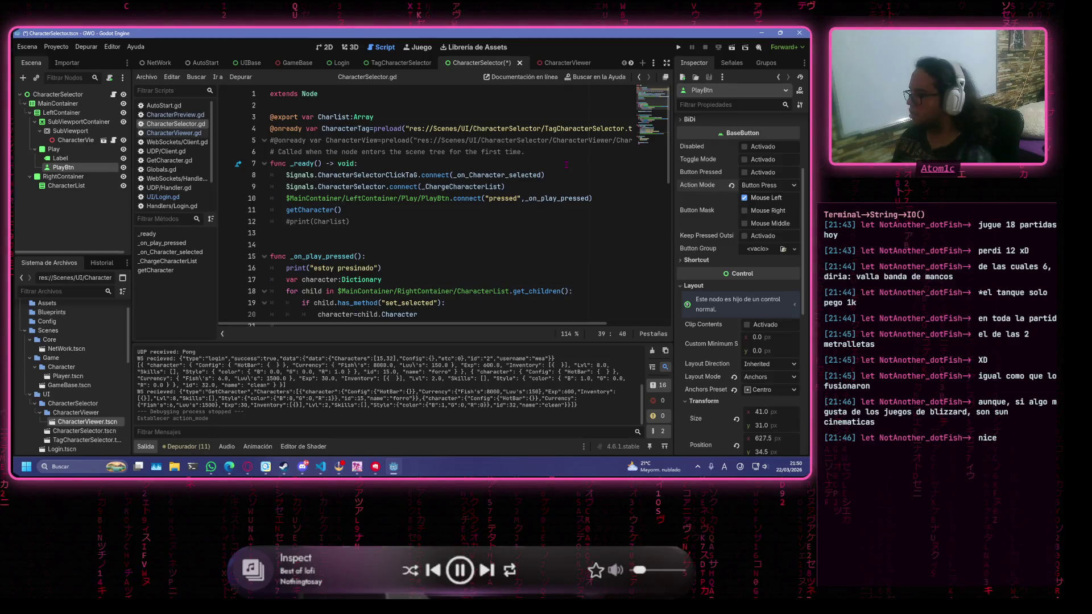
Step: Save, set PlayBtn's Action Mode to Button Release, then open the Login scene's Login.gd script
{"action": "key", "text": "ctrl+s"}
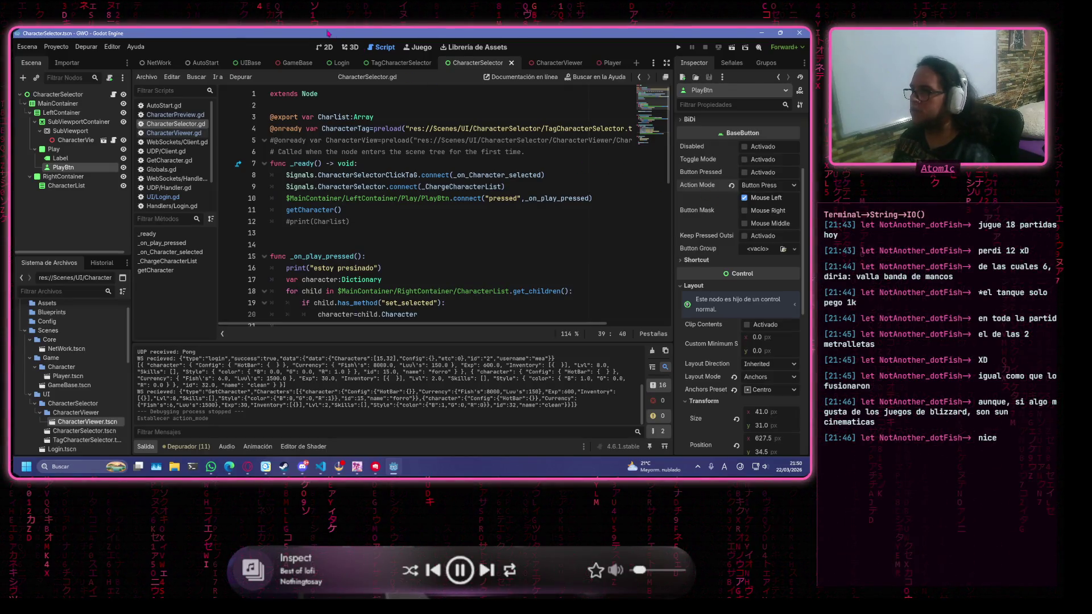
{"action": "left_click", "coordinate": [341, 63]}
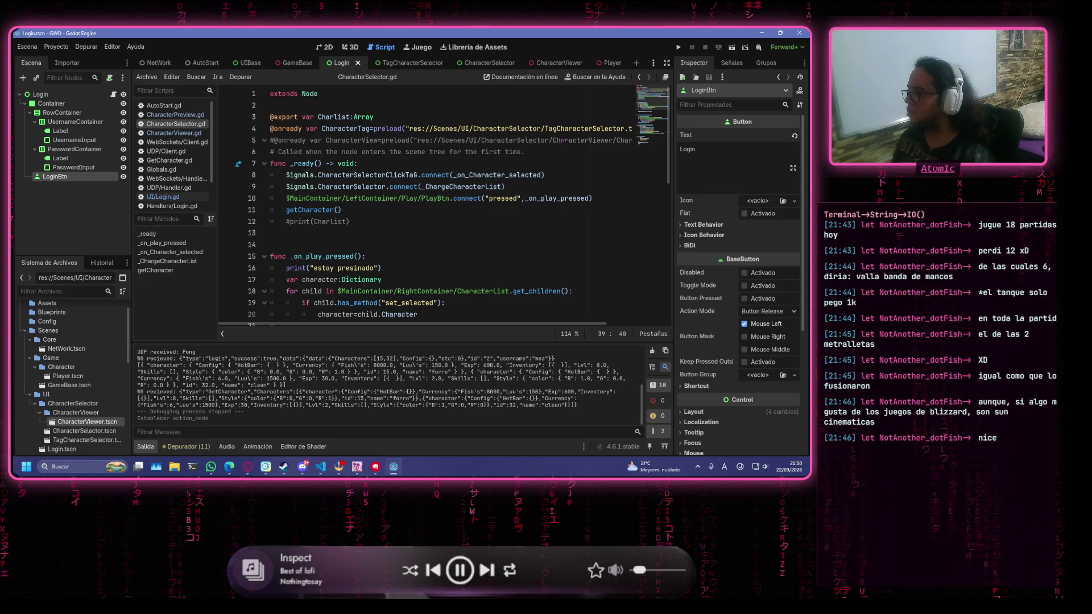
{"action": "left_click", "coordinate": [478, 63]}
{"action": "left_click", "coordinate": [768, 185]}
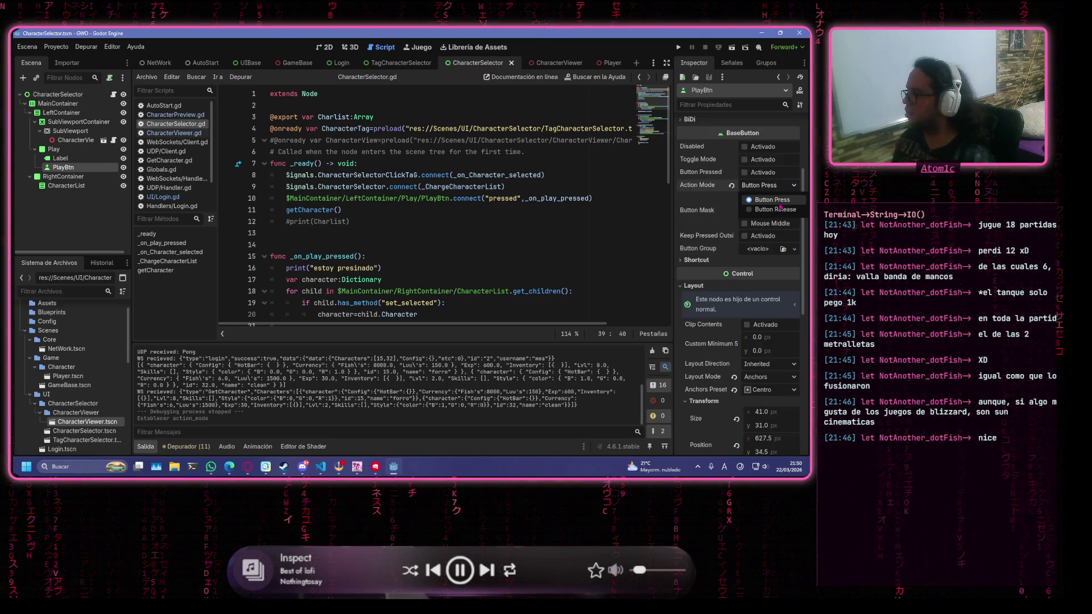
{"action": "left_click", "coordinate": [780, 209]}
{"action": "left_click", "coordinate": [341, 63]}
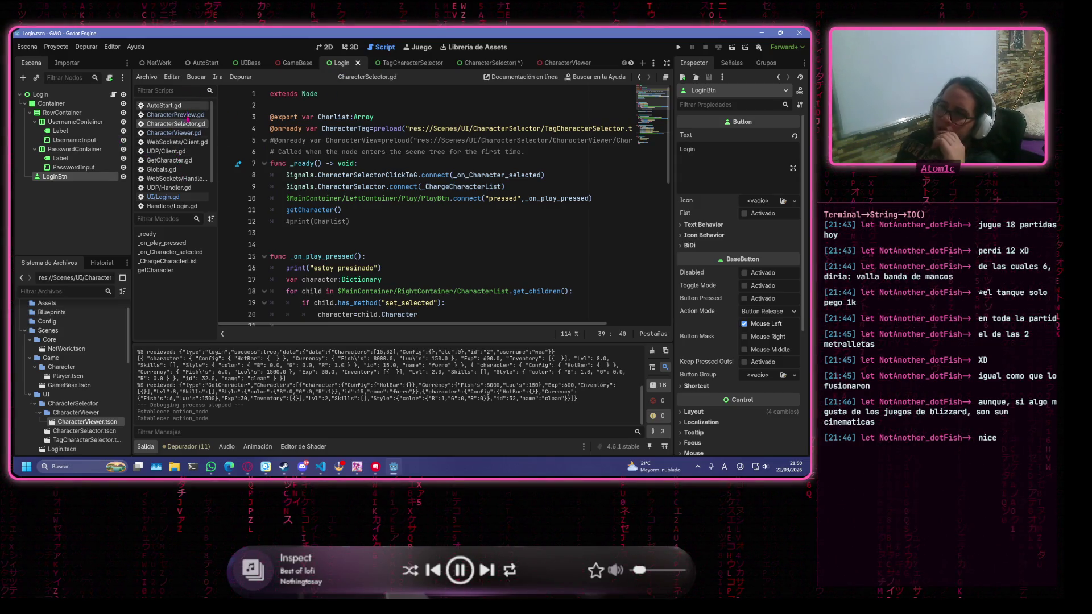
{"action": "left_click", "coordinate": [165, 197]}
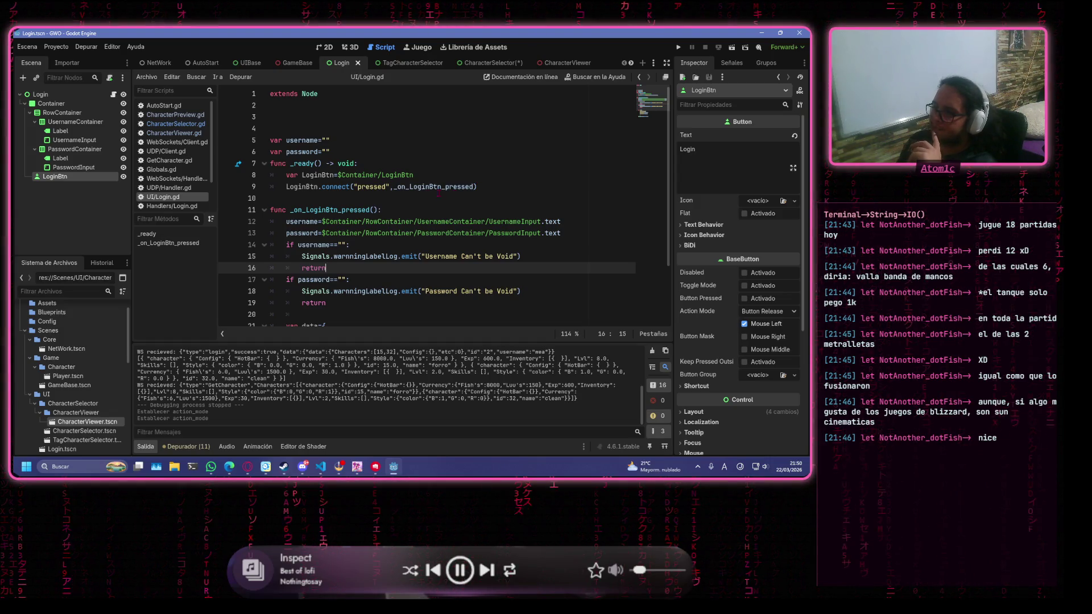
Step: Switch back to the CharacterSelector scene tab and save it with Ctrl+S
{"action": "scroll", "coordinate": [416, 195], "scroll_direction": "down", "scroll_amount": 3}
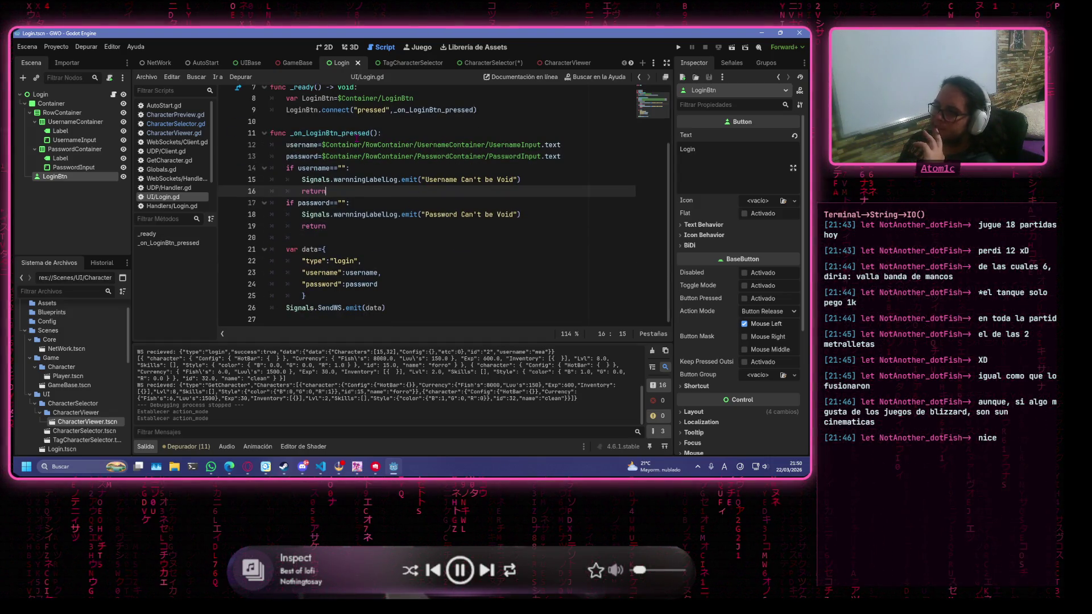
{"action": "scroll", "coordinate": [434, 147], "scroll_direction": "up", "scroll_amount": 3}
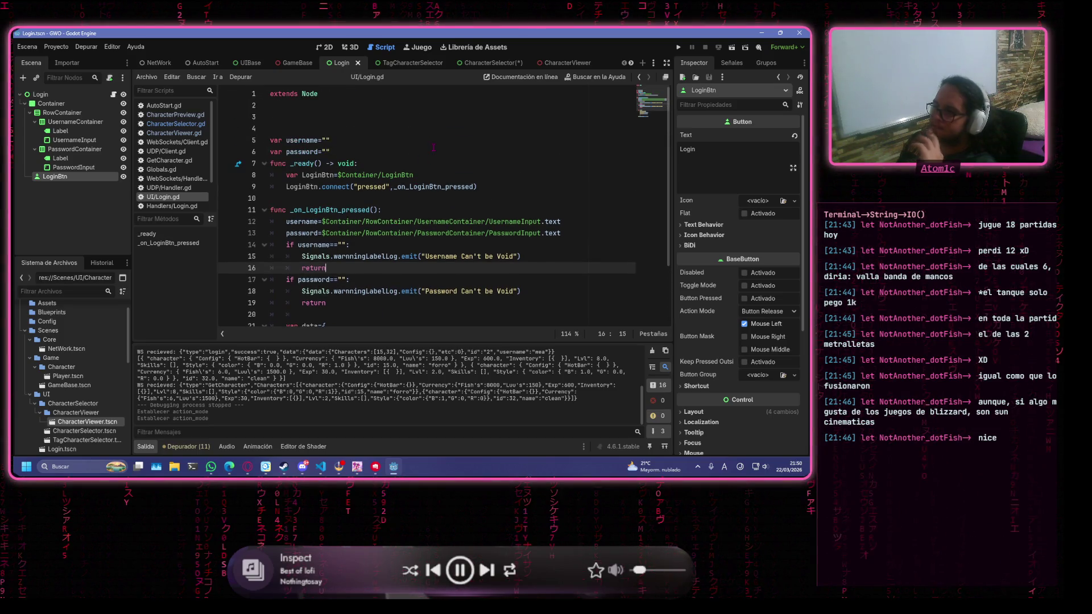
{"action": "left_click", "coordinate": [479, 62]}
{"action": "left_click", "coordinate": [364, 163]}
{"action": "key", "text": "ctrl+s"}
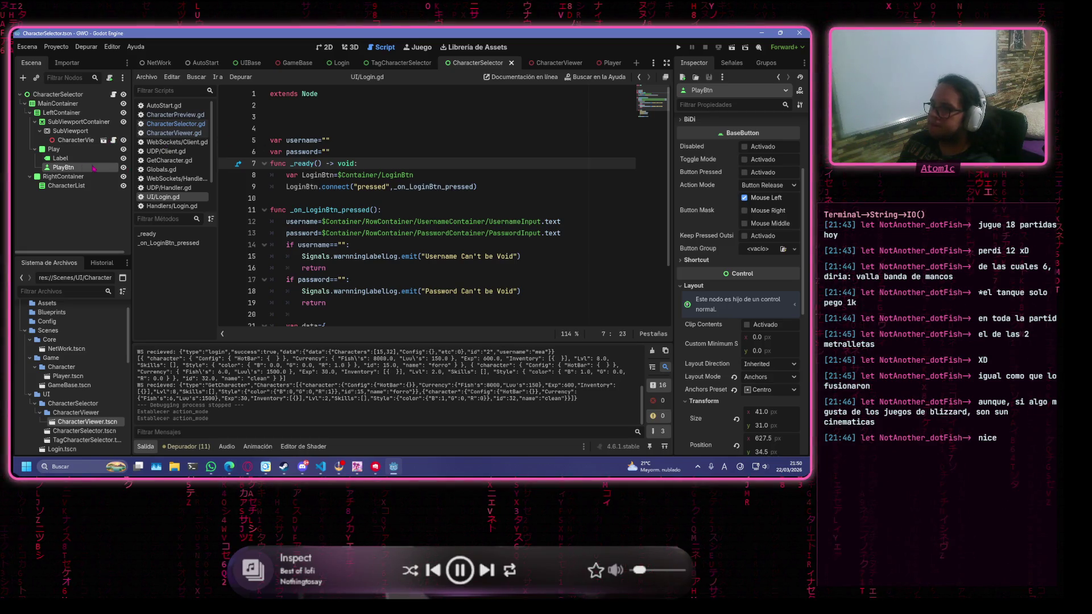
{"action": "scroll", "coordinate": [769, 253], "scroll_direction": "down", "scroll_amount": 5}
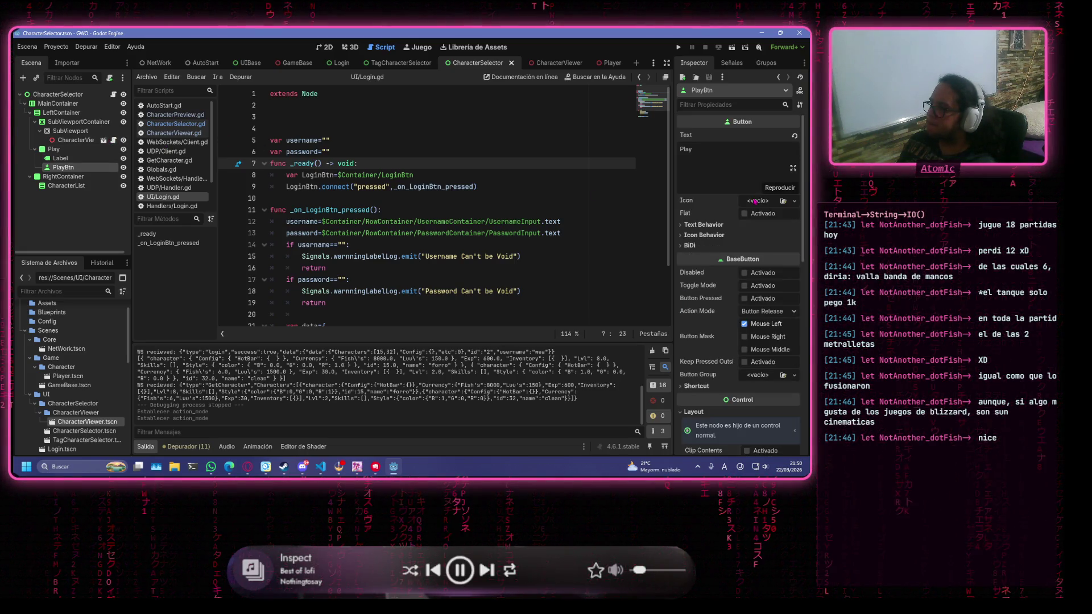
{"action": "scroll", "coordinate": [778, 272], "scroll_direction": "up", "scroll_amount": 3}
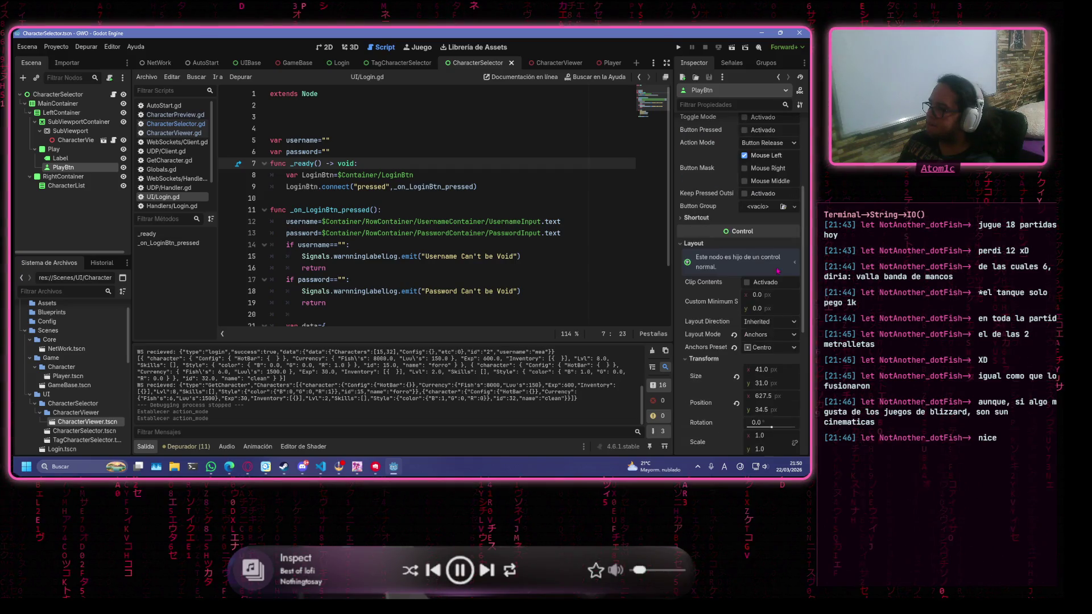
{"action": "scroll", "coordinate": [793, 260], "scroll_direction": "up", "scroll_amount": 3}
Step: Move PlayBtn above Label, run the project, and log in with a test username and password
{"action": "left_click_drag", "start_coordinate": [25, 167], "coordinate": [49, 159]}
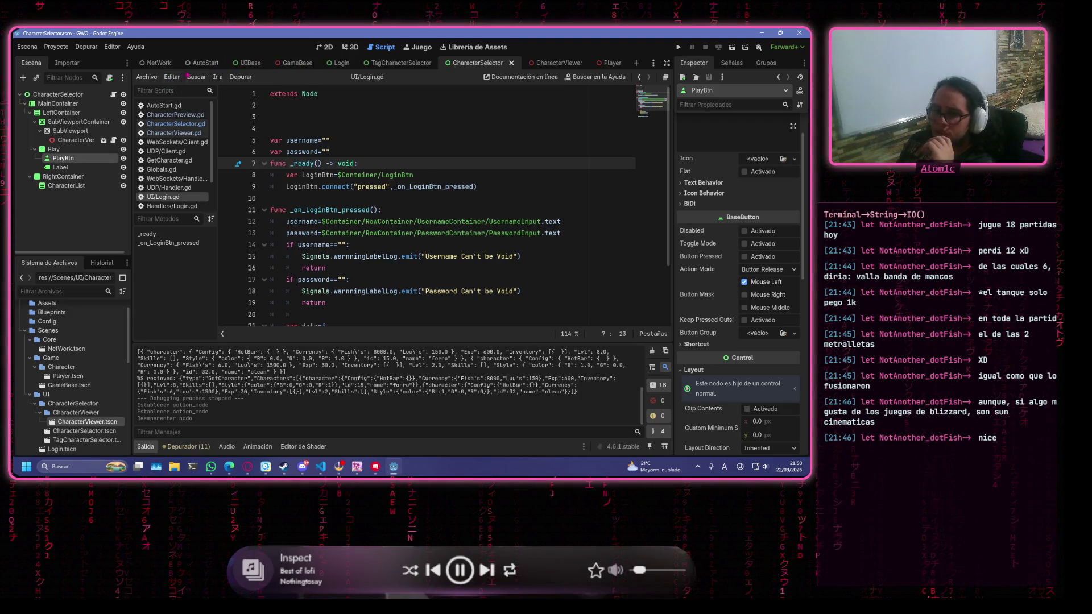
{"action": "left_click", "coordinate": [679, 47]}
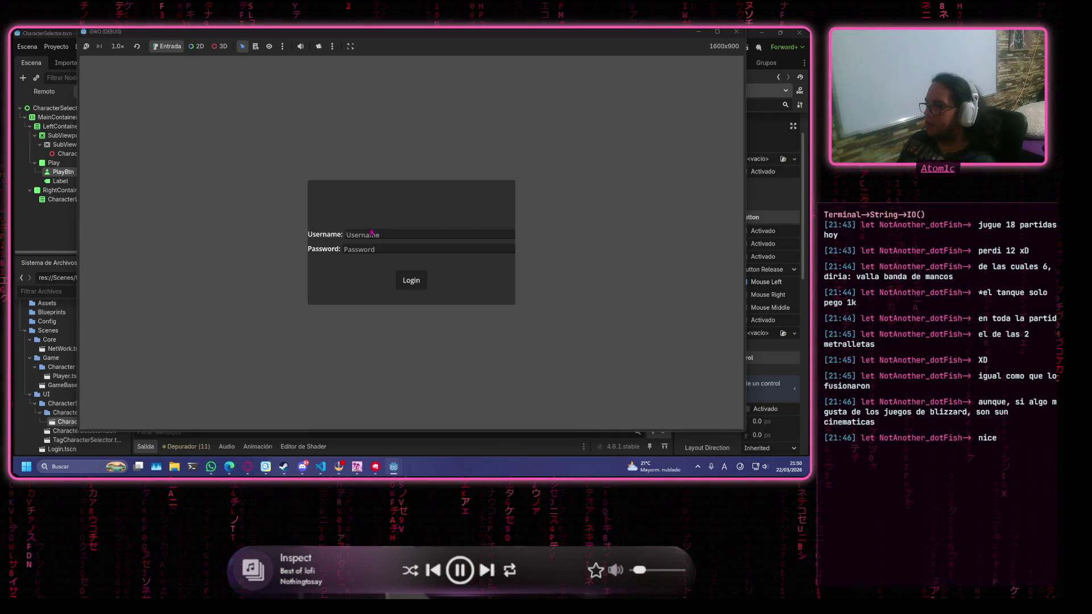
{"action": "left_click", "coordinate": [371, 233]}
{"action": "key", "text": "Tab"}
{"action": "left_click", "coordinate": [404, 277]}
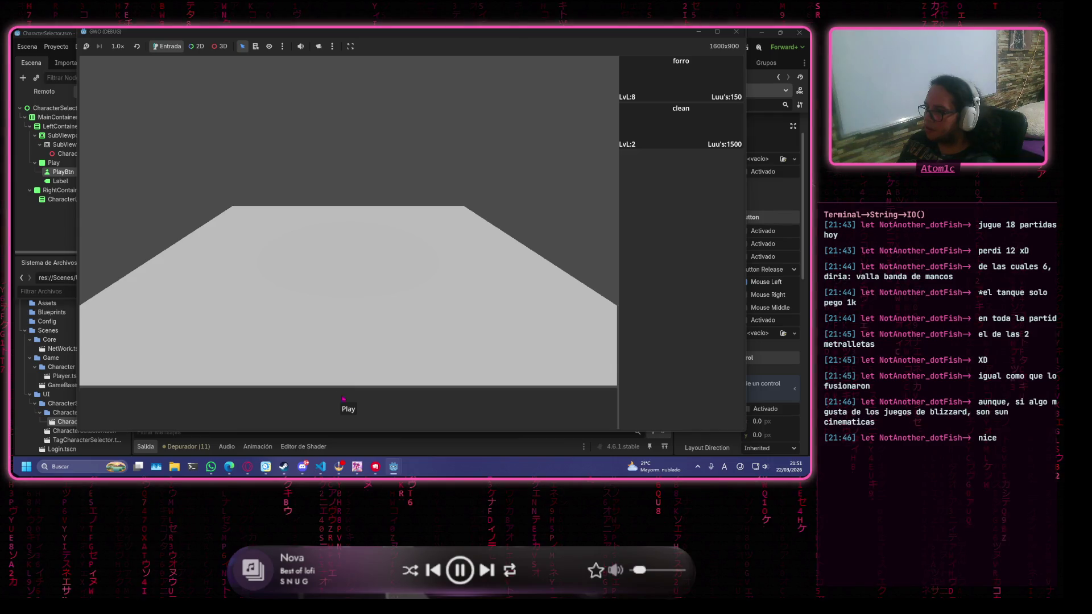
Step: In the running game, select the clean then forro character, then close the game window
{"action": "left_click", "coordinate": [680, 126]}
{"action": "left_click", "coordinate": [678, 88]}
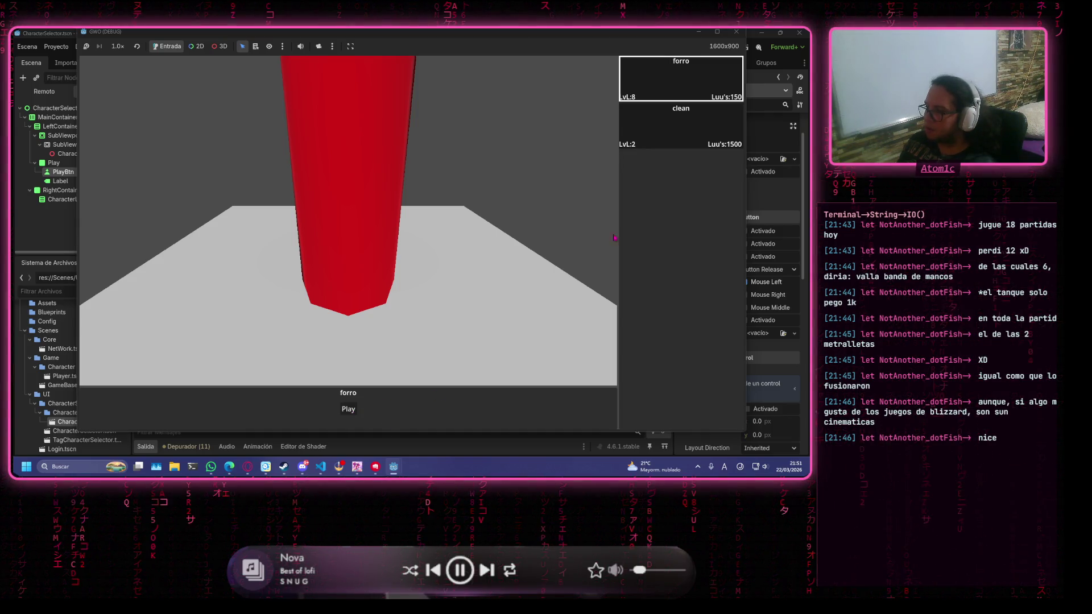
{"action": "left_click", "coordinate": [736, 31]}
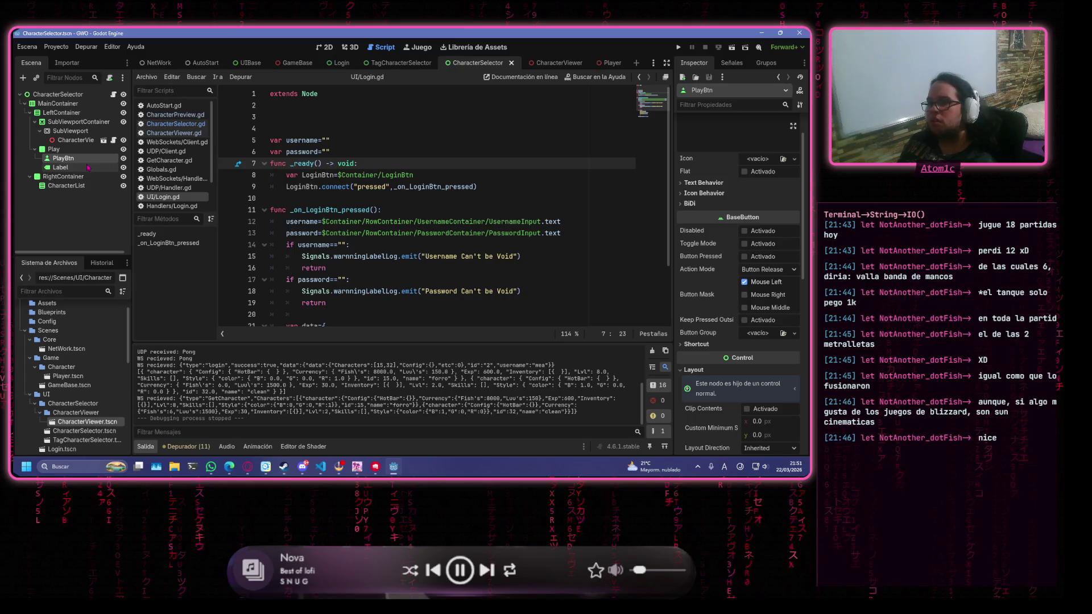
Step: Move PlayBtn back below Label, save the scene, and select PlayBtn
{"action": "left_click_drag", "start_coordinate": [60, 158], "coordinate": [49, 170]}
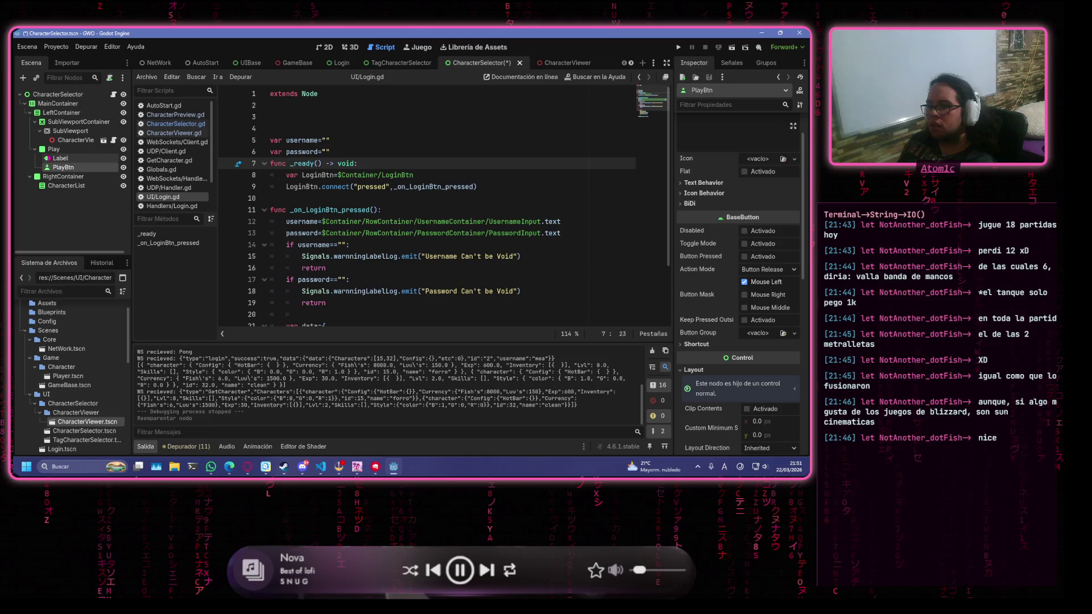
{"action": "key", "text": "ctrl+s"}
{"action": "left_click", "coordinate": [60, 158]}
{"action": "left_click", "coordinate": [80, 167]}
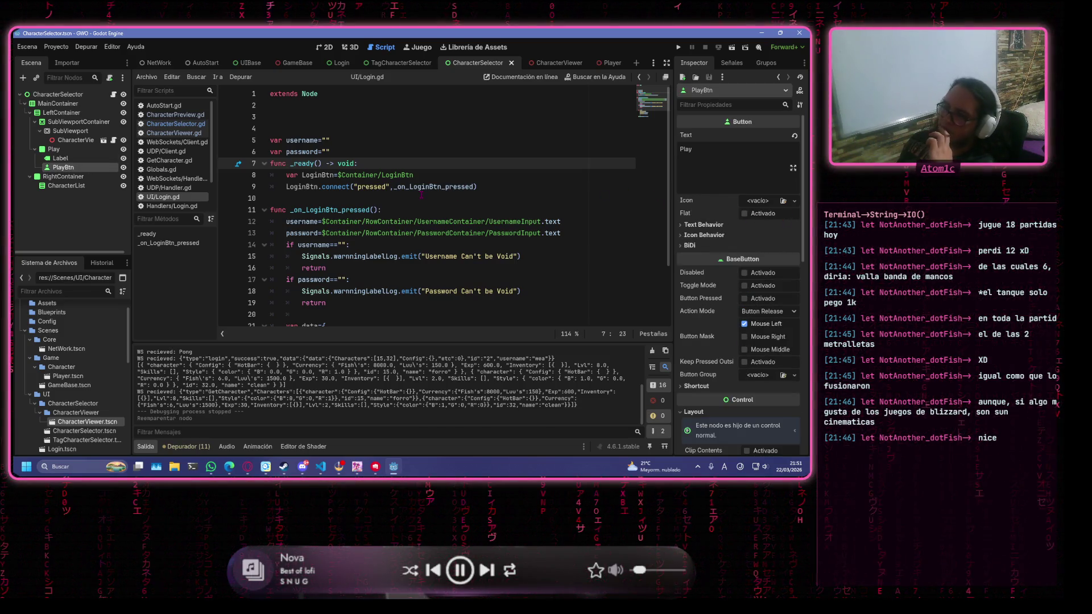
Step: Open CharacterSelector.gd in the script editor
{"action": "left_click", "coordinate": [327, 196]}
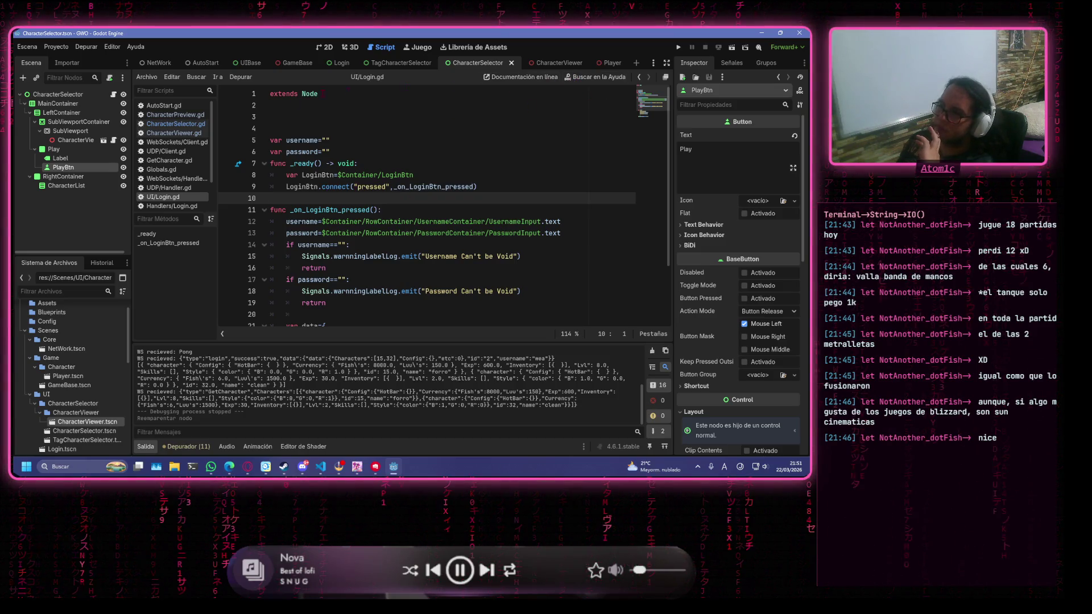
{"action": "left_click", "coordinate": [187, 124]}
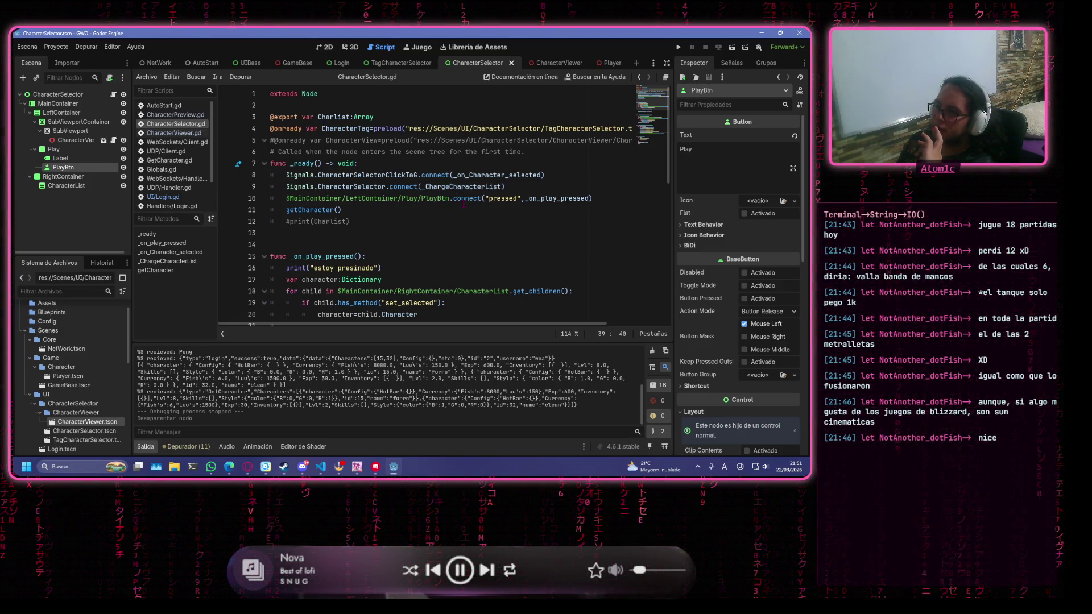
{"action": "mouse_move", "coordinate": [464, 204]}
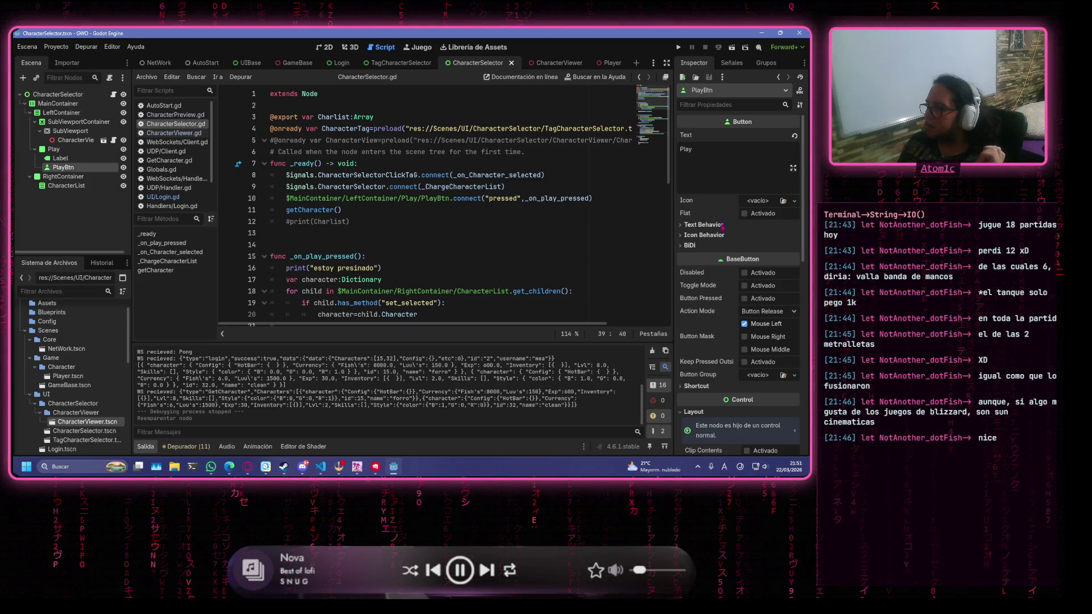
Step: Expand PlayBtn's Focus and Mouse property groups in the Inspector to check its mouse filter
{"action": "scroll", "coordinate": [706, 225], "scroll_direction": "down", "scroll_amount": 3}
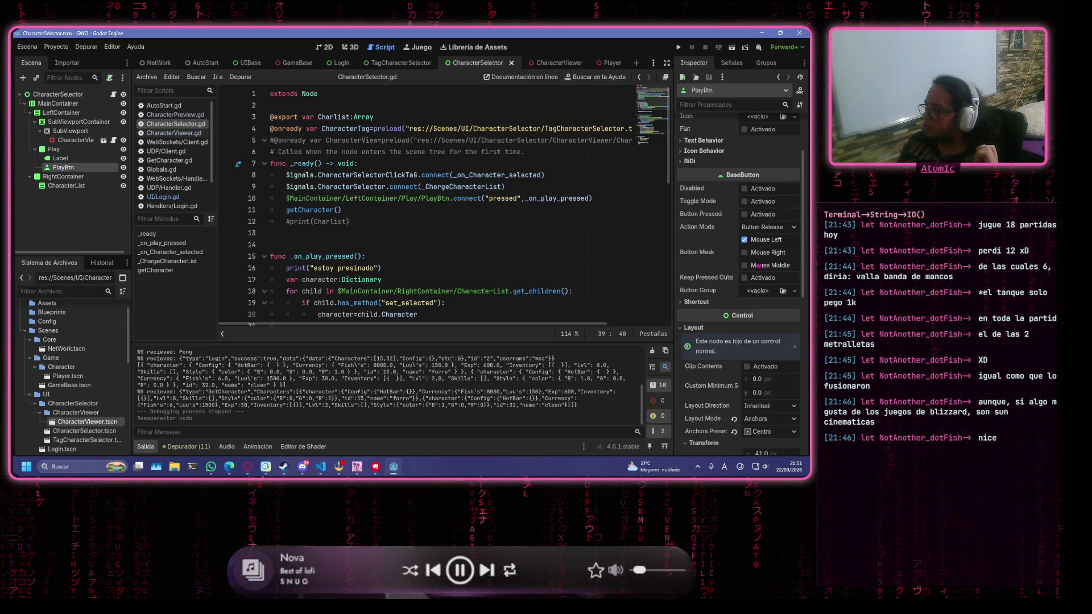
{"action": "scroll", "coordinate": [711, 295], "scroll_direction": "down", "scroll_amount": 2}
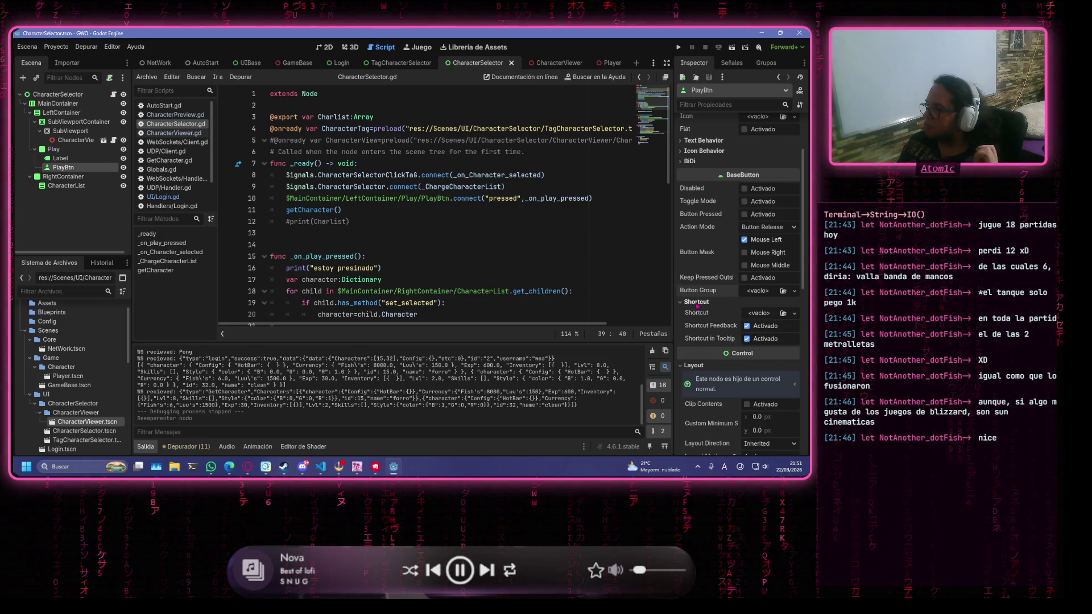
{"action": "scroll", "coordinate": [696, 300], "scroll_direction": "down", "scroll_amount": 3}
{"action": "scroll", "coordinate": [696, 301], "scroll_direction": "down", "scroll_amount": 4}
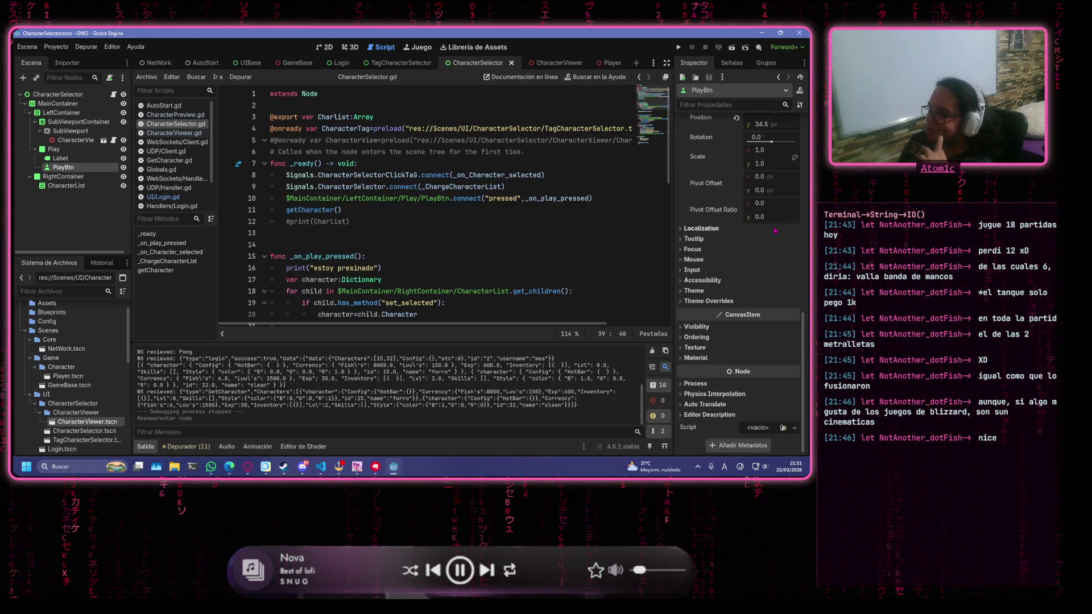
{"action": "scroll", "coordinate": [697, 311], "scroll_direction": "down", "scroll_amount": 3}
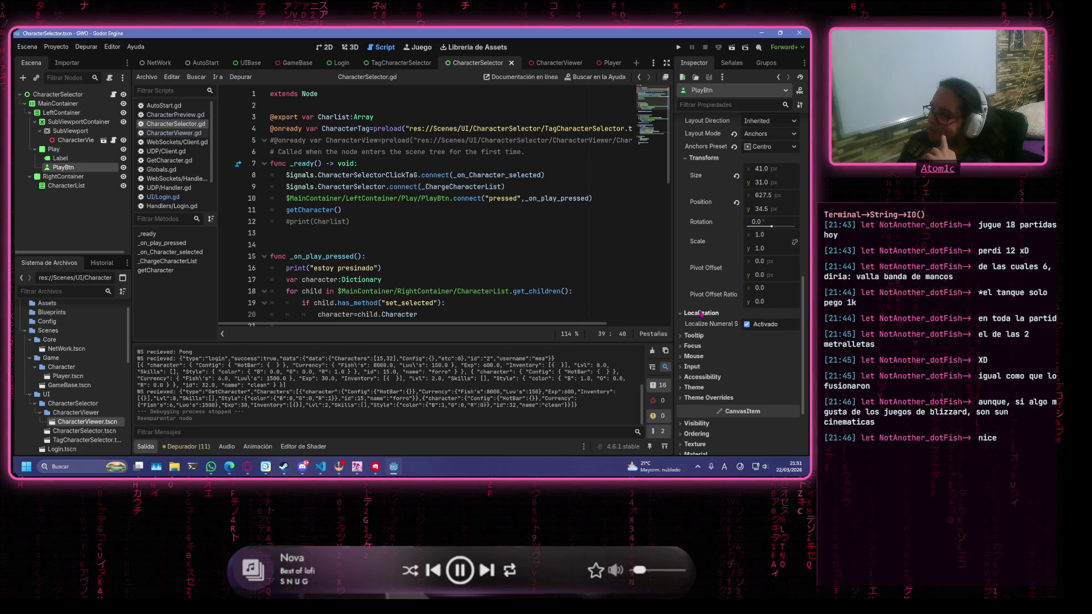
{"action": "left_click", "coordinate": [695, 324]}
{"action": "left_click", "coordinate": [695, 323]}
{"action": "left_click", "coordinate": [693, 334]}
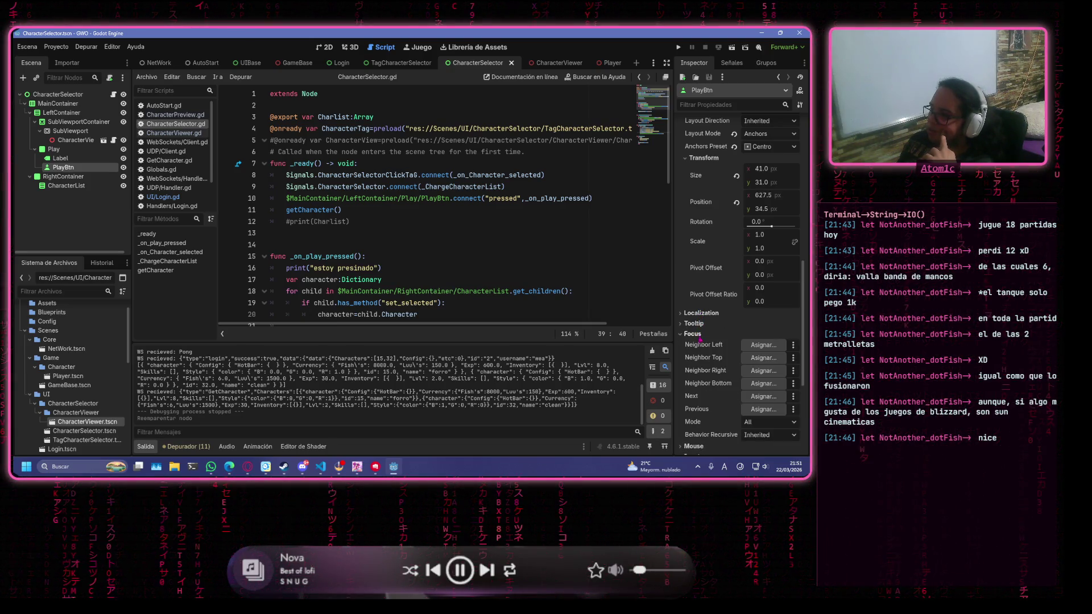
{"action": "scroll", "coordinate": [705, 245], "scroll_direction": "down", "scroll_amount": 5}
{"action": "left_click", "coordinate": [697, 260]}
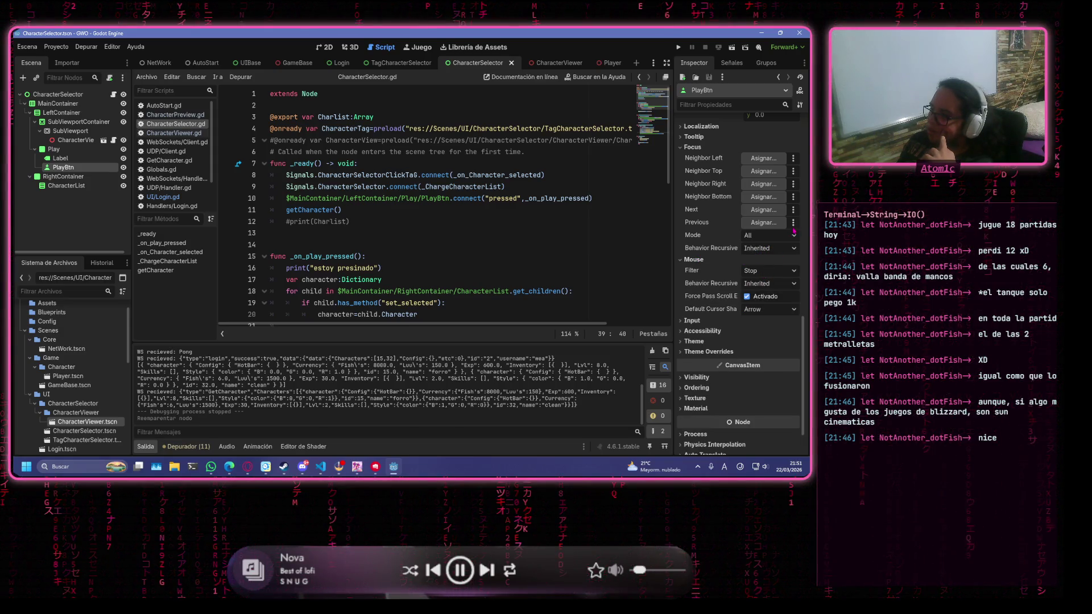
{"action": "scroll", "coordinate": [711, 353], "scroll_direction": "down", "scroll_amount": 2}
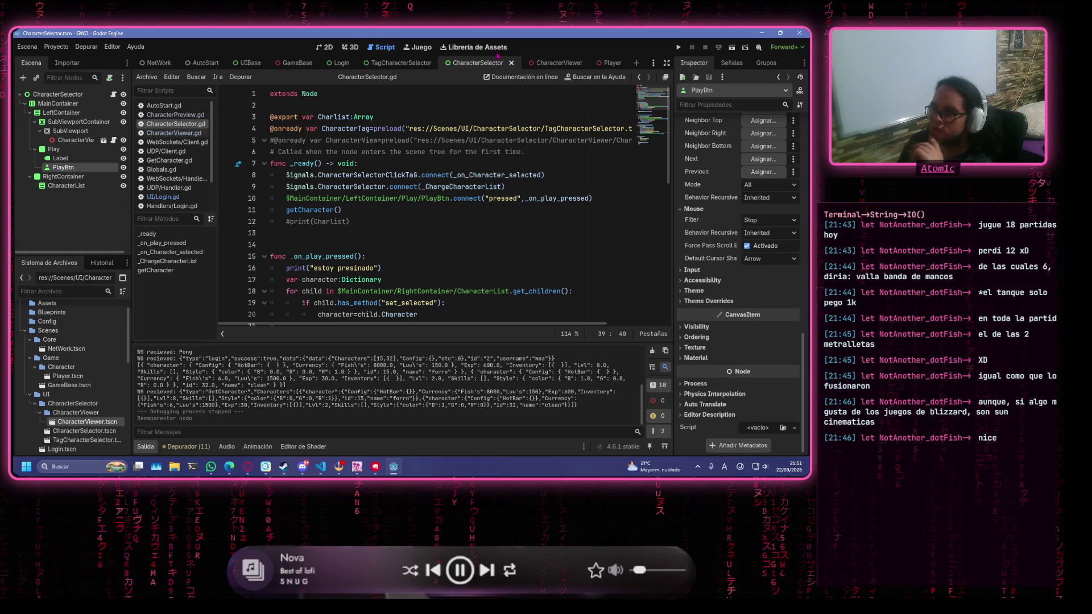
Step: Browse the CharacterViewer and Login scenes, then return to CharacterSelector and select PlayBtn
{"action": "left_click", "coordinate": [522, 60]}
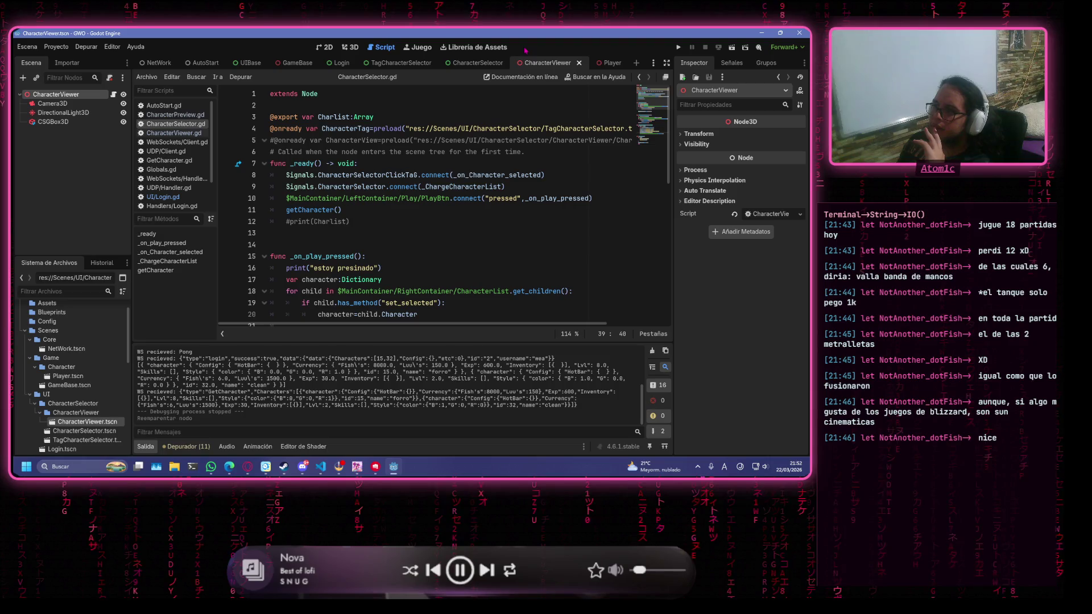
{"action": "left_click", "coordinate": [329, 65]}
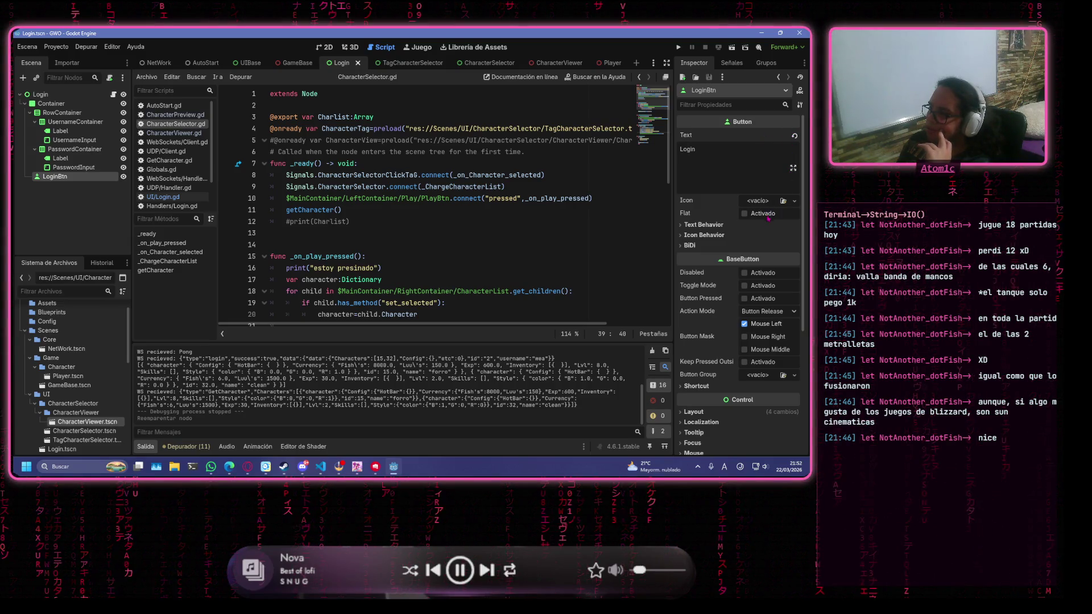
{"action": "scroll", "coordinate": [755, 263], "scroll_direction": "down", "scroll_amount": 5}
{"action": "scroll", "coordinate": [755, 263], "scroll_direction": "up", "scroll_amount": 3}
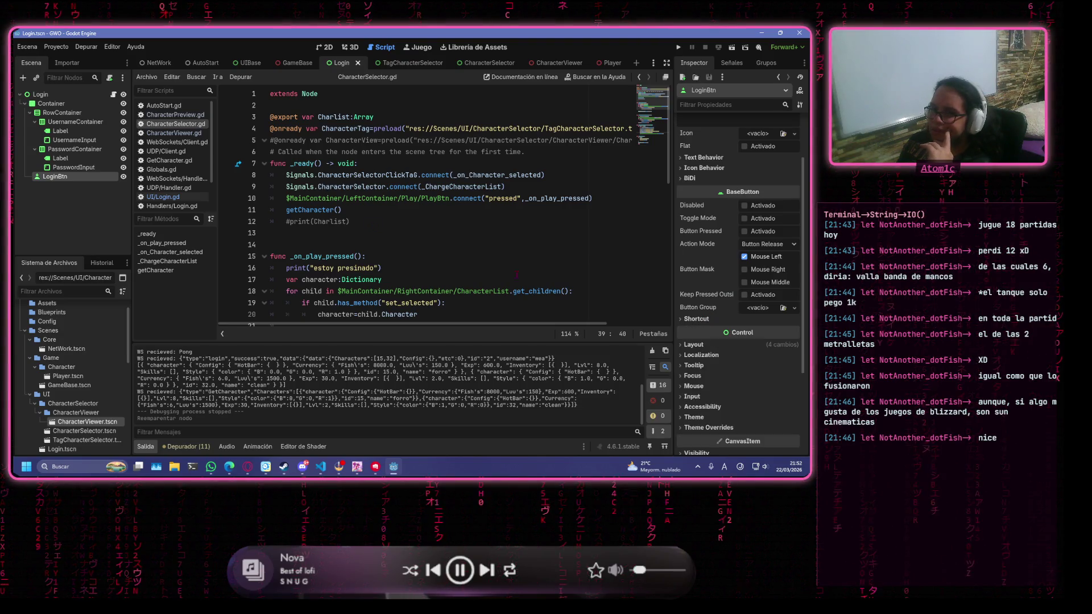
{"action": "left_click", "coordinate": [477, 63]}
{"action": "left_click", "coordinate": [62, 167]}
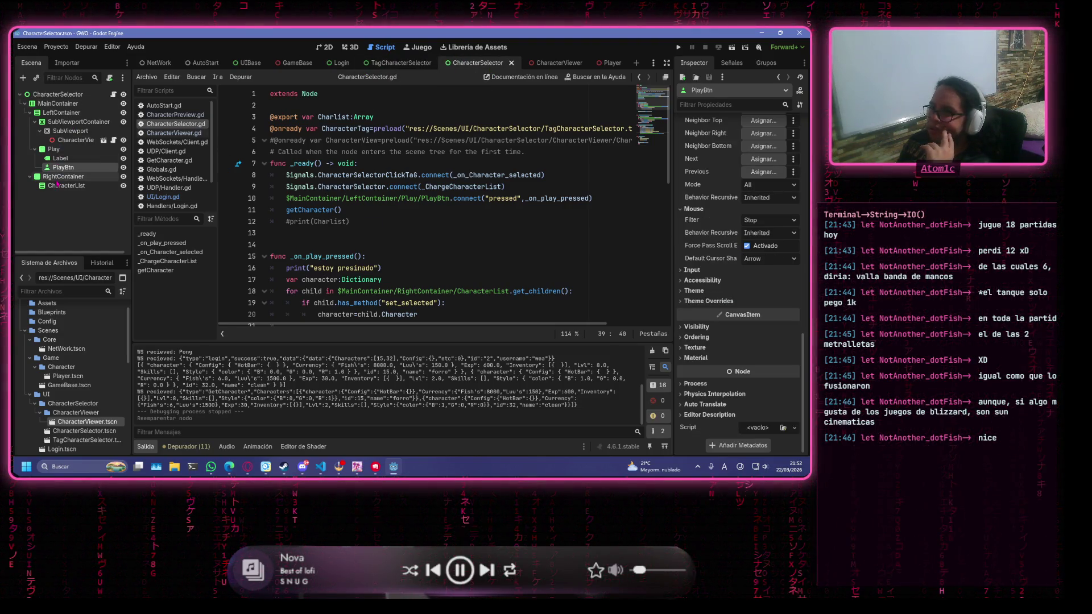
Step: Review the _on_play_pressed connection on line 10, then delete PlayBtn from under Play
{"action": "right_click", "coordinate": [68, 169]}
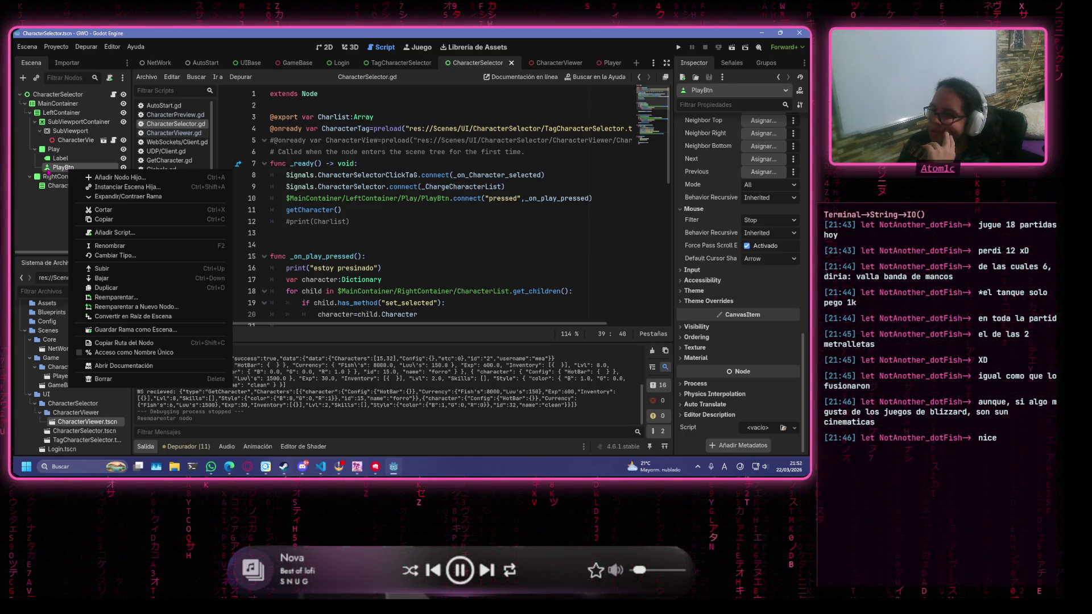
{"action": "left_click", "coordinate": [48, 171]}
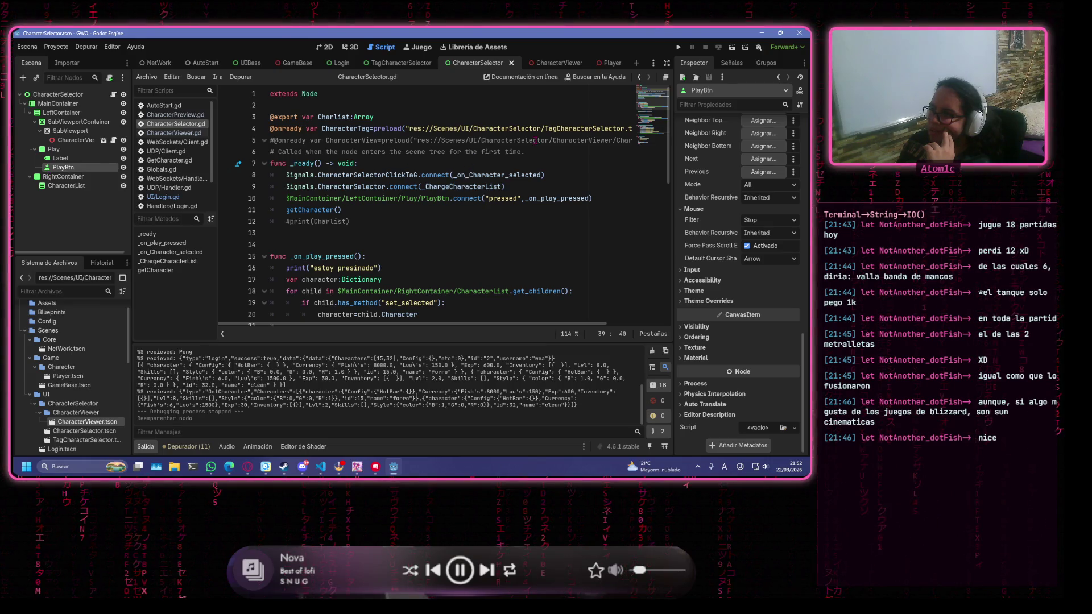
{"action": "left_click", "coordinate": [446, 198]}
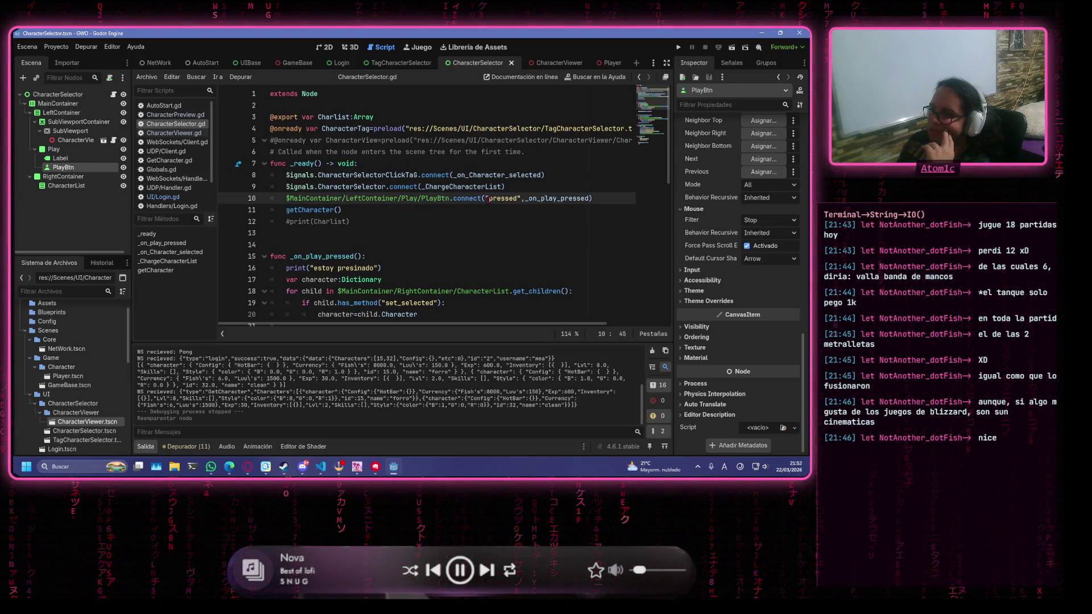
{"action": "left_click", "coordinate": [564, 198]}
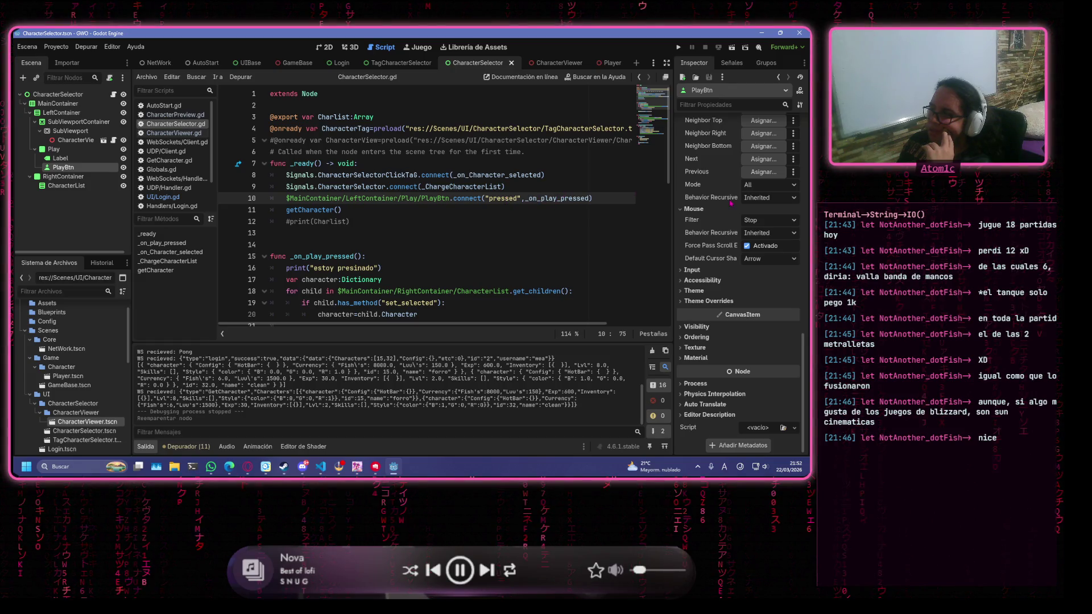
{"action": "scroll", "coordinate": [730, 202], "scroll_direction": "up", "scroll_amount": 5}
{"action": "scroll", "coordinate": [737, 211], "scroll_direction": "up", "scroll_amount": 5}
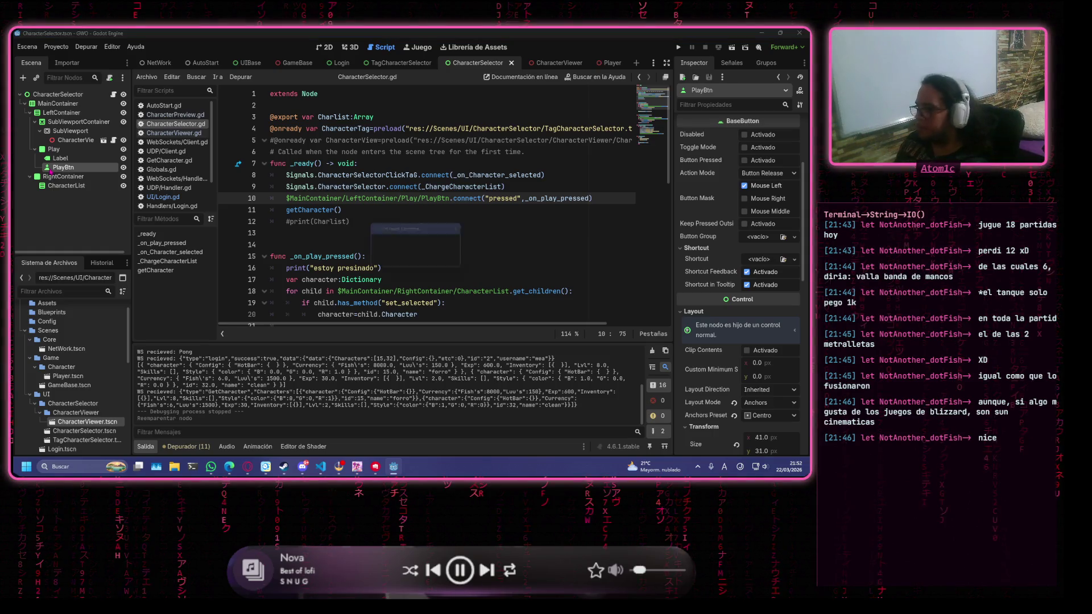
{"action": "key", "text": "Return"}
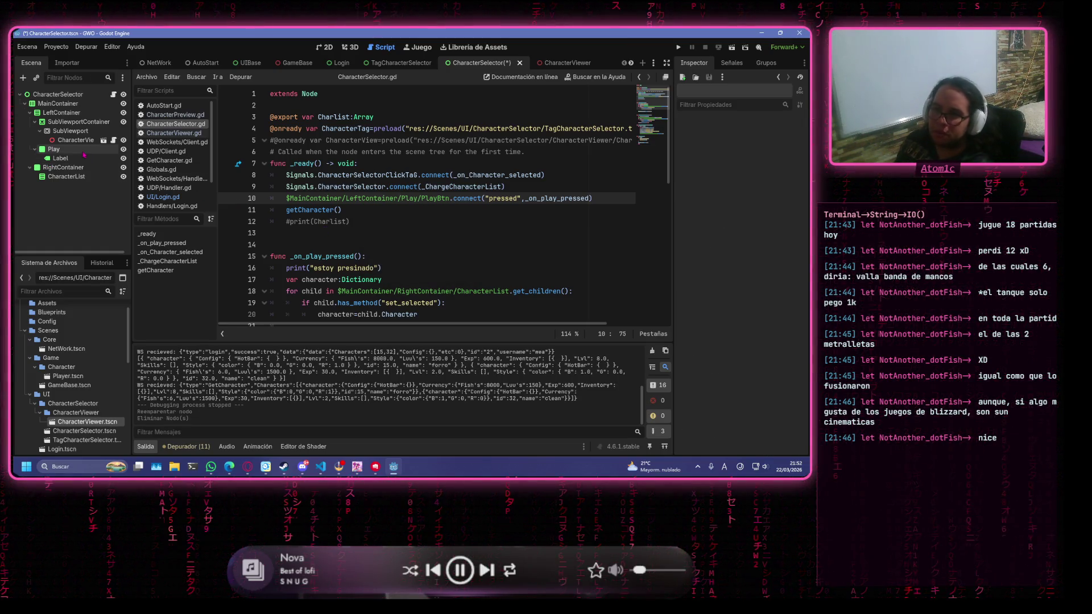
Step: Add a new Button child node under the Play node
{"action": "right_click", "coordinate": [84, 151]}
{"action": "left_click", "coordinate": [113, 160]}
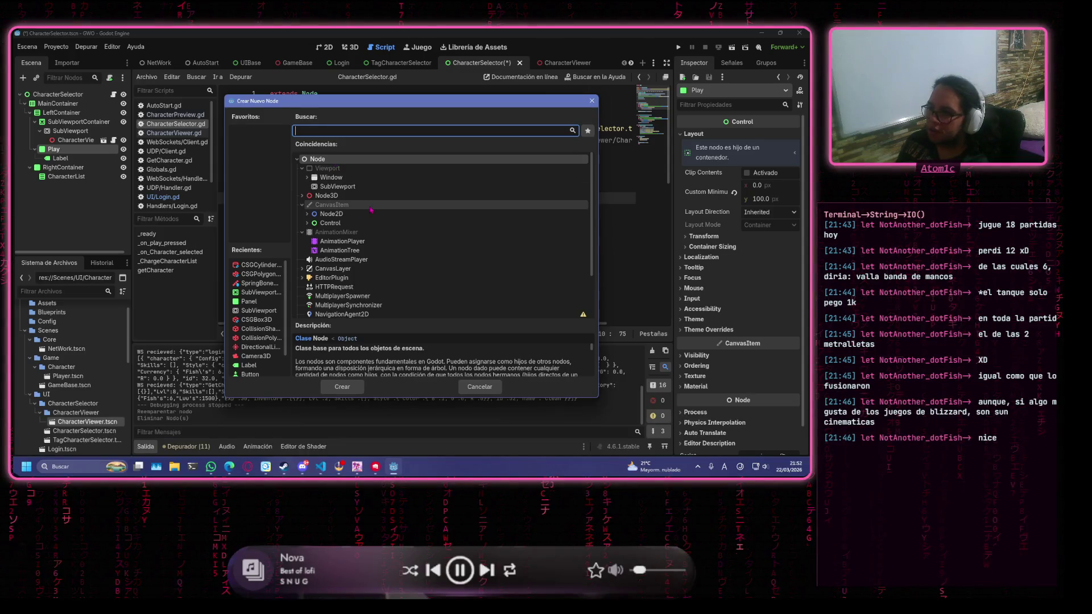
{"action": "scroll", "coordinate": [256, 301], "scroll_direction": "down", "scroll_amount": 1}
{"action": "left_click", "coordinate": [250, 351]}
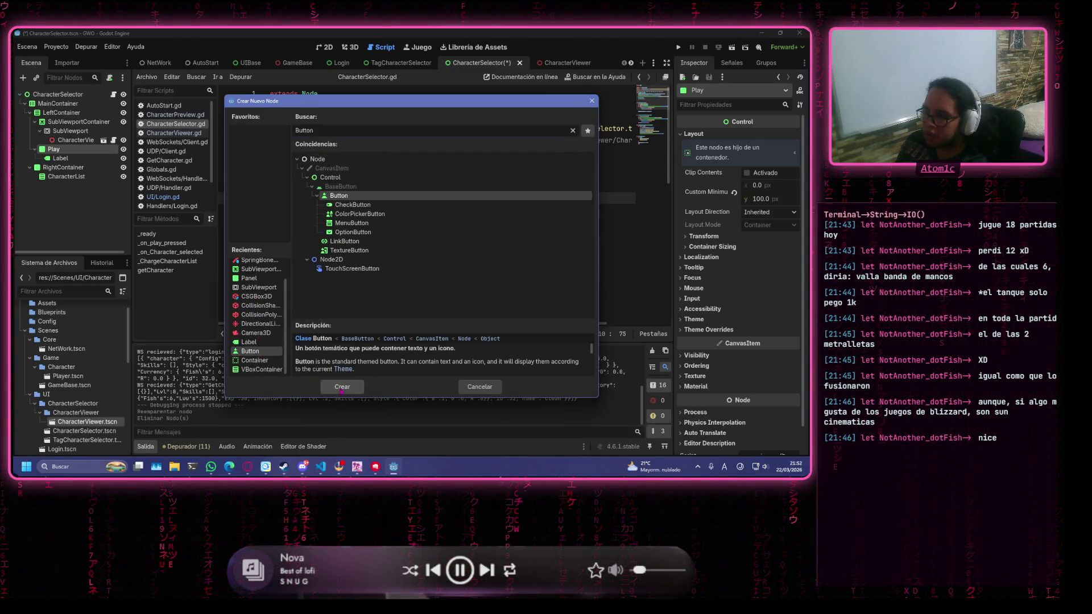
{"action": "left_click", "coordinate": [341, 387]}
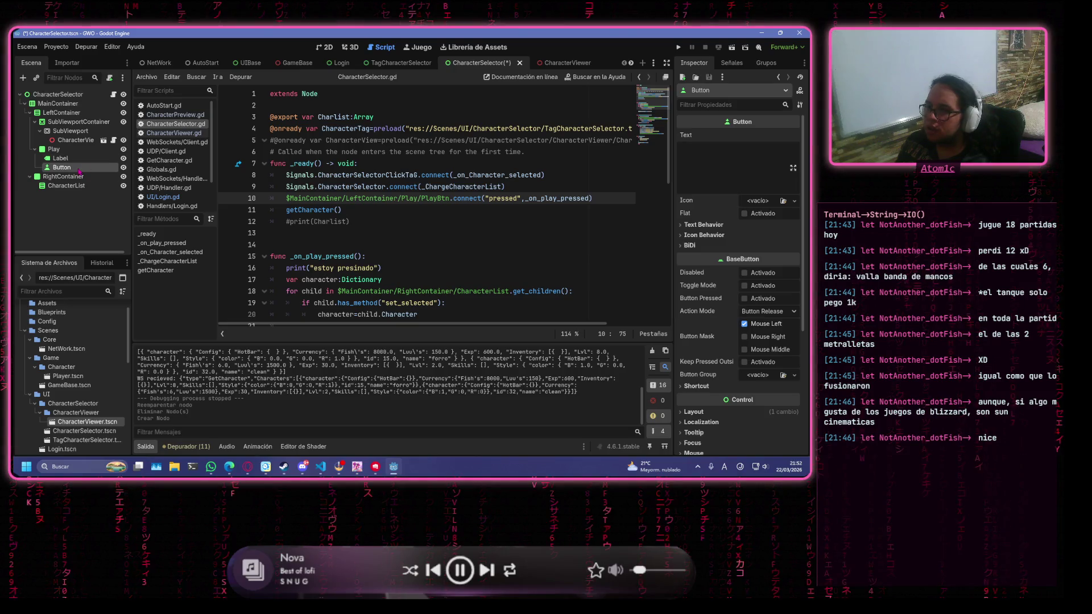
Step: Rename the new Button to PlayBtn and save the CharacterSelector scene
{"action": "left_click", "coordinate": [62, 167]}
{"action": "right_click", "coordinate": [79, 169]}
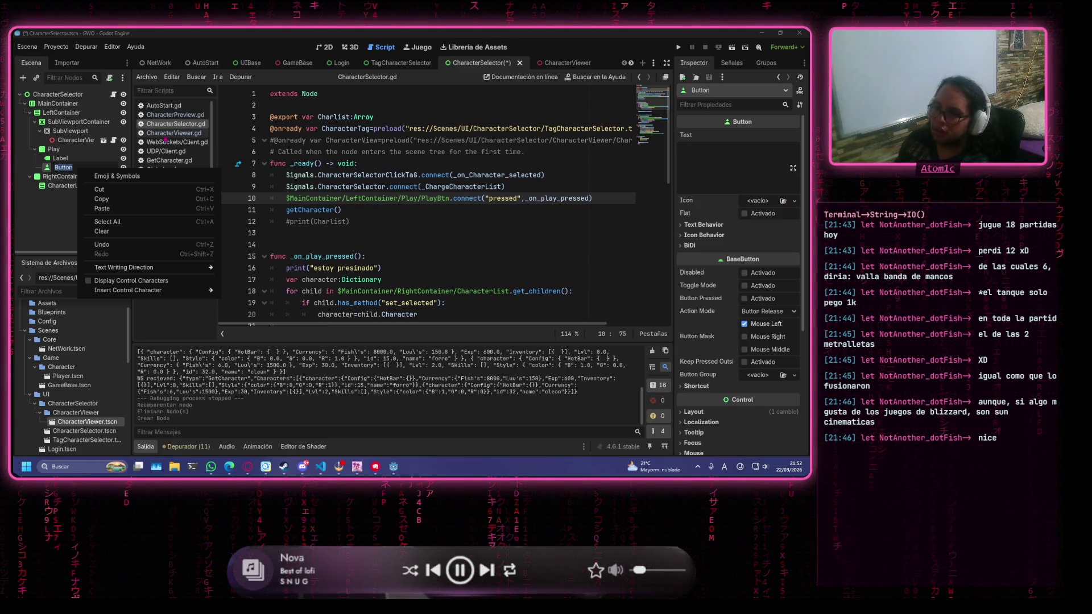
{"action": "left_click", "coordinate": [72, 167]}
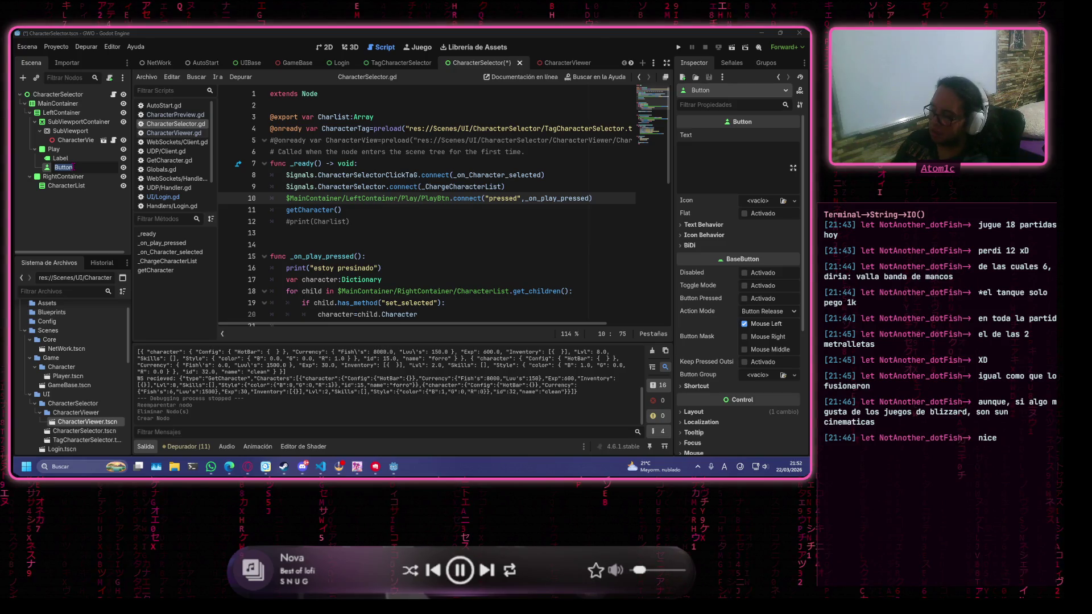
{"action": "type", "text": "Play"}
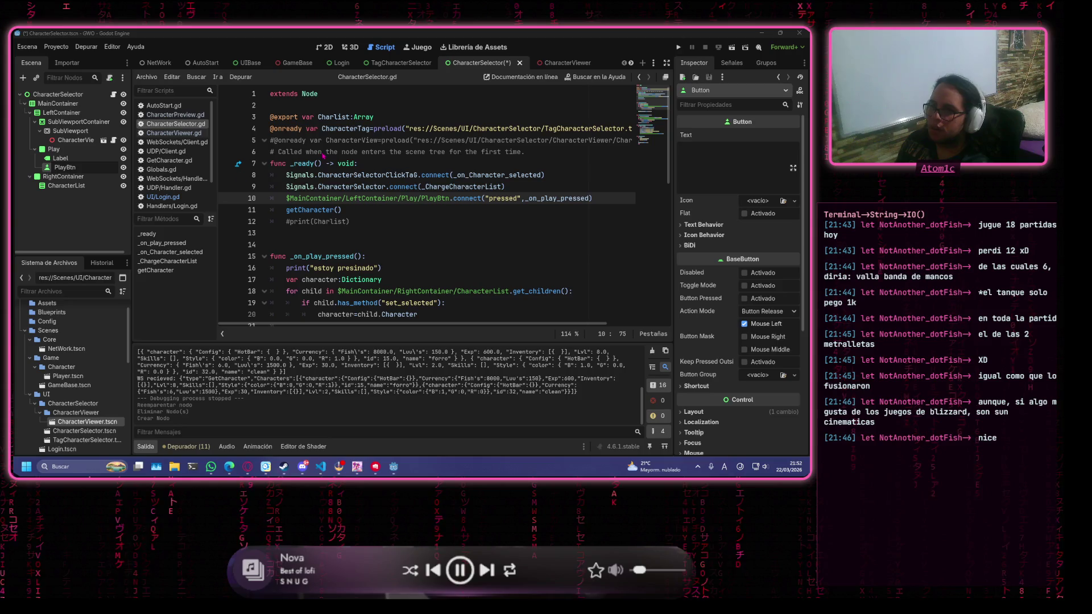
{"action": "key", "text": "Return"}
{"action": "key", "text": "ctrl+s"}
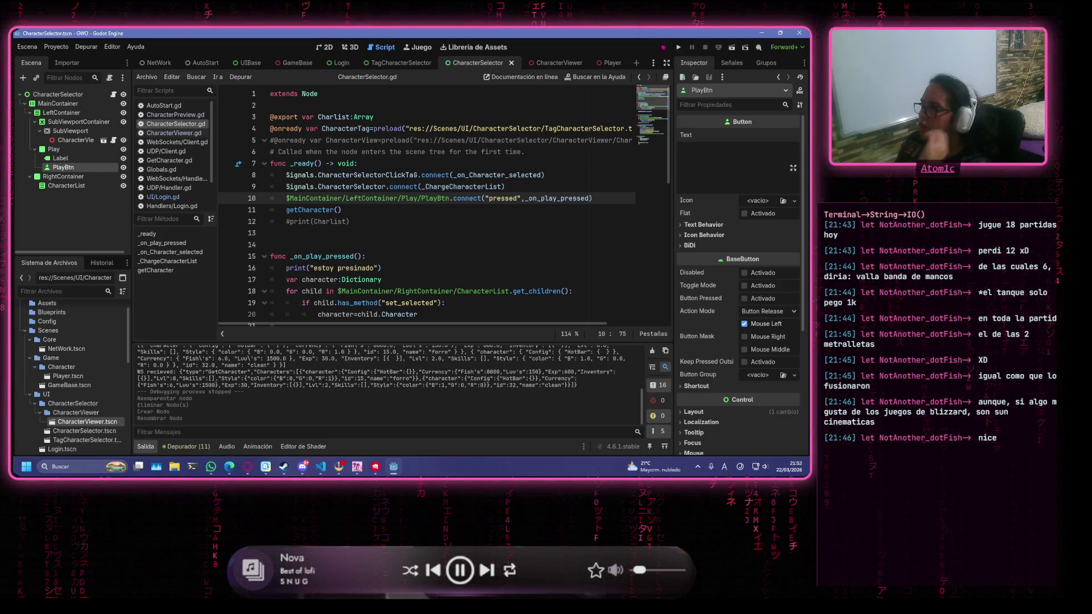
{"action": "left_click", "coordinate": [679, 49]}
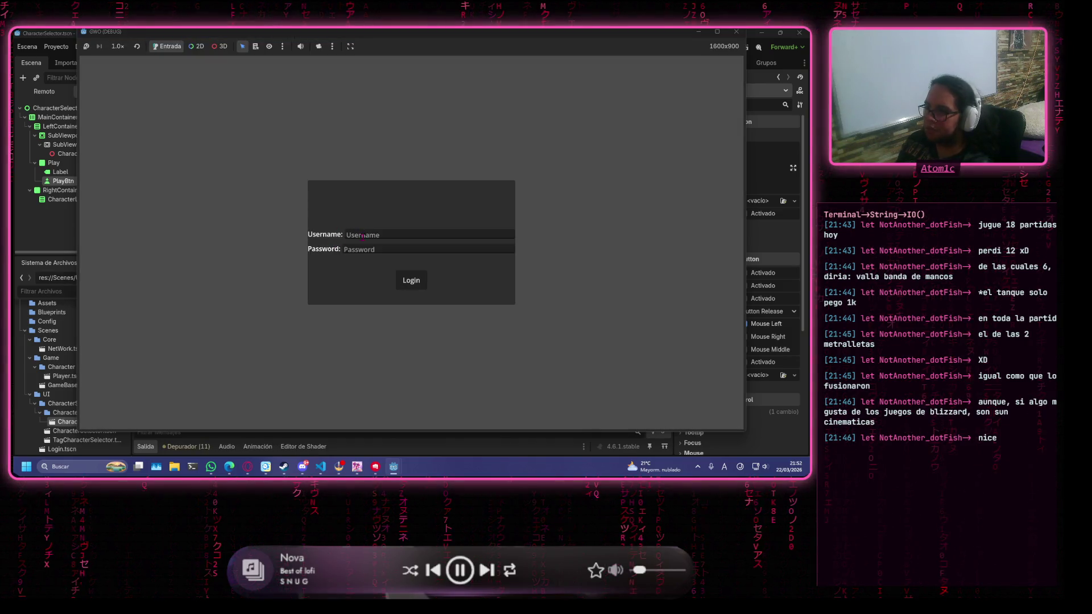
{"action": "left_click", "coordinate": [372, 236]}
{"action": "type", "text": "wea"}
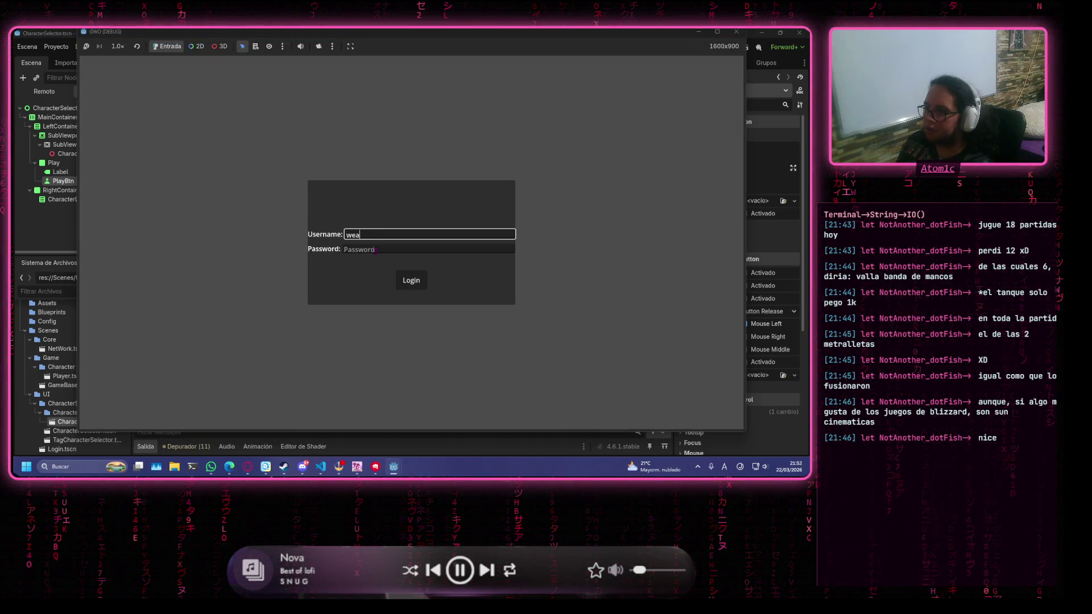
{"action": "left_click", "coordinate": [375, 250]}
{"action": "type", "text": "wea"}
{"action": "left_click", "coordinate": [411, 280]}
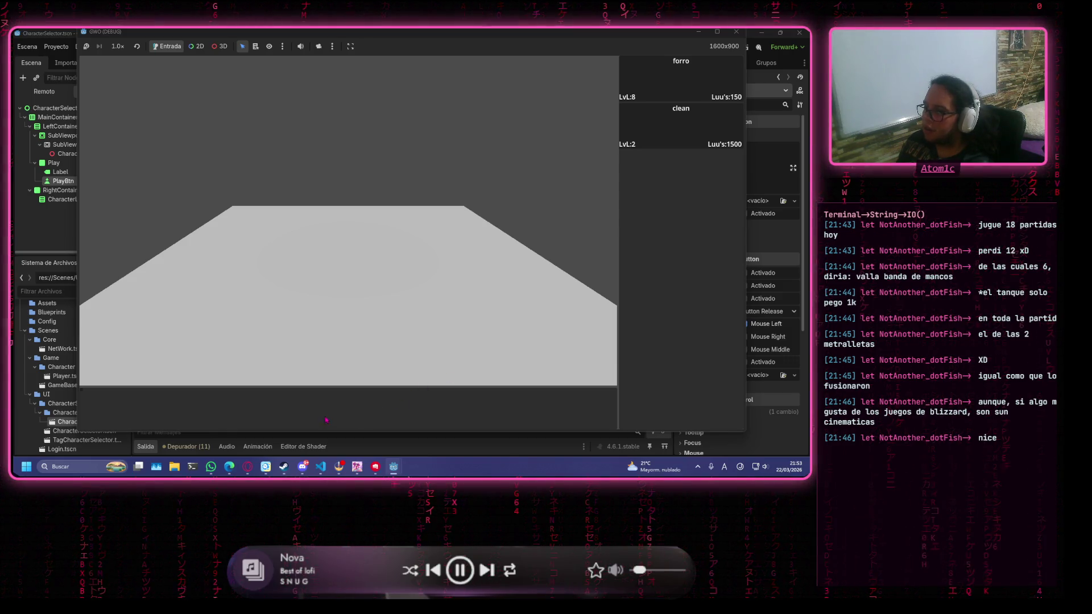
{"action": "left_click", "coordinate": [677, 80]}
{"action": "left_click", "coordinate": [674, 126]}
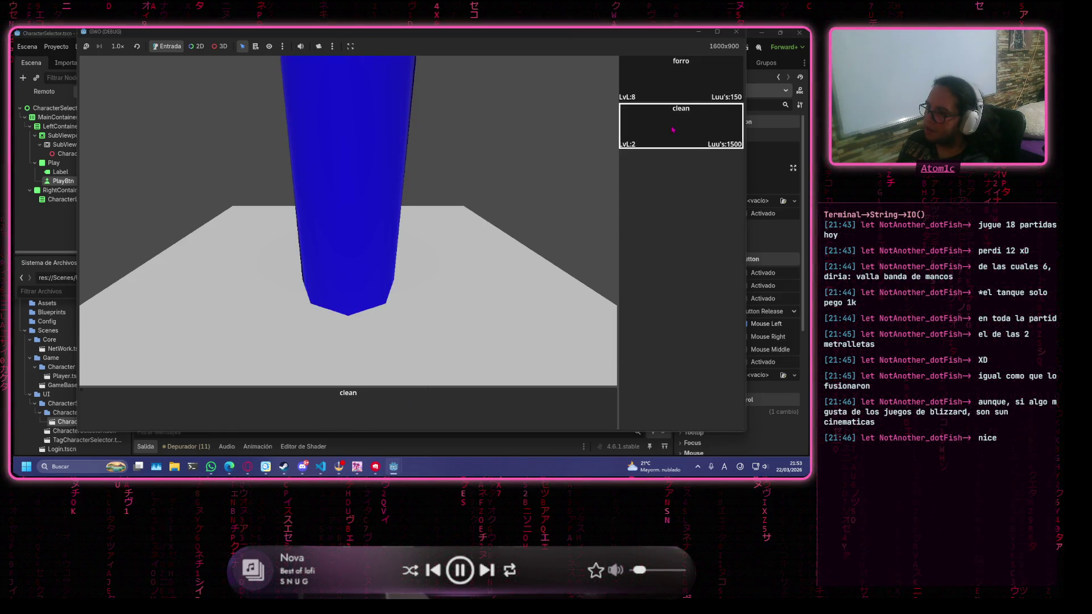
{"action": "left_click", "coordinate": [736, 32]}
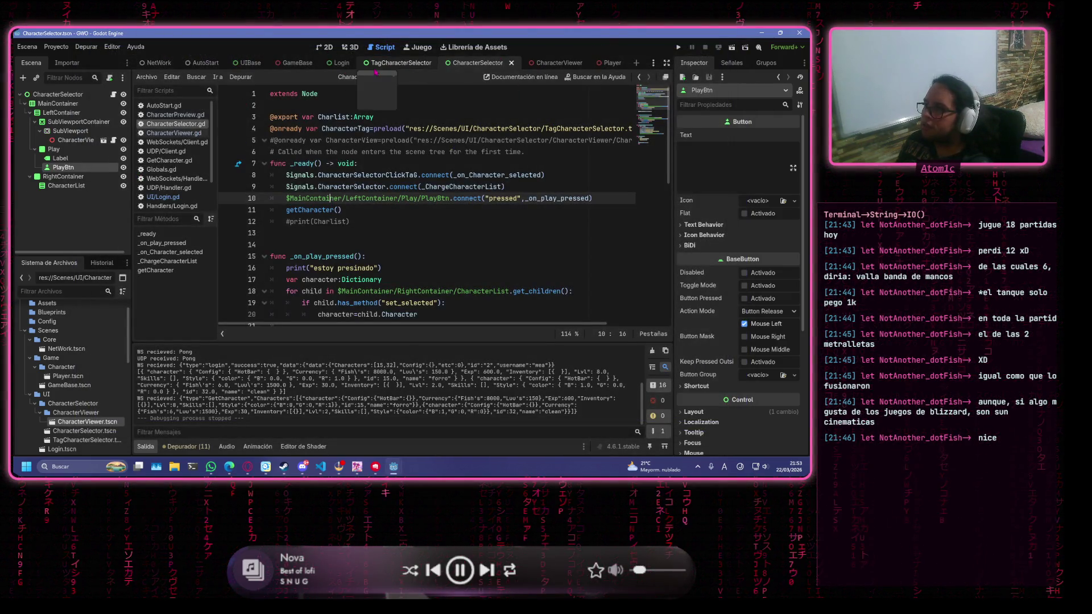
Step: In the 2D view, set PlayBtn's Text property to 'Play'
{"action": "left_click", "coordinate": [324, 46]}
{"action": "scroll", "coordinate": [392, 251], "scroll_direction": "up", "scroll_amount": 8}
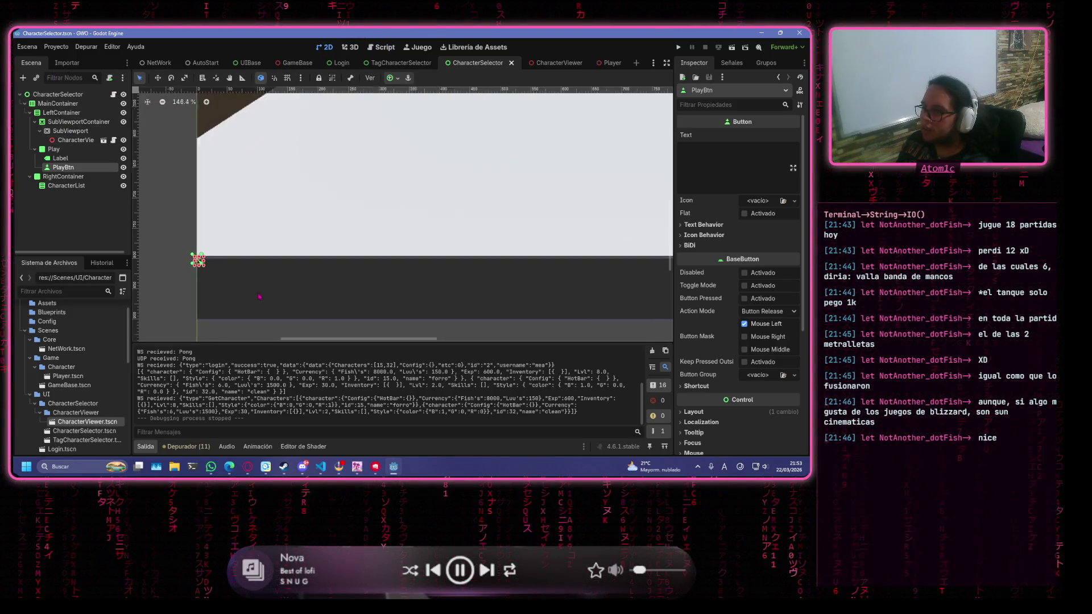
{"action": "left_click", "coordinate": [730, 145]}
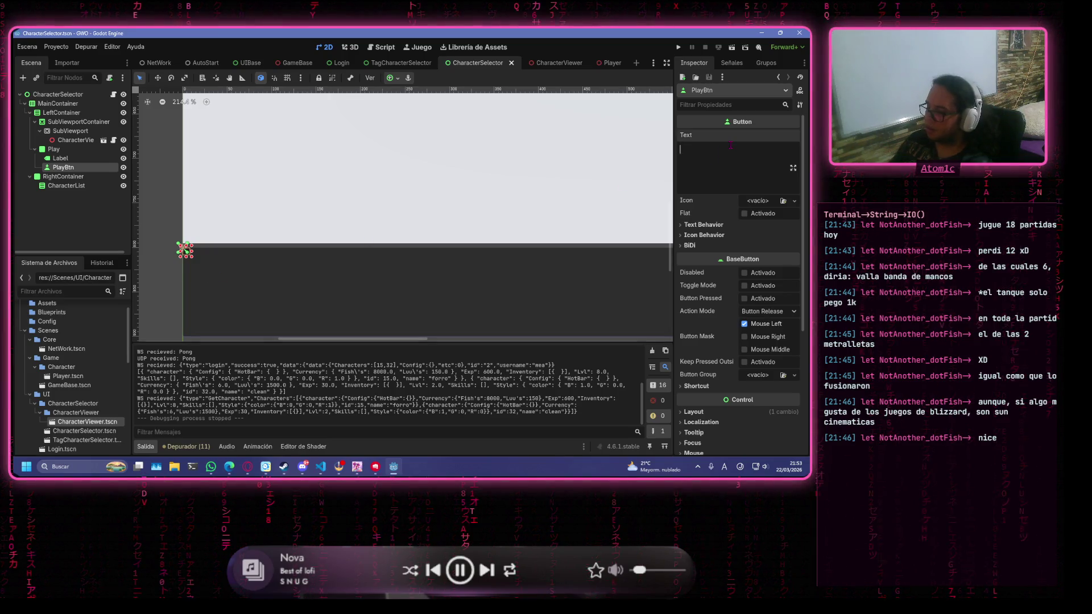
{"action": "type", "text": "Play"}
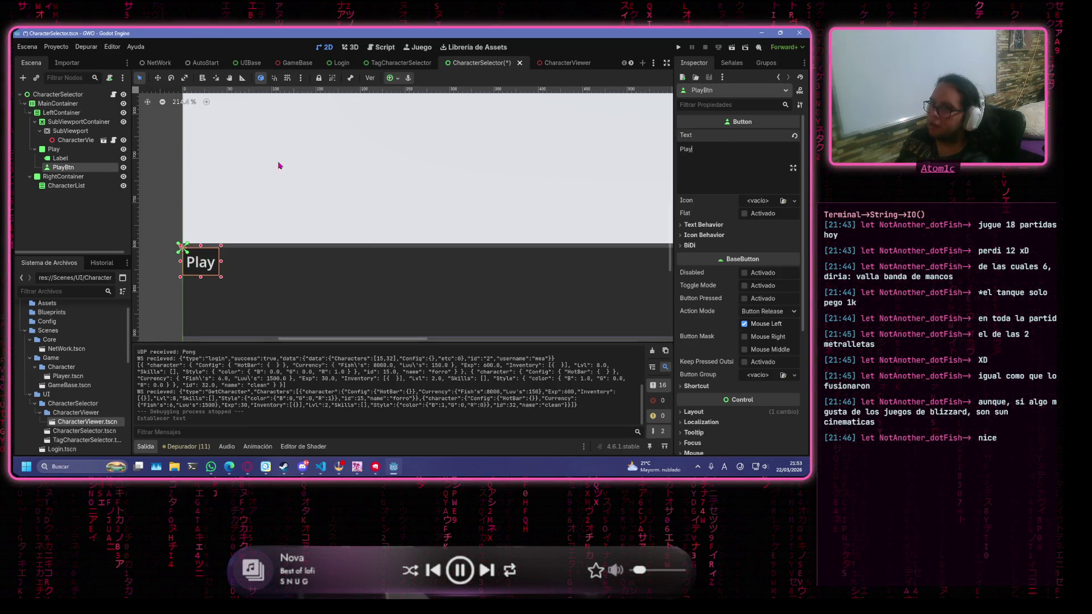
{"action": "scroll", "coordinate": [278, 166], "scroll_direction": "down", "scroll_amount": 6}
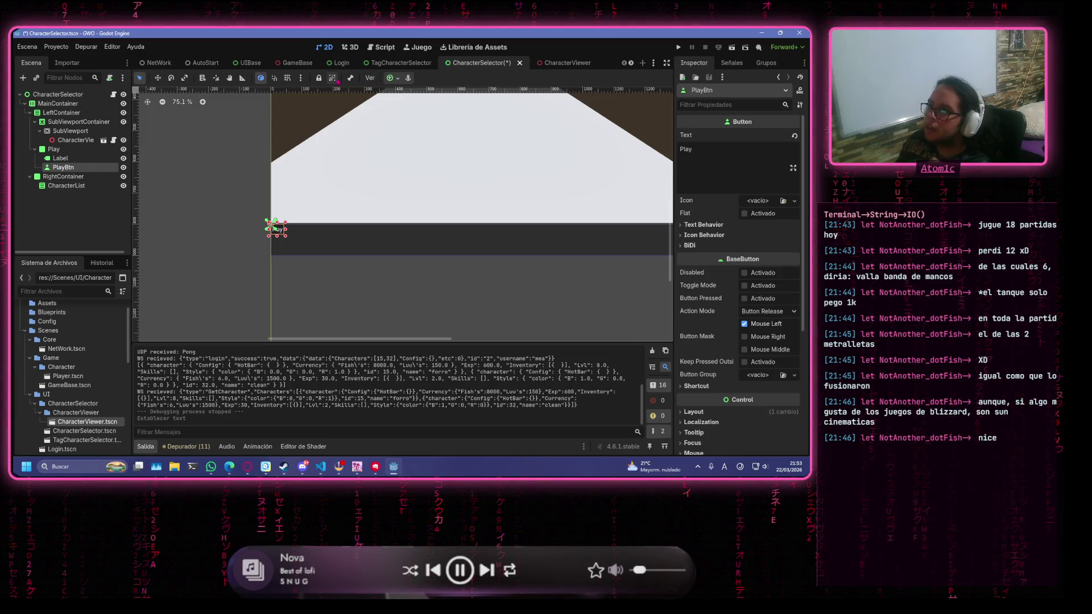
Step: Apply the Center anchor preset to PlayBtn and save the scene
{"action": "left_click", "coordinate": [406, 78]}
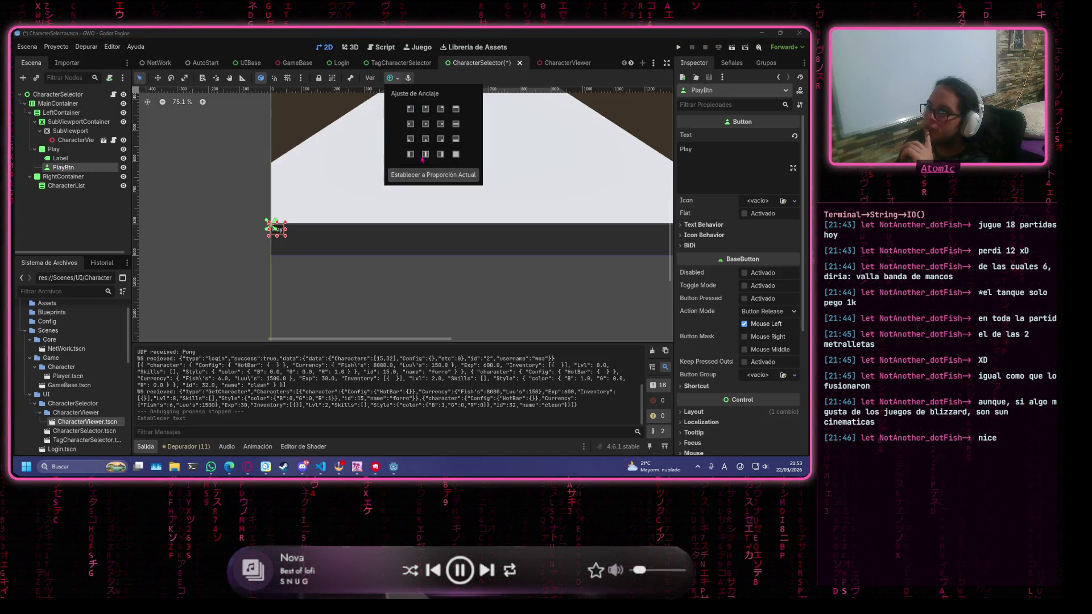
{"action": "left_click", "coordinate": [426, 124]}
{"action": "left_click", "coordinate": [502, 280]}
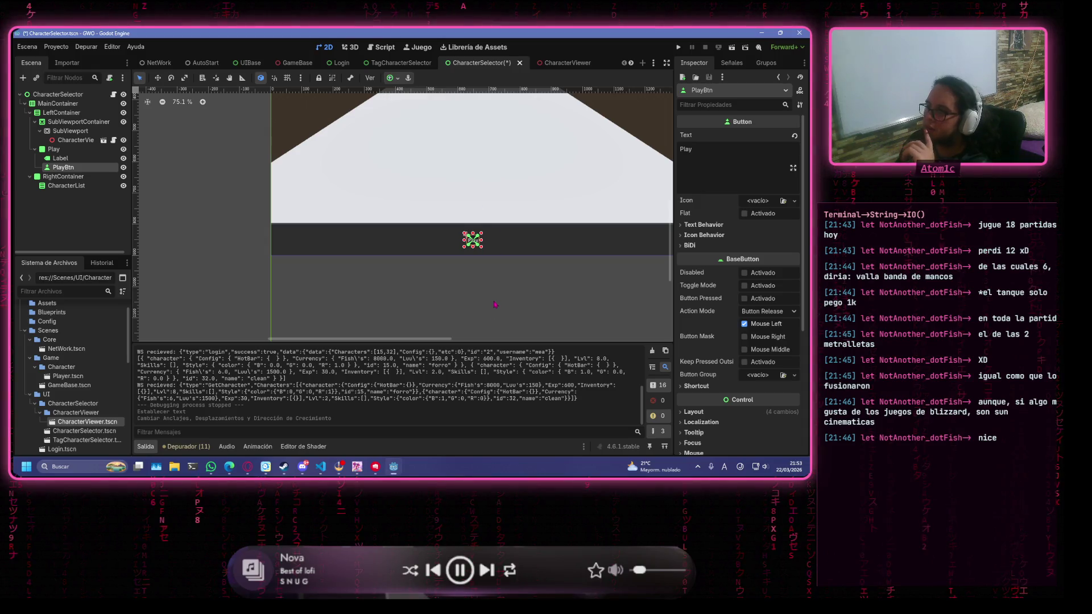
{"action": "scroll", "coordinate": [487, 291], "scroll_direction": "up", "scroll_amount": 3}
{"action": "left_click", "coordinate": [476, 207]}
{"action": "left_click", "coordinate": [471, 203]}
{"action": "key", "text": "ctrl+s"}
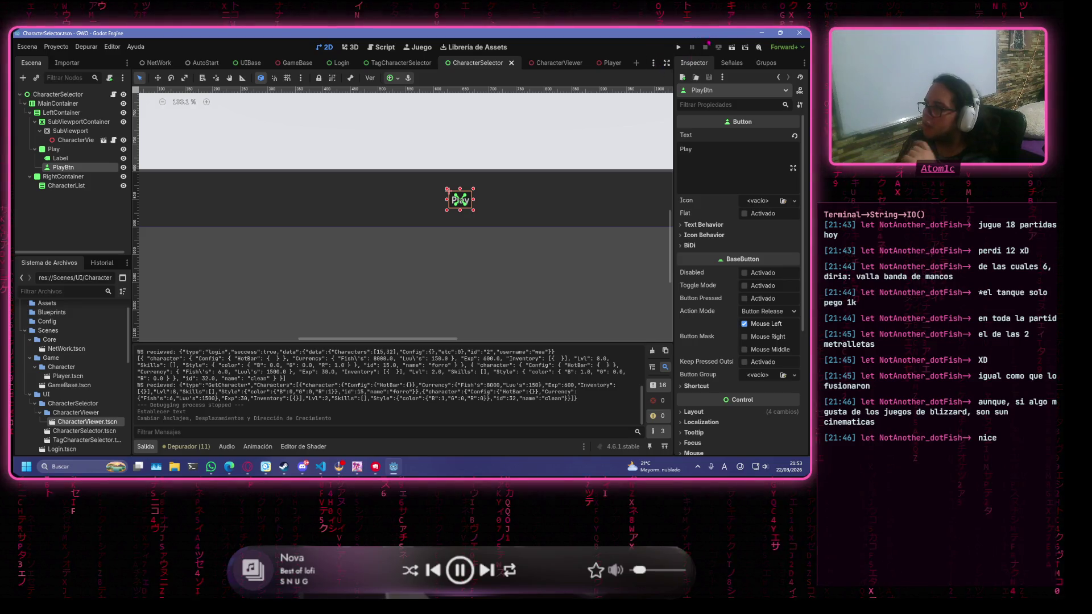
{"action": "left_click", "coordinate": [678, 46]}
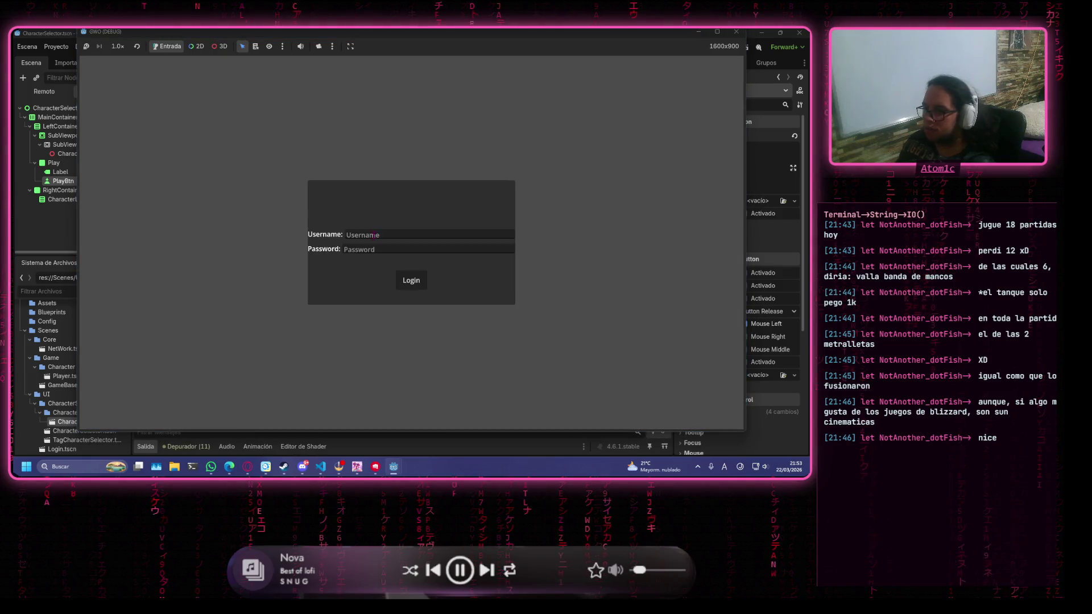
{"action": "left_click", "coordinate": [382, 232]}
{"action": "key", "text": "Tab"}
{"action": "type", "text": "wea"}
{"action": "left_click", "coordinate": [408, 280]}
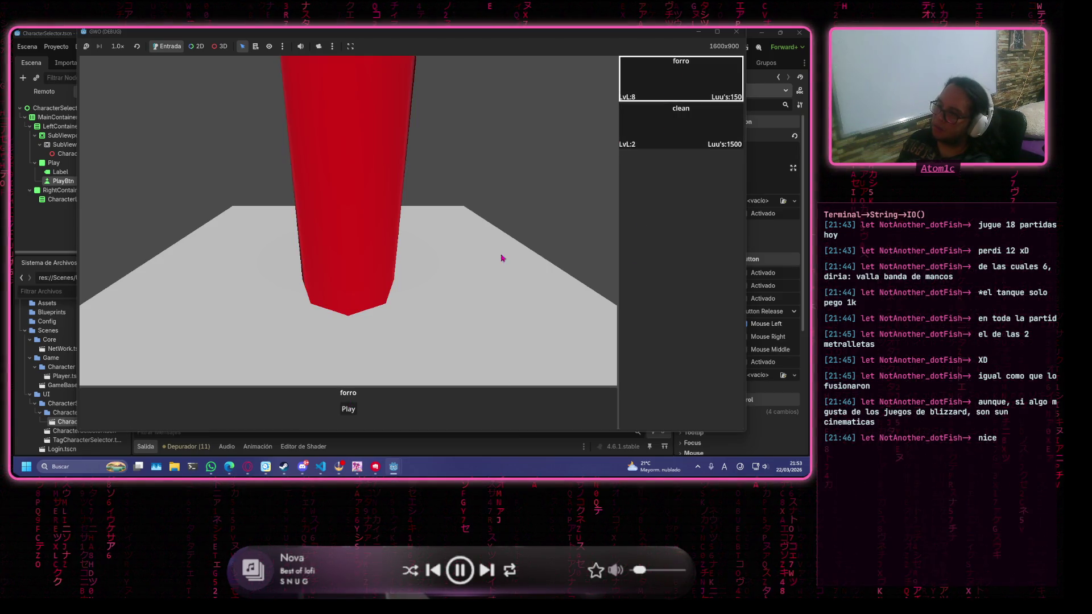
{"action": "left_click", "coordinate": [730, 33]}
{"action": "left_click", "coordinate": [193, 143]}
{"action": "left_click", "coordinate": [68, 150]}
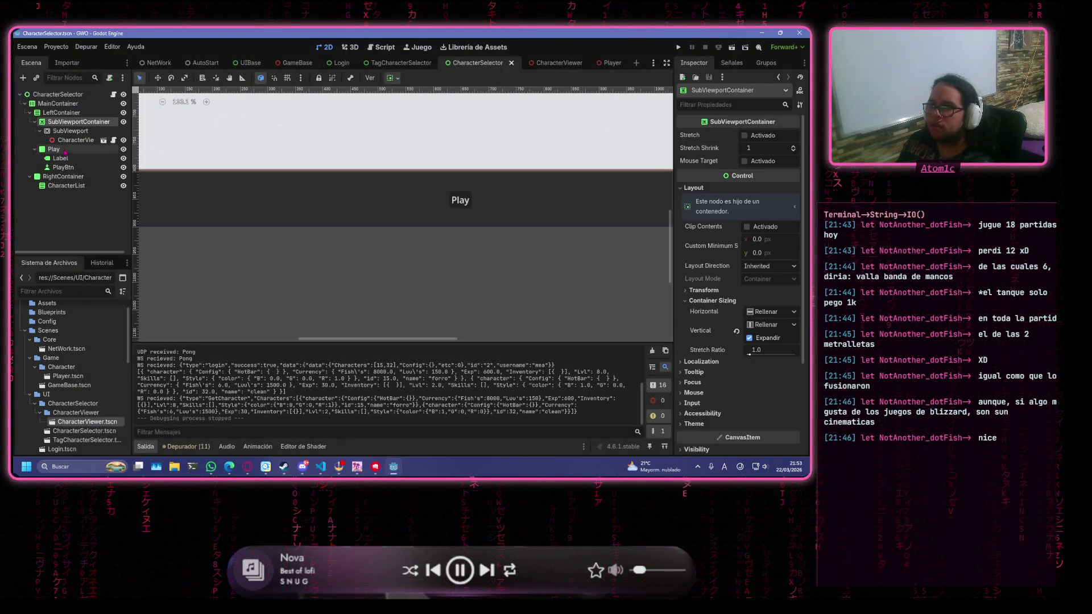
Step: Flip to the Login tab and back, then expand the Play node's sizing settings
{"action": "scroll", "coordinate": [446, 125], "scroll_direction": "down", "scroll_amount": 4}
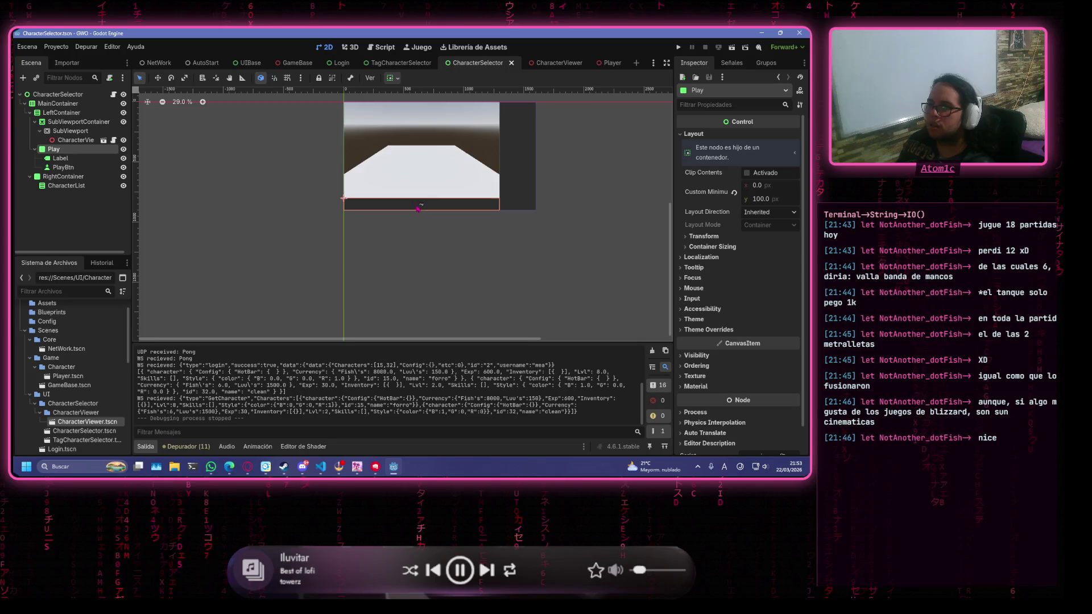
{"action": "left_click", "coordinate": [341, 63]}
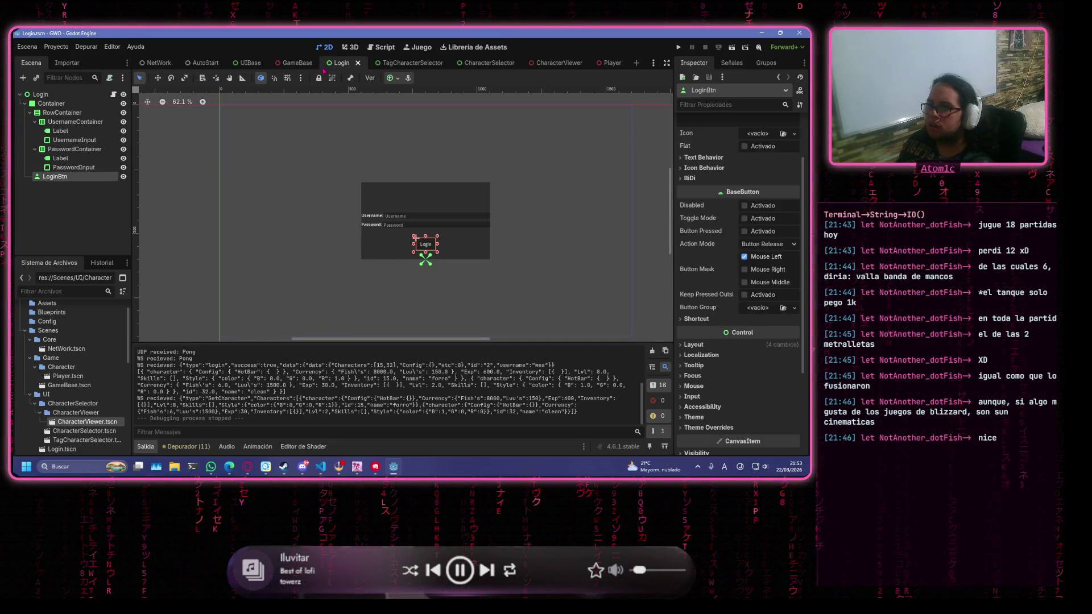
{"action": "key", "text": "ctrl+Tab"}
{"action": "key", "text": "ctrl+Tab"}
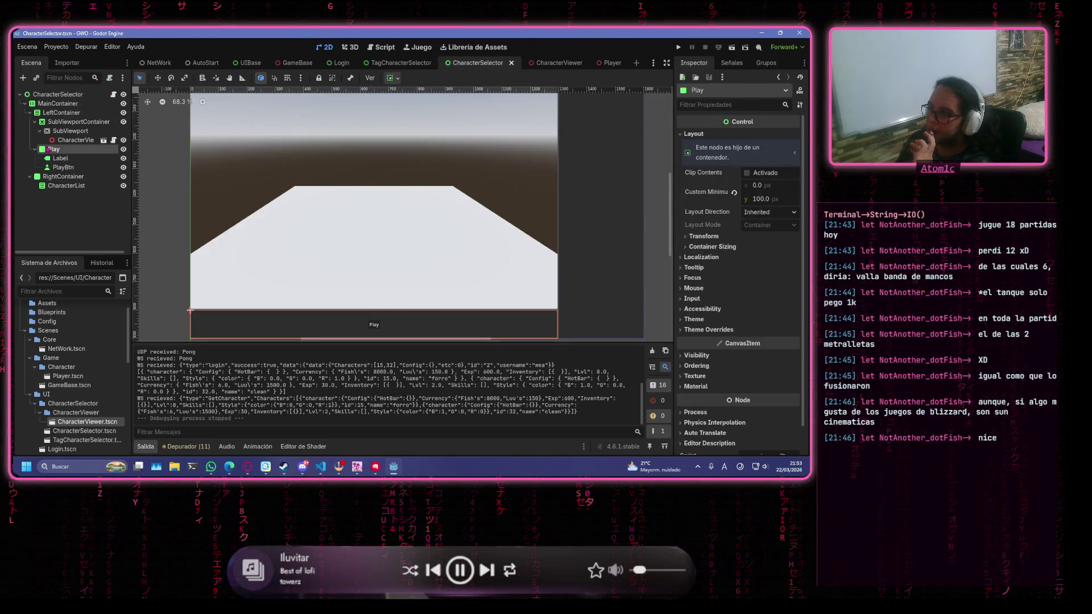
{"action": "left_click", "coordinate": [713, 246]}
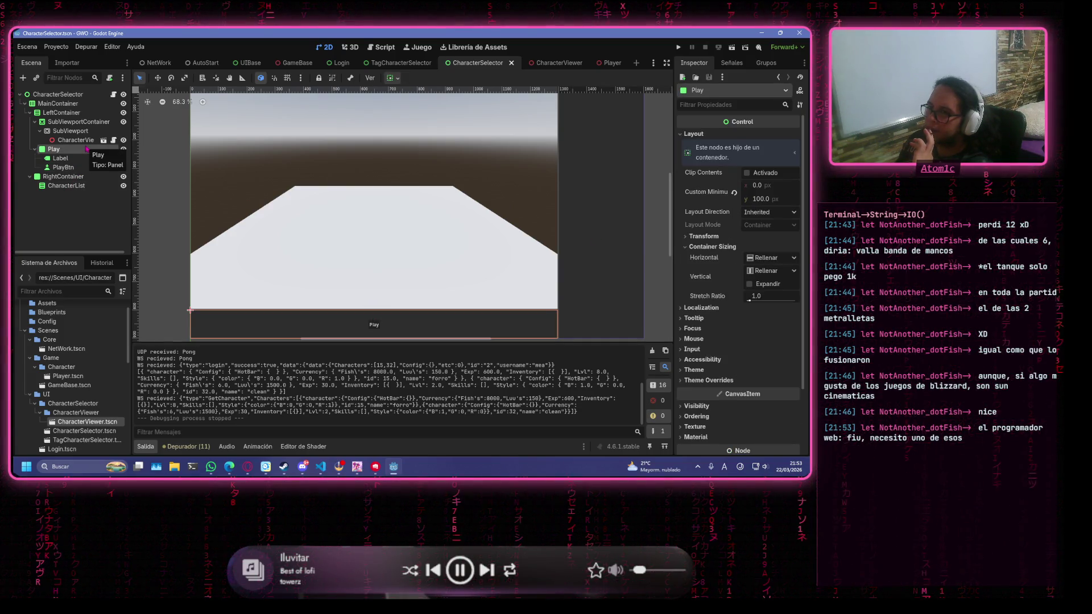
Step: Change the Play node's type from Panel to PanelContainer and save the scene
{"action": "double_click", "coordinate": [67, 149]}
{"action": "right_click", "coordinate": [44, 149]}
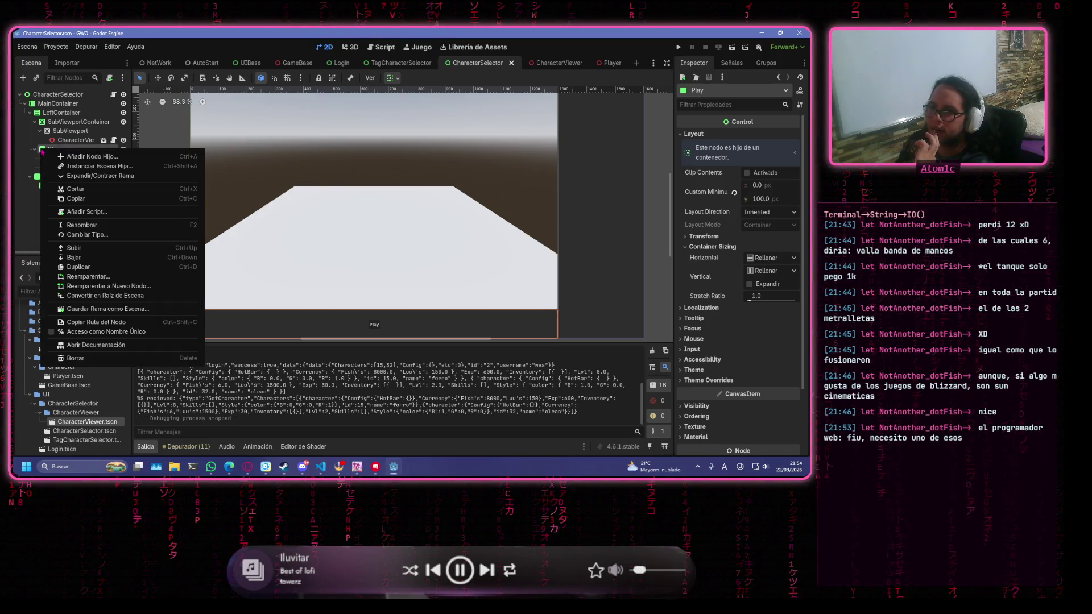
{"action": "left_click", "coordinate": [144, 236]}
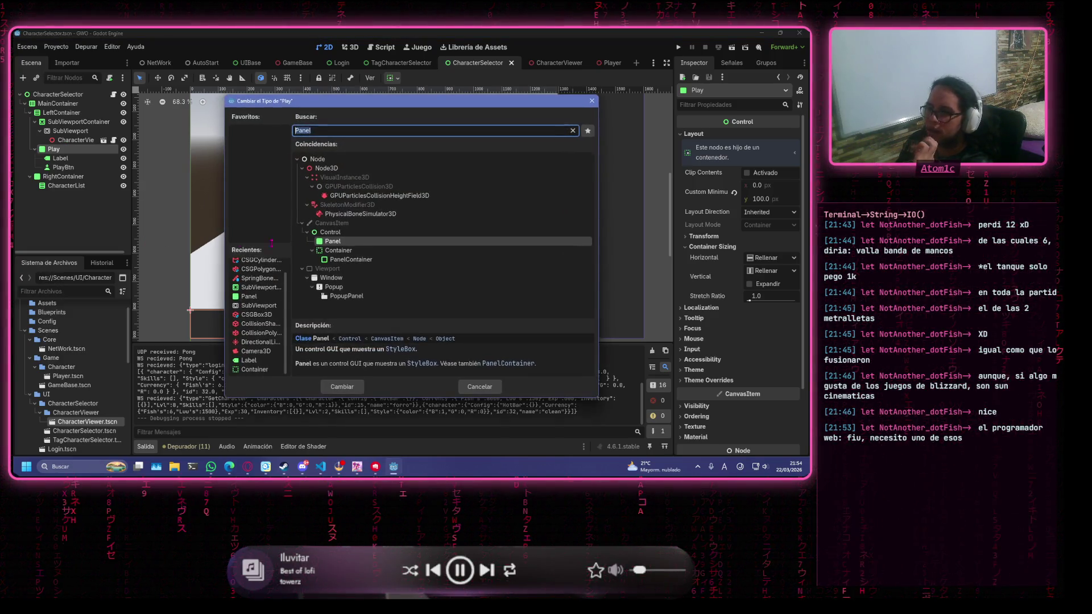
{"action": "left_click", "coordinate": [395, 260]}
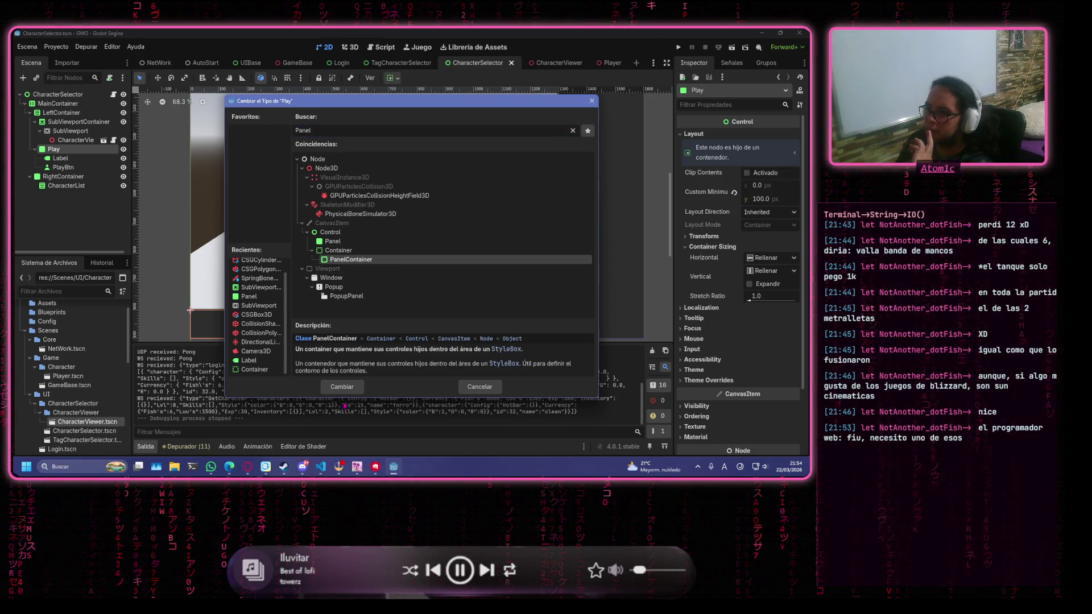
{"action": "left_click", "coordinate": [360, 388]}
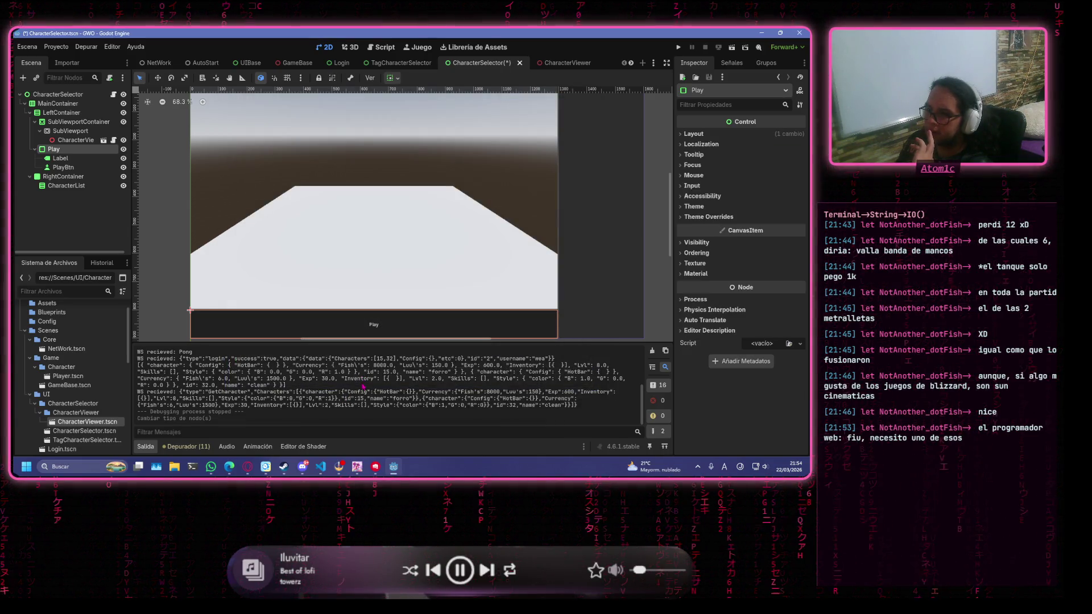
{"action": "left_click", "coordinate": [654, 269]}
{"action": "key", "text": "ctrl+s"}
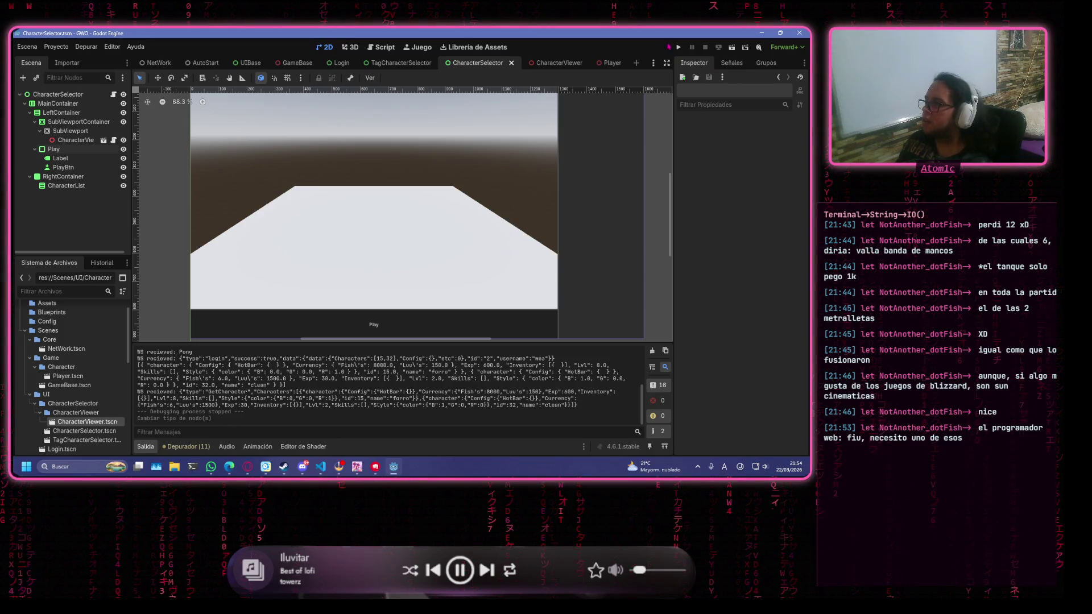
Step: Run the project and log in with a username and the account password
{"action": "left_click", "coordinate": [680, 47]}
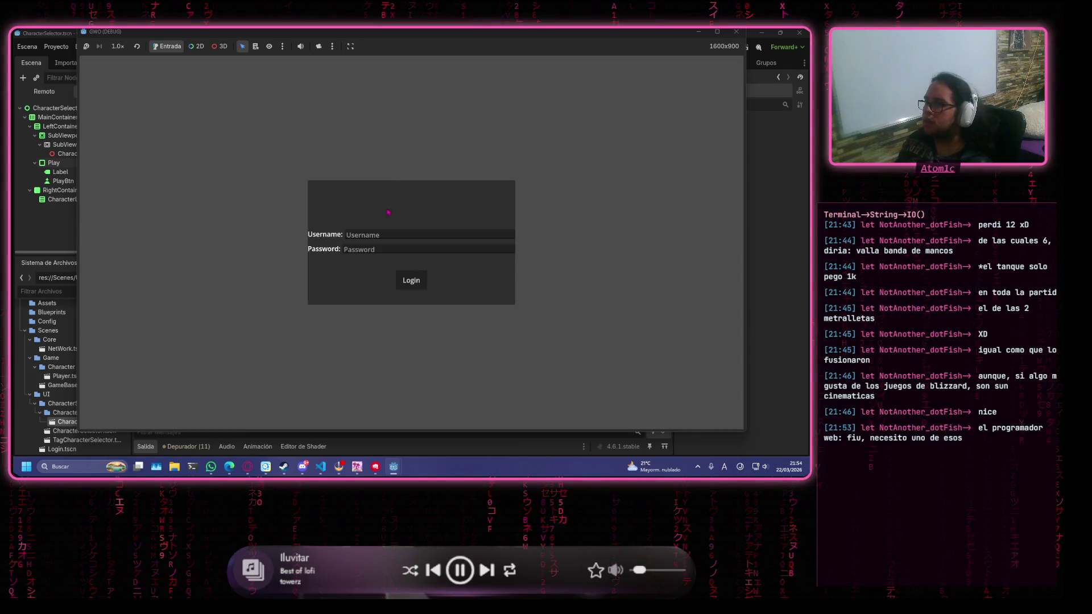
{"action": "left_click", "coordinate": [383, 235]}
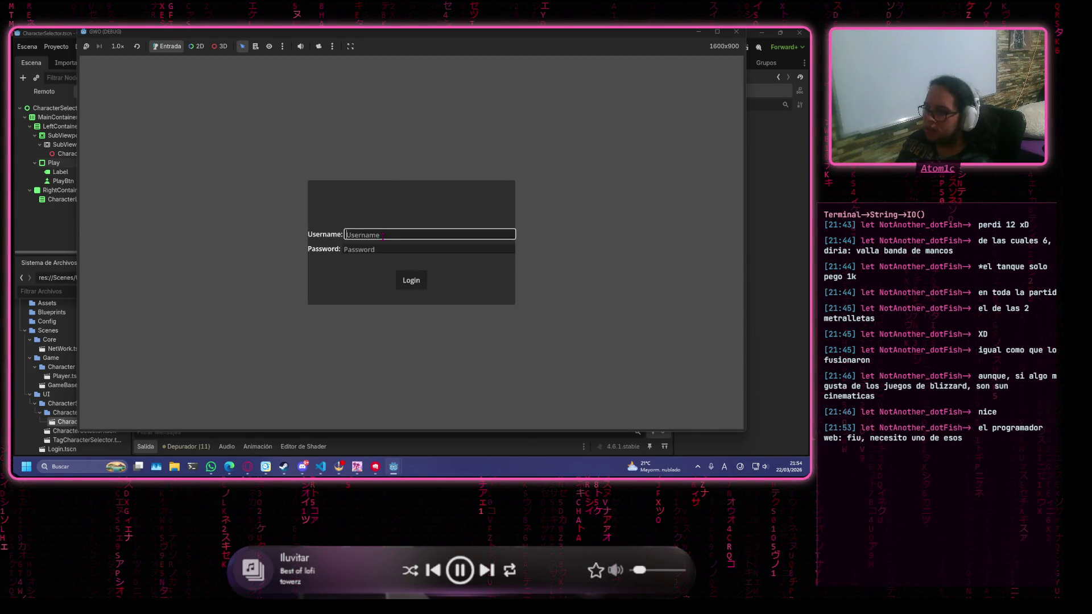
{"action": "type", "text": "we"}
{"action": "left_click", "coordinate": [389, 249]}
{"action": "type", "text": "wewe"}
{"action": "left_click", "coordinate": [411, 280]}
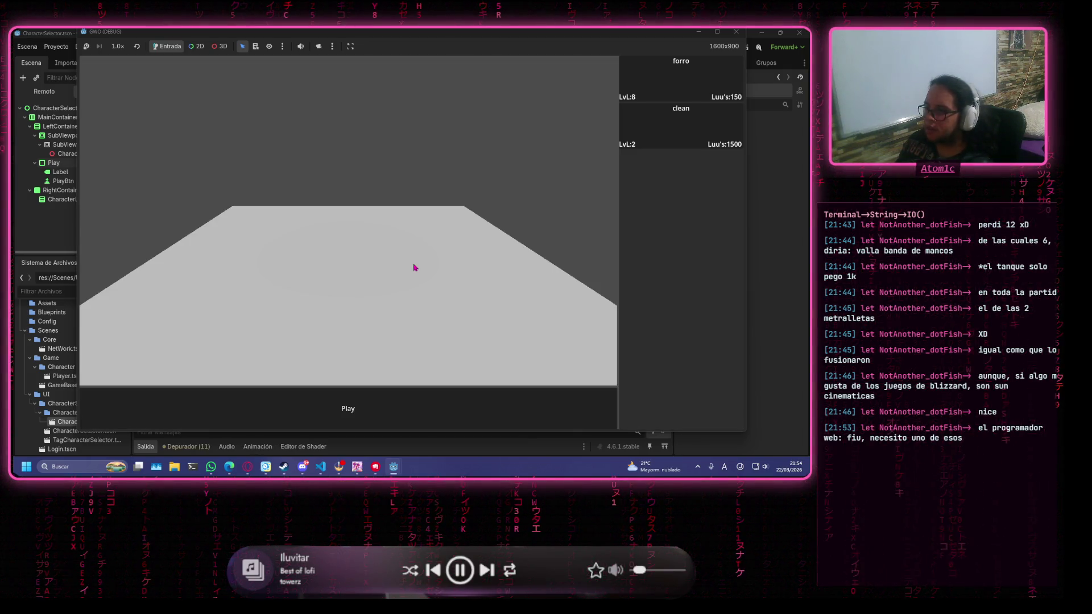
Step: Choose the clean character, press Play in the game, then stop the run with F8
{"action": "left_click", "coordinate": [681, 77]}
{"action": "left_click", "coordinate": [681, 125]}
{"action": "left_click", "coordinate": [351, 417]}
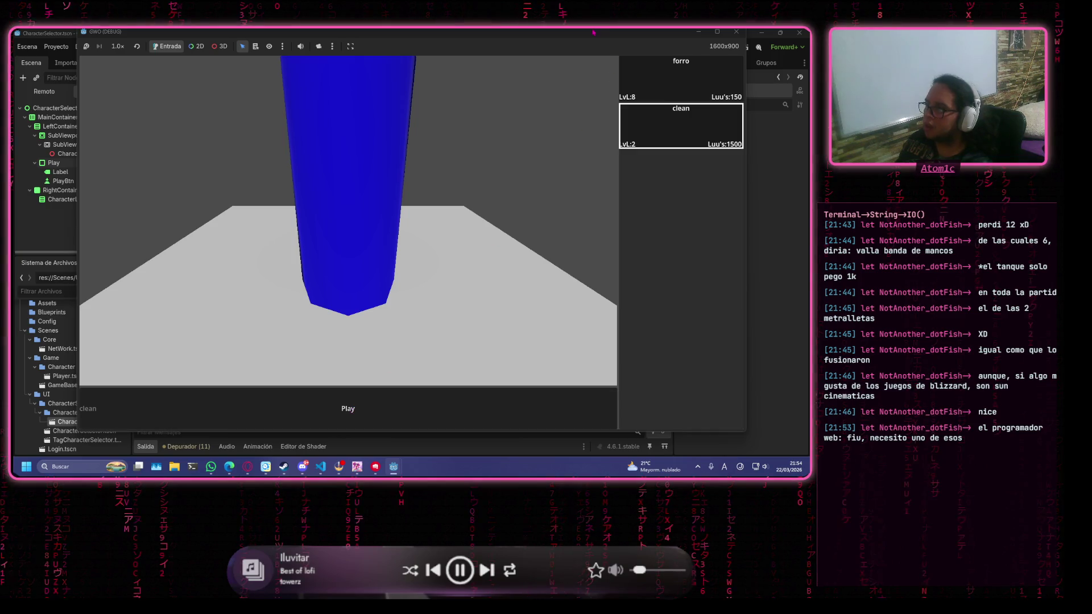
{"action": "mouse_move", "coordinate": [587, 38]}
{"action": "left_mouse_down"}
{"action": "mouse_move", "coordinate": [68, 105]}
{"action": "mouse_move", "coordinate": [90, 179]}
{"action": "mouse_move", "coordinate": [83, 62]}
{"action": "mouse_move", "coordinate": [13, 64]}
{"action": "left_mouse_up"}
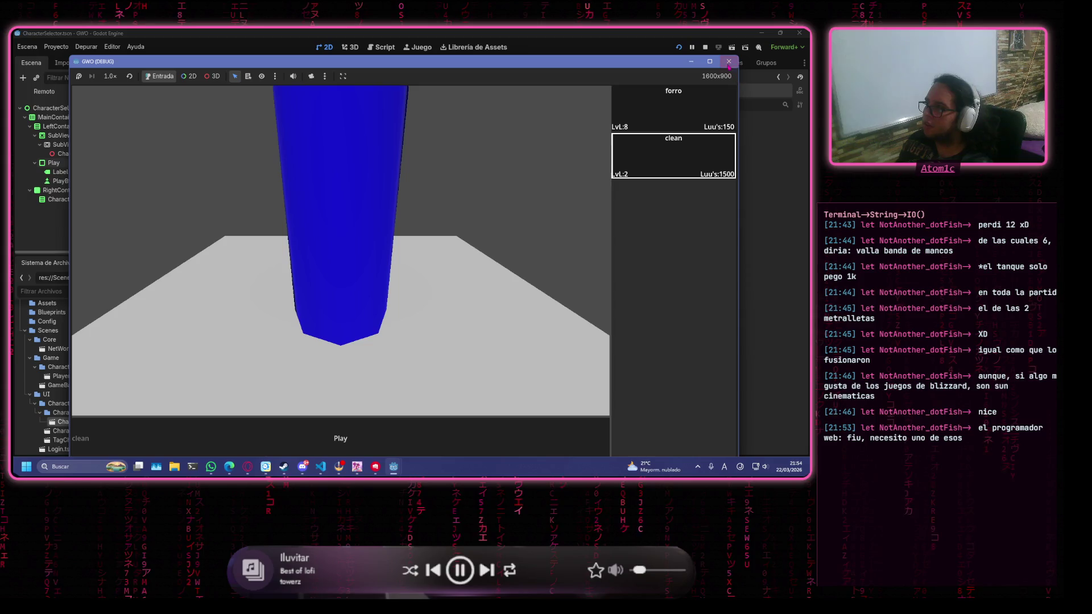
{"action": "key", "text": "F8"}
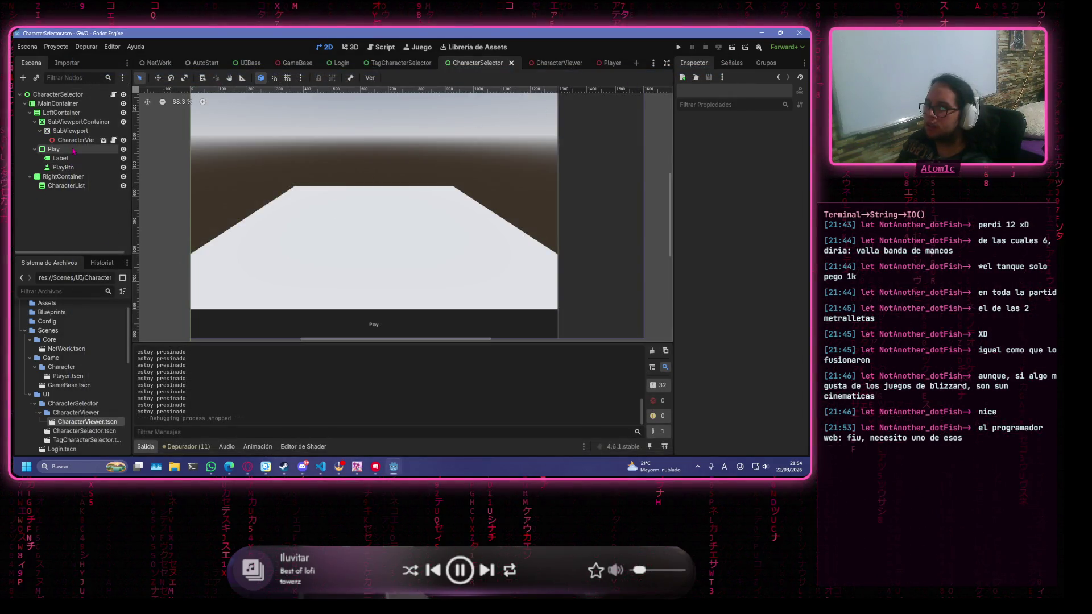
Step: Undo the Play node's PanelContainer type change and redo its anchor change
{"action": "left_click", "coordinate": [97, 158]}
{"action": "left_click", "coordinate": [97, 151], "text": "ctrl"}
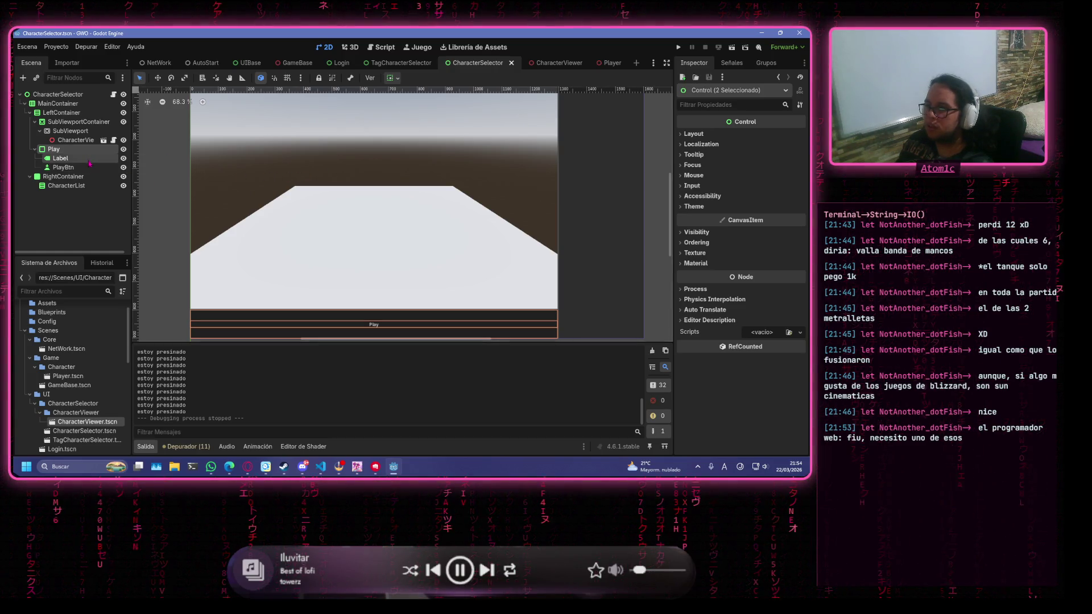
{"action": "left_click", "coordinate": [91, 158]}
{"action": "left_click", "coordinate": [89, 150]}
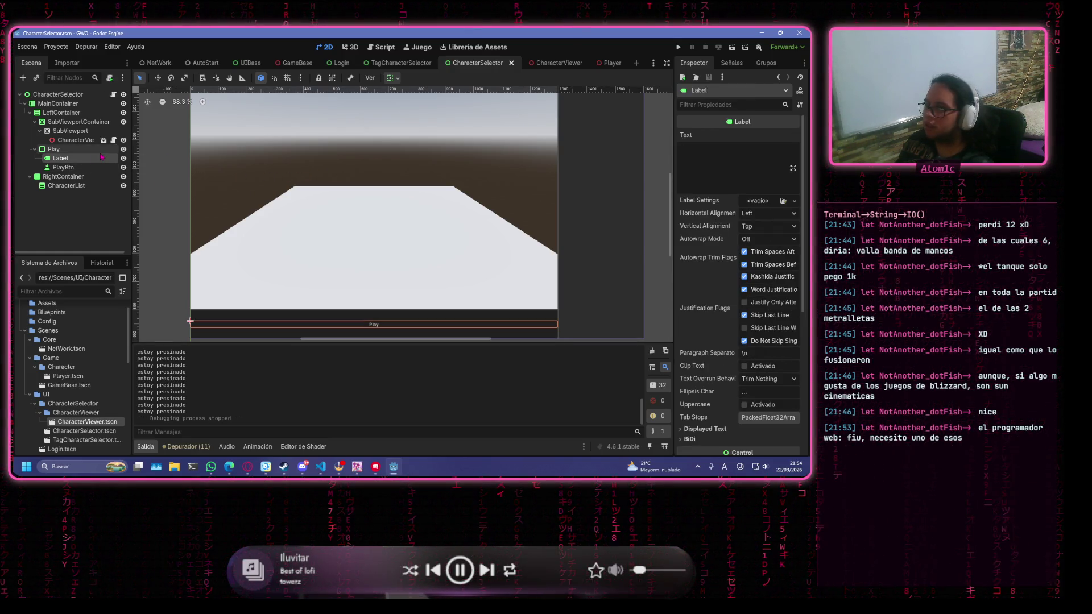
{"action": "key", "text": "ctrl+z"}
{"action": "key", "text": "ctrl+z"}
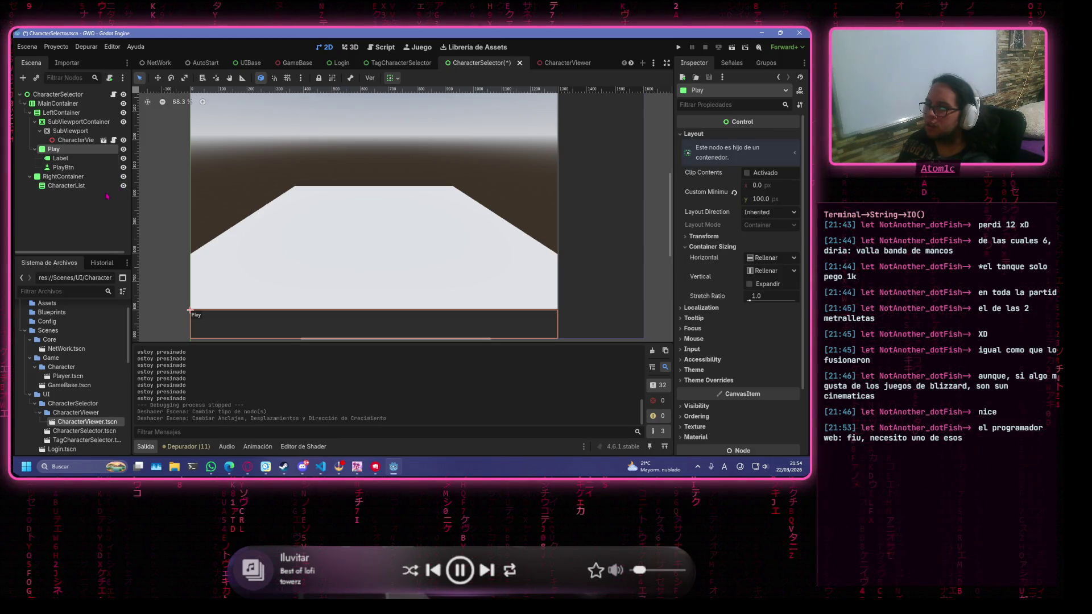
{"action": "key", "text": "ctrl+shift+z"}
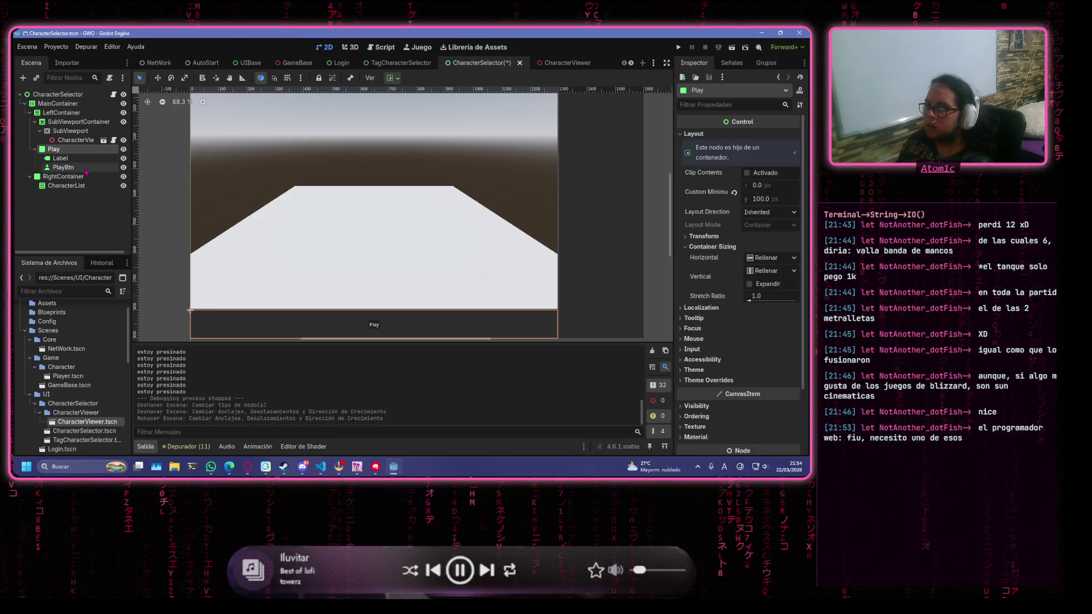
Step: Select the Play node and bring up its context menu
{"action": "left_click", "coordinate": [85, 168]}
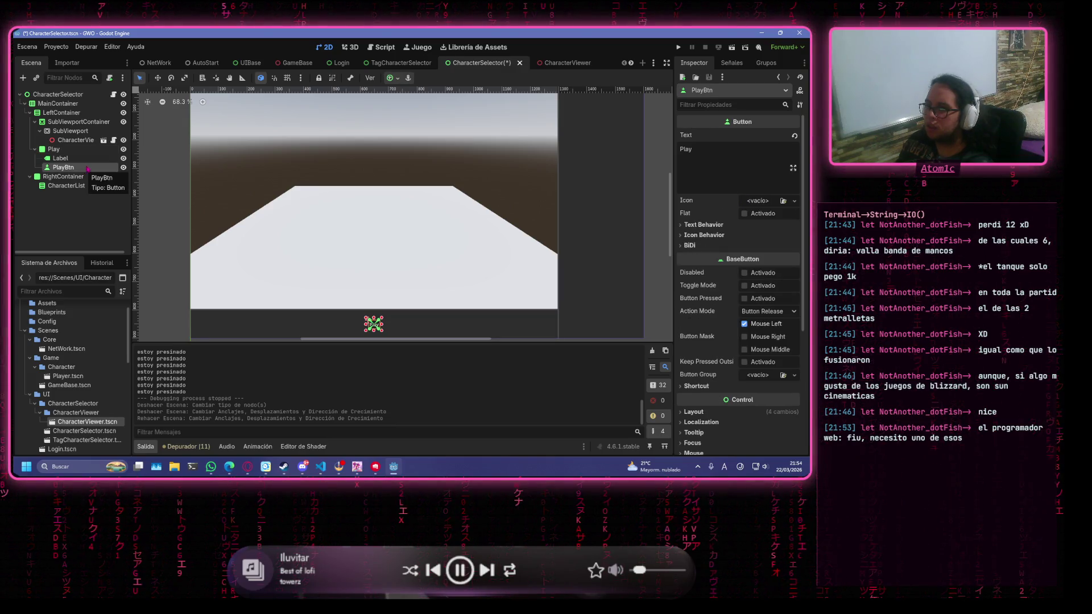
{"action": "left_click", "coordinate": [87, 150]}
{"action": "right_click", "coordinate": [87, 150]}
{"action": "right_click", "coordinate": [87, 149]}
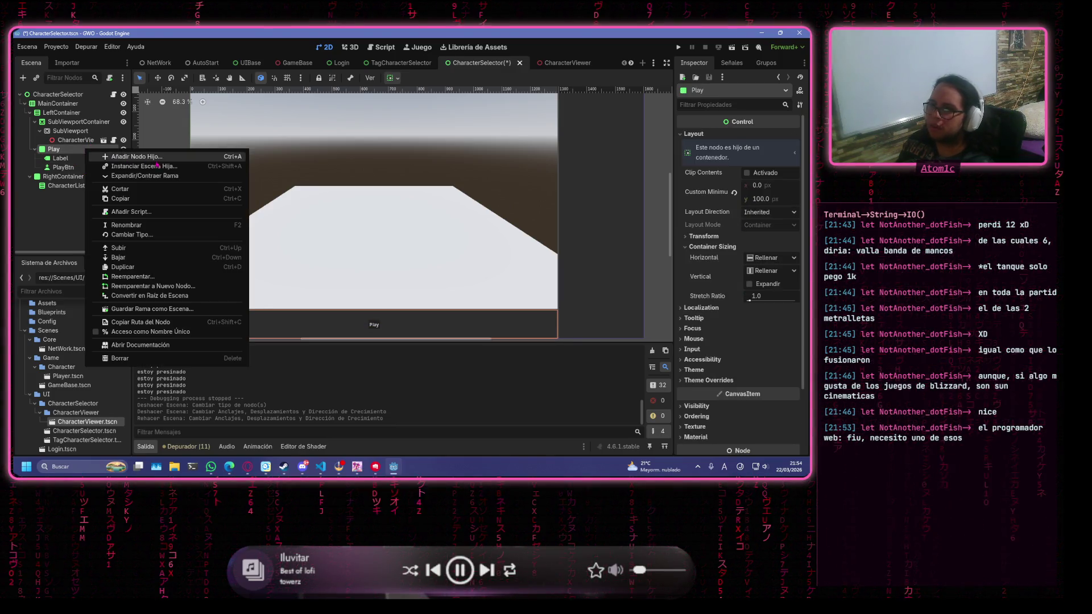
Step: Browse the Add Child Node types for Play, then cancel without adding anything
{"action": "left_click", "coordinate": [136, 156]}
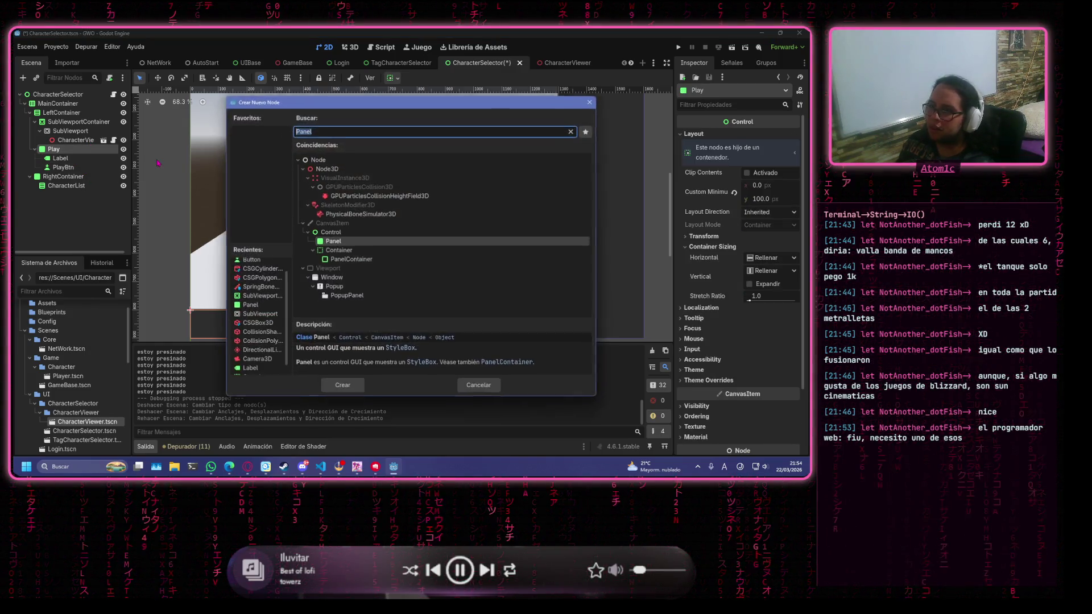
{"action": "left_click", "coordinate": [371, 261]}
{"action": "left_click", "coordinate": [341, 242]}
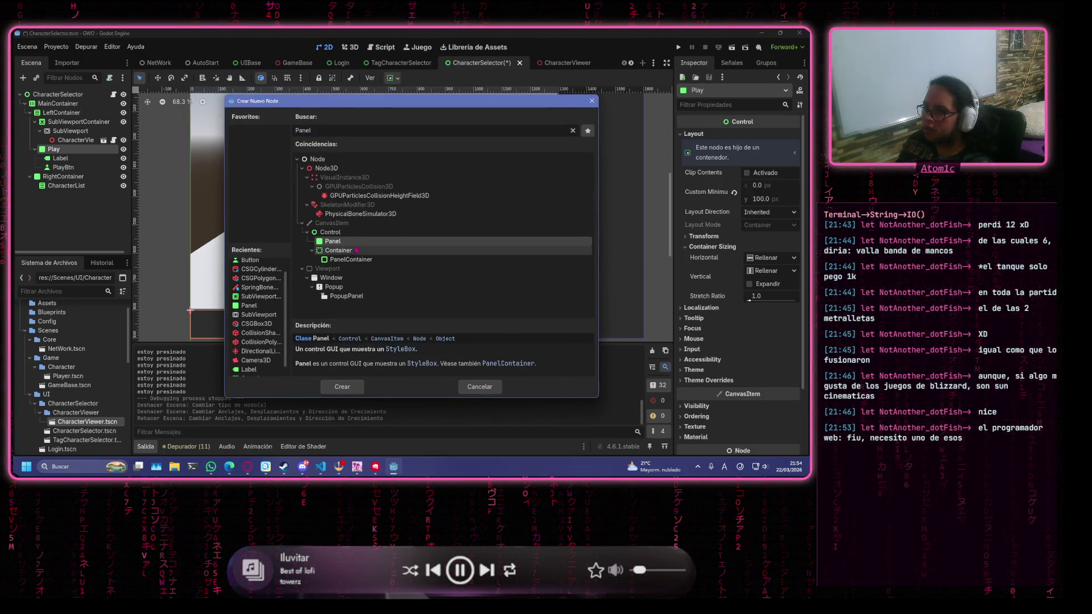
{"action": "left_click", "coordinate": [592, 101]}
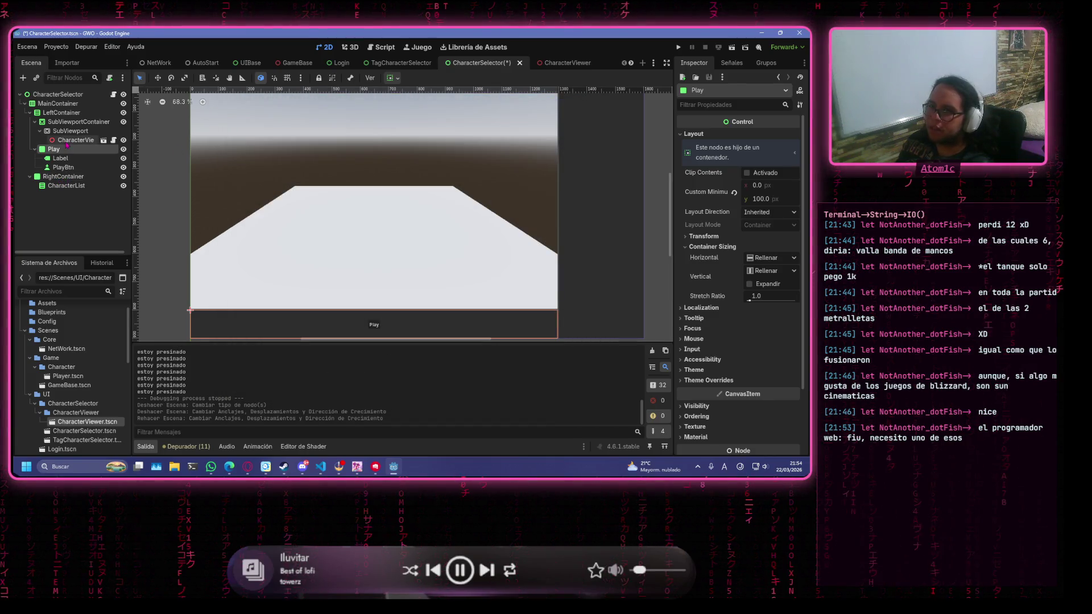
{"action": "right_click", "coordinate": [63, 149]}
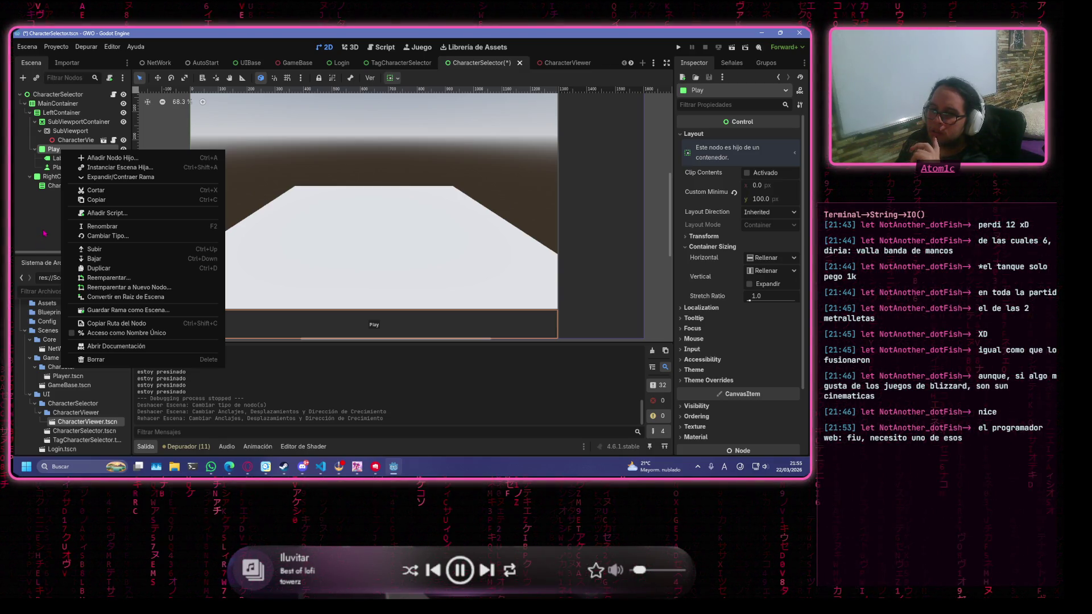
{"action": "left_click", "coordinate": [44, 234]}
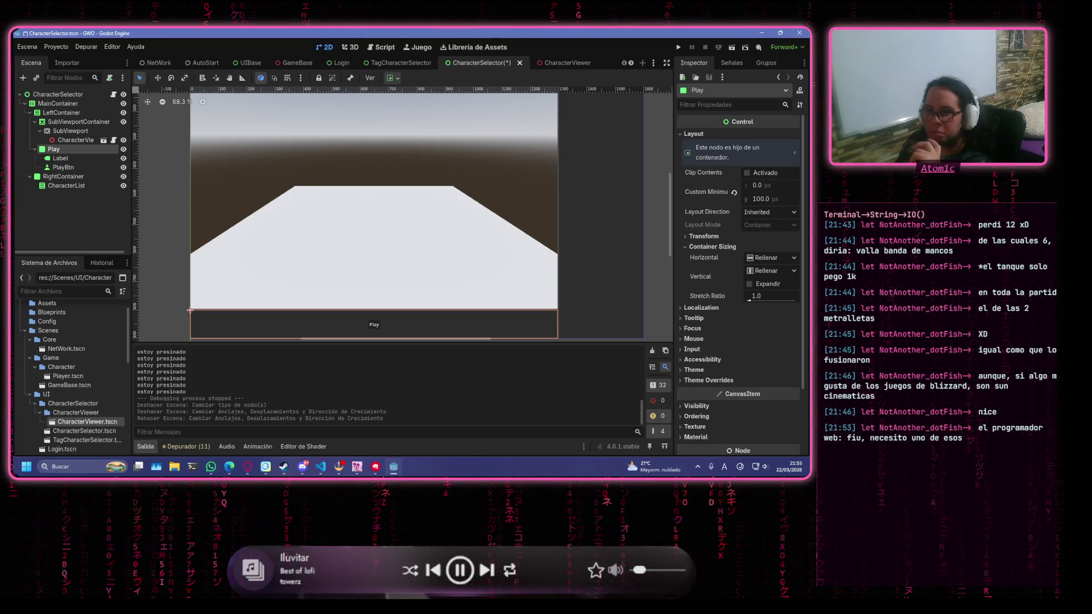
Step: Return to the Godot editor and save the CharacterSelector scene with Ctrl+S
{"action": "key", "text": "alt+Tab"}
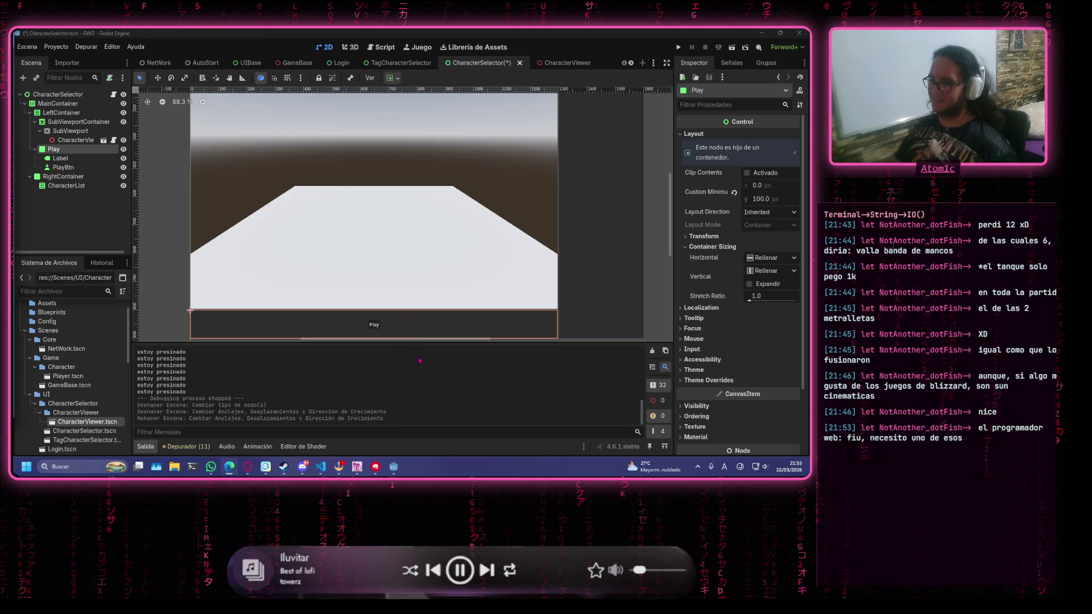
{"action": "left_click", "coordinate": [450, 373]}
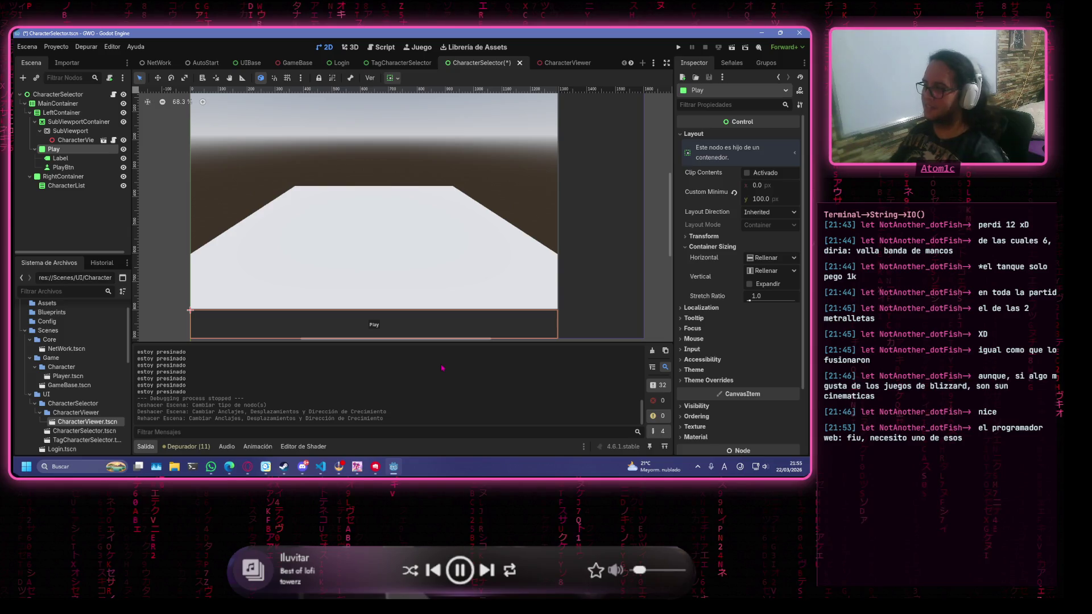
{"action": "left_click", "coordinate": [668, 276]}
{"action": "key", "text": "ctrl+s"}
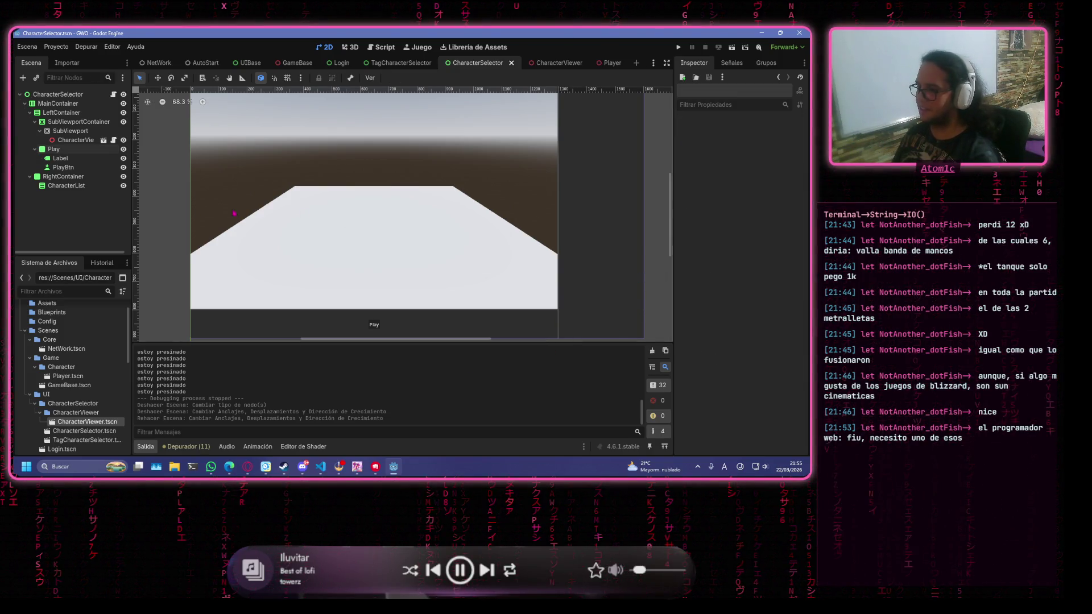
Step: Review PlayBtn's anchor presets without applying one, then switch to Visual Studio Code
{"action": "left_click", "coordinate": [380, 330]}
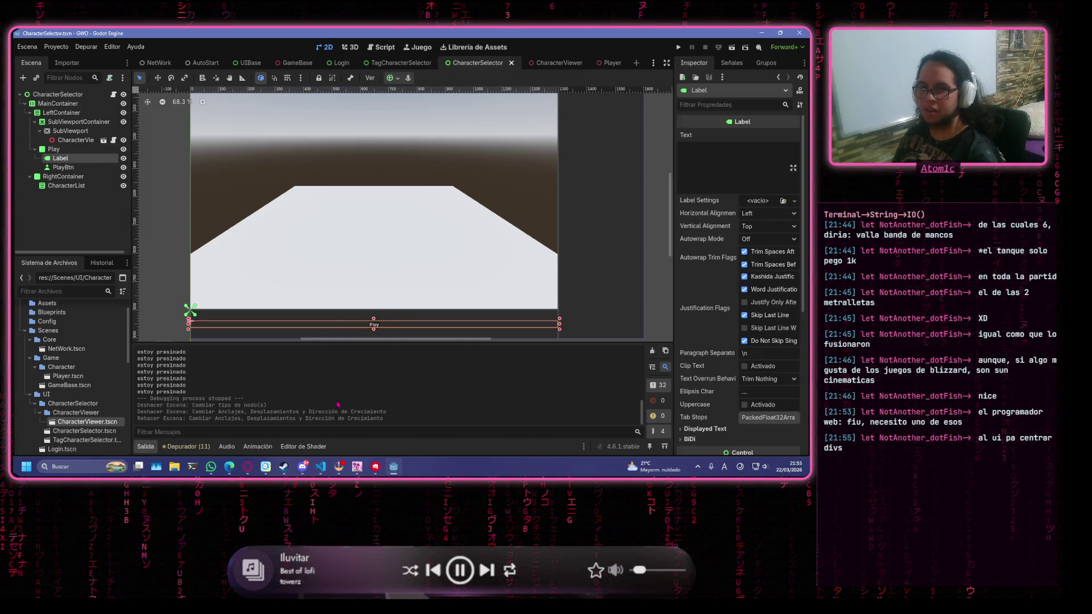
{"action": "left_click", "coordinate": [341, 195]}
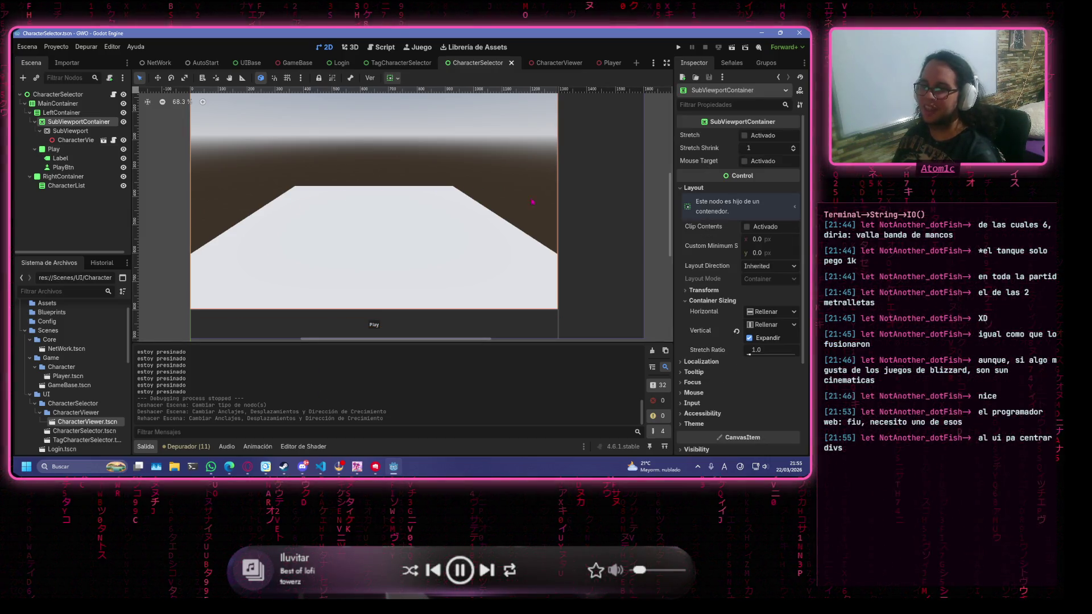
{"action": "left_click", "coordinate": [643, 208]}
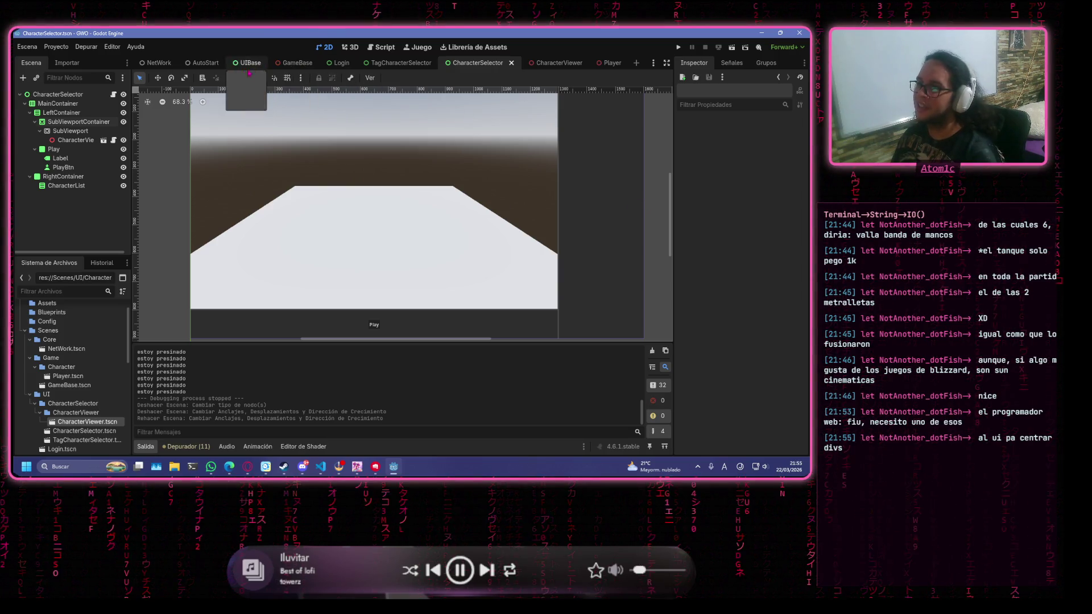
{"action": "left_click", "coordinate": [90, 169]}
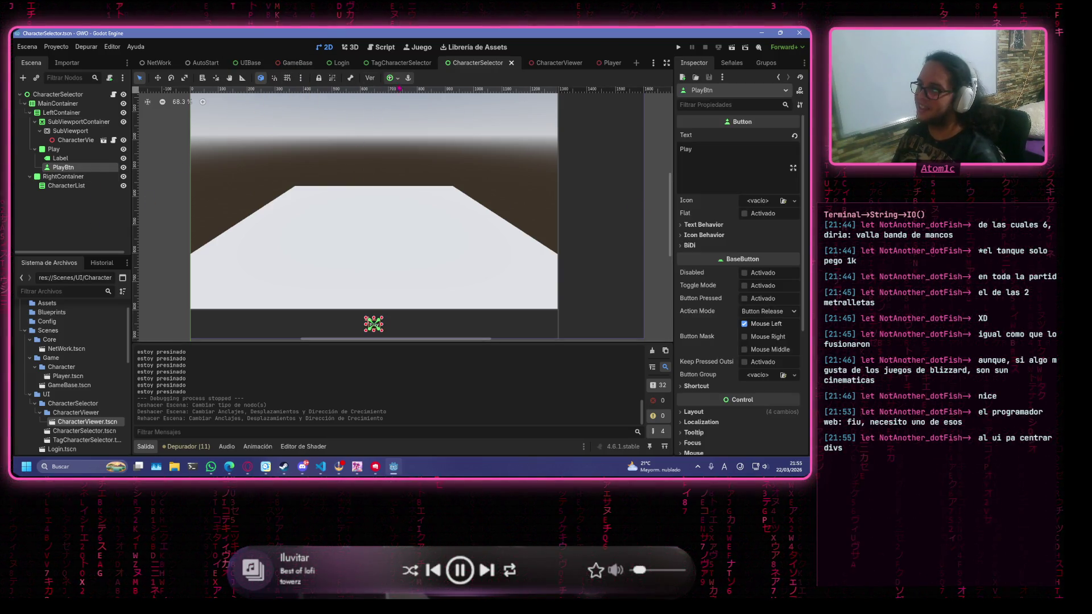
{"action": "left_click", "coordinate": [400, 80]}
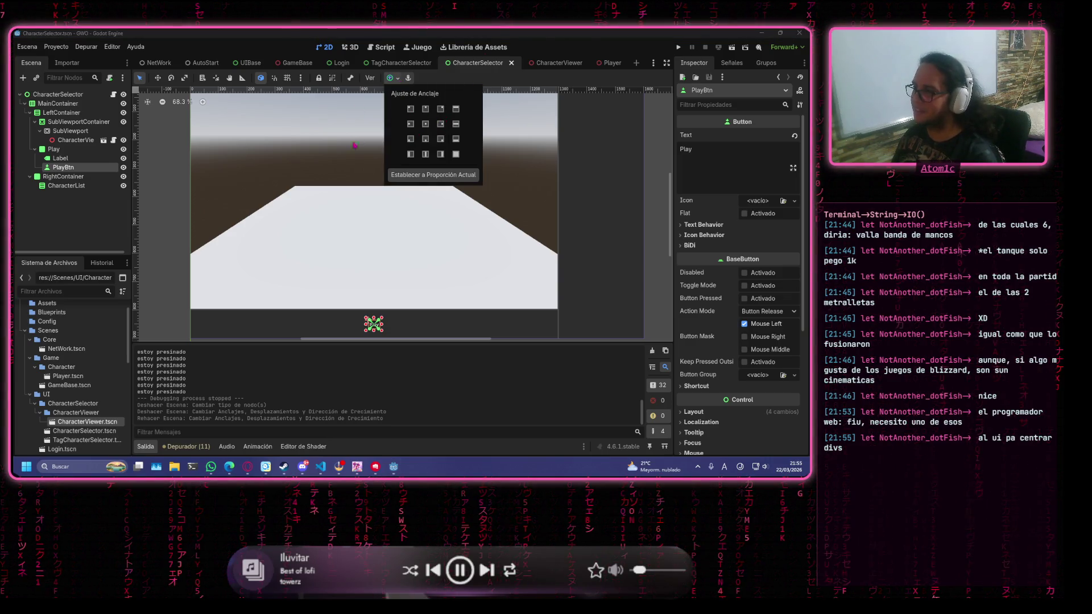
{"action": "left_click", "coordinate": [599, 179]}
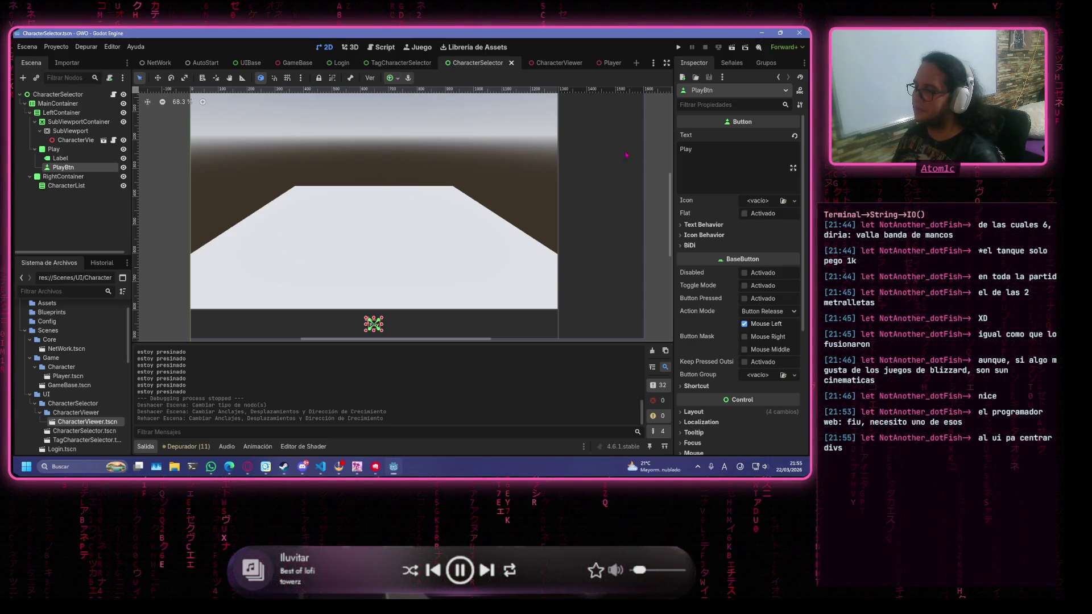
{"action": "key", "text": "alt+Tab"}
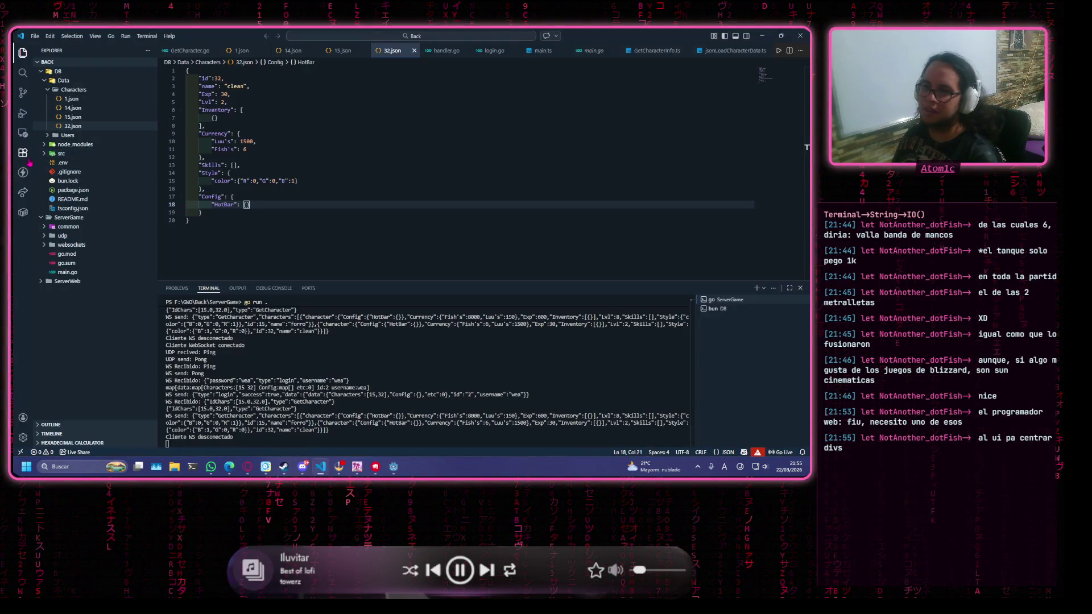
Step: Search extensions for 'css central assist' and open the CSS Grid Snippets details page
{"action": "left_click", "coordinate": [23, 153]}
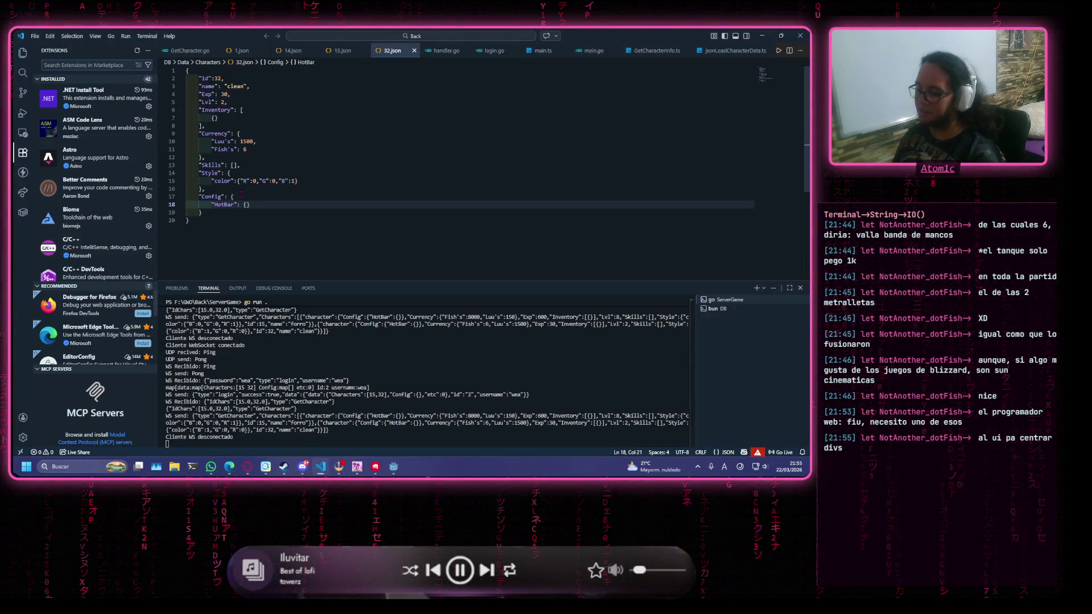
{"action": "type", "text": "central c"}
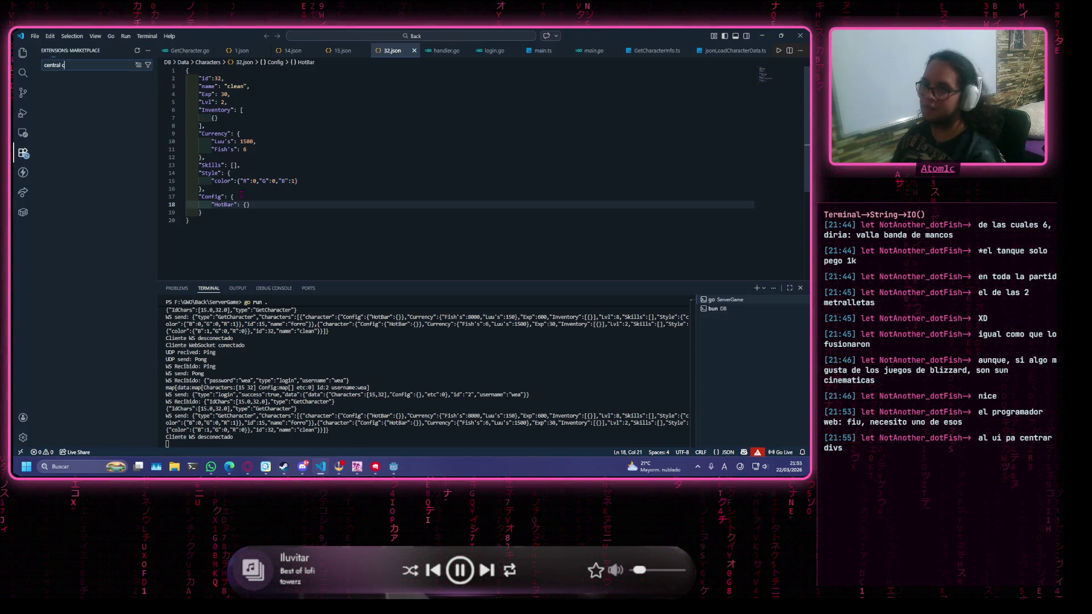
{"action": "type", "text": "sss"}
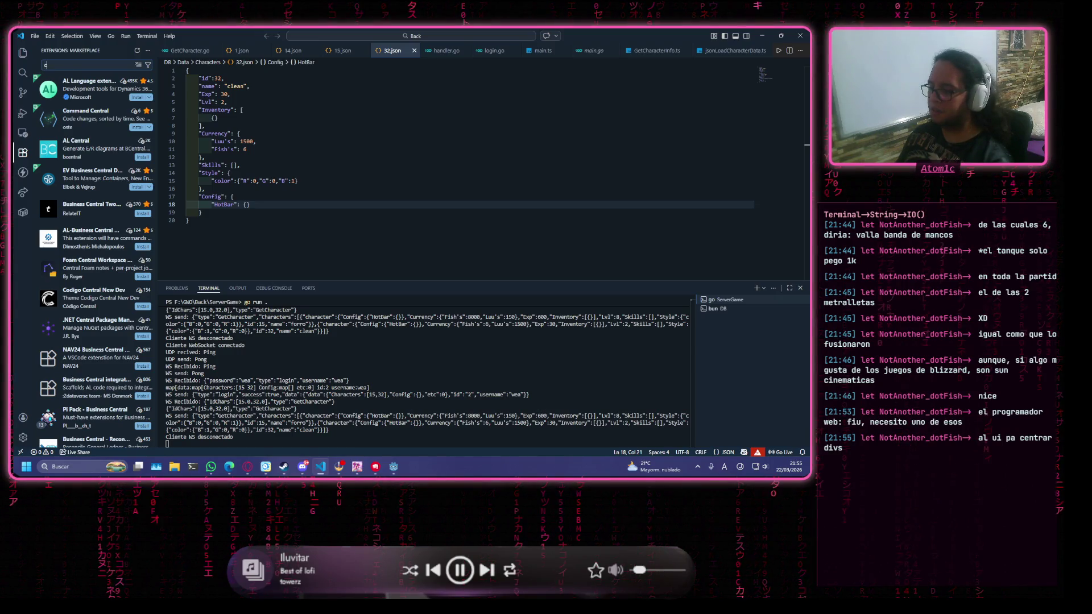
{"action": "type", "text": "ce"}
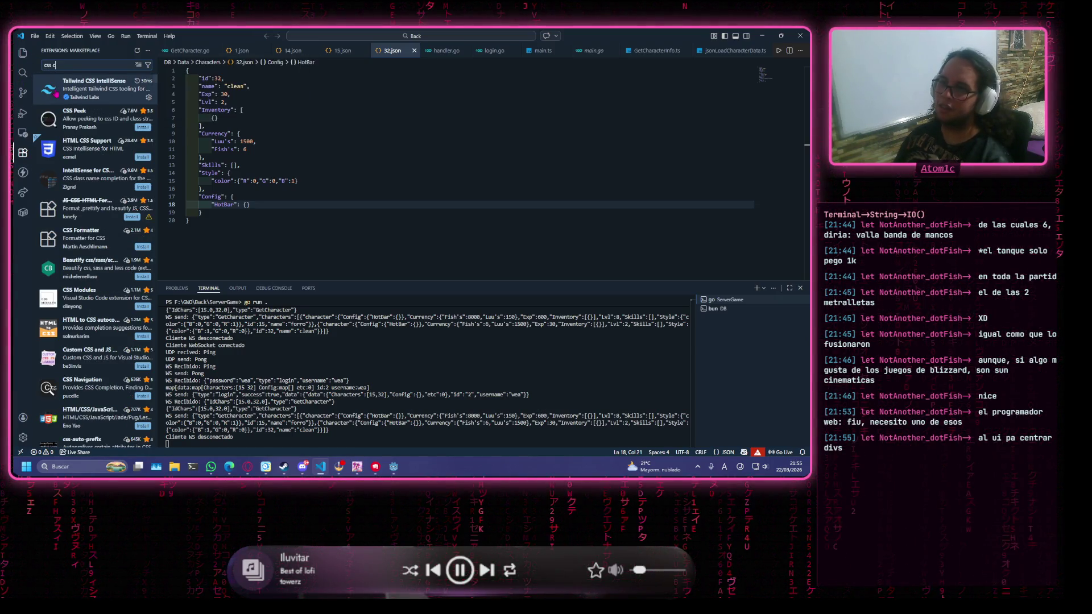
{"action": "type", "text": "ntr"}
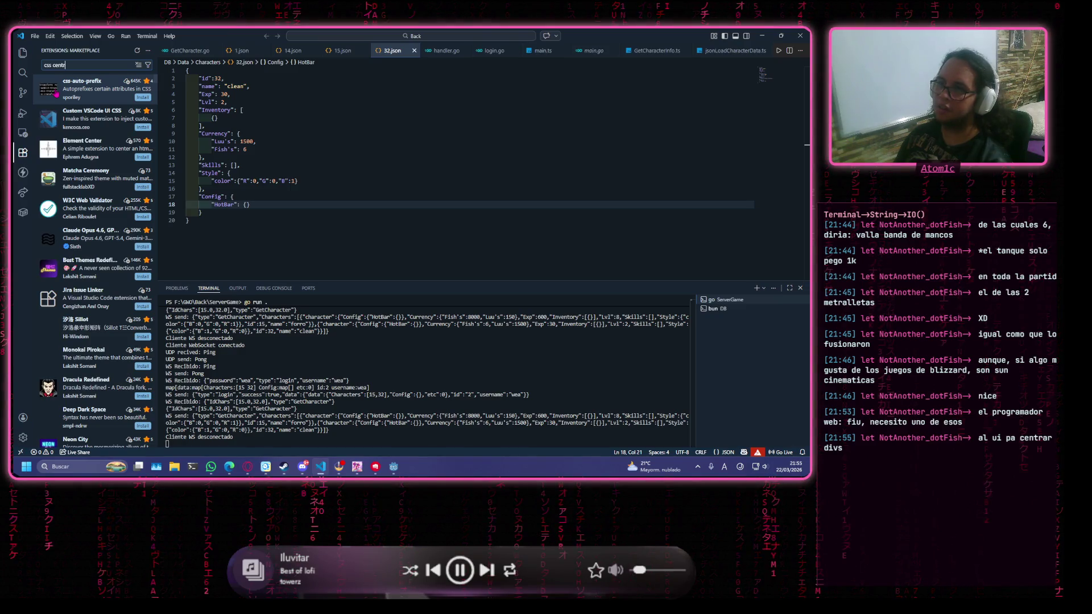
{"action": "type", "text": "al as"}
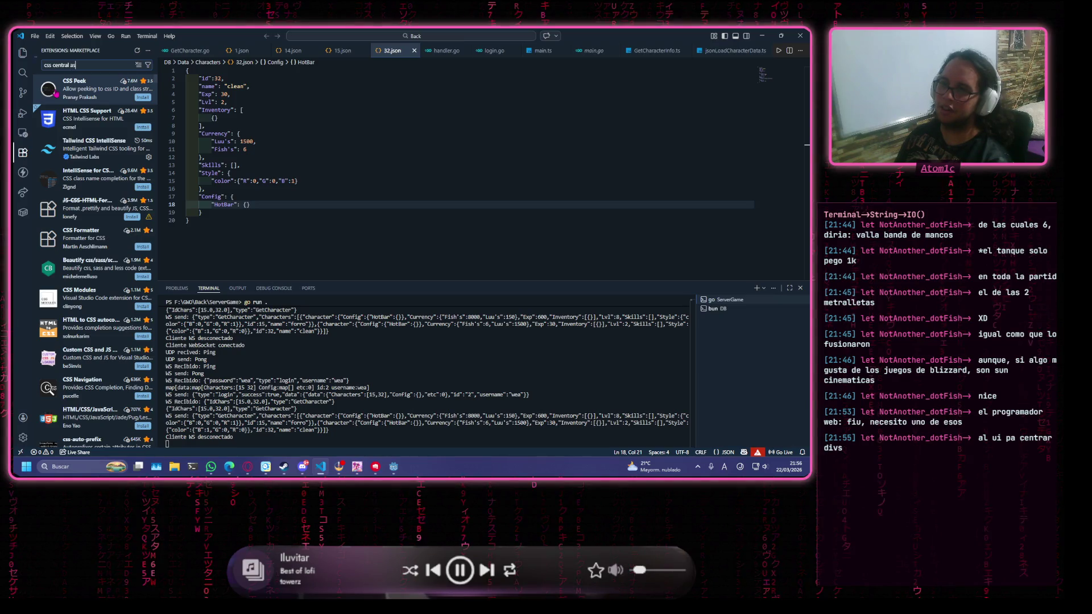
{"action": "type", "text": "sist"}
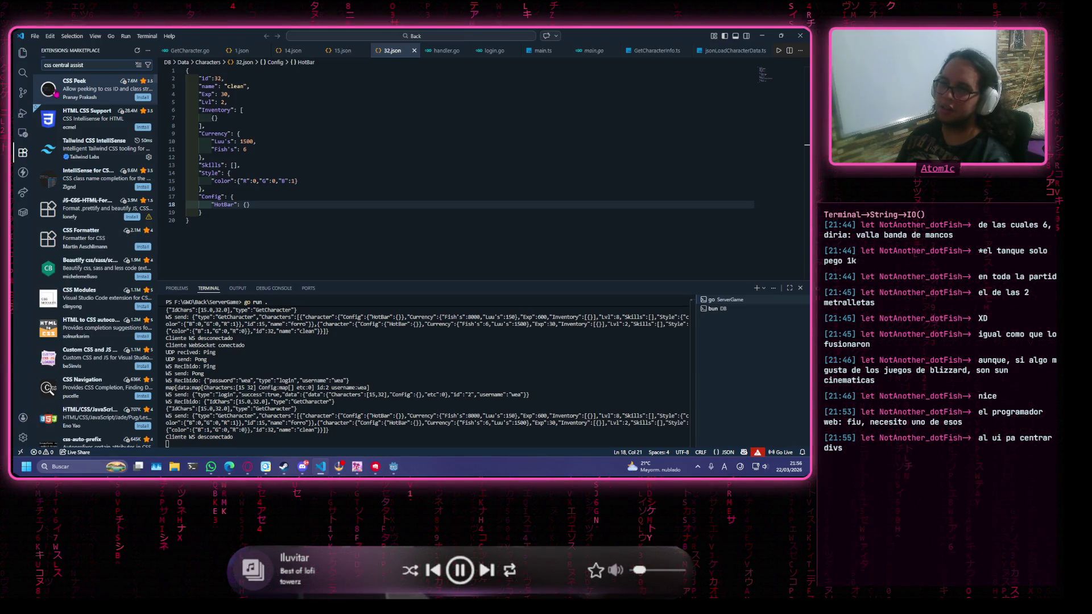
{"action": "scroll", "coordinate": [96, 239], "scroll_direction": "down", "scroll_amount": 5}
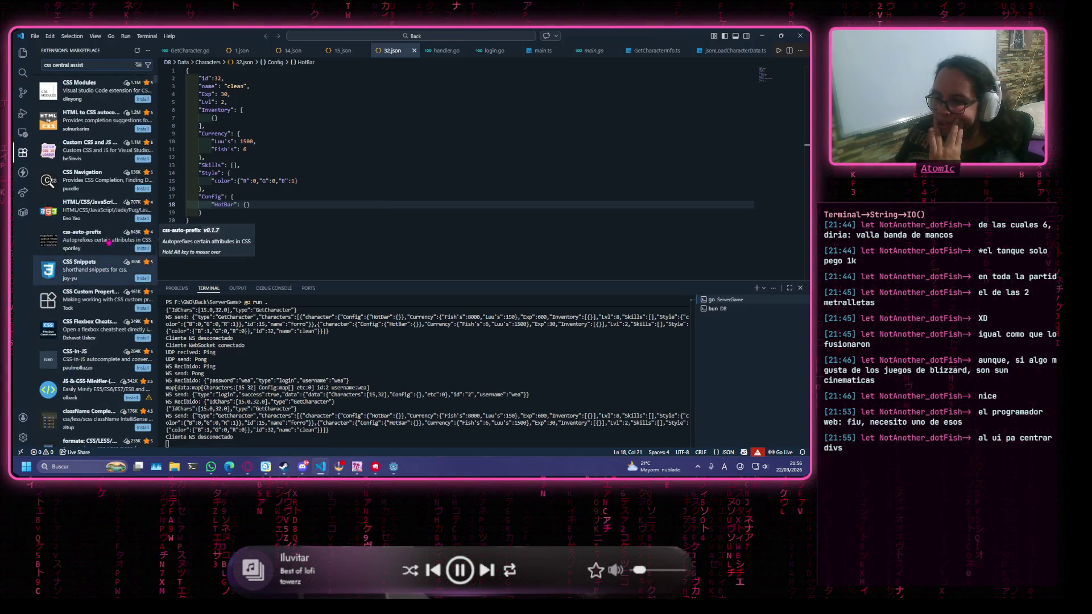
{"action": "scroll", "coordinate": [92, 277], "scroll_direction": "down", "scroll_amount": 4}
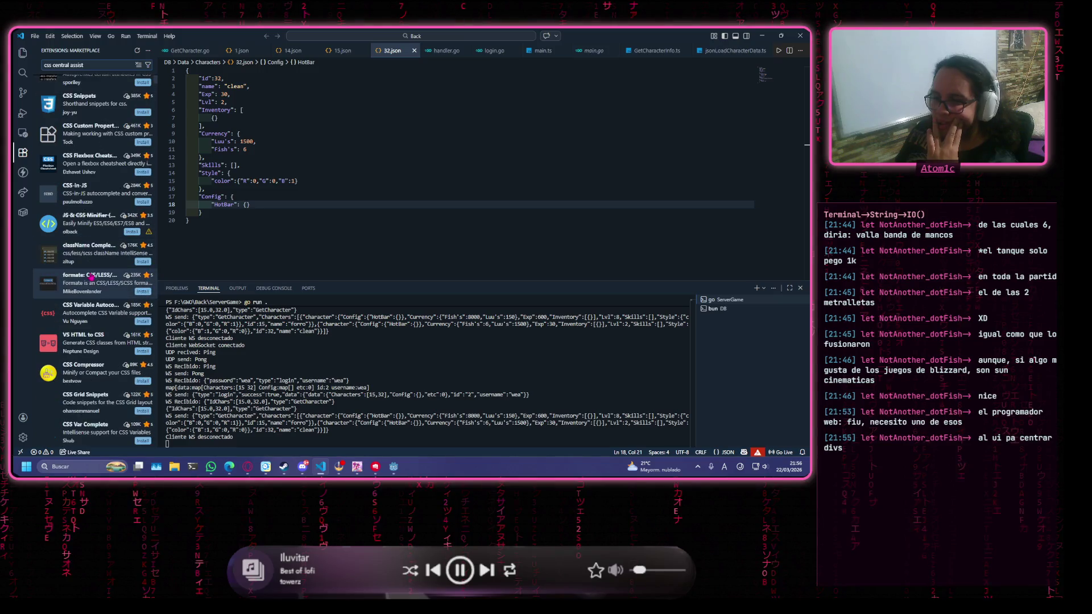
{"action": "mouse_move", "coordinate": [90, 273]}
{"action": "scroll", "coordinate": [90, 274], "scroll_direction": "down", "scroll_amount": 1}
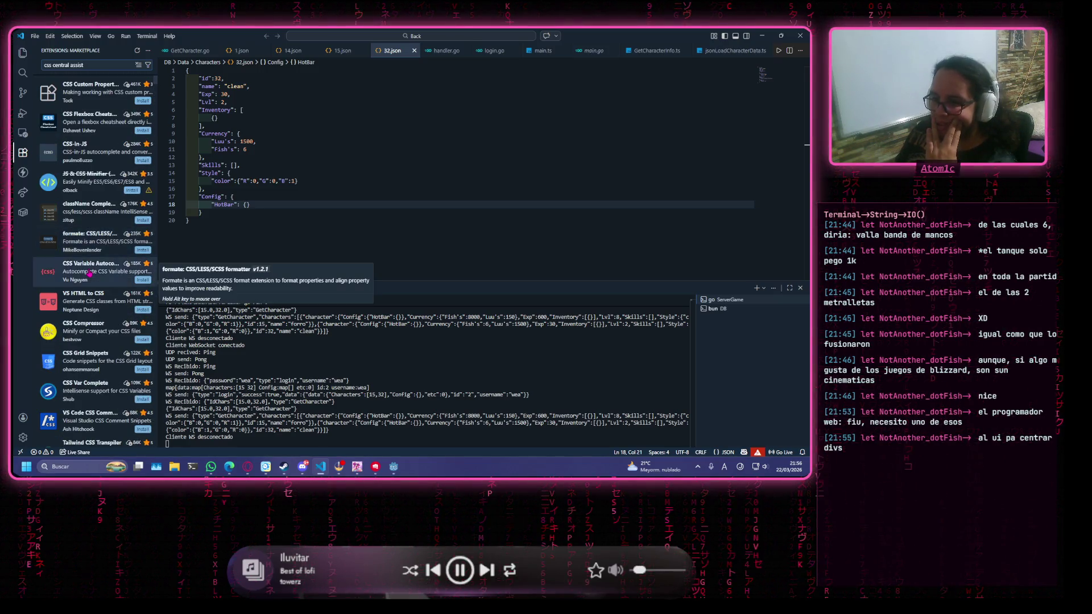
{"action": "scroll", "coordinate": [129, 325], "scroll_direction": "down", "scroll_amount": 1}
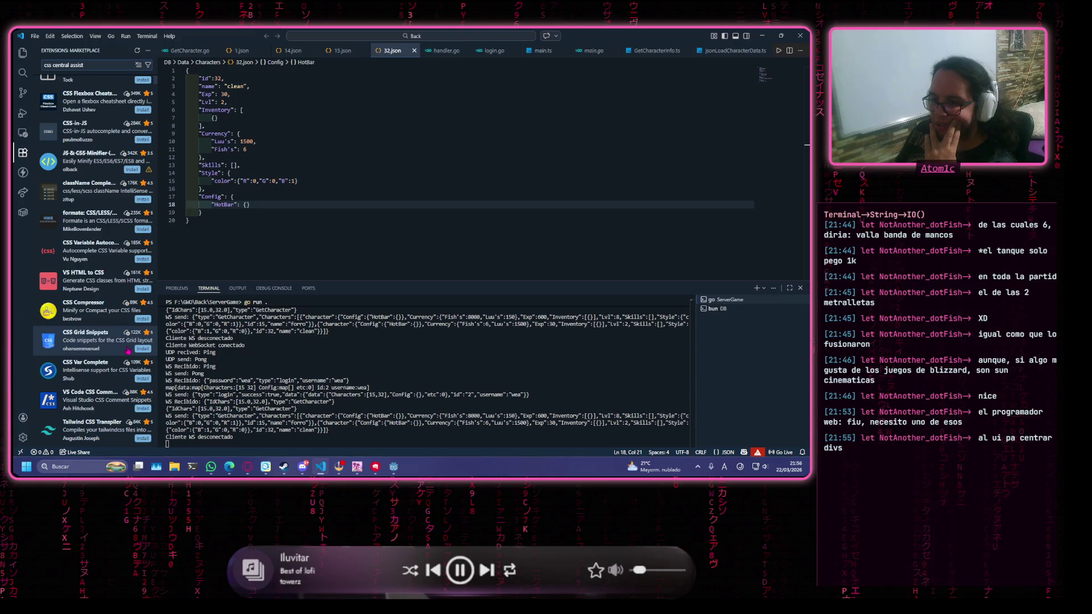
{"action": "mouse_move", "coordinate": [102, 362]}
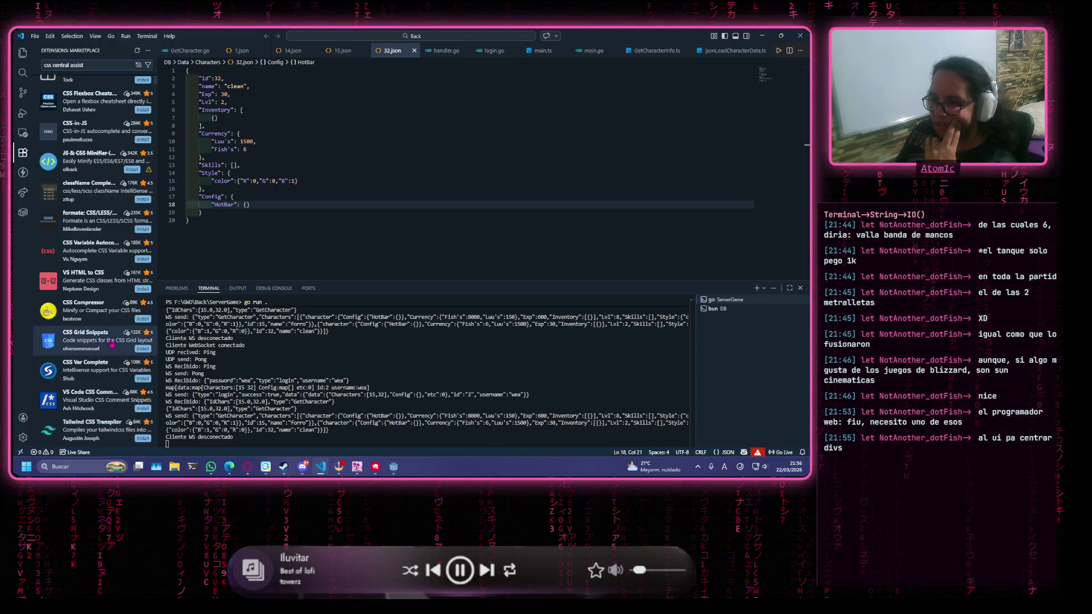
{"action": "left_click", "coordinate": [91, 339]}
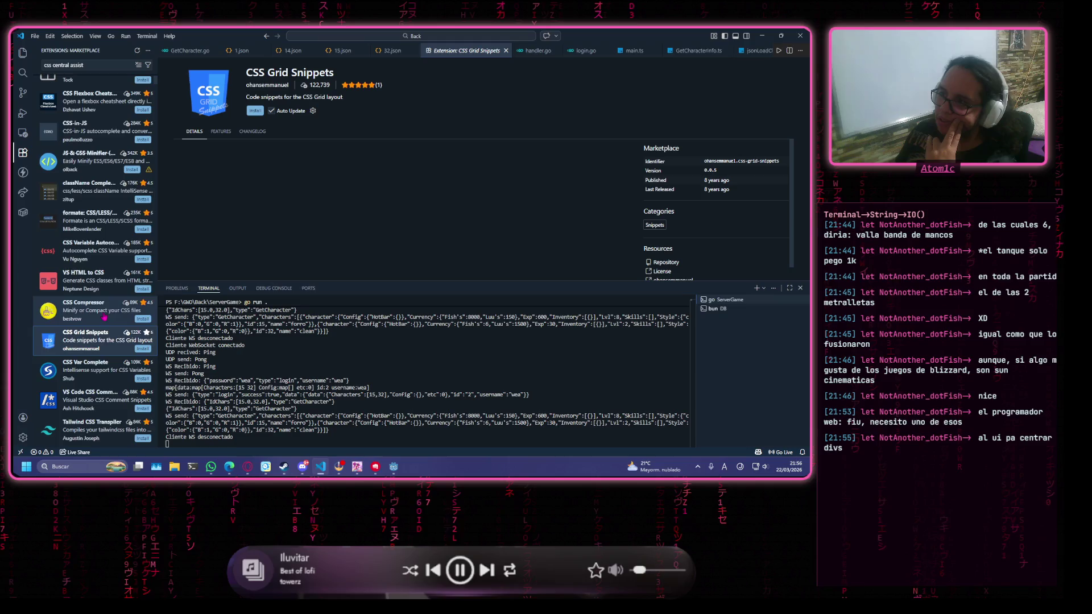
Step: Scroll through the CSS Grid Snippets extension's details page
{"action": "scroll", "coordinate": [107, 332], "scroll_direction": "down", "scroll_amount": 5}
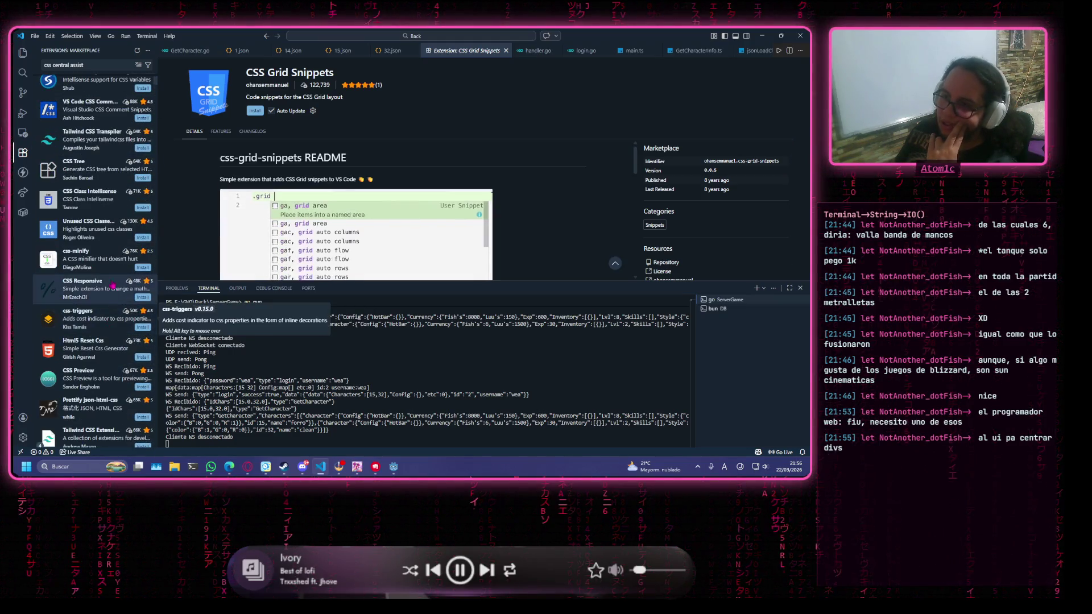
{"action": "scroll", "coordinate": [107, 332], "scroll_direction": "down", "scroll_amount": 5}
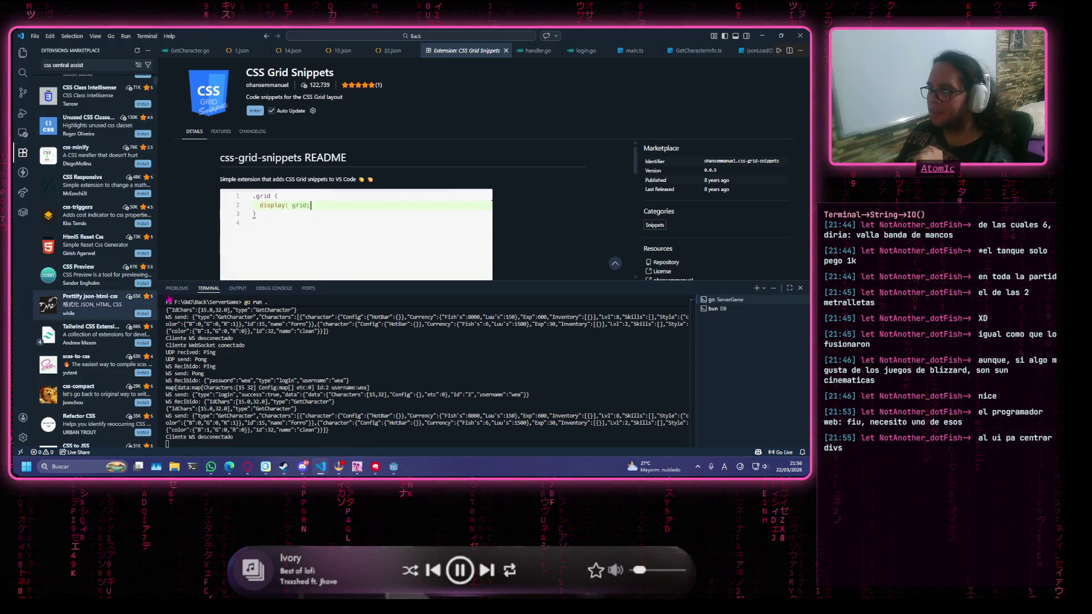
{"action": "scroll", "coordinate": [58, 335], "scroll_direction": "down", "scroll_amount": 5}
{"action": "scroll", "coordinate": [59, 336], "scroll_direction": "down", "scroll_amount": 10}
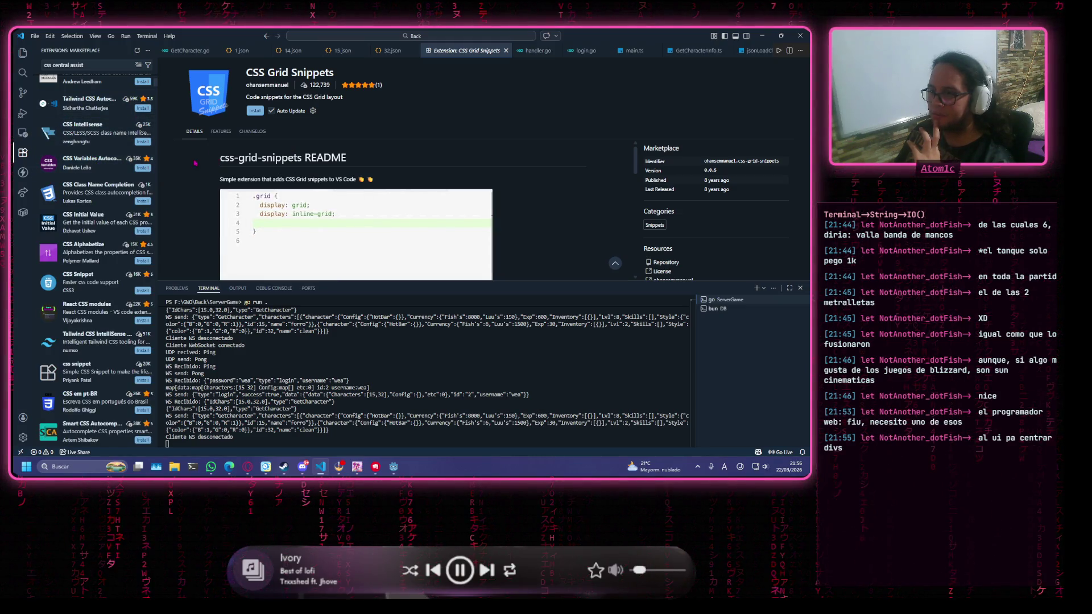
{"action": "scroll", "coordinate": [125, 331], "scroll_direction": "down", "scroll_amount": 5}
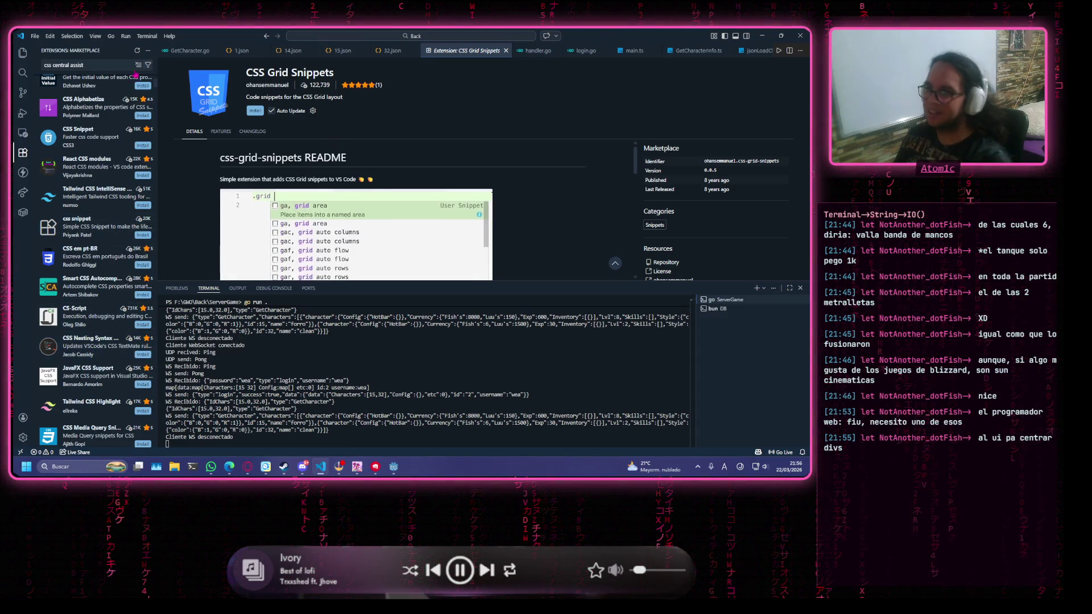
{"action": "scroll", "coordinate": [99, 182], "scroll_direction": "up", "scroll_amount": 9}
{"action": "scroll", "coordinate": [98, 178], "scroll_direction": "up", "scroll_amount": 5}
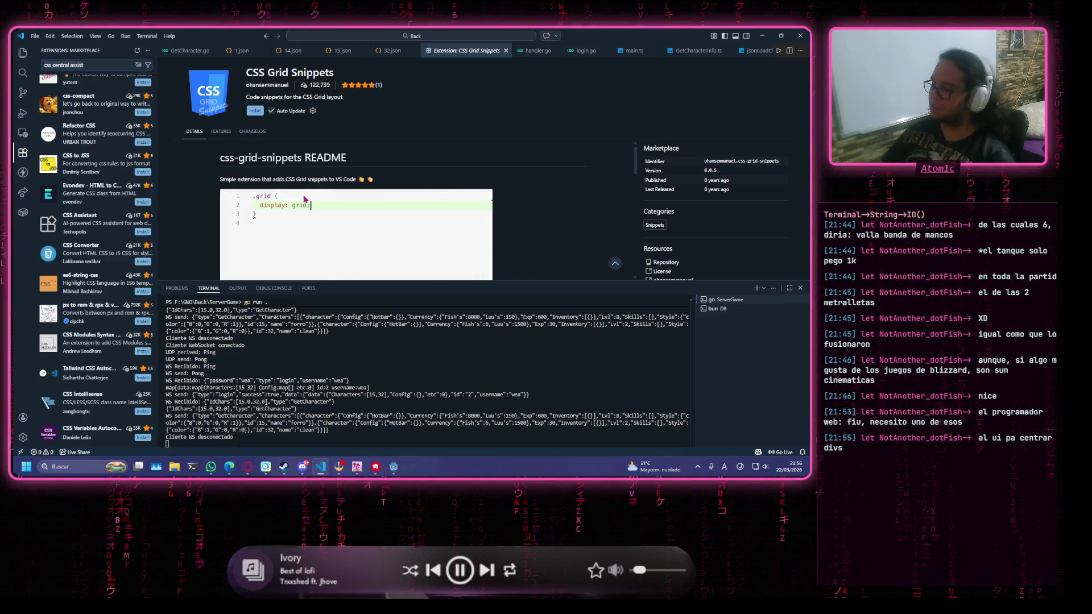
Step: Clear the extension search, return to Godot, and show the Play button's anchor presets
{"action": "key", "text": "ctrl+a"}
{"action": "key", "text": "BackSpace"}
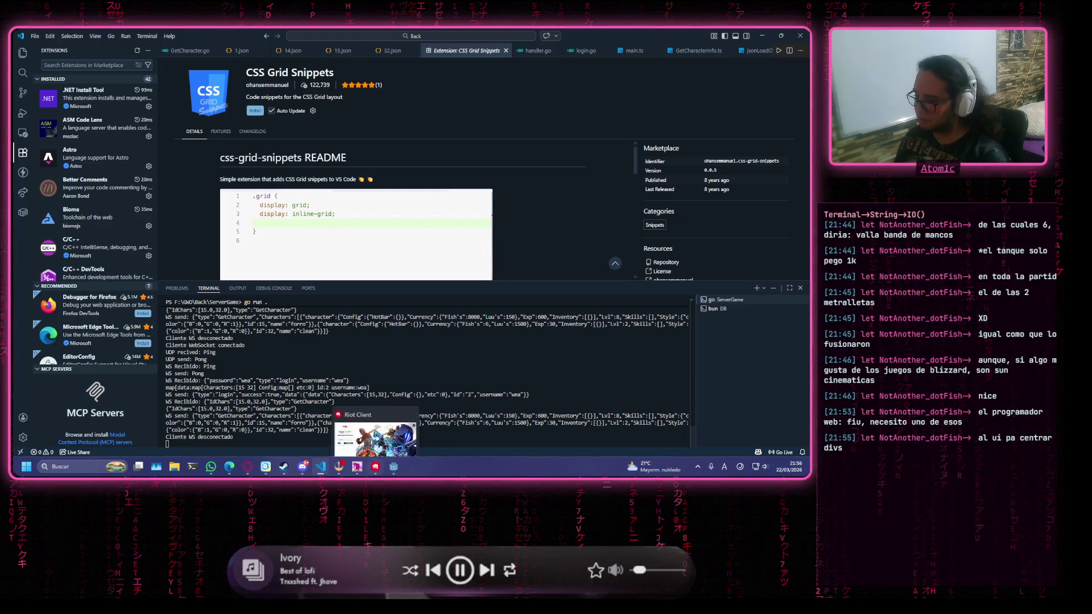
{"action": "left_click", "coordinate": [393, 466]}
{"action": "left_click", "coordinate": [395, 81]}
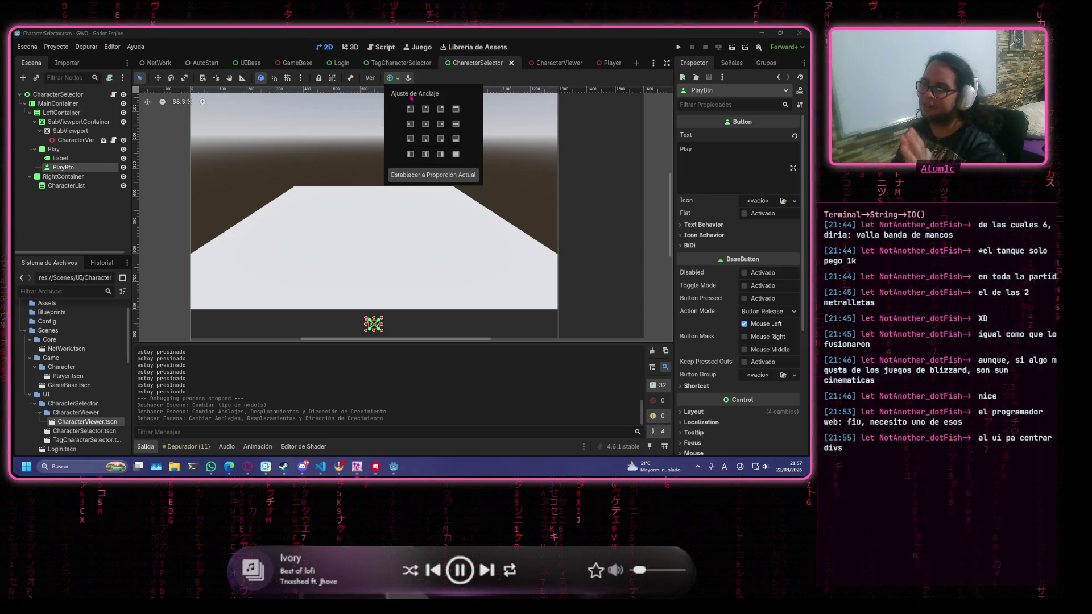
Step: Dismiss the anchor presets unapplied, then select PlayBtn and the Play container to inspect them
{"action": "left_click", "coordinate": [406, 319]}
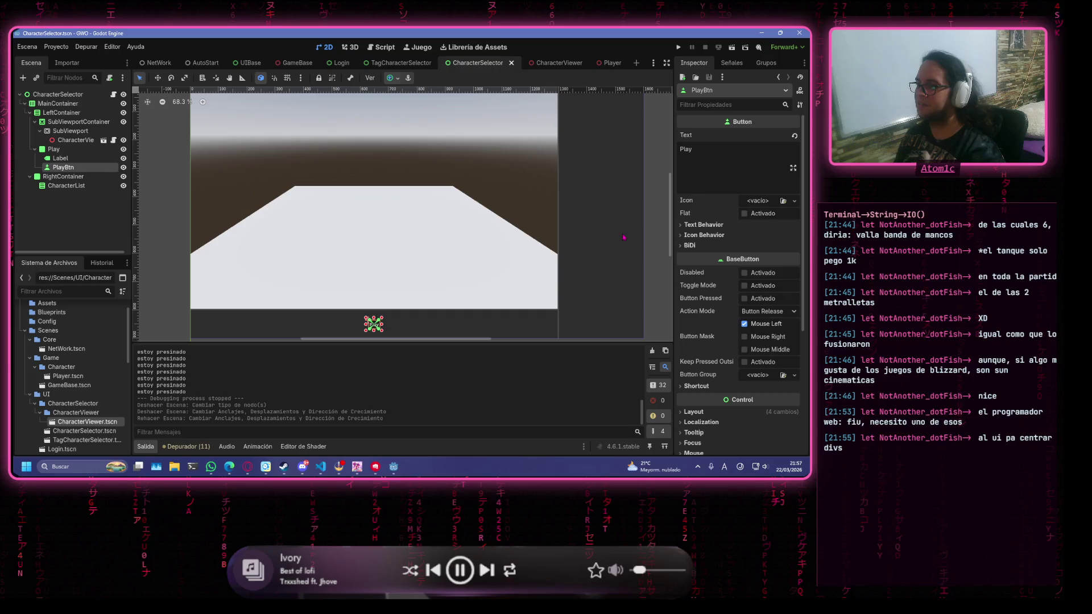
{"action": "left_click", "coordinate": [407, 319]}
{"action": "scroll", "coordinate": [400, 278], "scroll_direction": "up", "scroll_amount": 2}
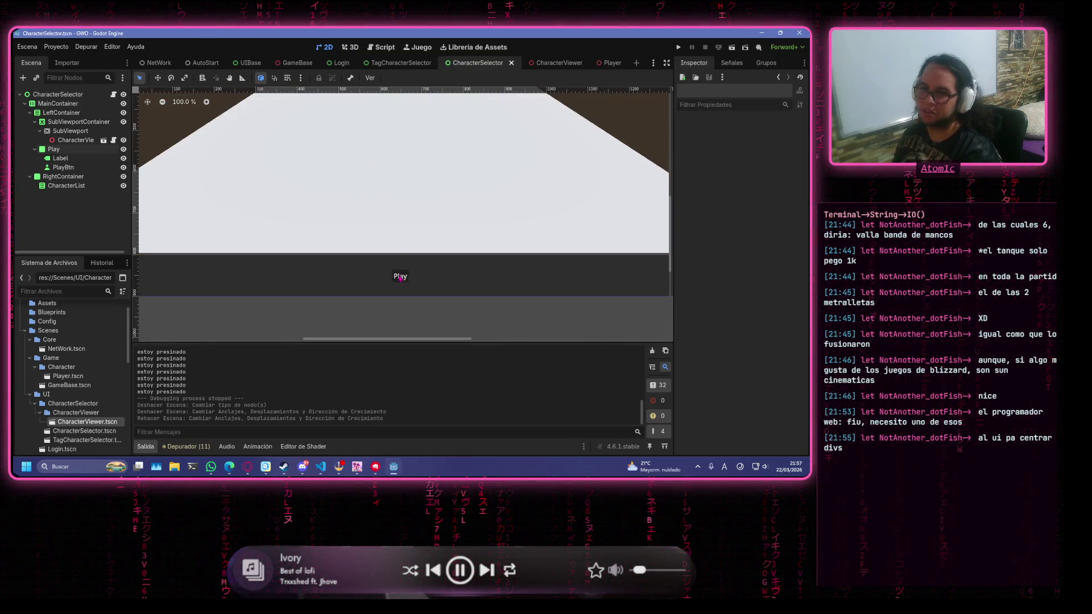
{"action": "left_click", "coordinate": [400, 278]}
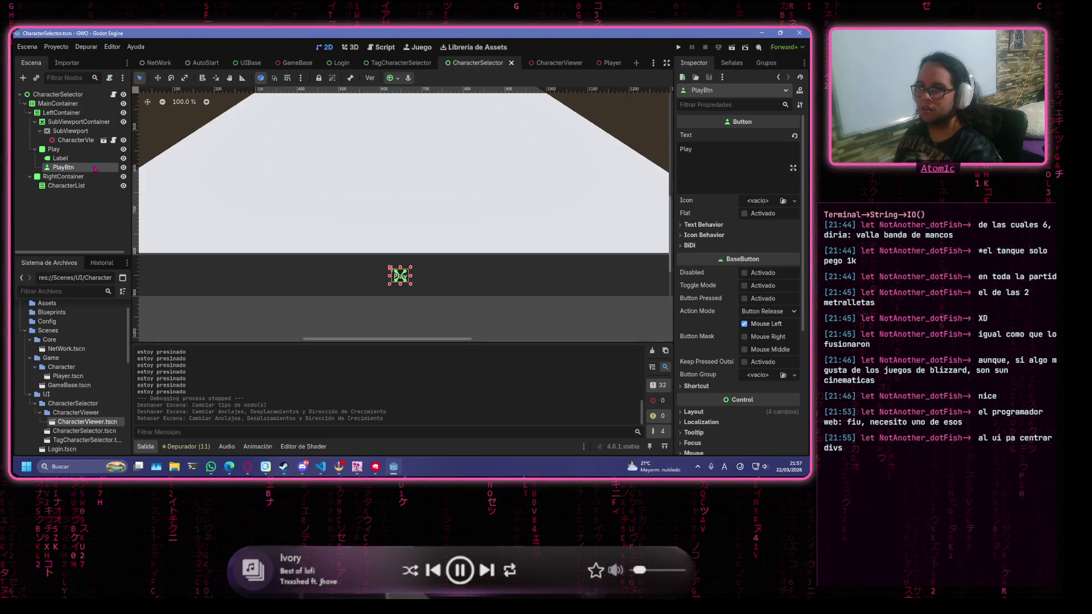
{"action": "left_click", "coordinate": [108, 185]}
{"action": "left_click", "coordinate": [57, 149]}
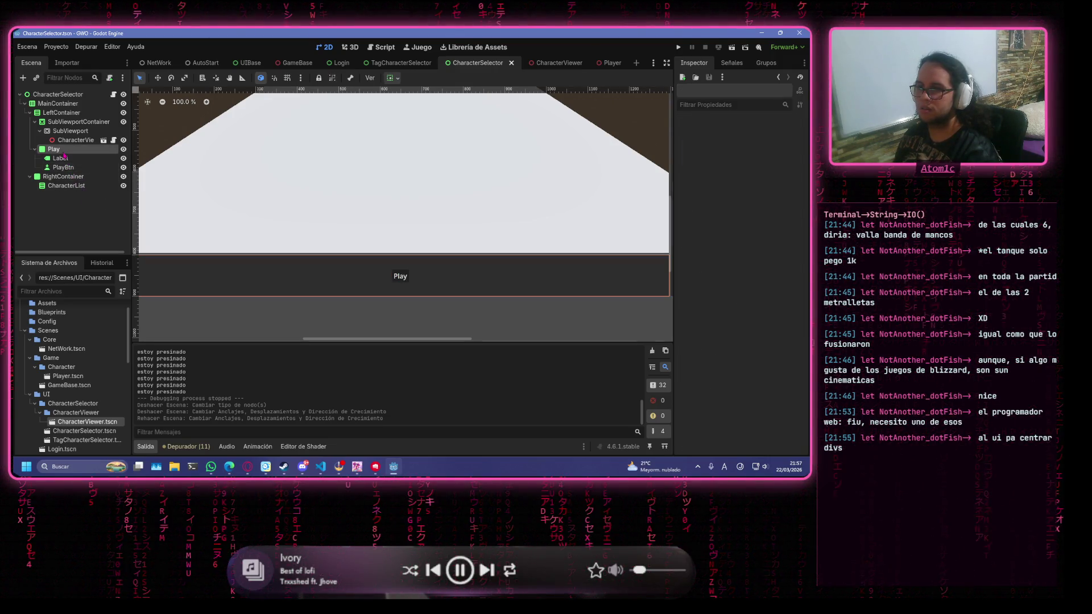
Step: Change the Play node's type to Container
{"action": "right_click", "coordinate": [64, 152]}
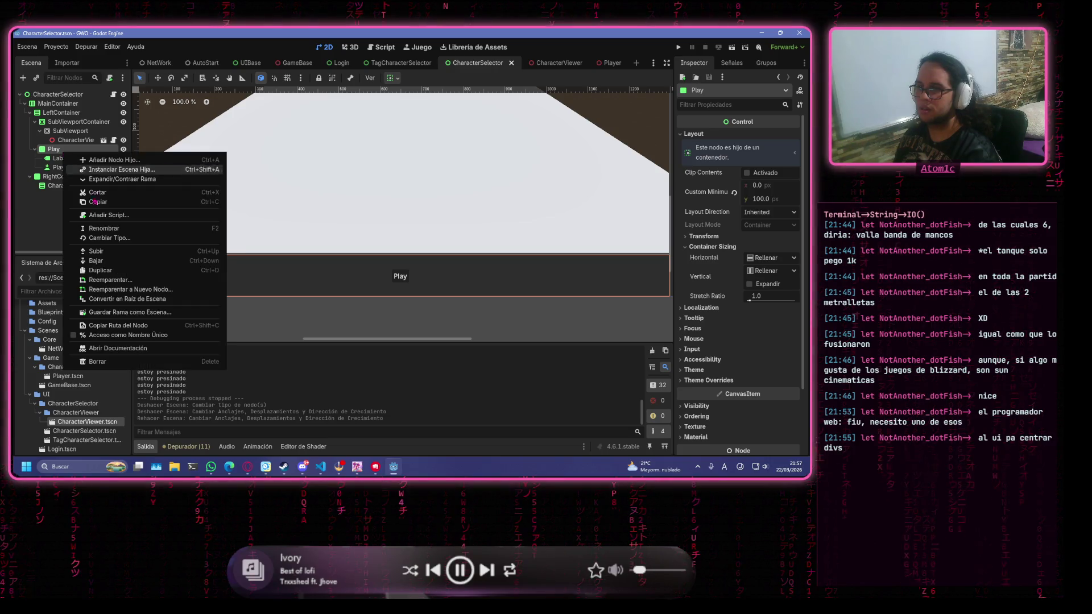
{"action": "left_click", "coordinate": [111, 237]}
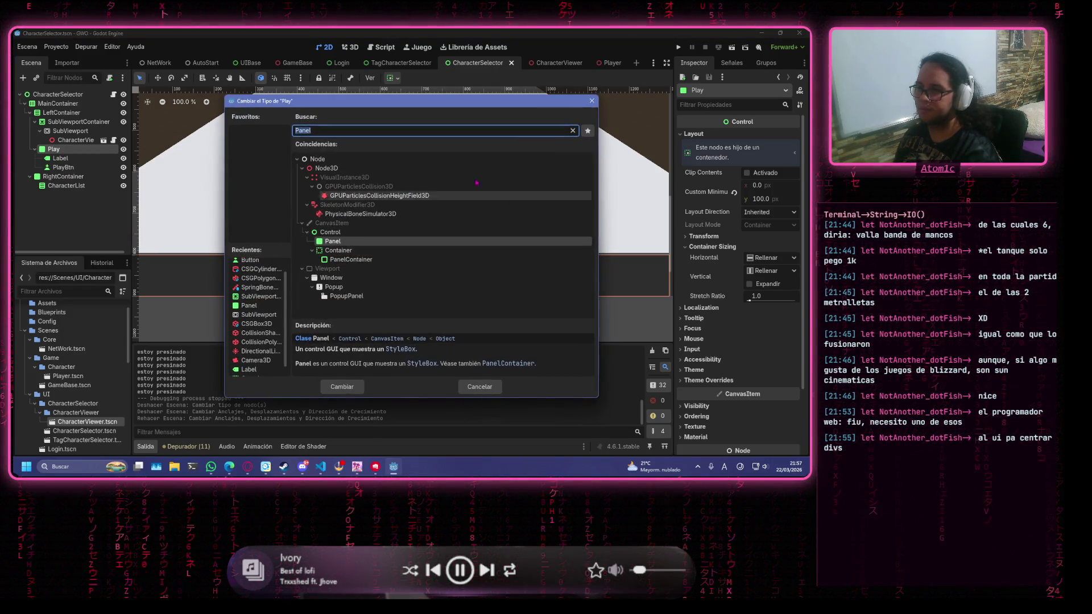
{"action": "left_click", "coordinate": [378, 251]}
{"action": "left_click", "coordinate": [342, 386]}
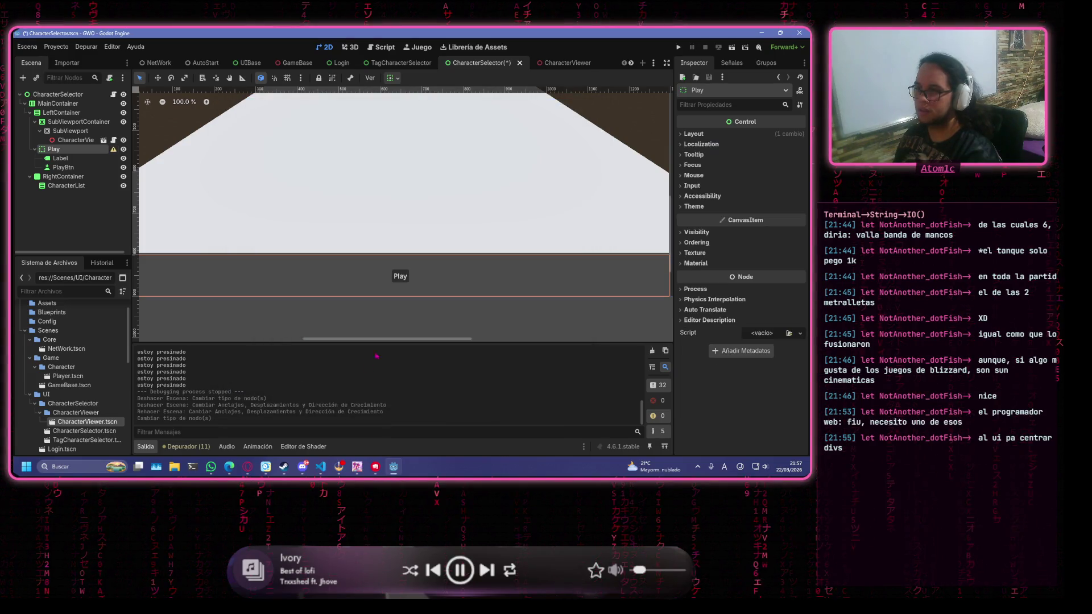
{"action": "left_click", "coordinate": [399, 277]}
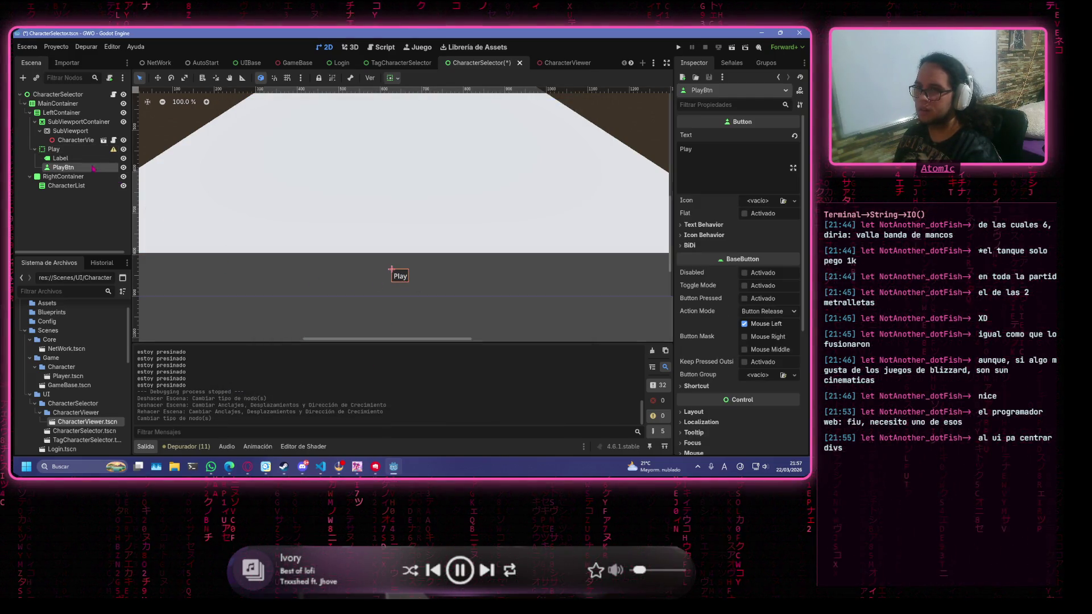
{"action": "left_click", "coordinate": [80, 149]}
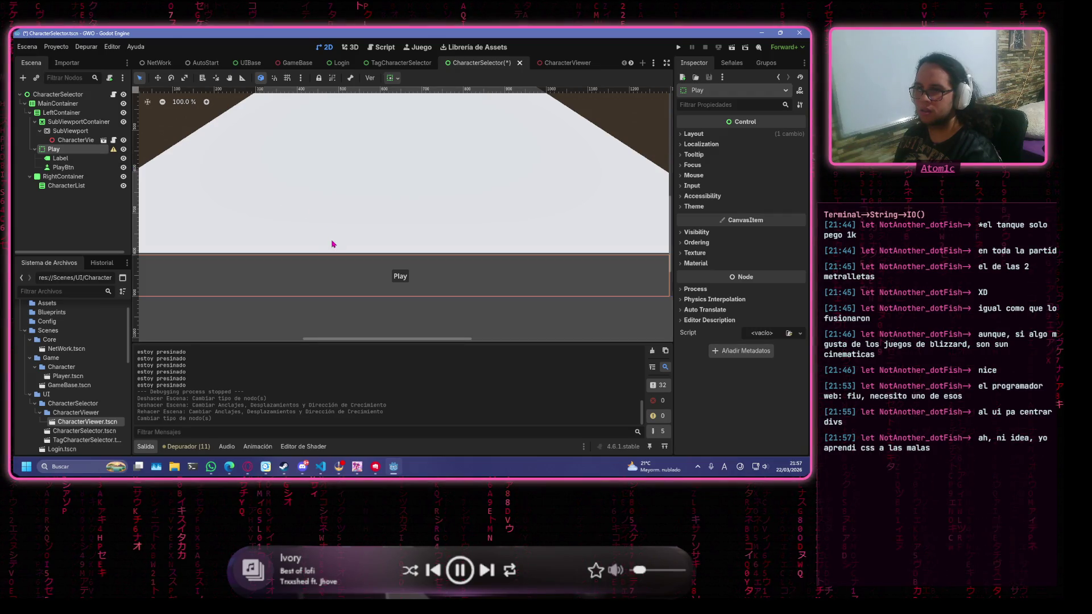
Step: Save the scene, dismiss the Play node's configuration warning, and start a test run
{"action": "key", "text": "Escape"}
{"action": "key", "text": "ctrl+s"}
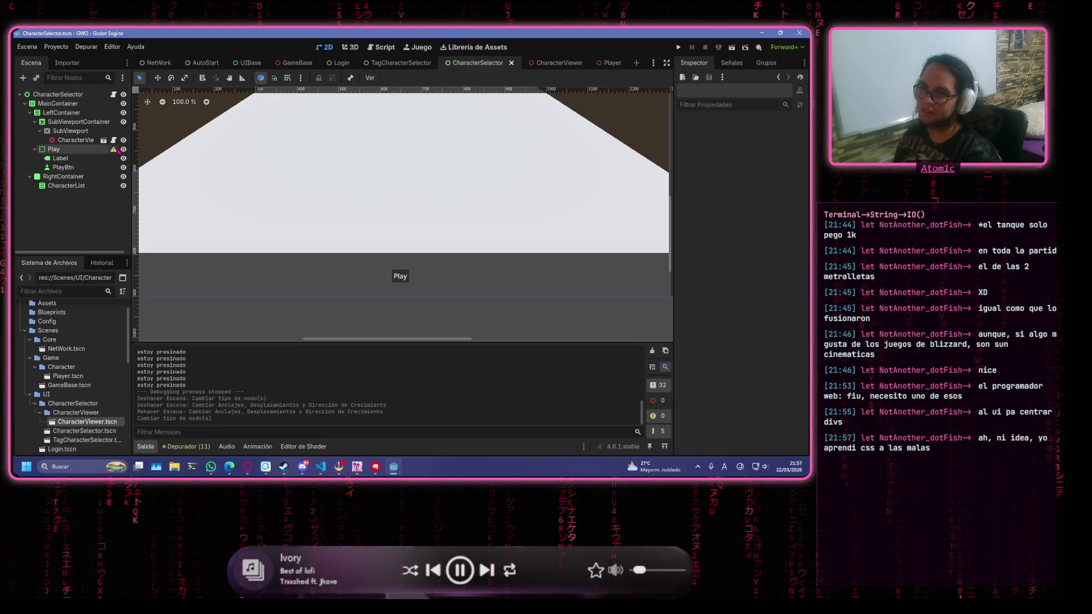
{"action": "left_click", "coordinate": [118, 151]}
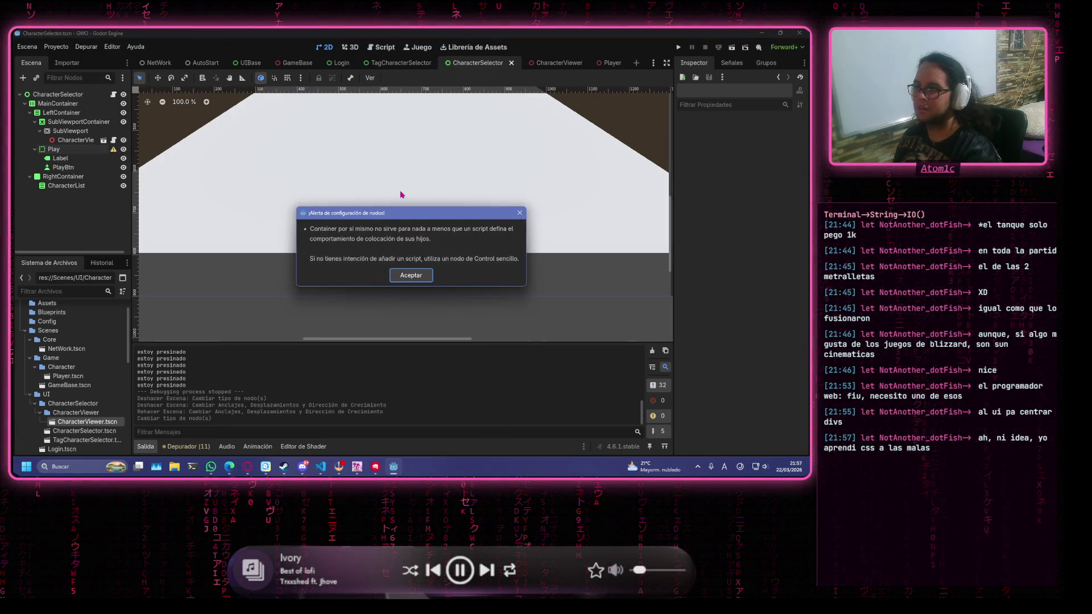
{"action": "left_click", "coordinate": [413, 278]}
{"action": "left_click", "coordinate": [380, 258]}
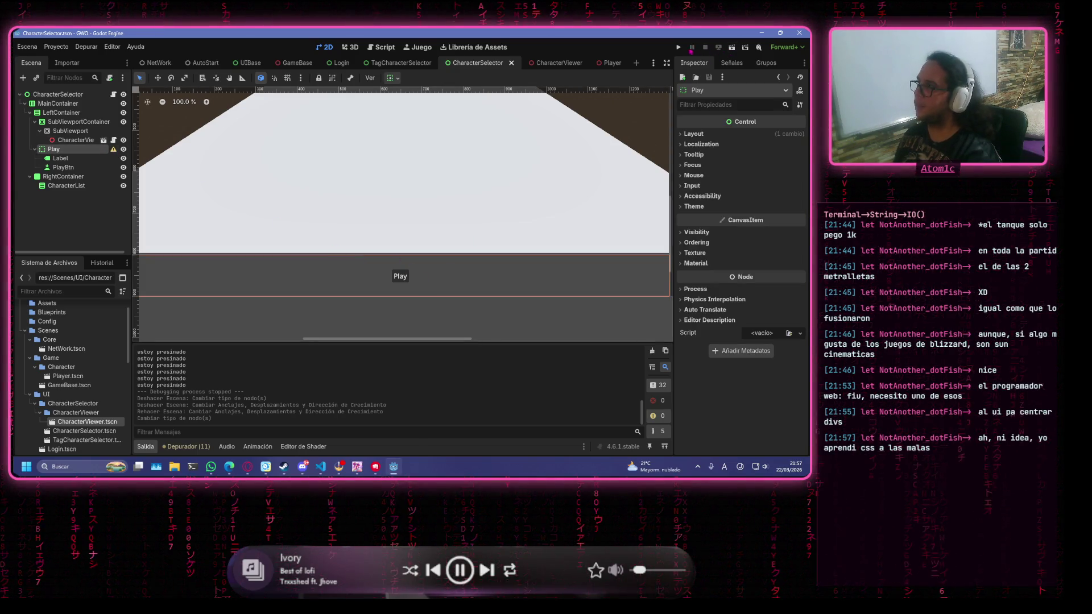
{"action": "left_click", "coordinate": [678, 48]}
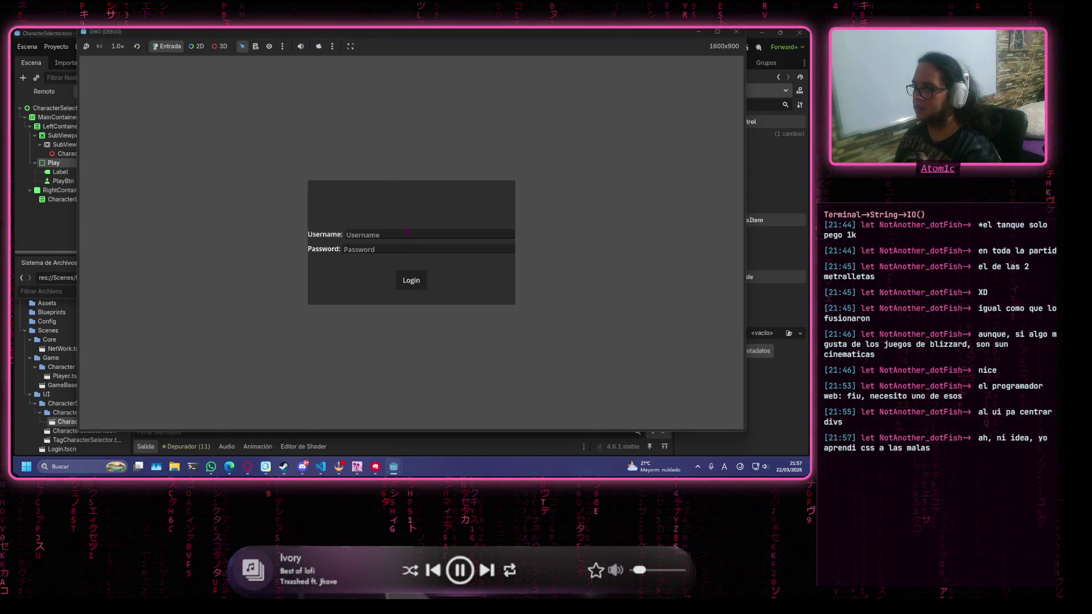
Step: Log into the running game with a username and the account password
{"action": "left_click", "coordinate": [407, 232]}
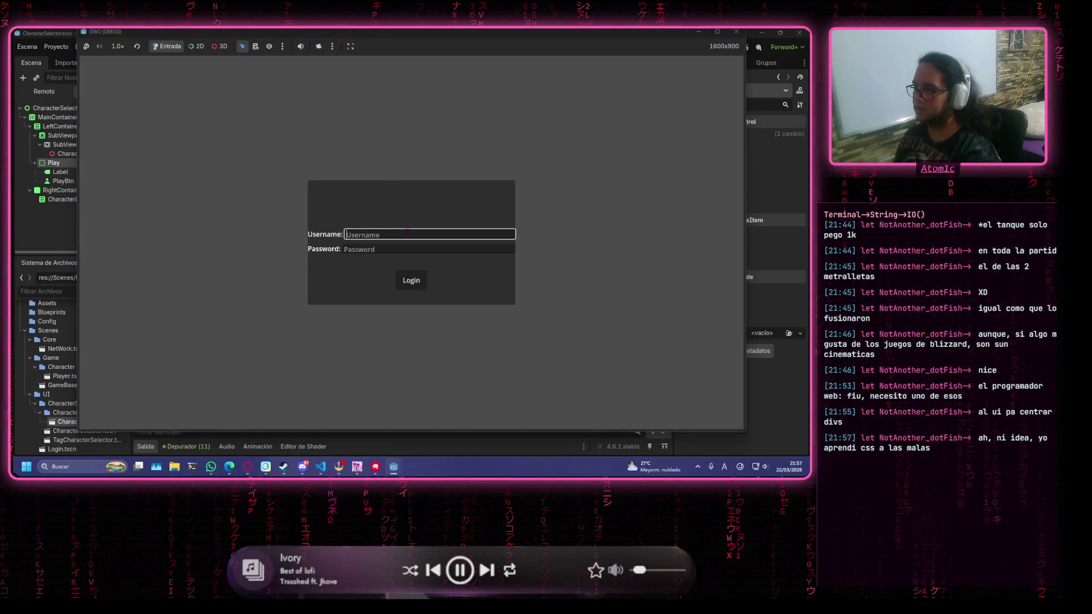
{"action": "type", "text": "wea"}
{"action": "left_click", "coordinate": [406, 248]}
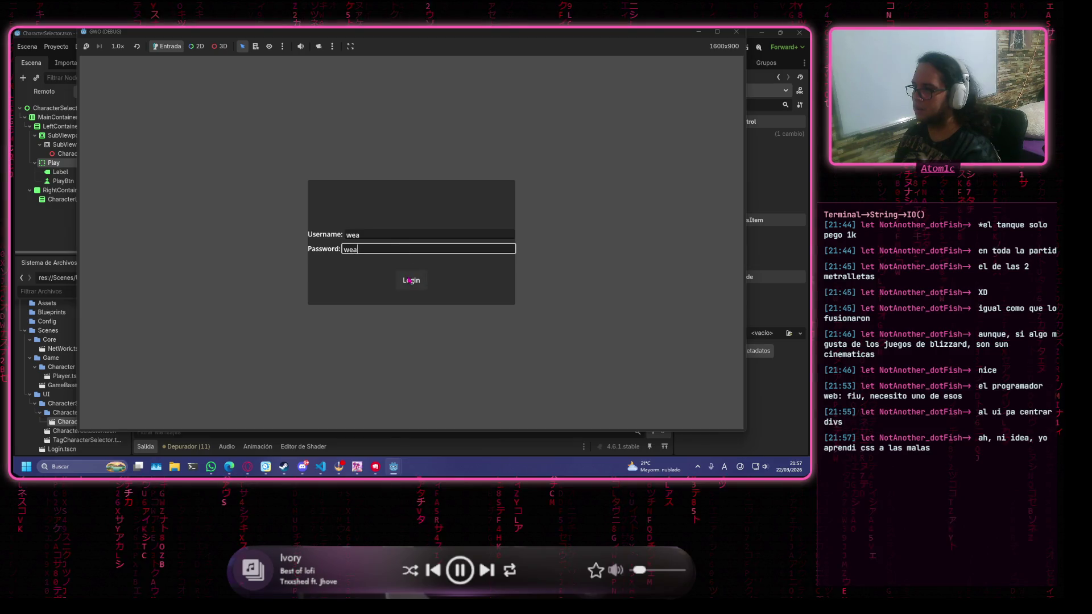
{"action": "left_click", "coordinate": [409, 280]}
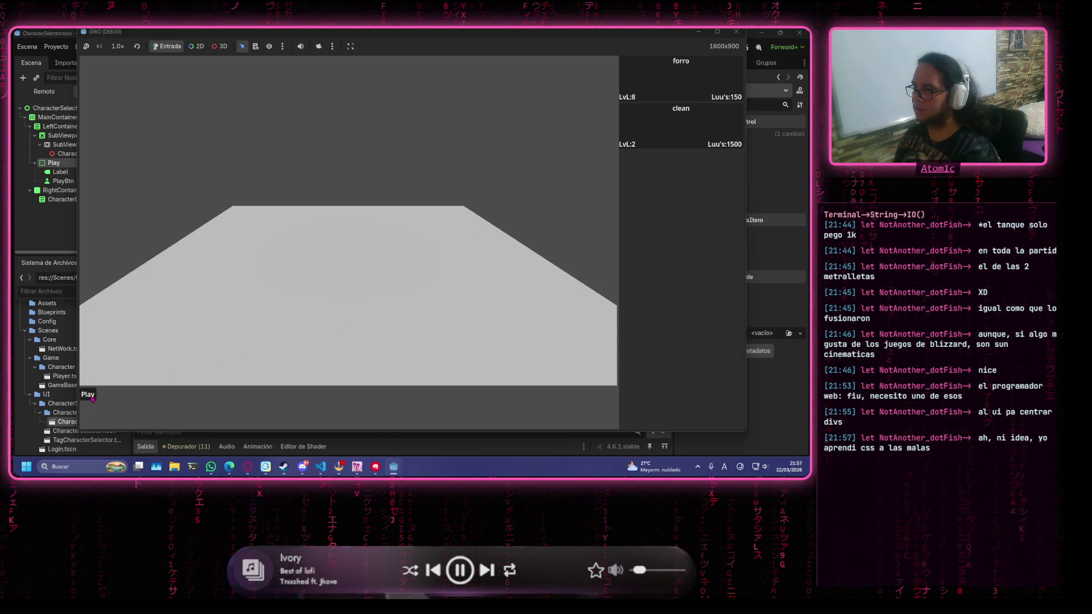
Step: Move the game window to view the character list, close the game, and undo the Container change
{"action": "mouse_move", "coordinate": [393, 39]}
{"action": "left_mouse_down"}
{"action": "mouse_move", "coordinate": [605, 62]}
{"action": "mouse_move", "coordinate": [581, 53]}
{"action": "left_mouse_up"}
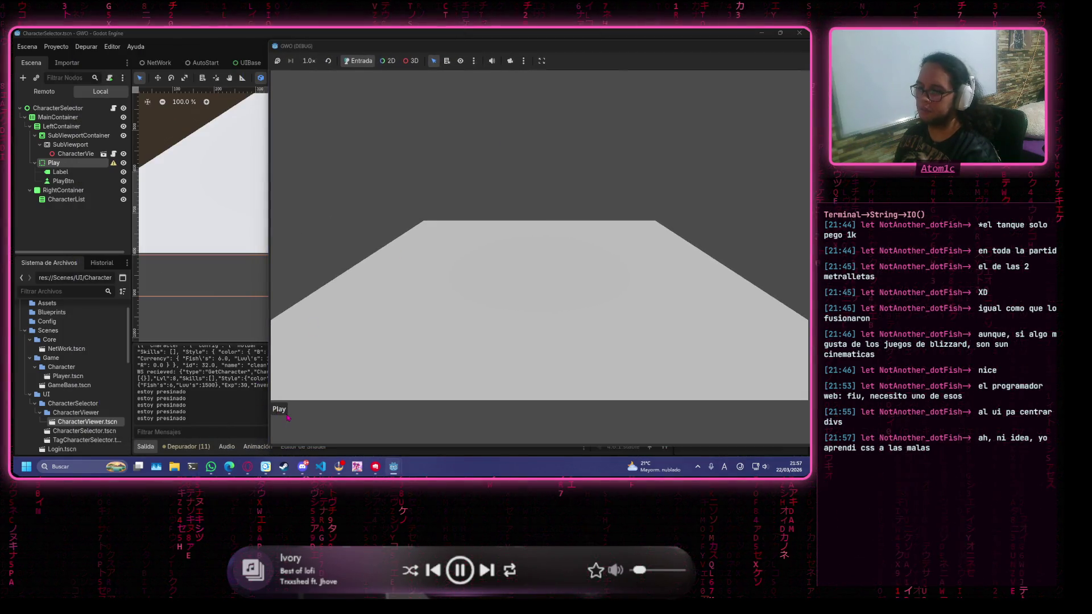
{"action": "mouse_move", "coordinate": [432, 49]}
{"action": "left_mouse_down"}
{"action": "mouse_move", "coordinate": [174, 59]}
{"action": "mouse_move", "coordinate": [173, 33]}
{"action": "mouse_move", "coordinate": [253, 84]}
{"action": "mouse_move", "coordinate": [174, 38]}
{"action": "left_mouse_up"}
{"action": "left_click", "coordinate": [534, 35]}
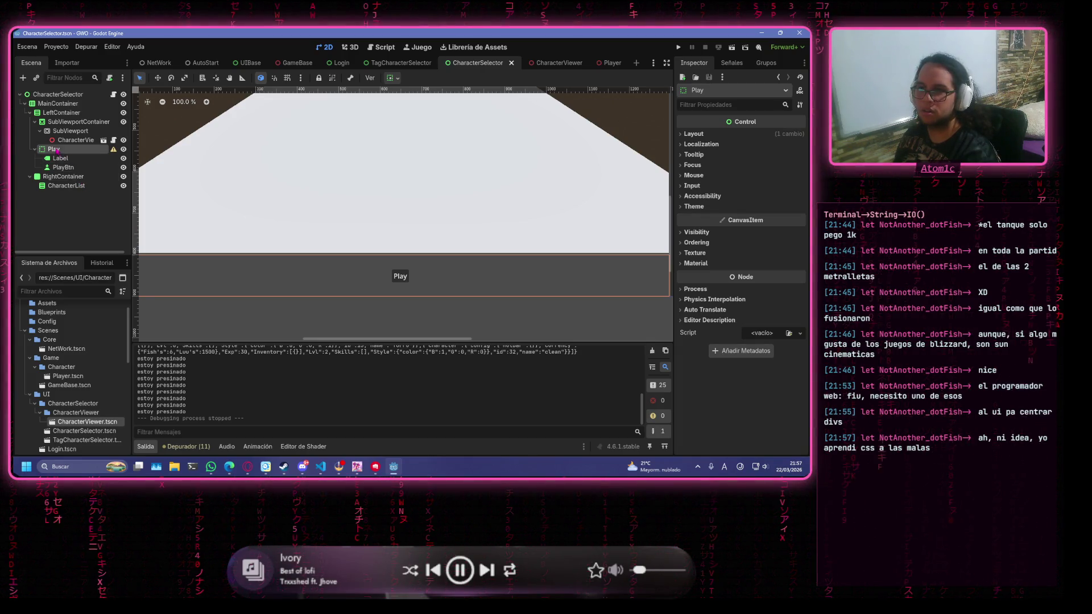
{"action": "key", "text": "ctrl+z"}
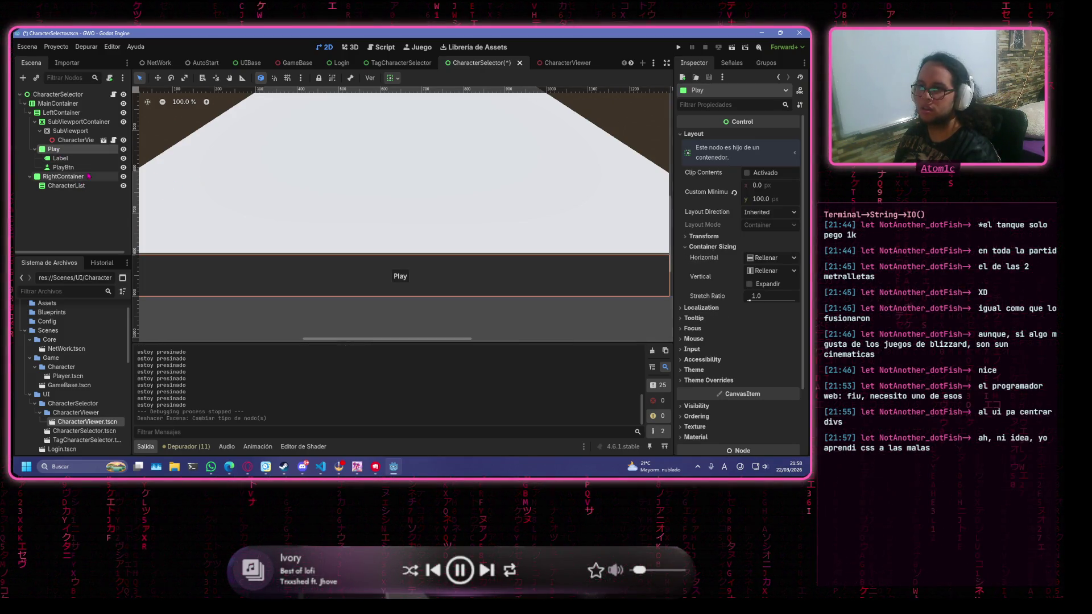
Step: Add a PanelContainer child under Play and move PlayBtn inside it
{"action": "right_click", "coordinate": [100, 153]}
{"action": "left_click", "coordinate": [122, 158]}
{"action": "left_click", "coordinate": [374, 260]}
{"action": "left_click", "coordinate": [341, 387]}
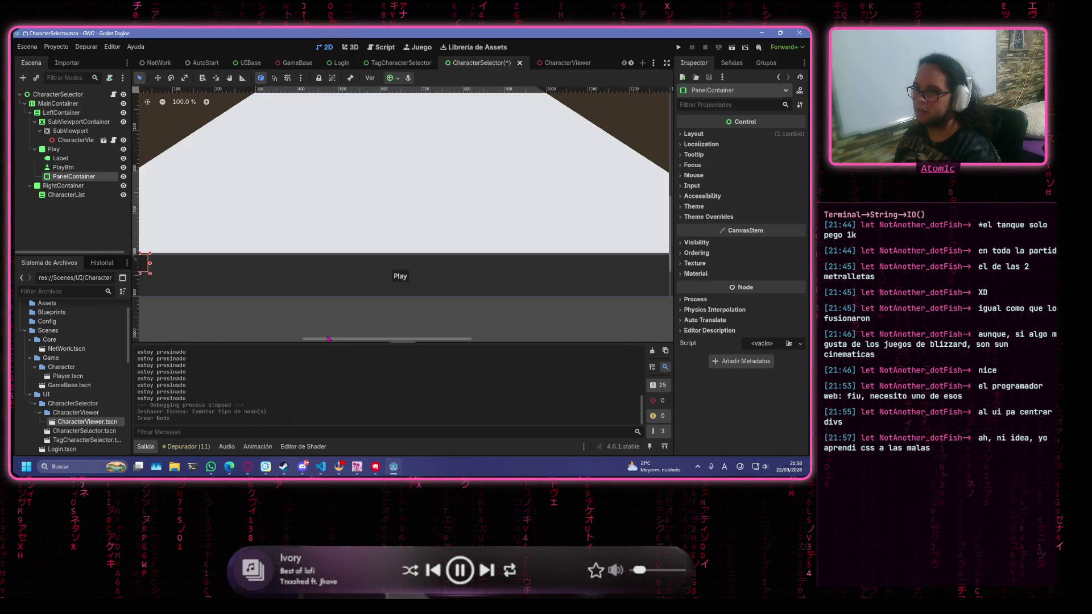
{"action": "left_click_drag", "start_coordinate": [85, 167], "coordinate": [84, 178]}
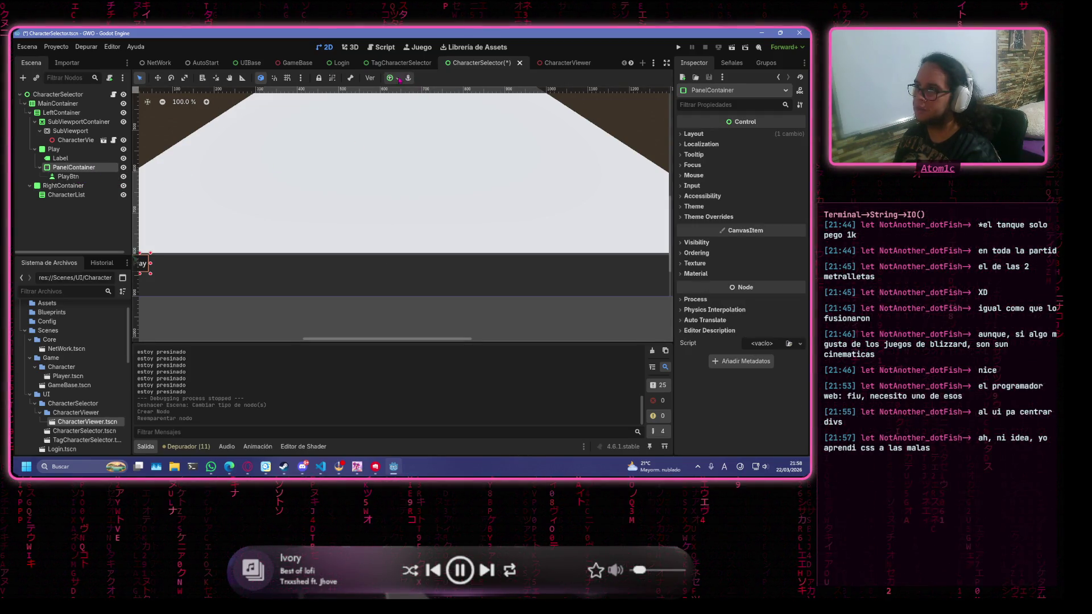
Step: Anchor the new PanelContainer to the Center preset
{"action": "left_click", "coordinate": [398, 78]}
{"action": "left_click", "coordinate": [425, 124]}
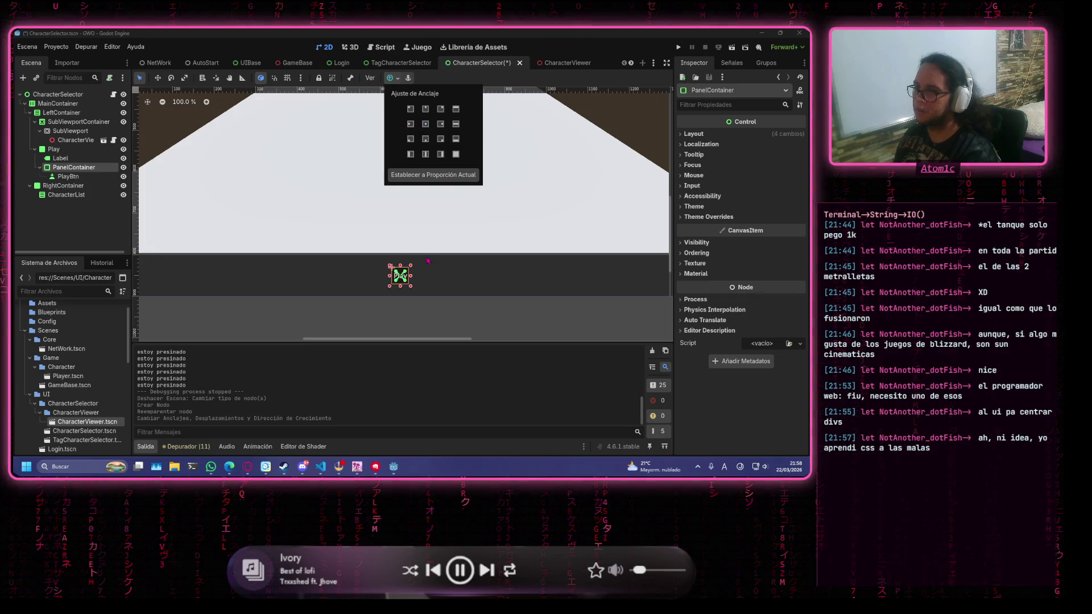
{"action": "left_click", "coordinate": [438, 325]}
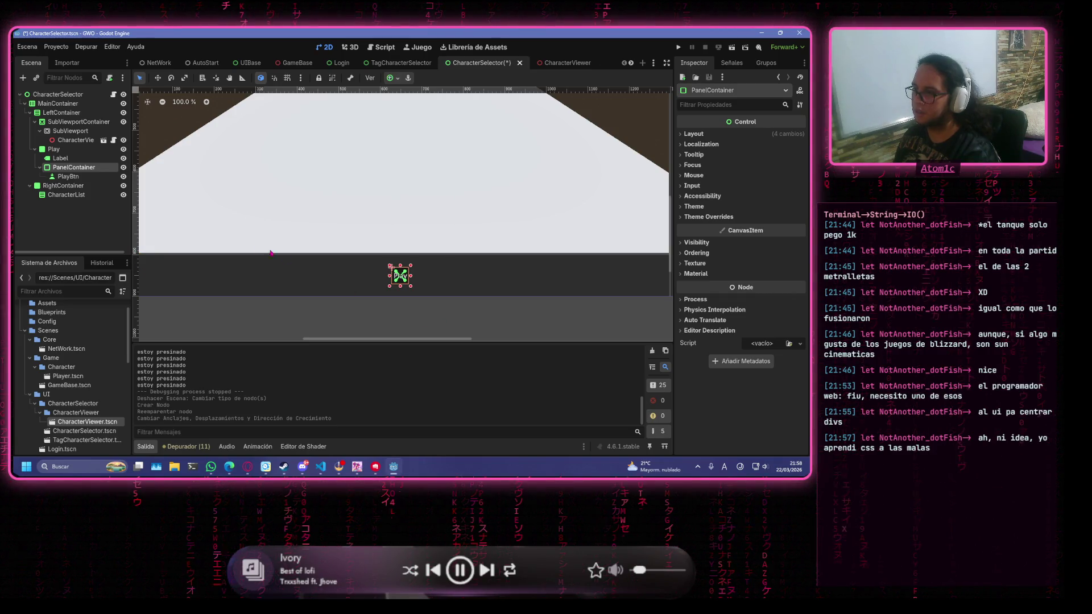
{"action": "left_click", "coordinate": [435, 333]}
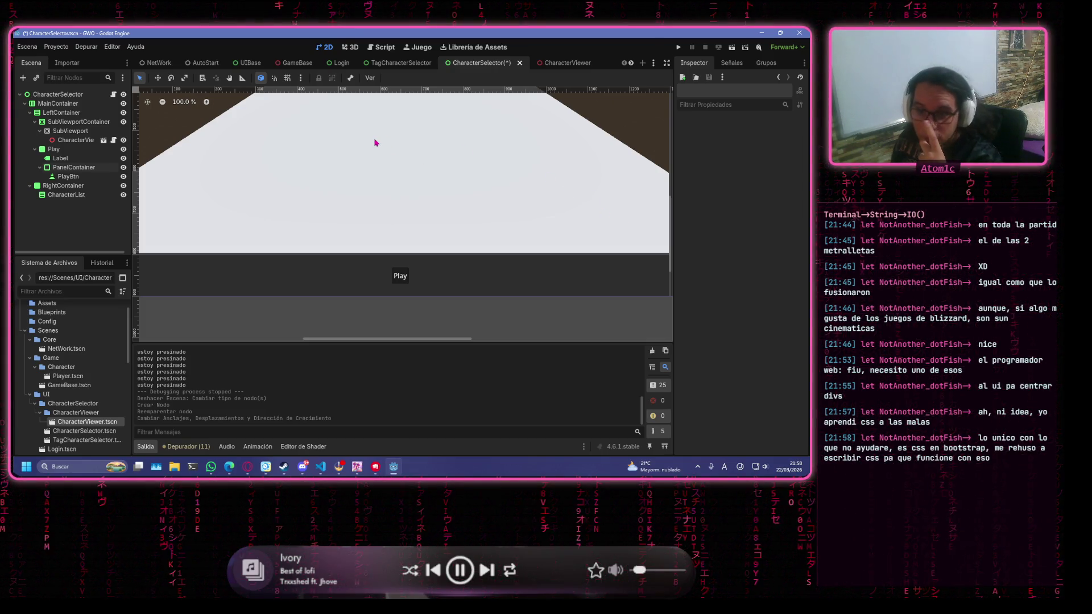
{"action": "scroll", "coordinate": [369, 143], "scroll_direction": "up", "scroll_amount": 1}
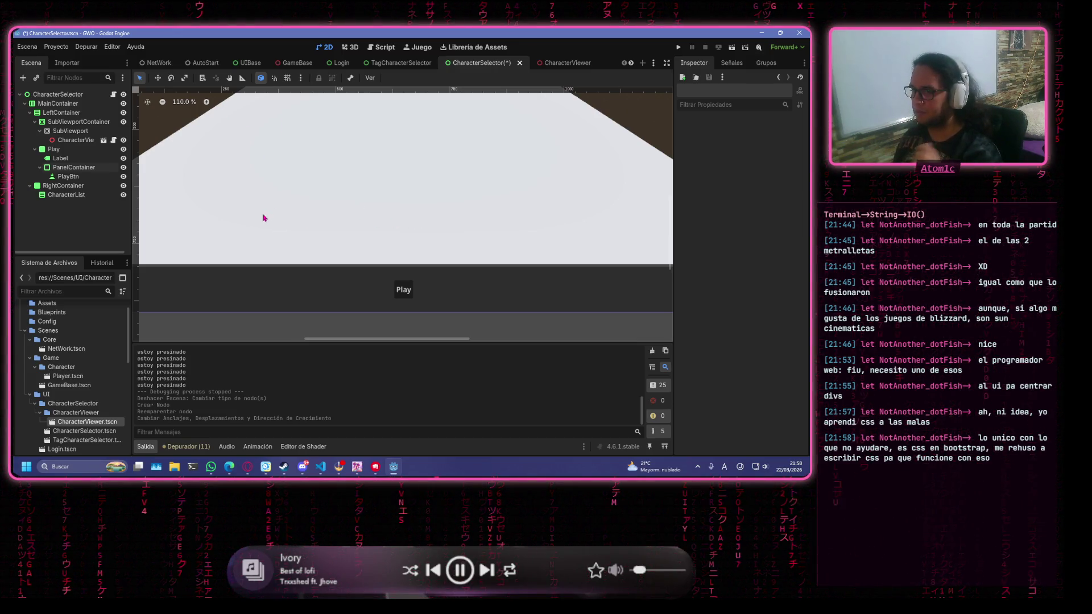
Step: Clear the selection, save CharacterSelector with Ctrl+S, and zoom to check the centred Play button
{"action": "left_click", "coordinate": [434, 200]}
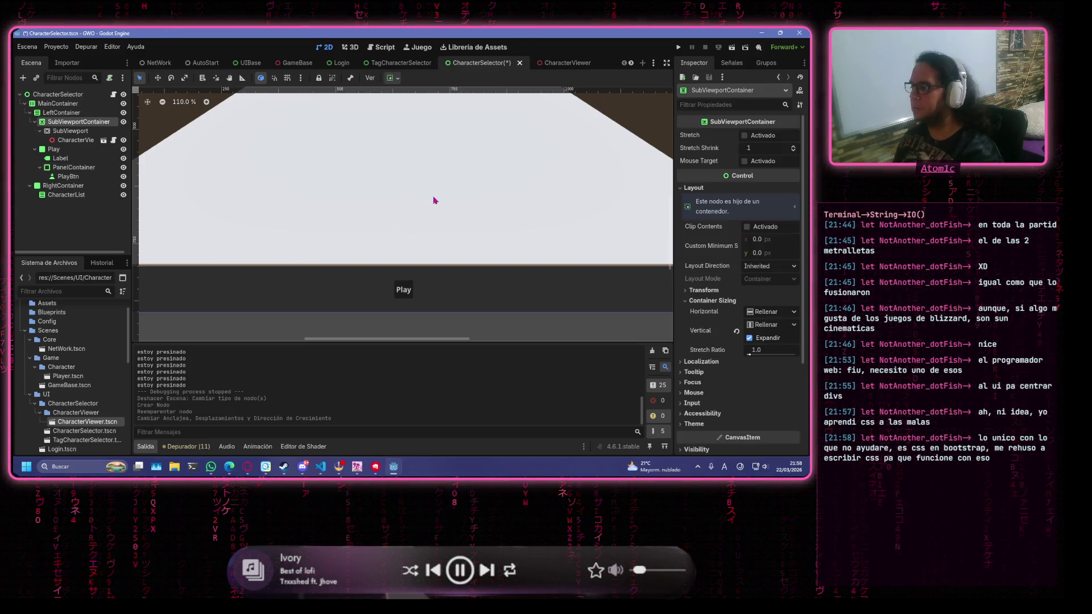
{"action": "left_click", "coordinate": [479, 332]}
{"action": "key", "text": "ctrl+s"}
{"action": "scroll", "coordinate": [476, 256], "scroll_direction": "down", "scroll_amount": 5}
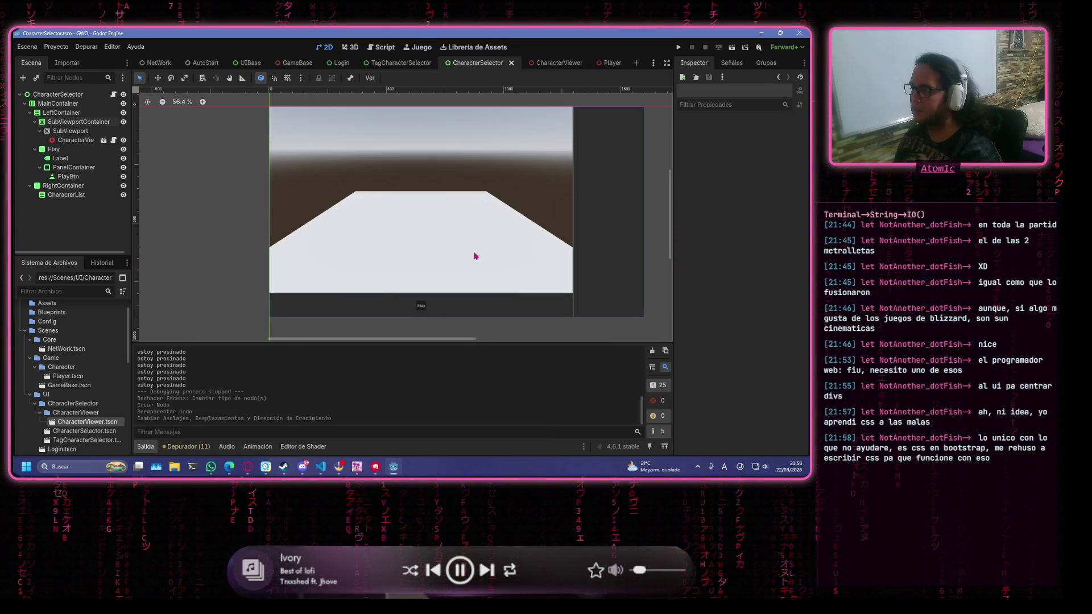
{"action": "scroll", "coordinate": [455, 256], "scroll_direction": "down", "scroll_amount": 2}
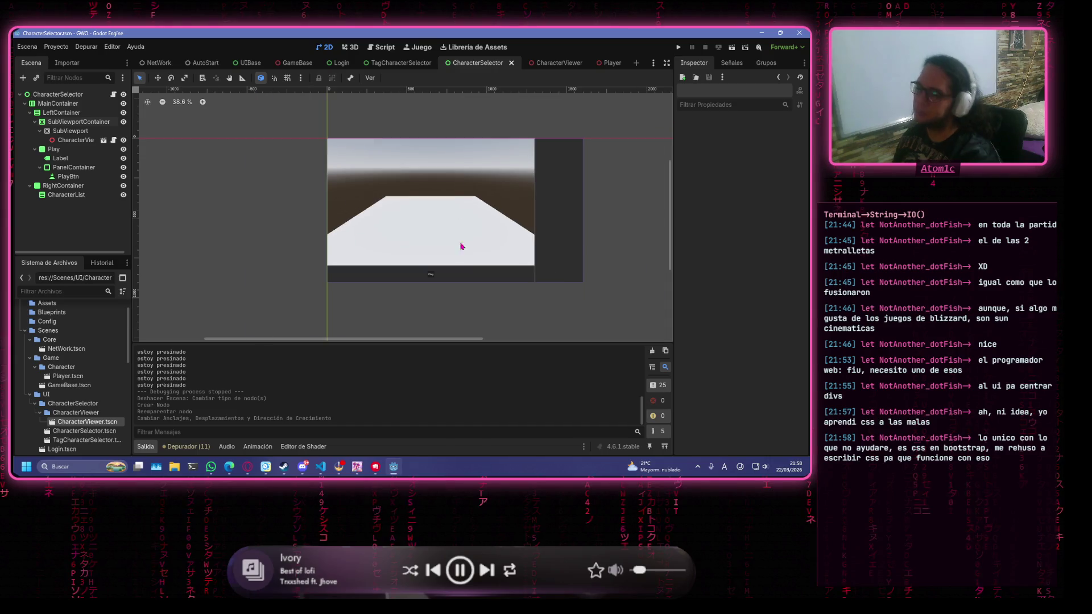
{"action": "scroll", "coordinate": [470, 259], "scroll_direction": "up", "scroll_amount": 4}
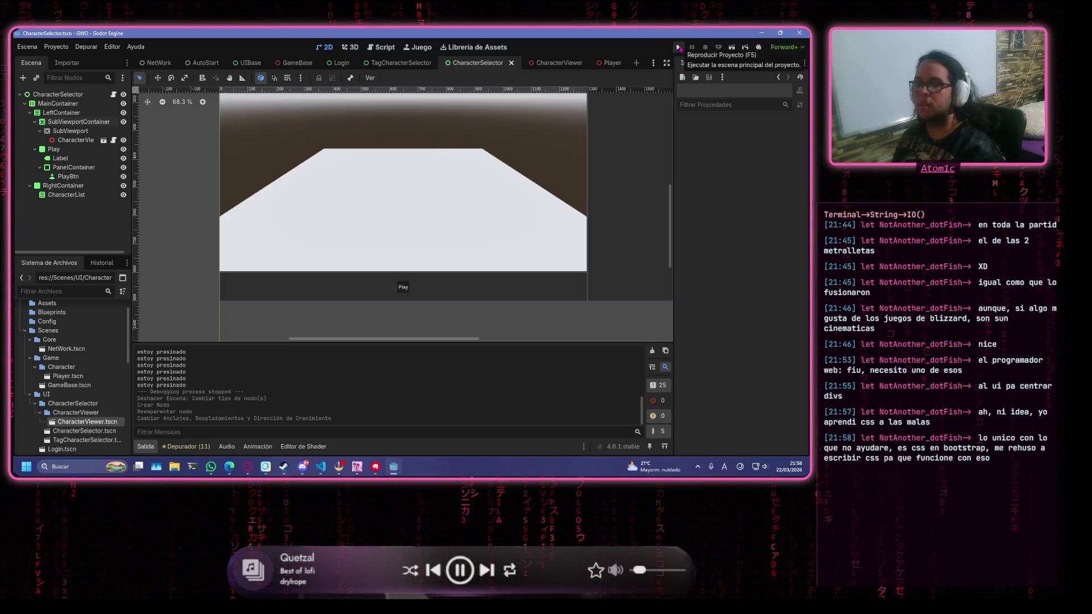
Step: Run the project, start typing a username on the login screen, then stop the game with F8
{"action": "left_click", "coordinate": [679, 48]}
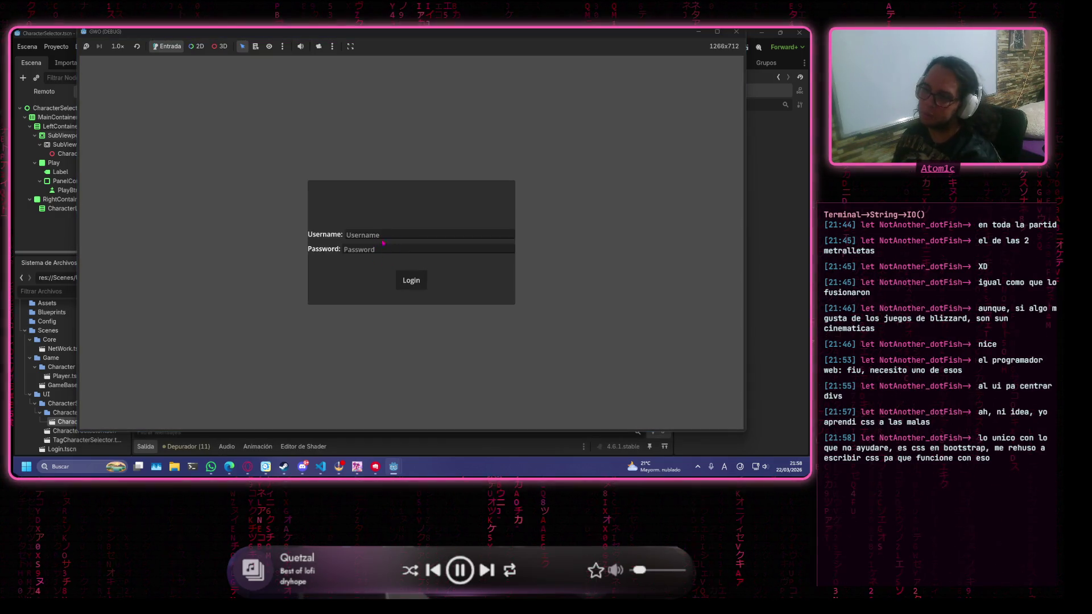
{"action": "left_click", "coordinate": [385, 234]}
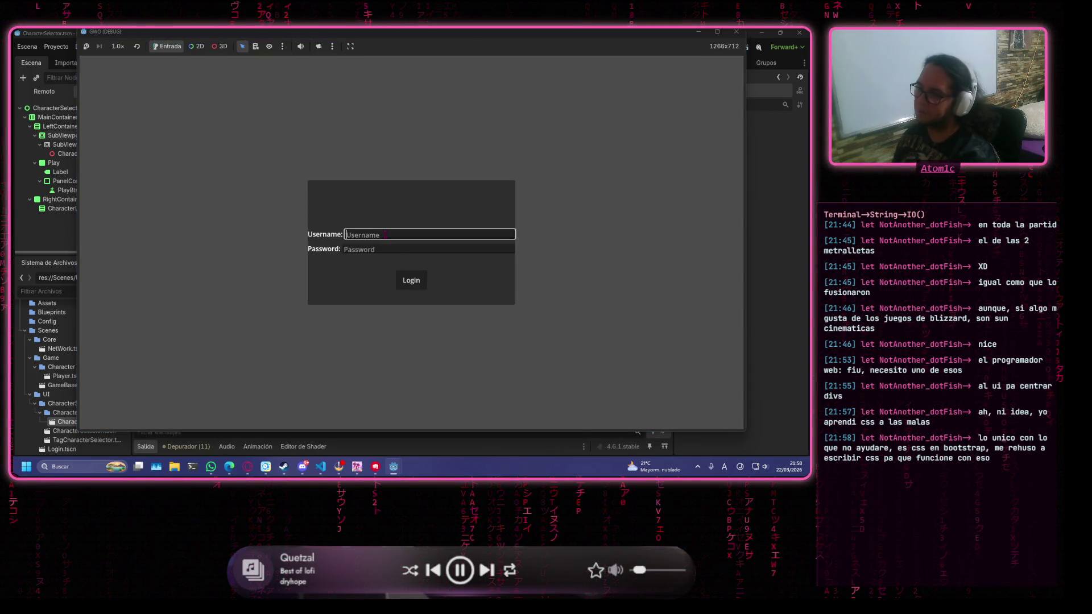
{"action": "type", "text": "wee"}
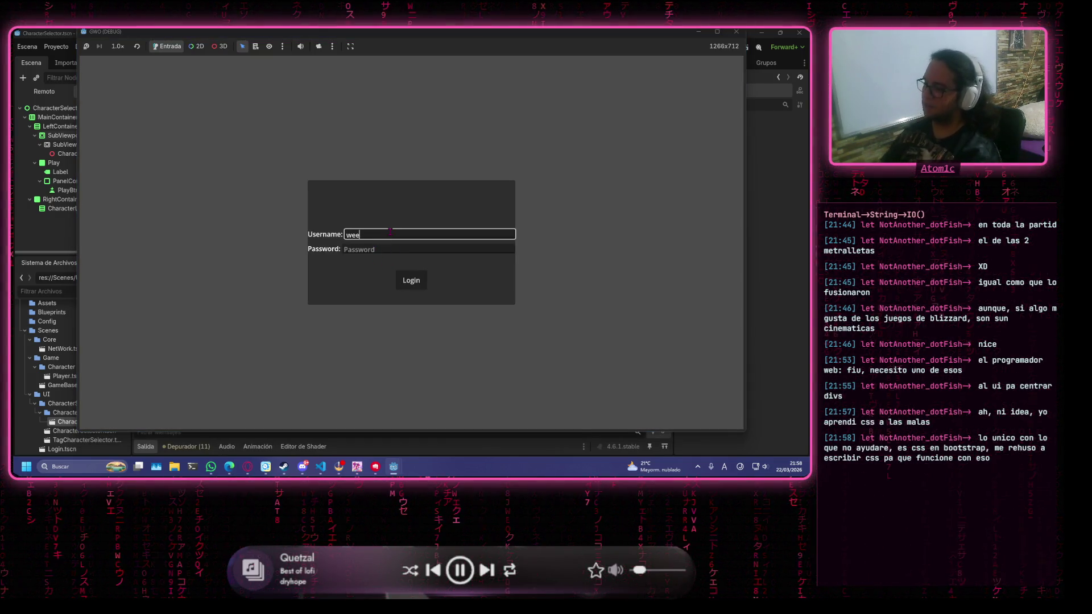
{"action": "key", "text": "F8"}
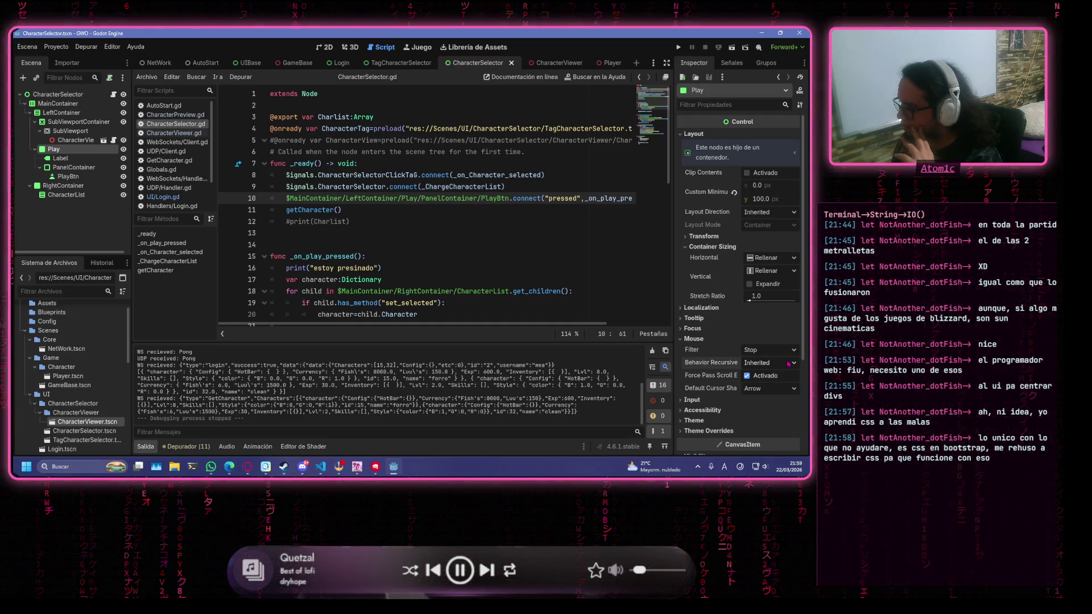
Step: Undo the PanelContainer wrapper around Play and save the scene
{"action": "left_click", "coordinate": [769, 388]}
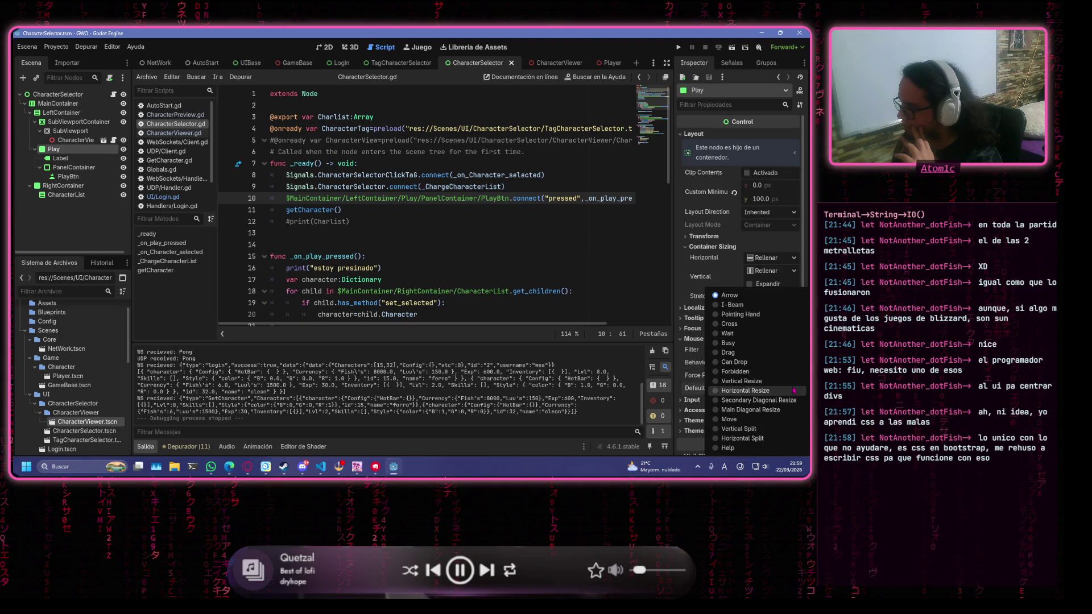
{"action": "left_click", "coordinate": [685, 290]}
{"action": "left_click", "coordinate": [67, 169]}
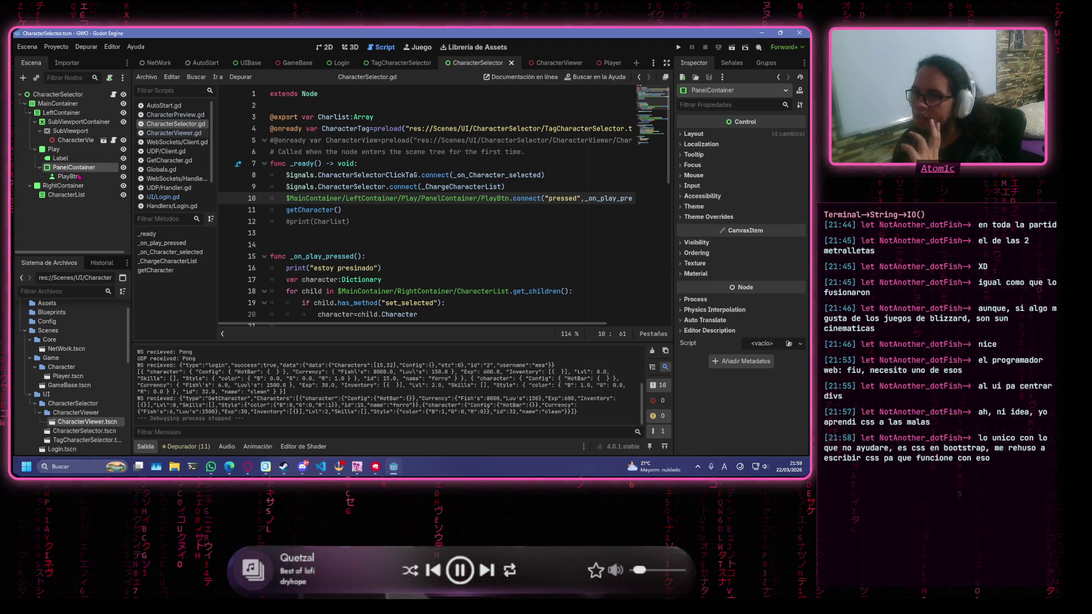
{"action": "key", "text": "ctrl+z"}
{"action": "key", "text": "ctrl+z"}
{"action": "key", "text": "ctrl+z"}
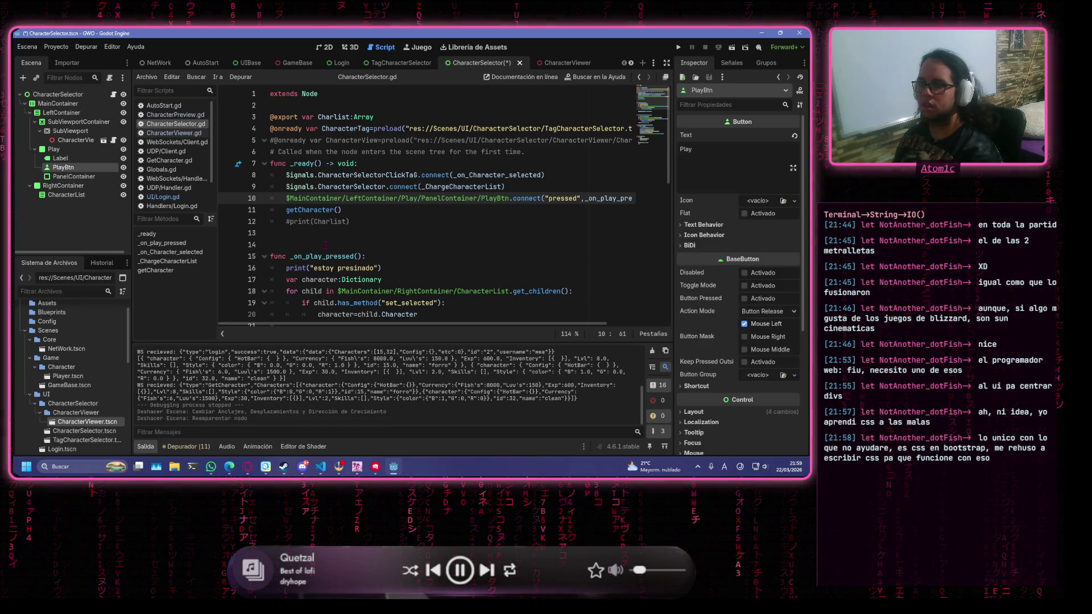
{"action": "left_click", "coordinate": [325, 245]}
{"action": "key", "text": "ctrl+s"}
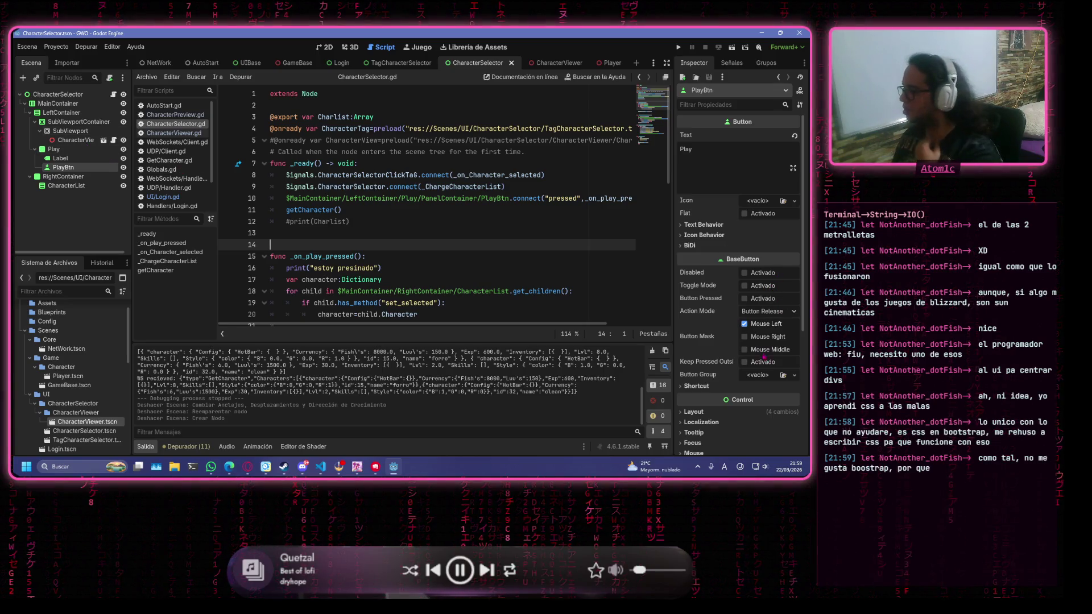
Step: Set the Play node's Mouse Behavior Recursive to Enabled, save, and run the project
{"action": "left_click", "coordinate": [53, 149]}
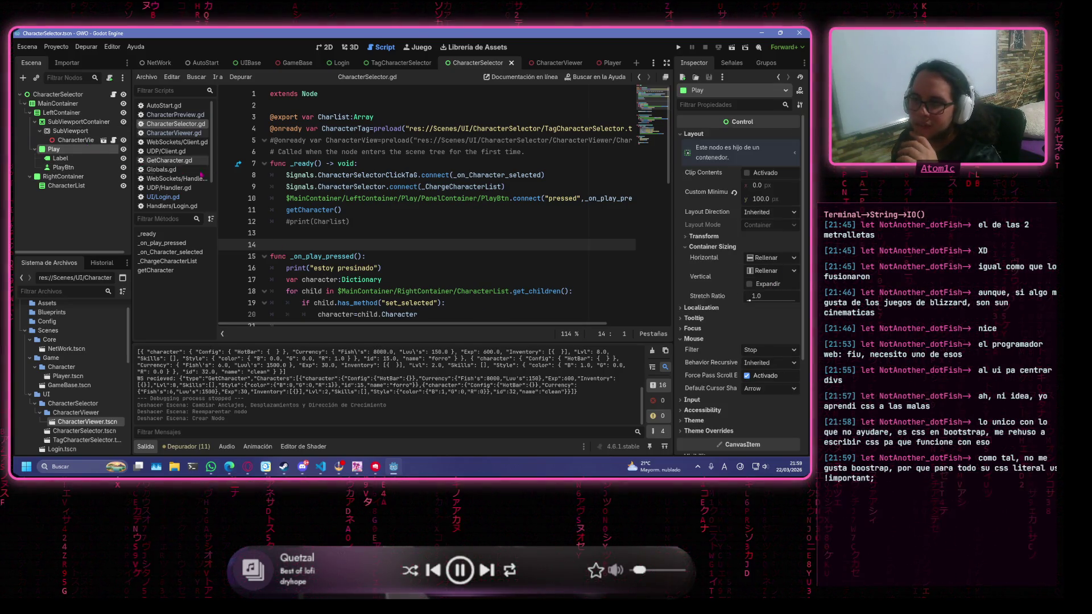
{"action": "scroll", "coordinate": [740, 245], "scroll_direction": "down", "scroll_amount": 5}
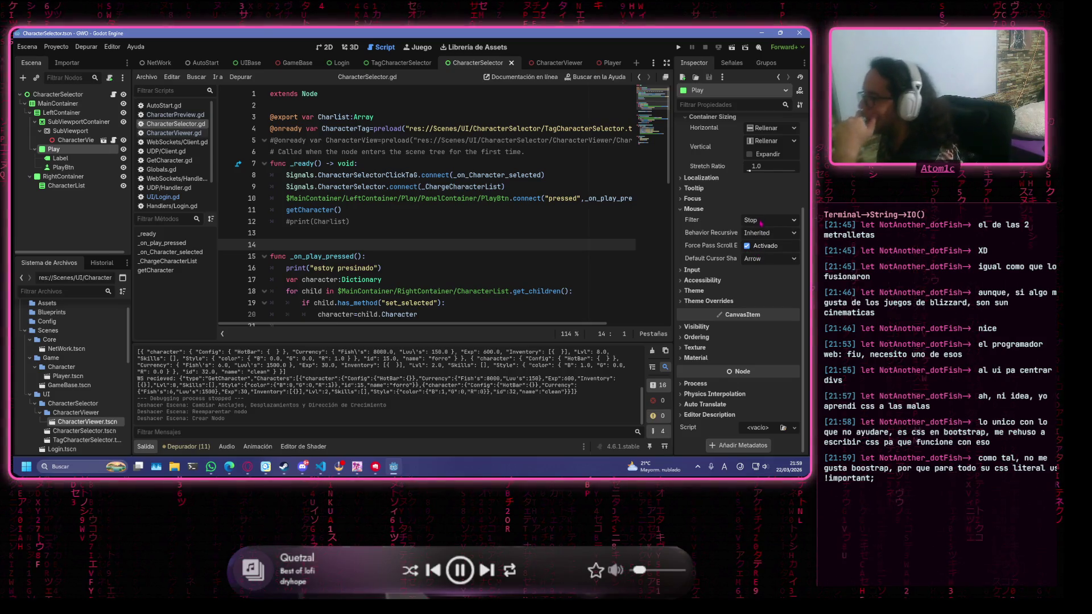
{"action": "left_click", "coordinate": [779, 236]}
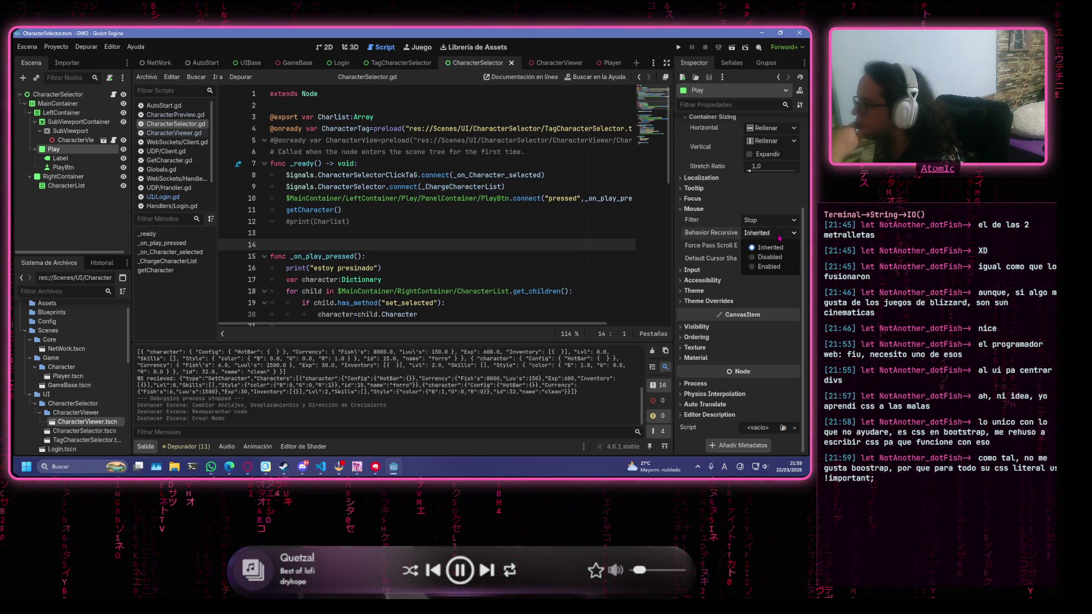
{"action": "left_click", "coordinate": [770, 267]}
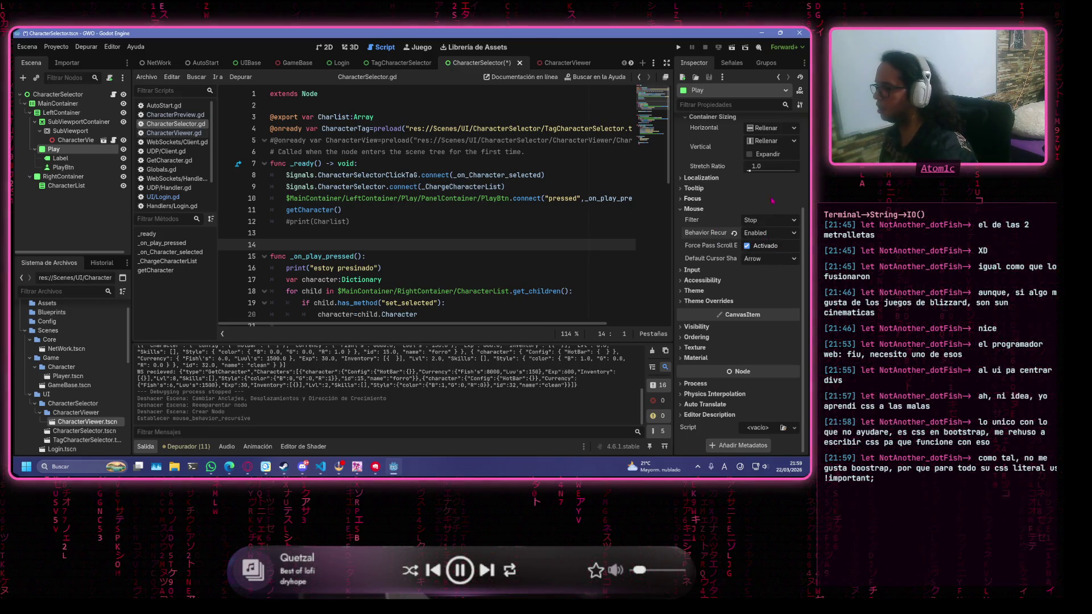
{"action": "key", "text": "ctrl+s"}
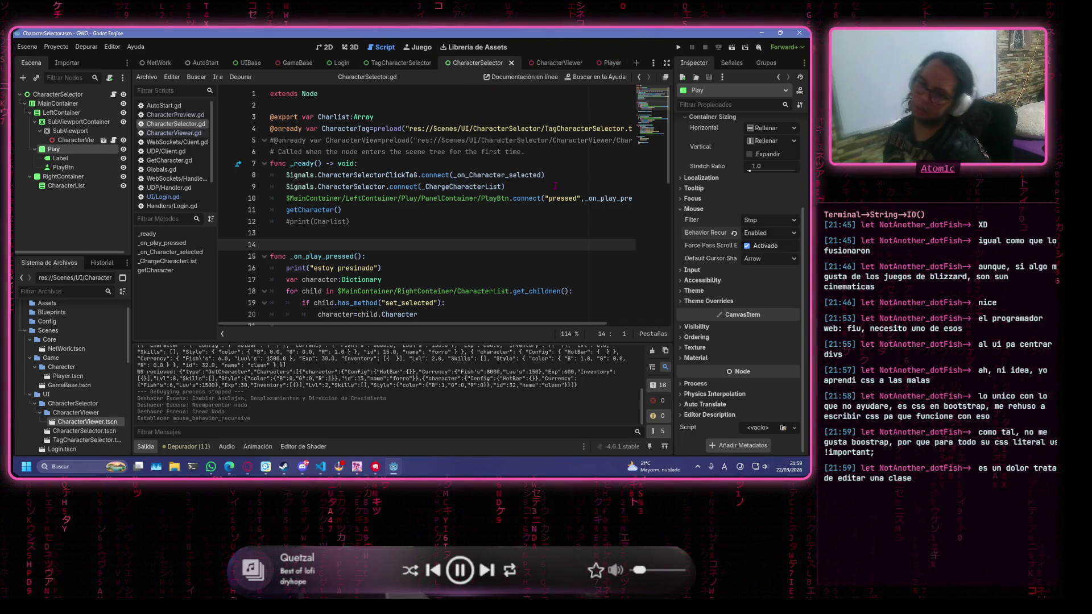
{"action": "left_click", "coordinate": [678, 47]}
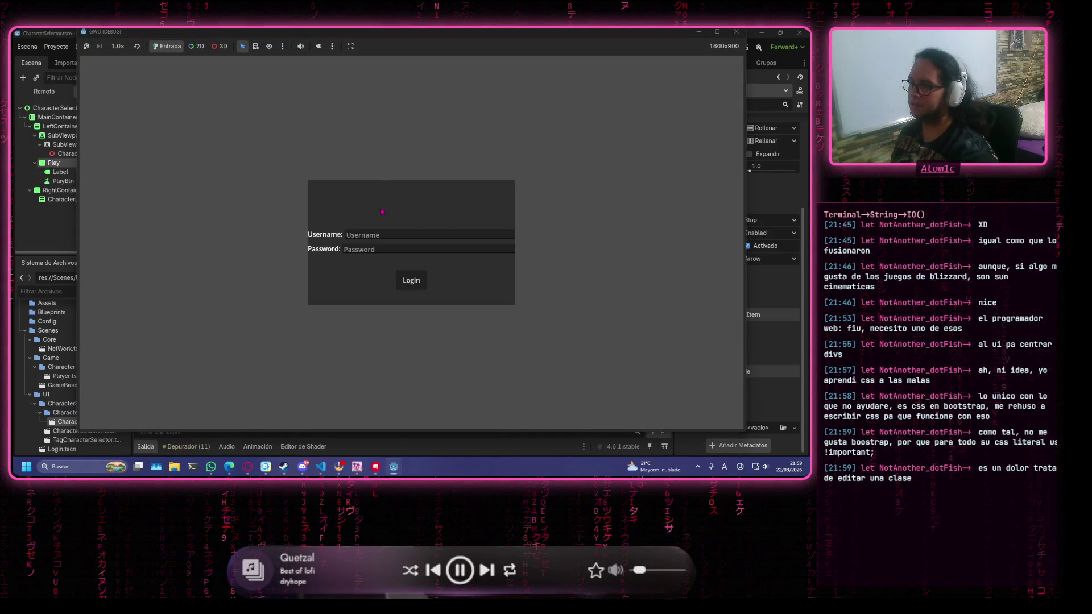
Step: Enter a username and password in the running game and log in
{"action": "left_click", "coordinate": [376, 234]}
{"action": "type", "text": "wea"}
{"action": "left_click", "coordinate": [377, 250]}
{"action": "type", "text": "wea"}
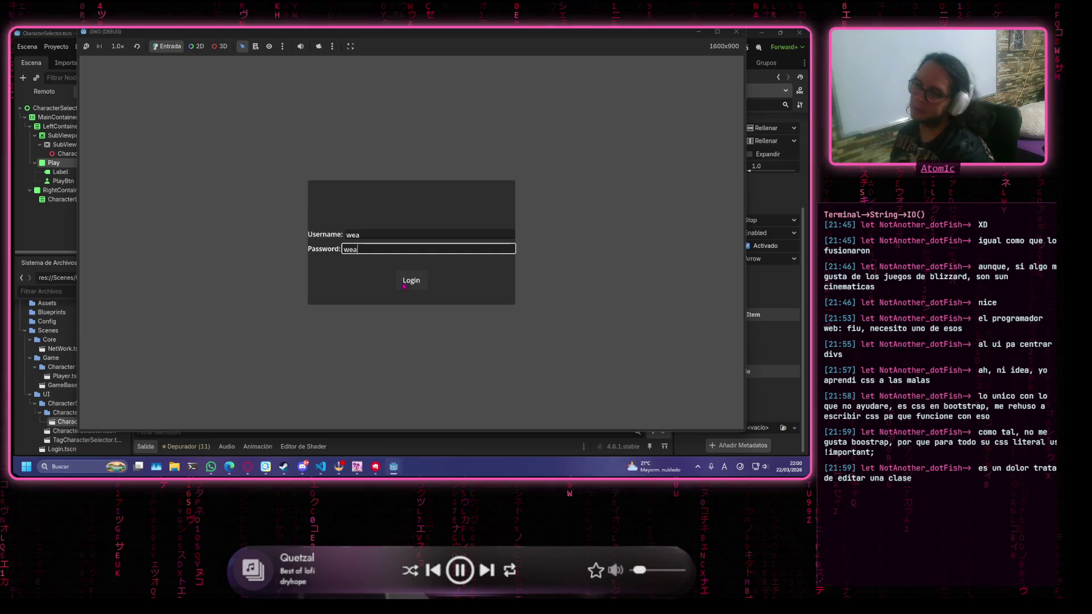
{"action": "left_click", "coordinate": [412, 279]}
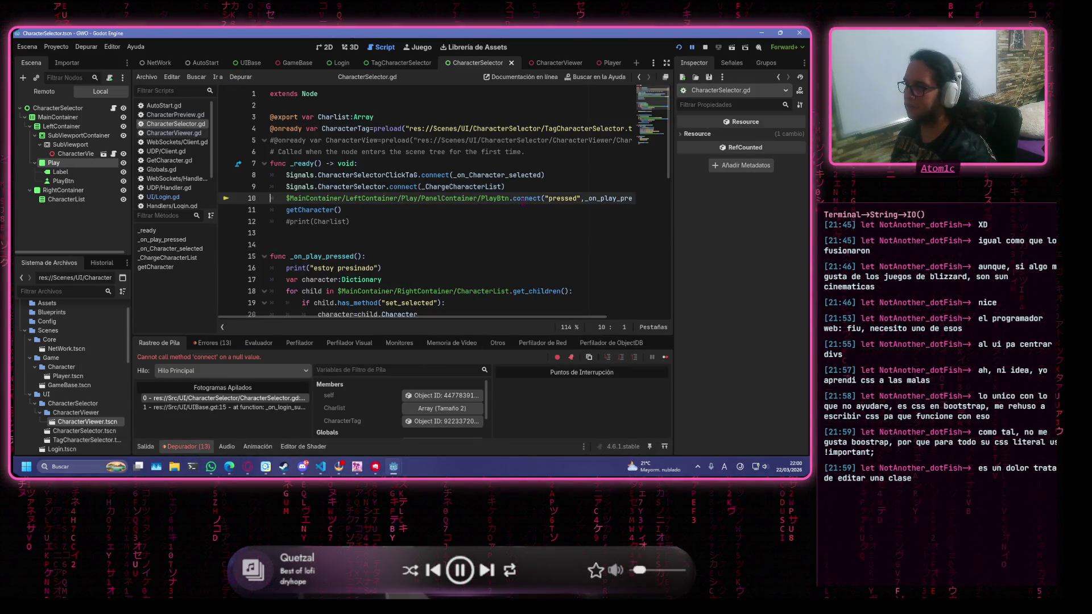
Step: Remove PanelContainer from the PlayBtn path on script line 10 and relaunch the game
{"action": "left_click_drag", "start_coordinate": [479, 198], "coordinate": [422, 199]}
{"action": "key", "text": "BackSpace"}
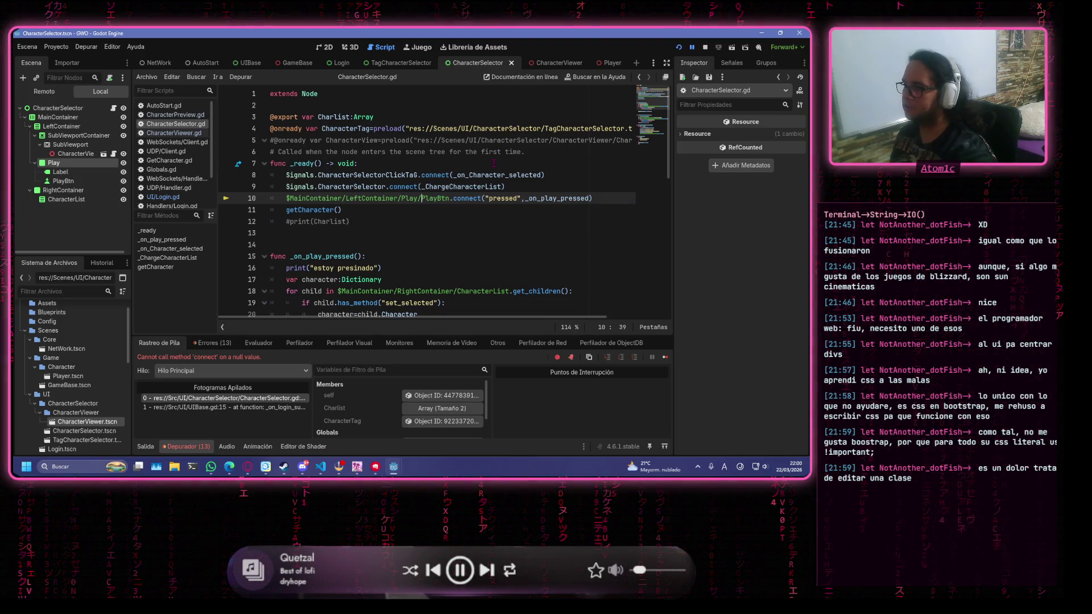
{"action": "left_click", "coordinate": [679, 48]}
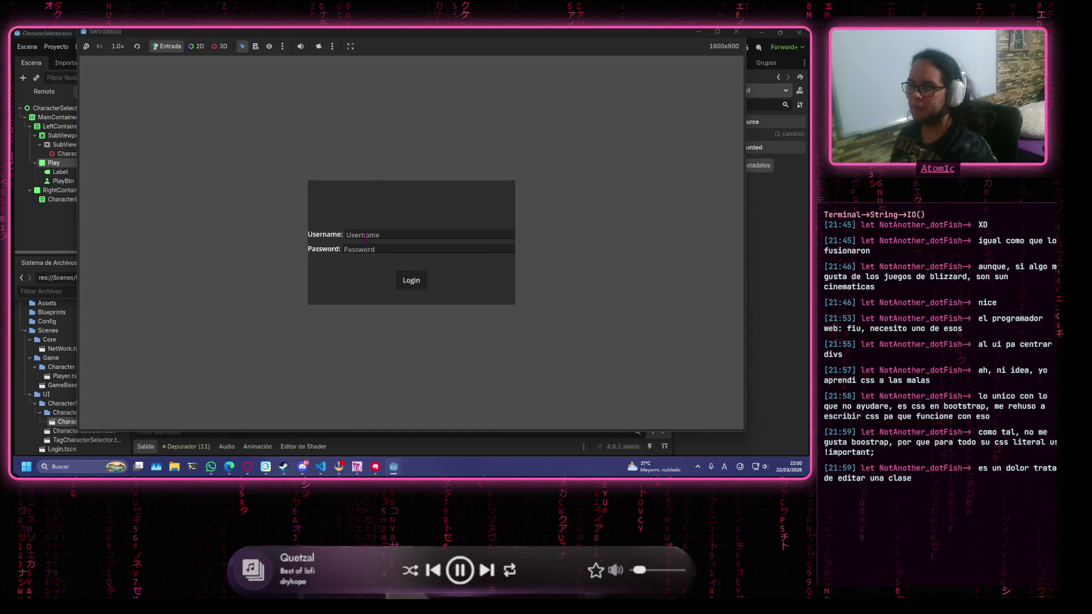
Step: Log in with test credentials to reach character selection, then close the game and relaunch it
{"action": "left_click", "coordinate": [366, 238]}
{"action": "type", "text": "wea"}
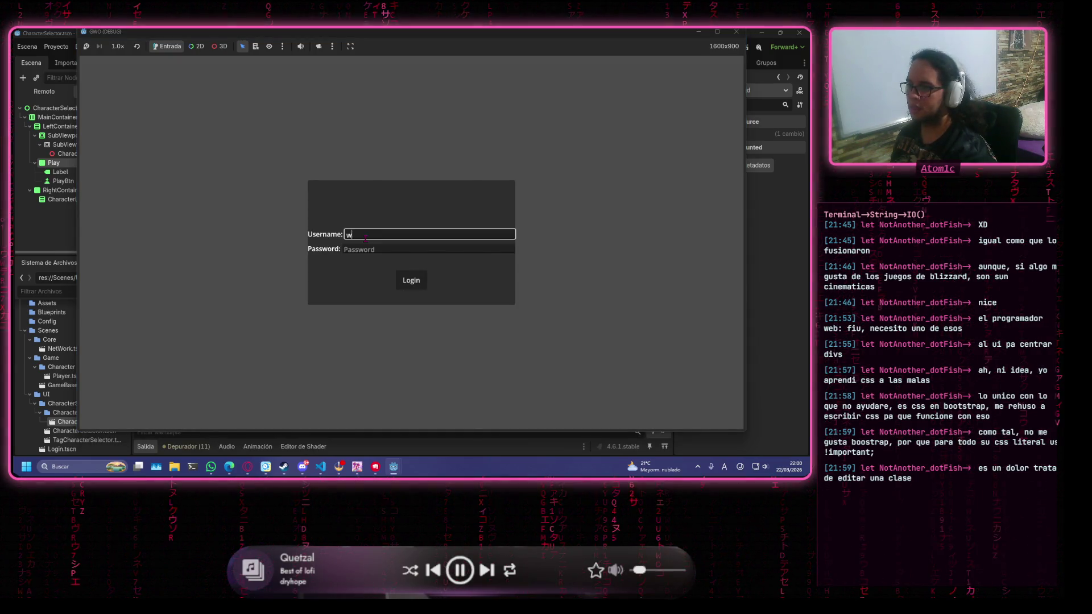
{"action": "key", "text": "Tab"}
{"action": "type", "text": "wea"}
{"action": "left_click", "coordinate": [409, 291]}
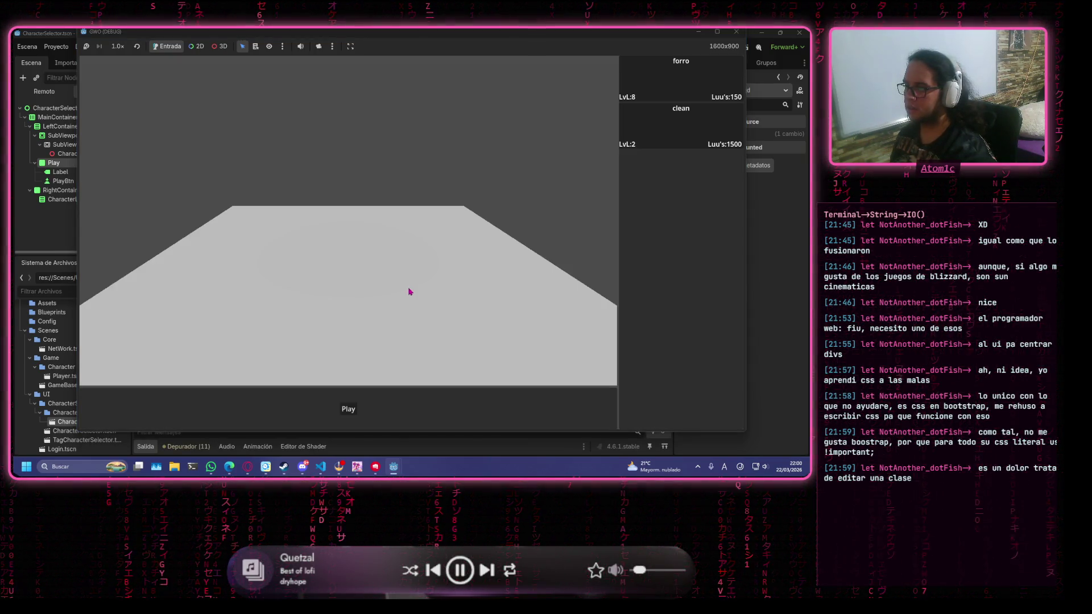
{"action": "left_click", "coordinate": [737, 32]}
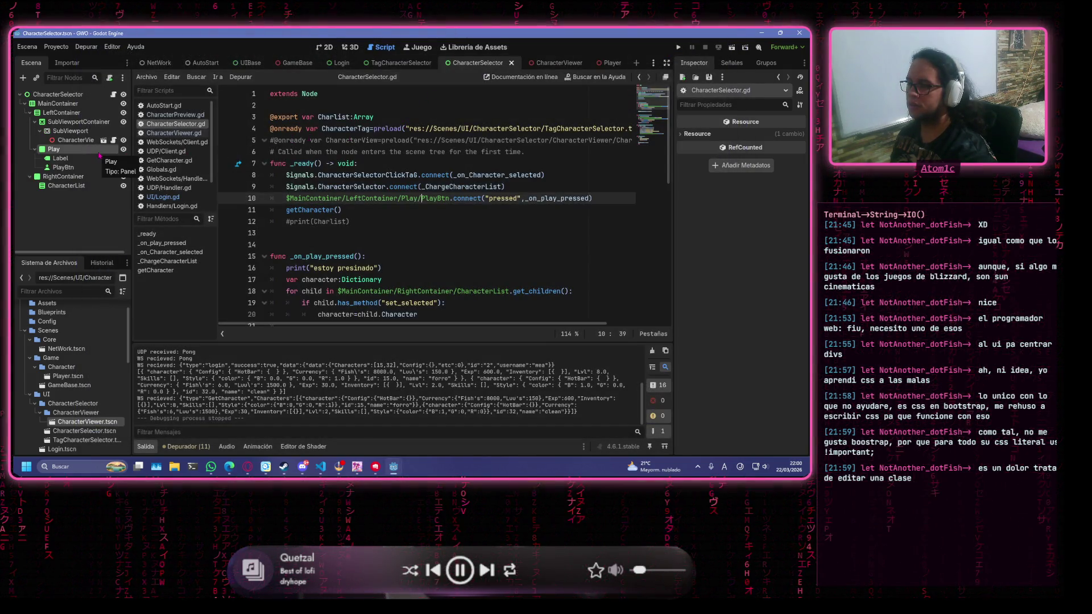
{"action": "left_click", "coordinate": [679, 48]}
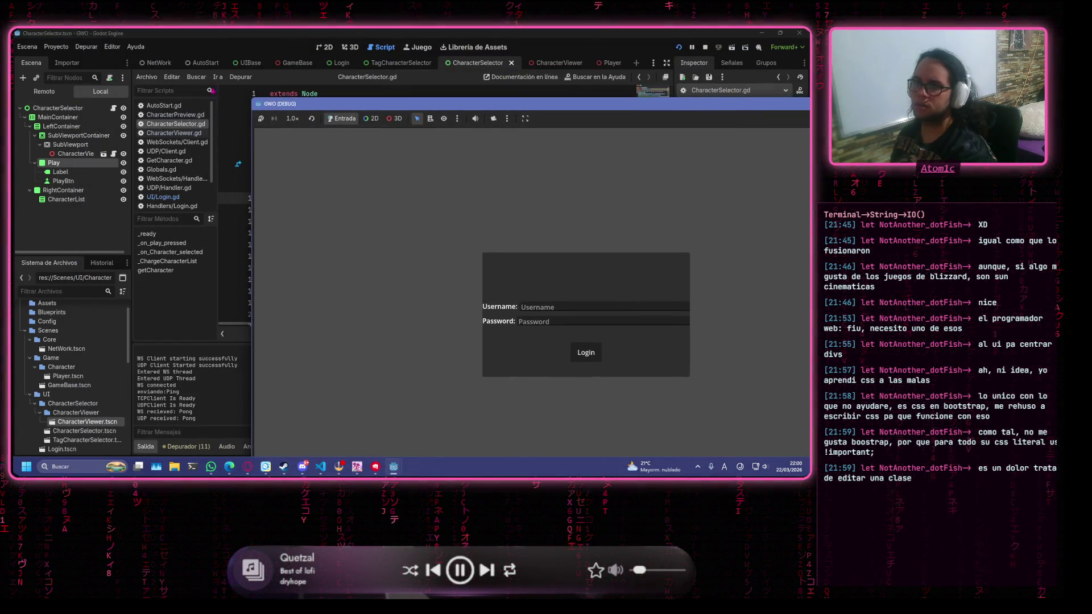
Step: In the Remote scene tree, expand AutoStart > UIBase > Container > Login > RowContainer to inspect the login fields
{"action": "left_click", "coordinate": [44, 92]}
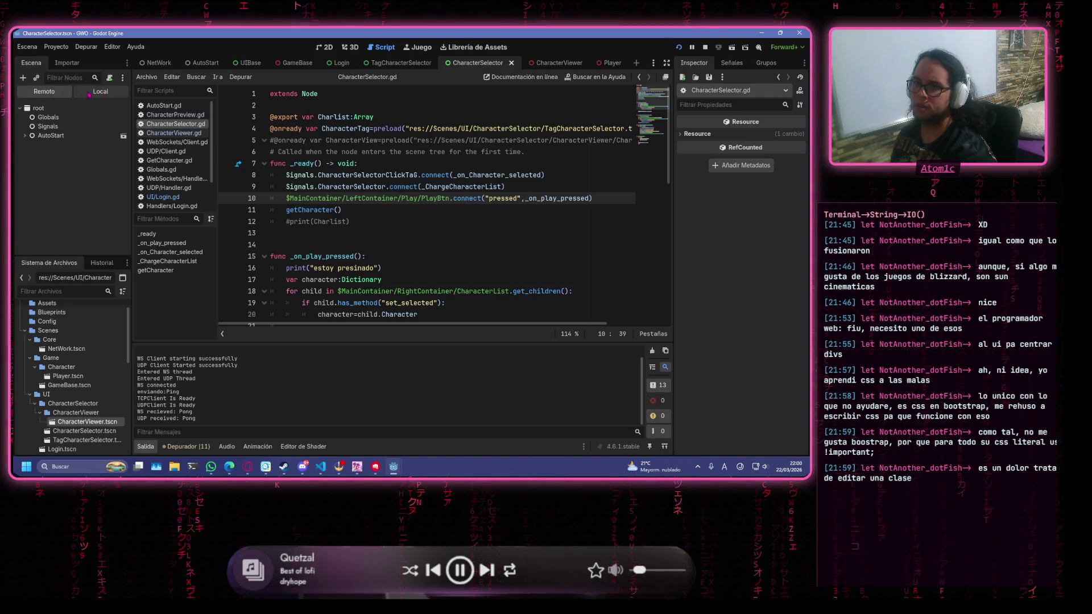
{"action": "left_click", "coordinate": [25, 136]}
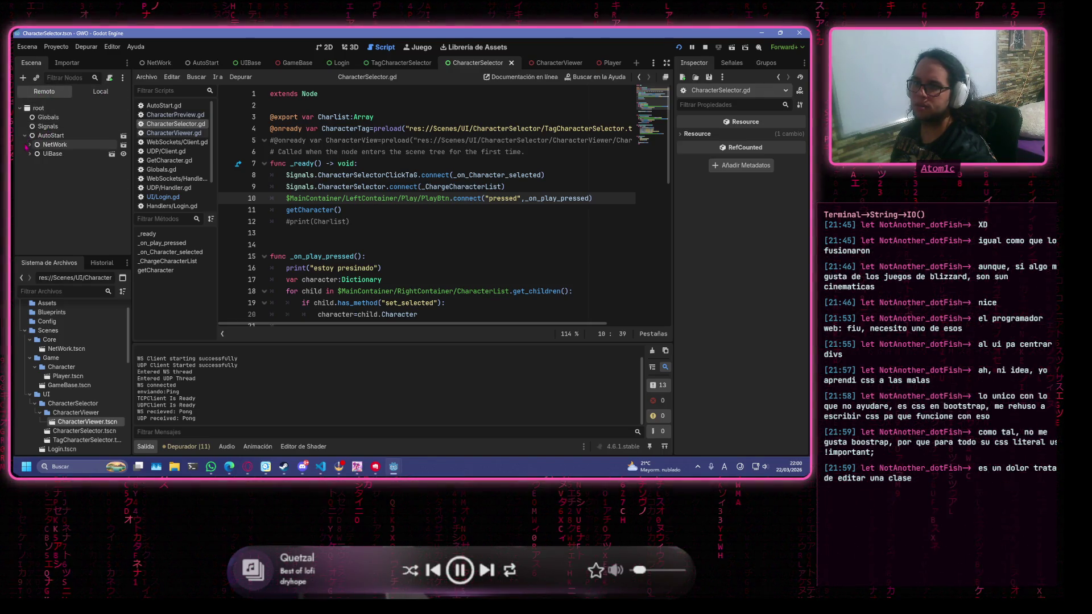
{"action": "left_click", "coordinate": [30, 154]}
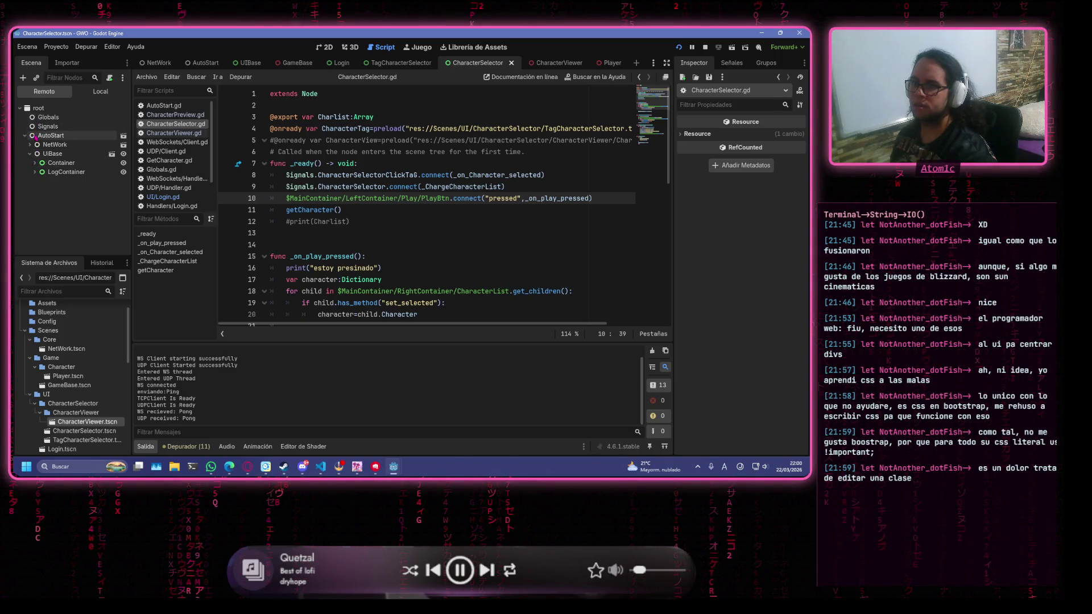
{"action": "left_click", "coordinate": [40, 180]}
{"action": "left_click", "coordinate": [35, 163]}
{"action": "left_click", "coordinate": [57, 163]}
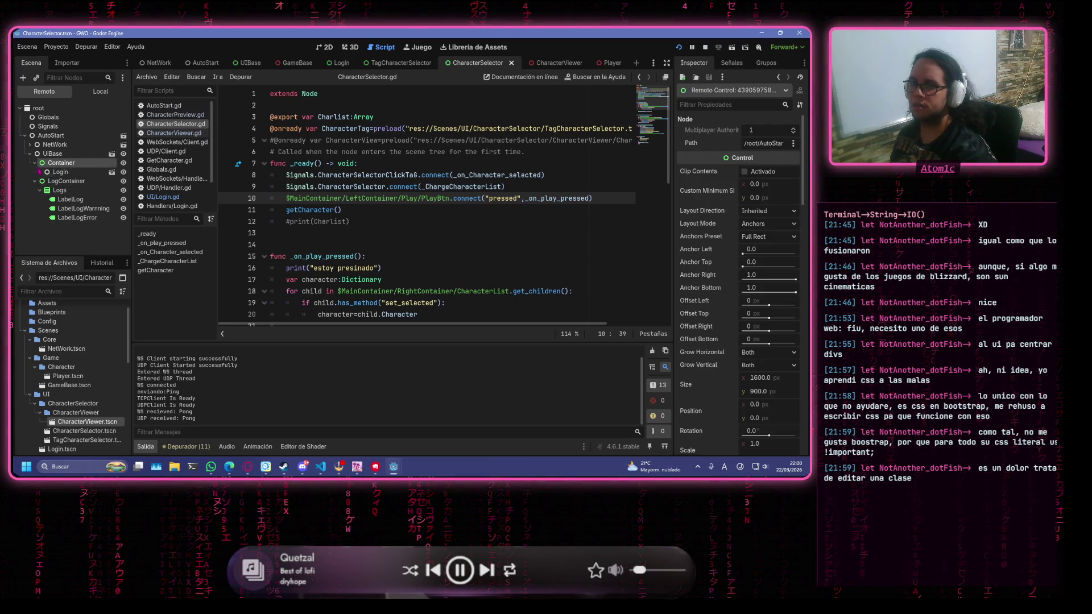
{"action": "left_click", "coordinate": [40, 172]}
{"action": "left_click", "coordinate": [45, 180]}
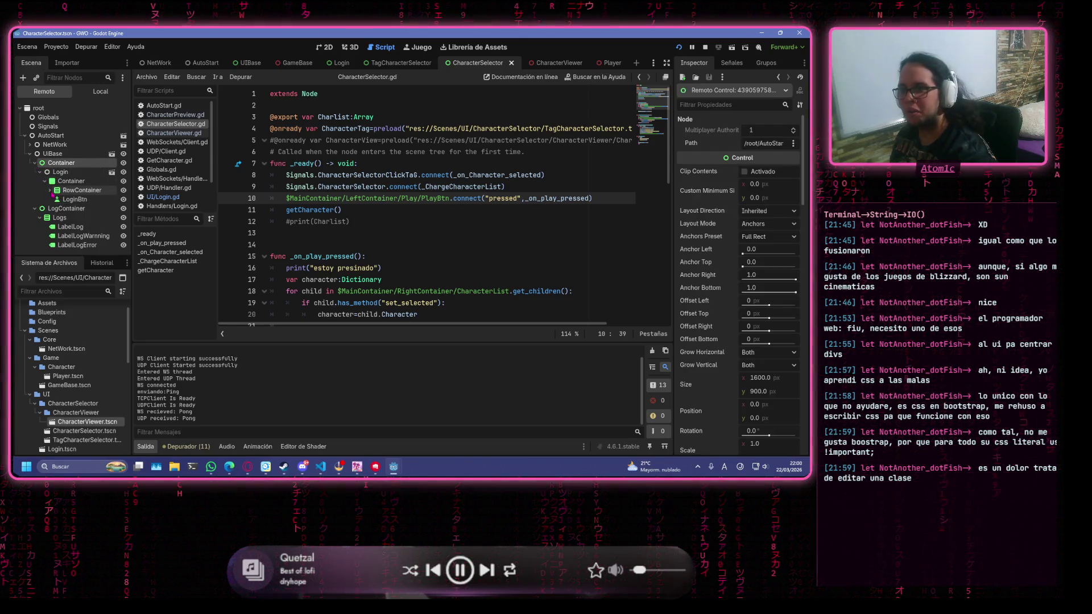
{"action": "left_click", "coordinate": [50, 190]}
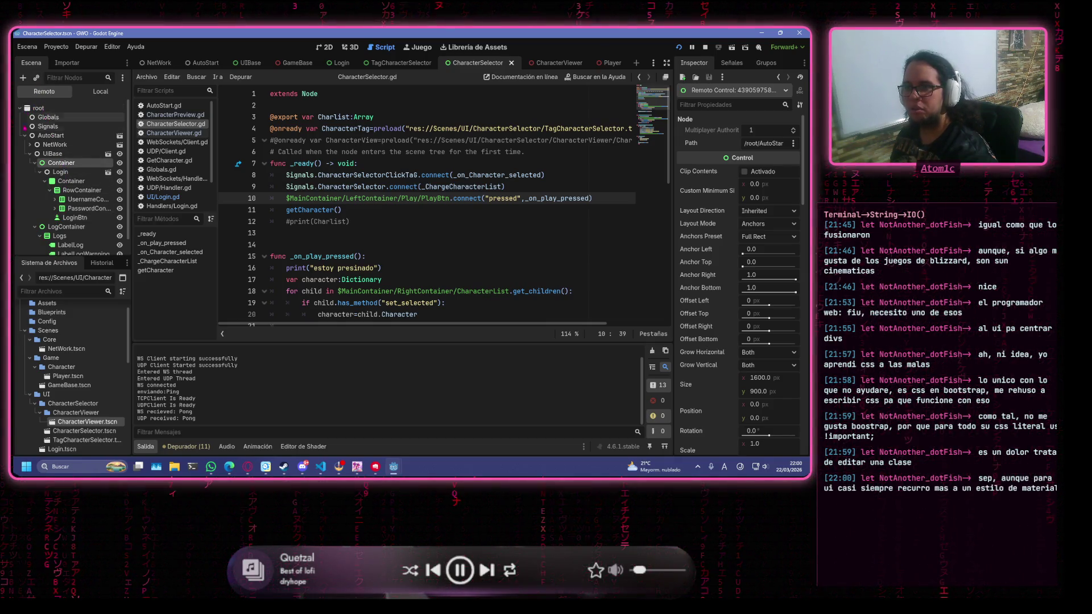
{"action": "left_click", "coordinate": [31, 154]}
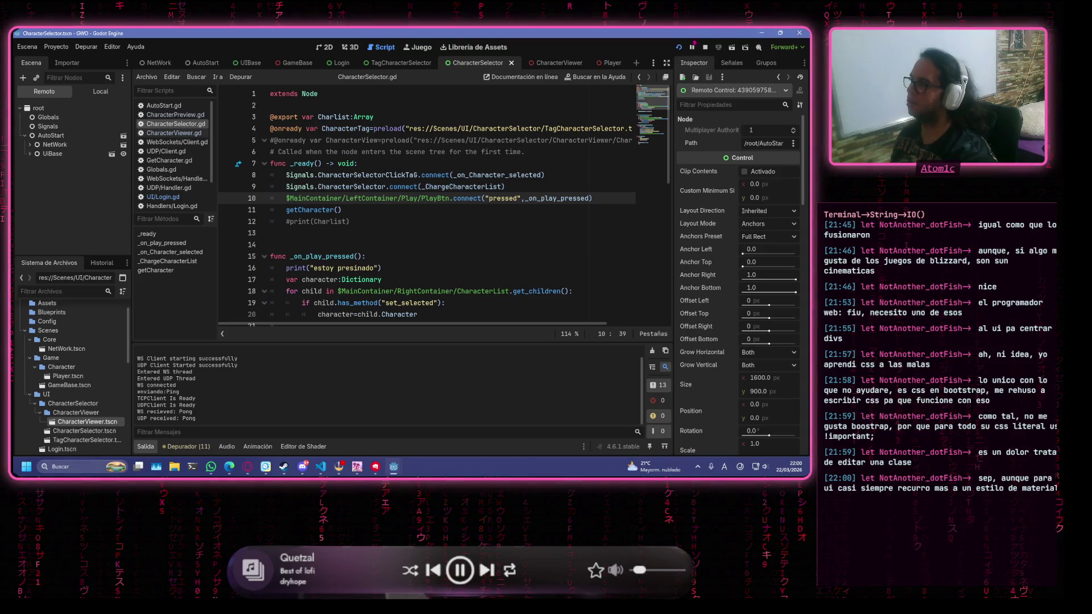
Step: Stop the running game and save, returning to the _ready code in CharacterSelector.gd
{"action": "left_click", "coordinate": [706, 47]}
{"action": "left_click", "coordinate": [405, 186]}
{"action": "key", "text": "ctrl+s"}
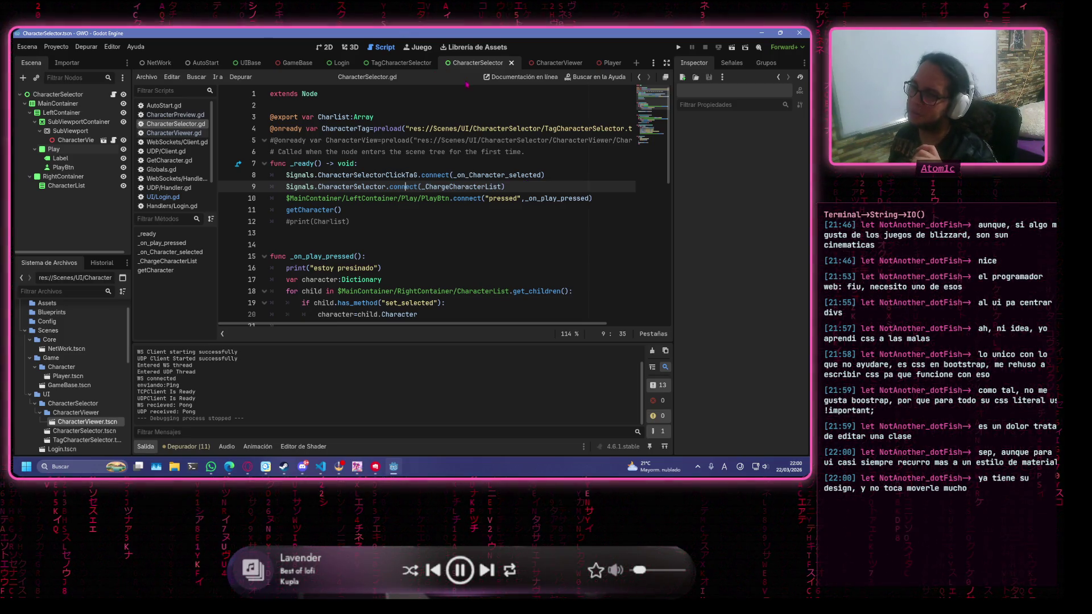
{"action": "left_click", "coordinate": [464, 152]}
Step: Set the Play node's Mouse Filter to Ignore, save, and run the game with F5
{"action": "left_click", "coordinate": [464, 208]}
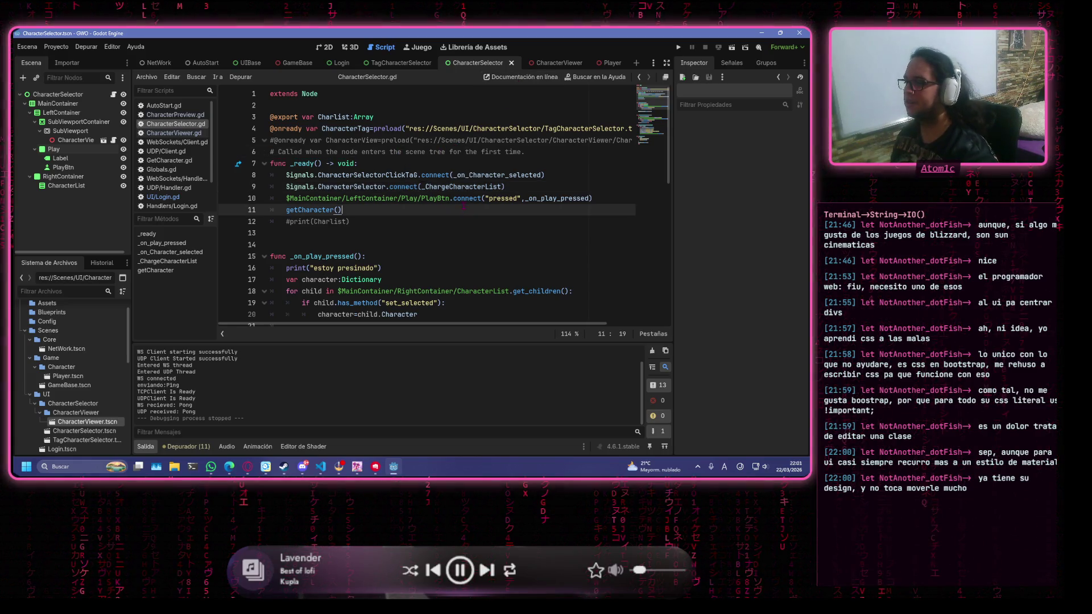
{"action": "left_click", "coordinate": [63, 168]}
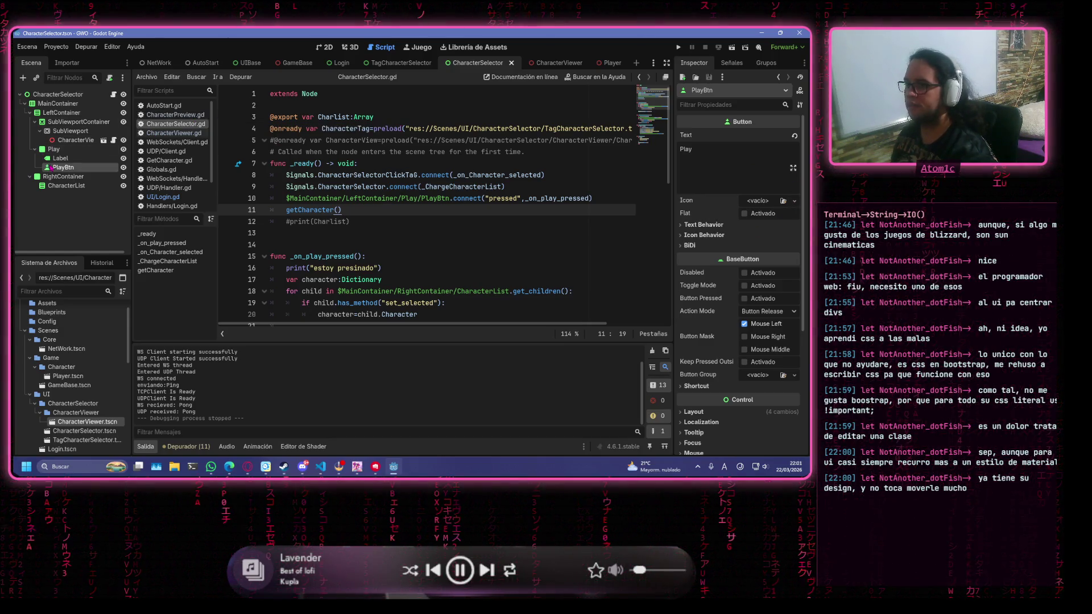
{"action": "left_click", "coordinate": [61, 150]}
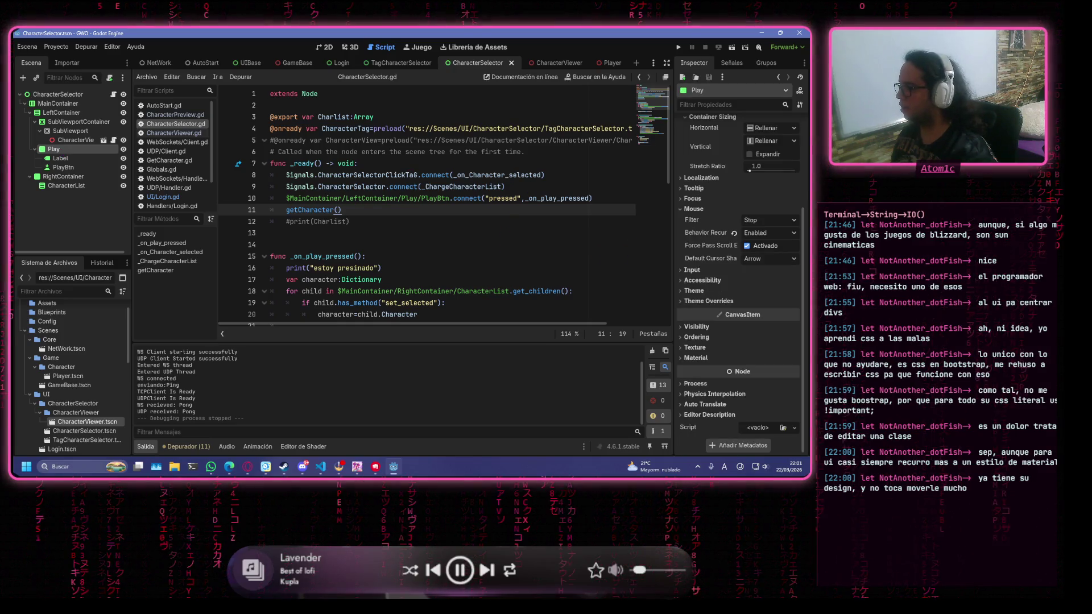
{"action": "left_click", "coordinate": [794, 221]}
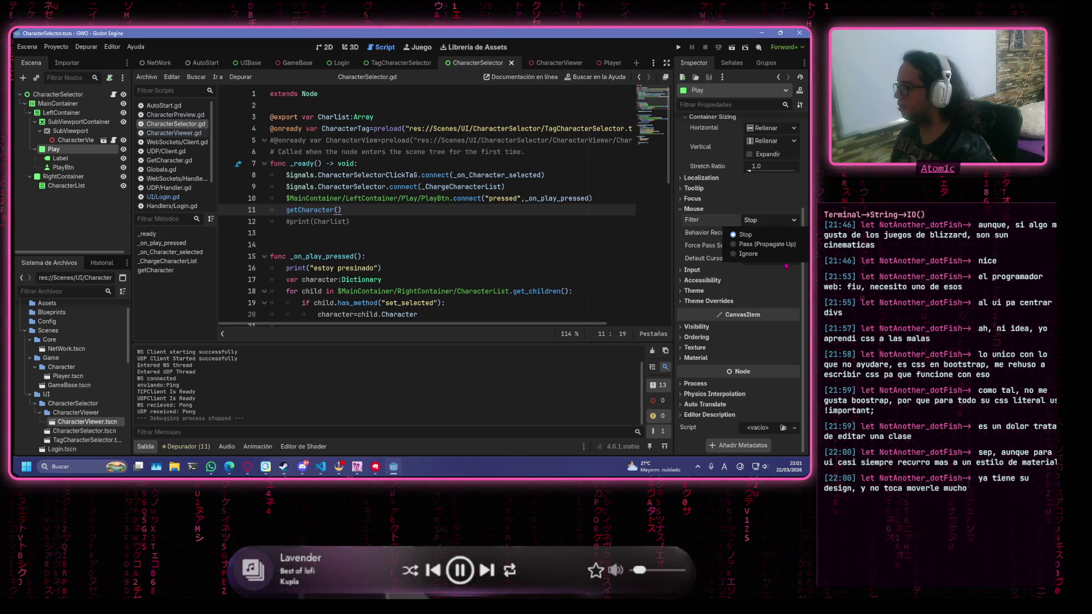
{"action": "left_click", "coordinate": [748, 254]}
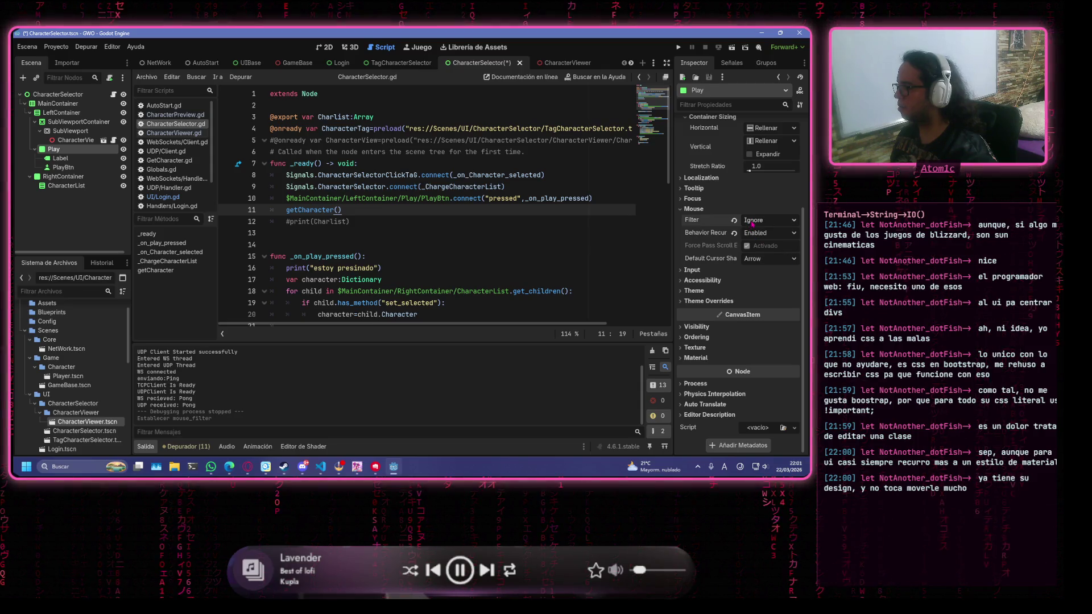
{"action": "key", "text": "ctrl+s"}
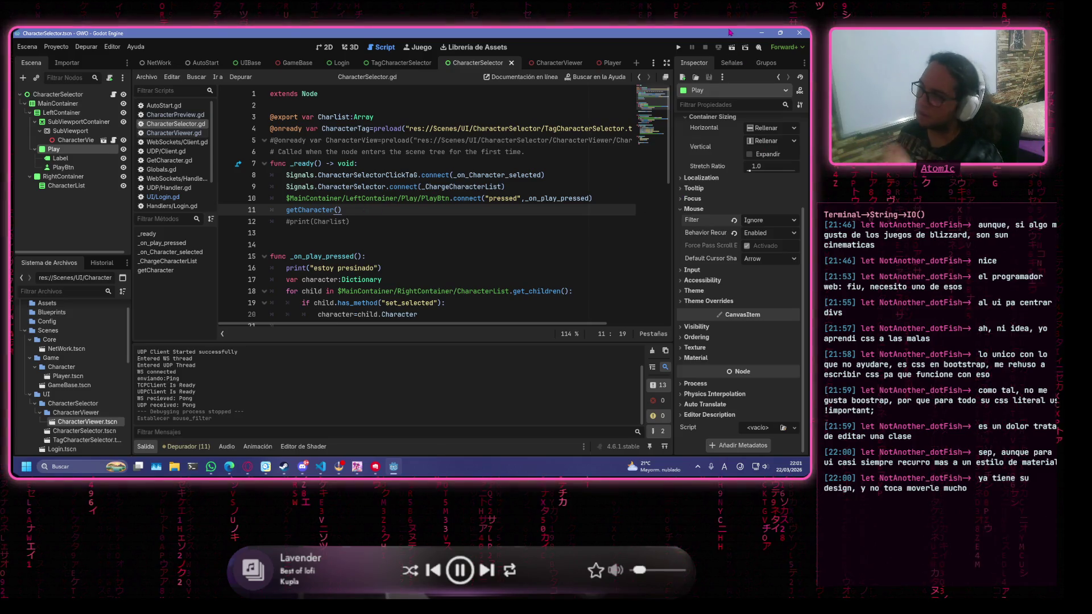
{"action": "key", "text": "F5"}
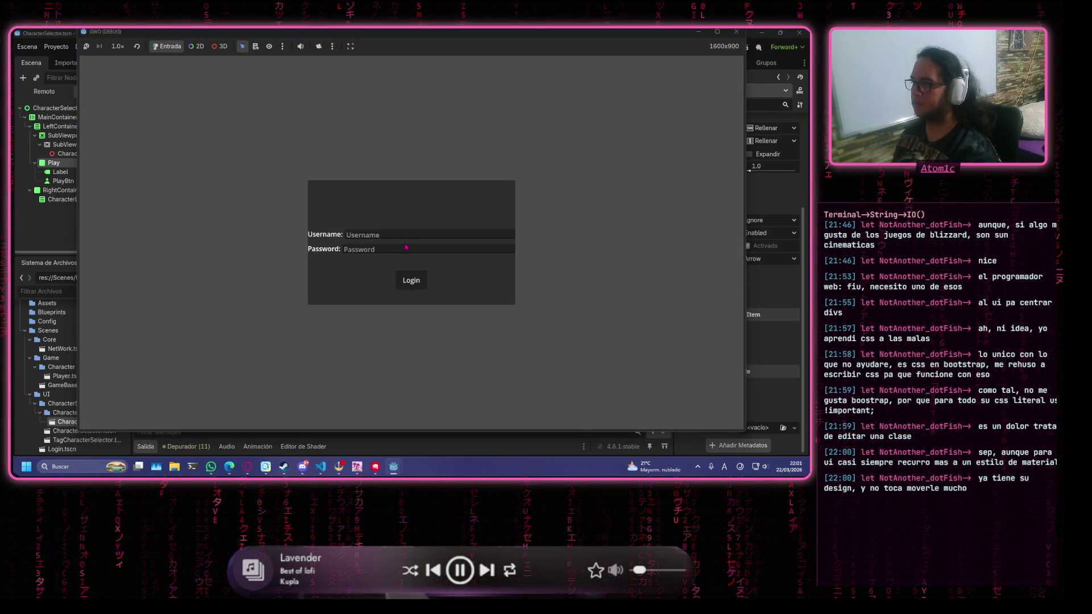
Step: Log in to the running game with test credentials, then close the game window
{"action": "left_click", "coordinate": [411, 235]}
{"action": "left_click", "coordinate": [404, 249]}
{"action": "type", "text": "1234"}
{"action": "left_click", "coordinate": [412, 280]}
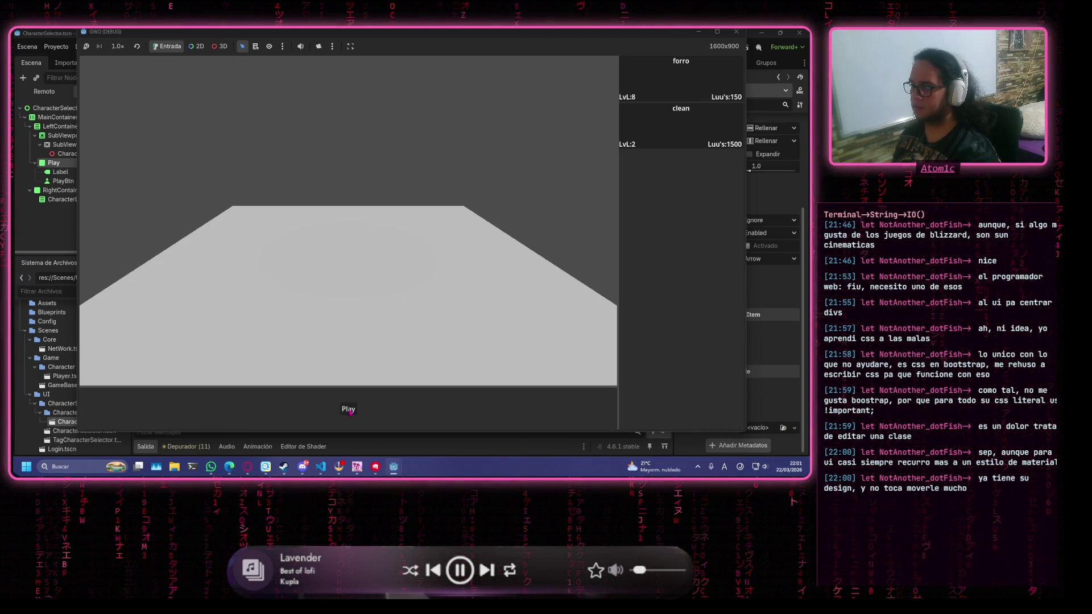
{"action": "left_click", "coordinate": [737, 31]}
Step: Set the Play node's Mouse Filter to Pass (Propagate Up) and relaunch the game
{"action": "left_click", "coordinate": [761, 222]}
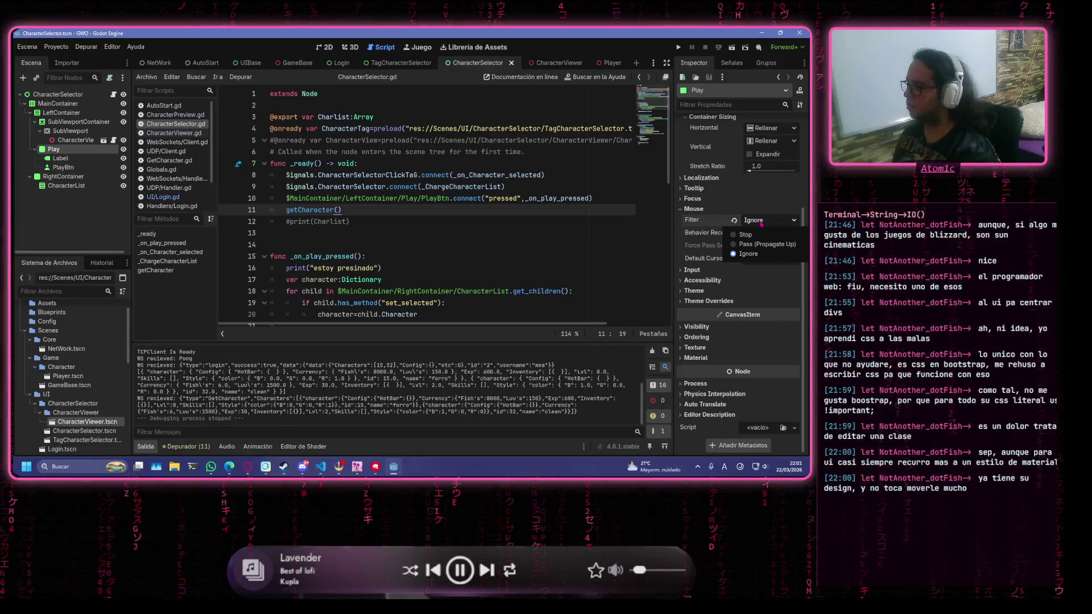
{"action": "left_click", "coordinate": [766, 244]}
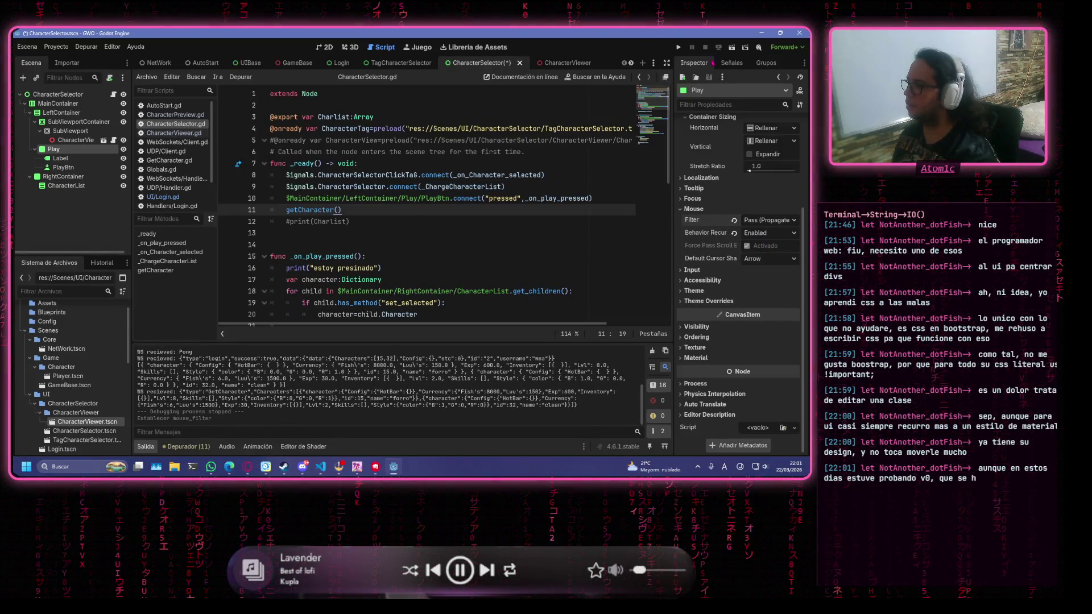
{"action": "left_click", "coordinate": [680, 47]}
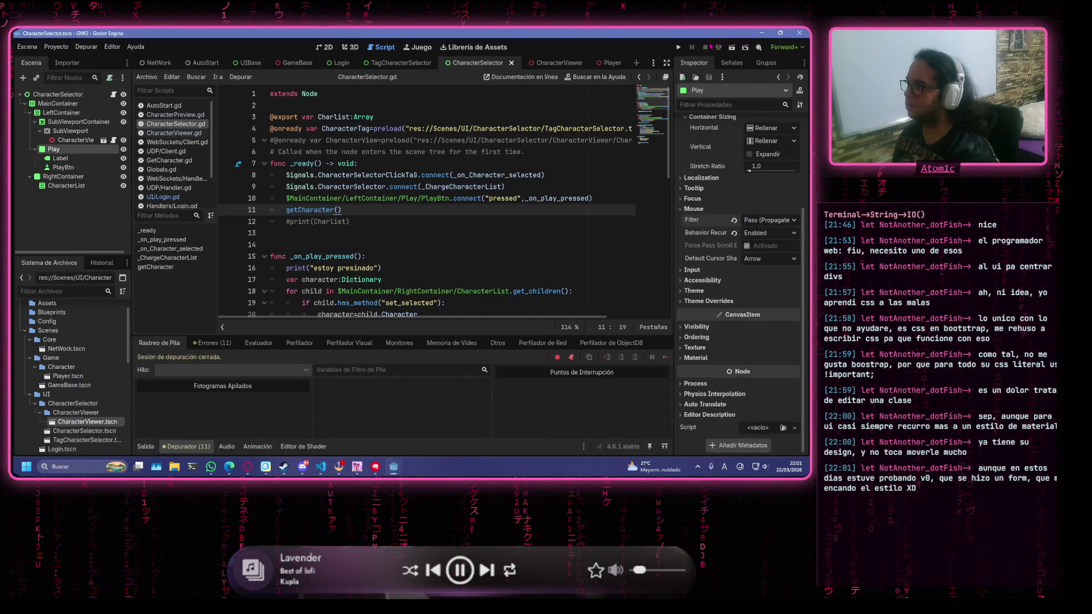
{"action": "left_click", "coordinate": [550, 139]}
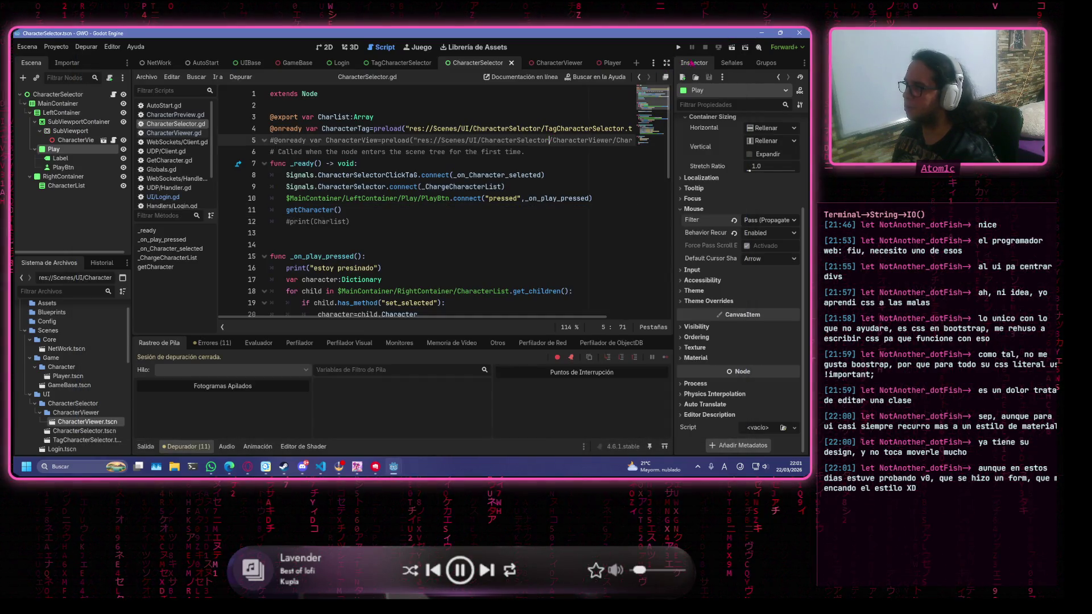
{"action": "left_click", "coordinate": [680, 47]}
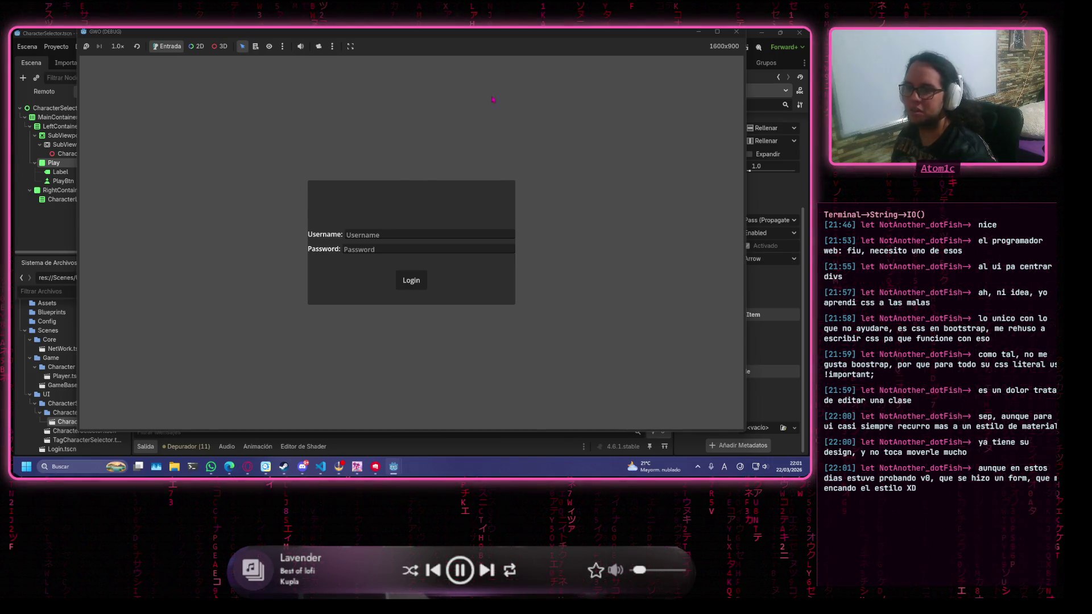
Step: Log in to reach the character selector, check it beside the editor, then close the game
{"action": "left_click", "coordinate": [371, 235]}
{"action": "type", "text": "wea"}
{"action": "left_click", "coordinate": [370, 248]}
{"action": "type", "text": "w"}
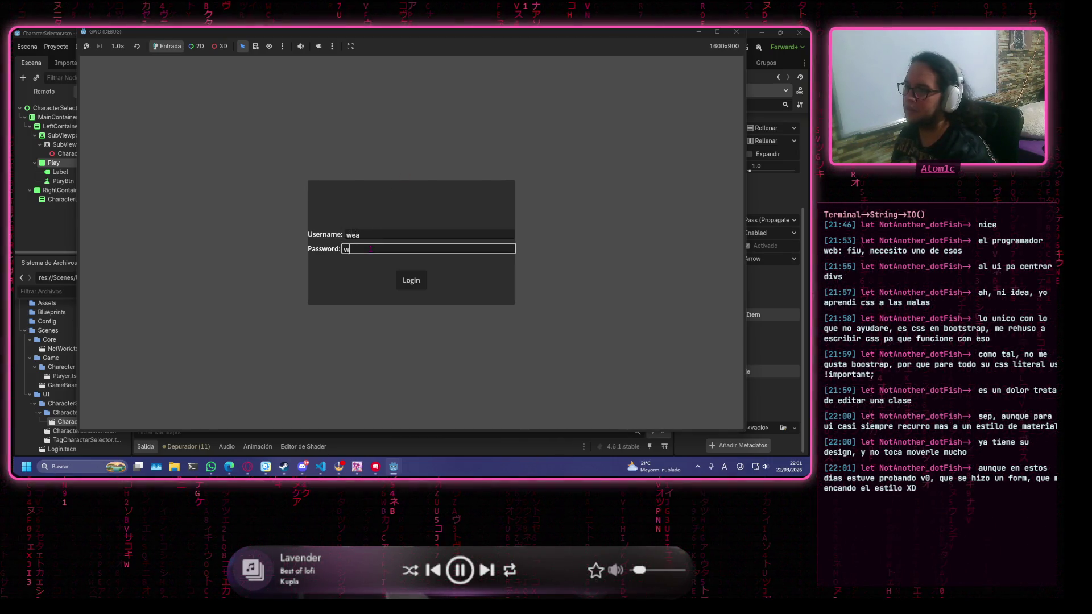
{"action": "type", "text": "ea"}
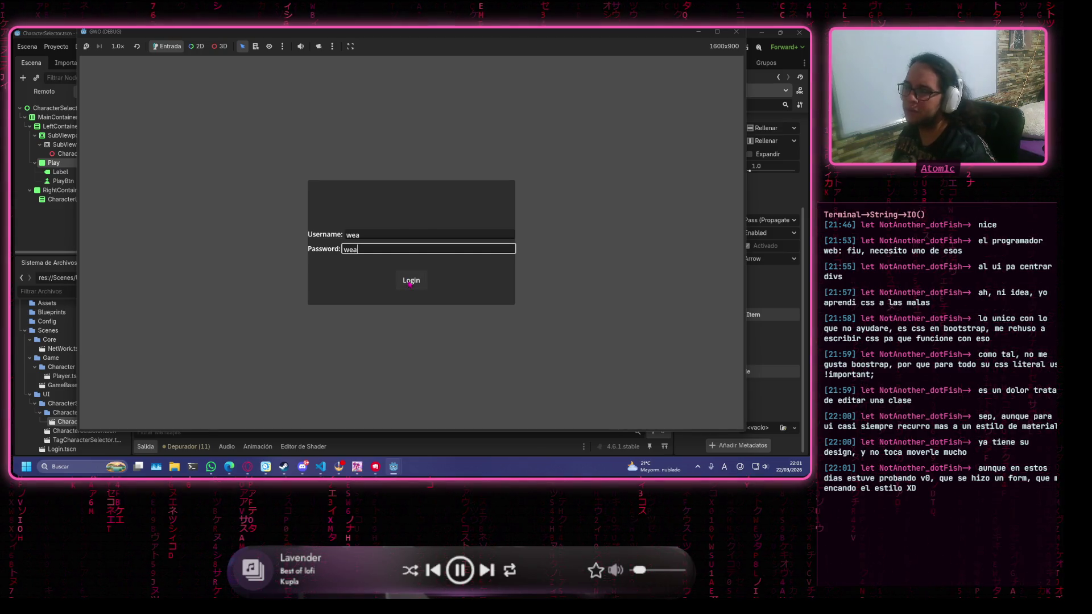
{"action": "left_click", "coordinate": [410, 282]}
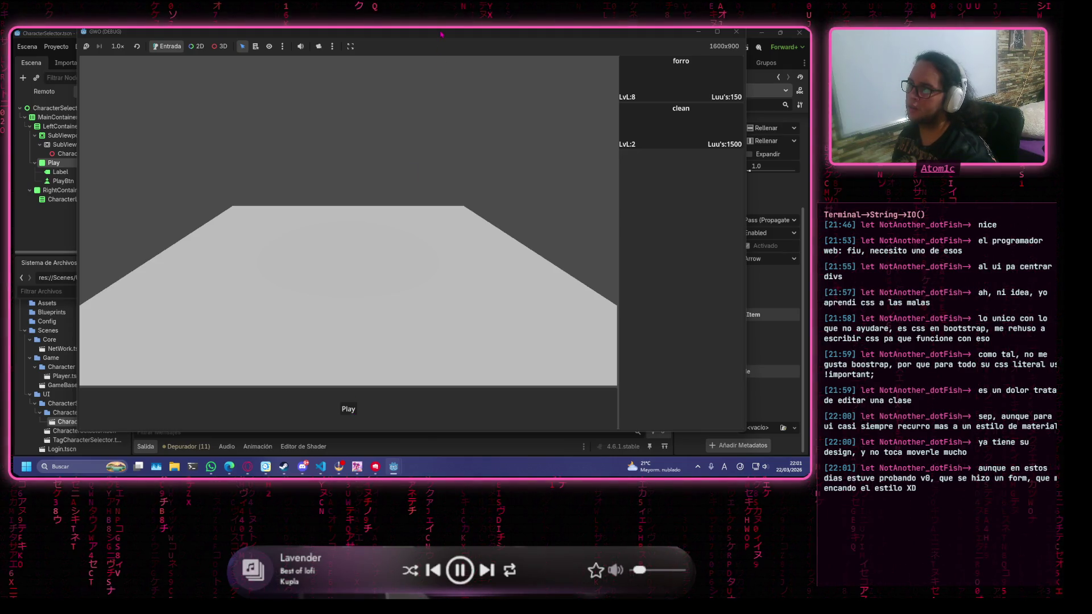
{"action": "mouse_move", "coordinate": [494, 35]}
{"action": "left_mouse_down"}
{"action": "mouse_move", "coordinate": [656, 148]}
{"action": "mouse_move", "coordinate": [644, 98]}
{"action": "mouse_move", "coordinate": [550, 78]}
{"action": "mouse_move", "coordinate": [675, 104]}
{"action": "left_mouse_up"}
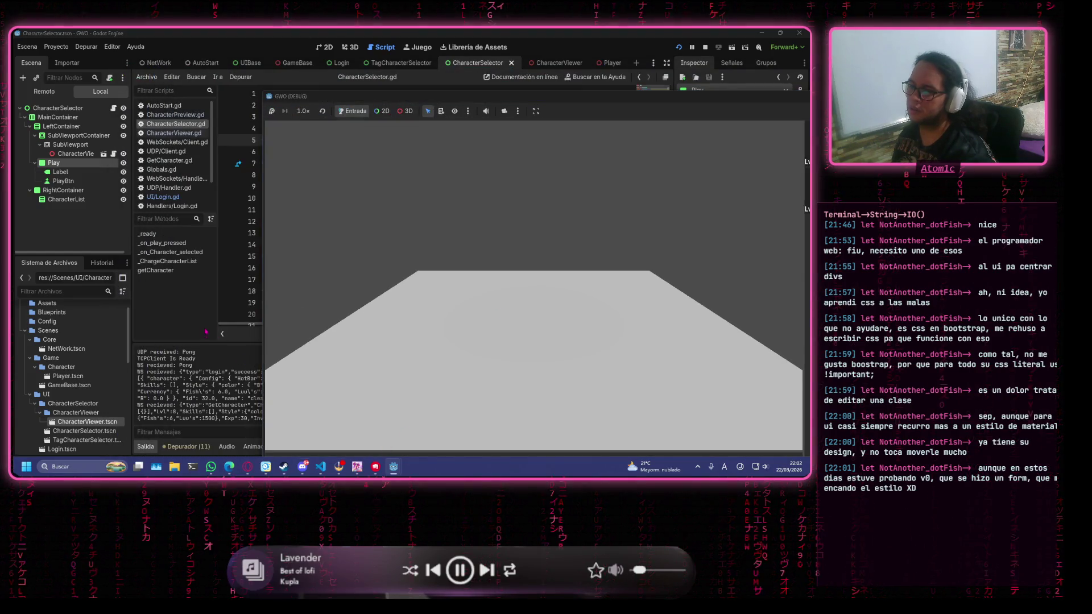
{"action": "mouse_move", "coordinate": [503, 97]}
{"action": "left_mouse_down"}
{"action": "mouse_move", "coordinate": [250, 46]}
{"action": "mouse_move", "coordinate": [375, 48]}
{"action": "mouse_move", "coordinate": [387, 94]}
{"action": "mouse_move", "coordinate": [332, 49]}
{"action": "left_mouse_up"}
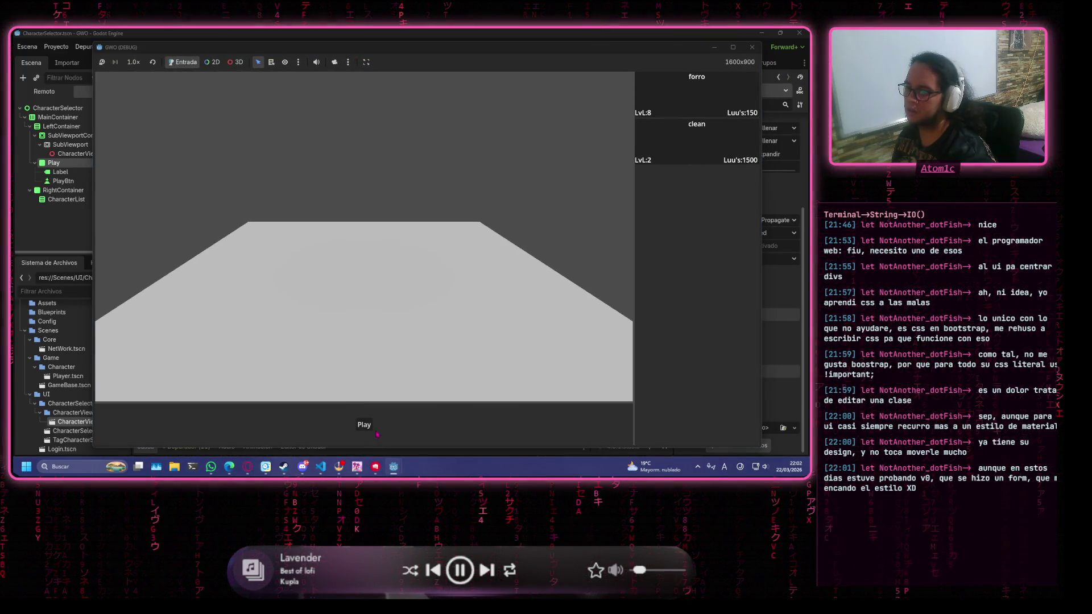
{"action": "left_click", "coordinate": [752, 47]}
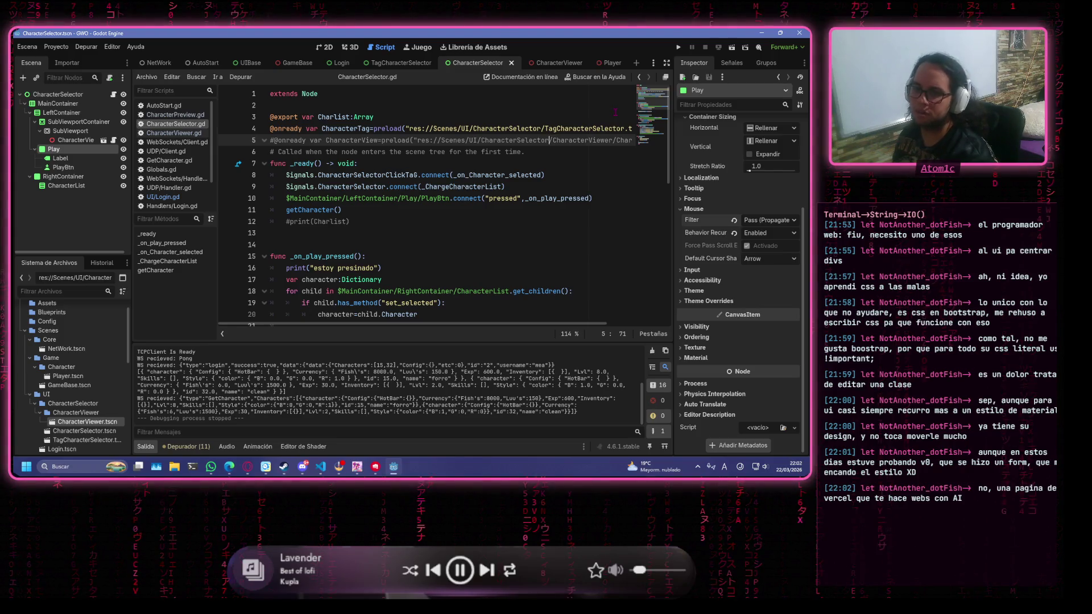
Step: Set Play's Mouse Behavior Recursive to Inherited, Filter to Stop, and enable Force Pass Scroll Events
{"action": "left_click", "coordinate": [785, 232]}
{"action": "left_click", "coordinate": [786, 237]}
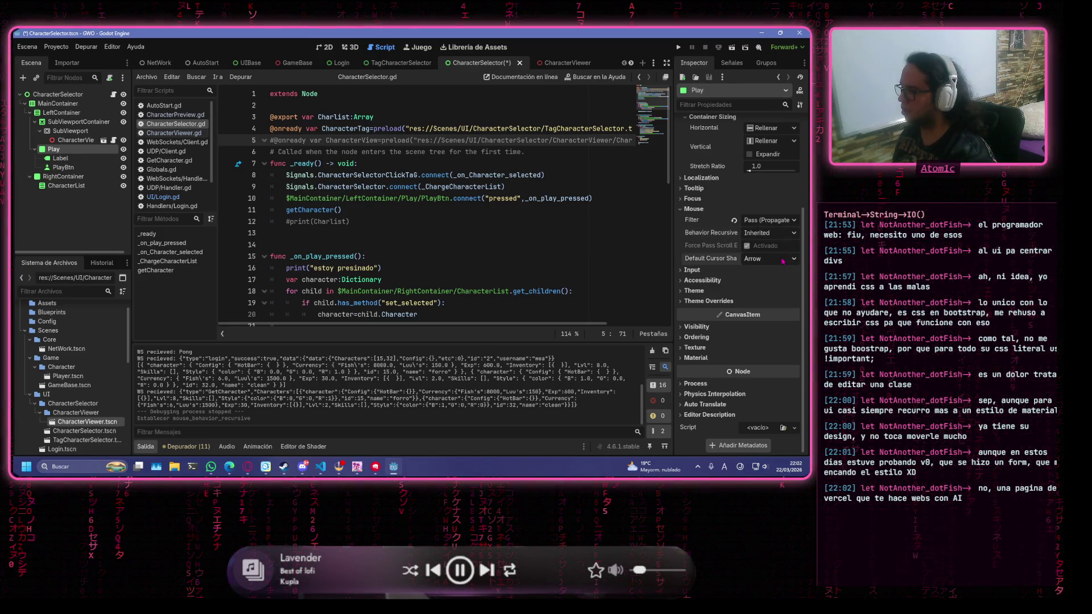
{"action": "left_click", "coordinate": [752, 223]}
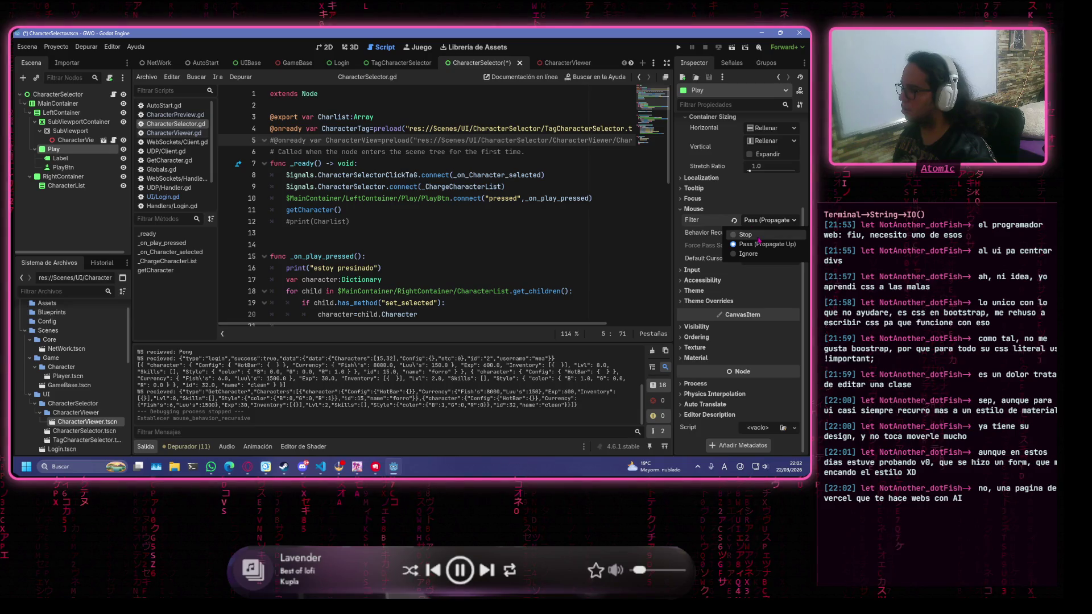
{"action": "left_click", "coordinate": [745, 235]}
{"action": "left_click", "coordinate": [747, 246]}
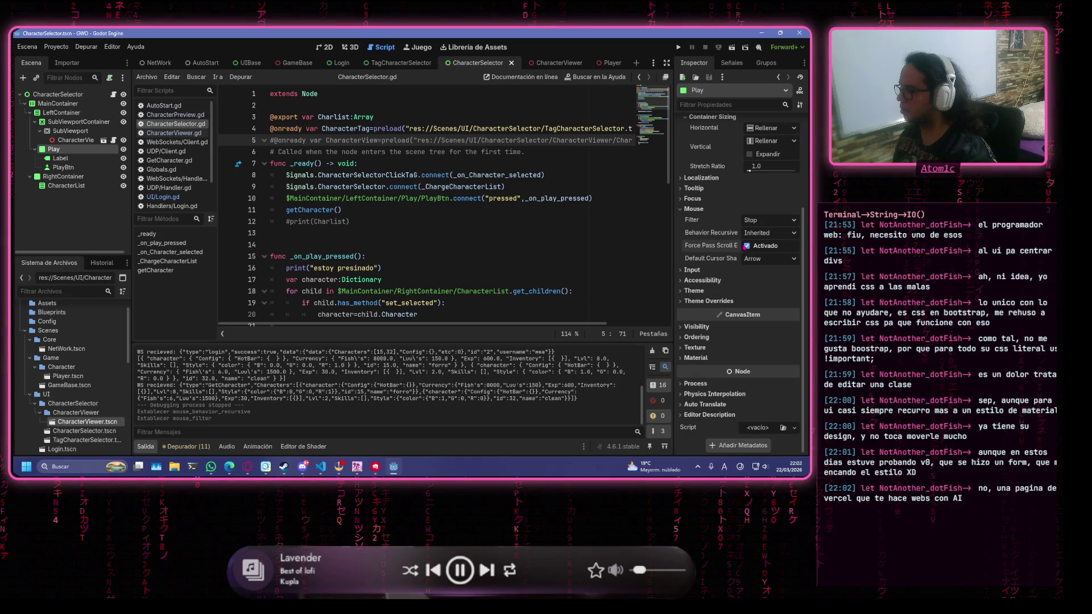
{"action": "mouse_move", "coordinate": [722, 248]}
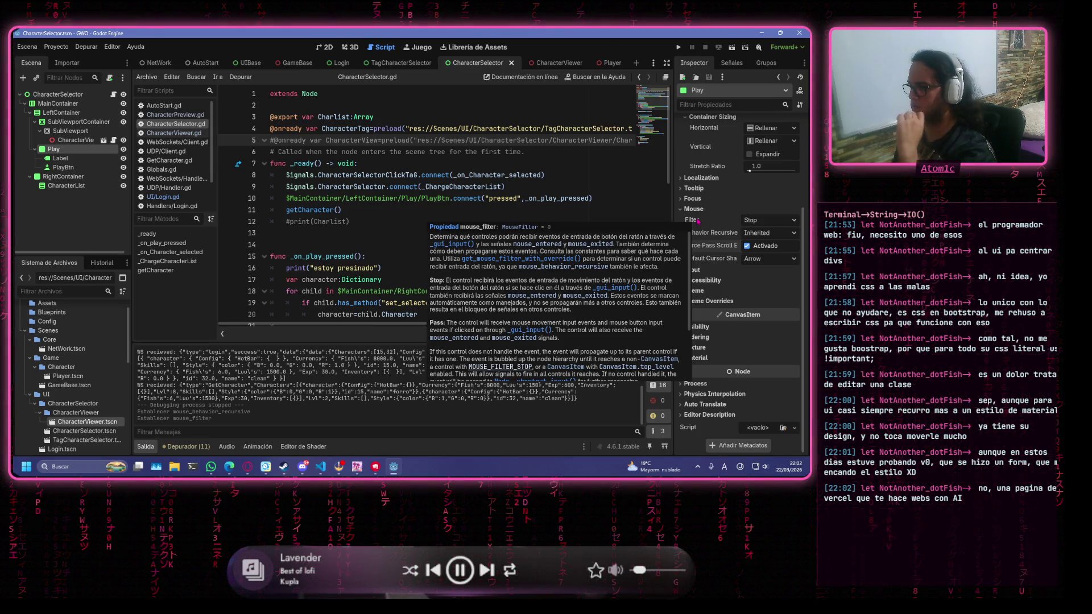
Step: Scroll down the Inspector and expand the Play node's input properties
{"action": "scroll", "coordinate": [655, 293], "scroll_direction": "down", "scroll_amount": 2}
{"action": "scroll", "coordinate": [655, 293], "scroll_direction": "down", "scroll_amount": 2}
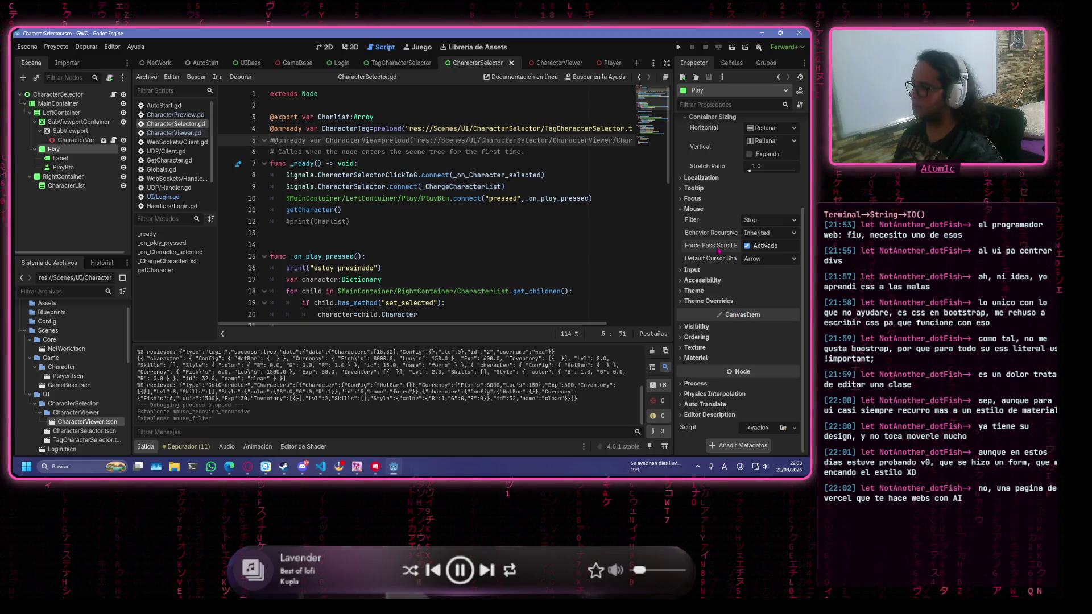
{"action": "left_click", "coordinate": [691, 270]}
{"action": "mouse_move", "coordinate": [707, 284]}
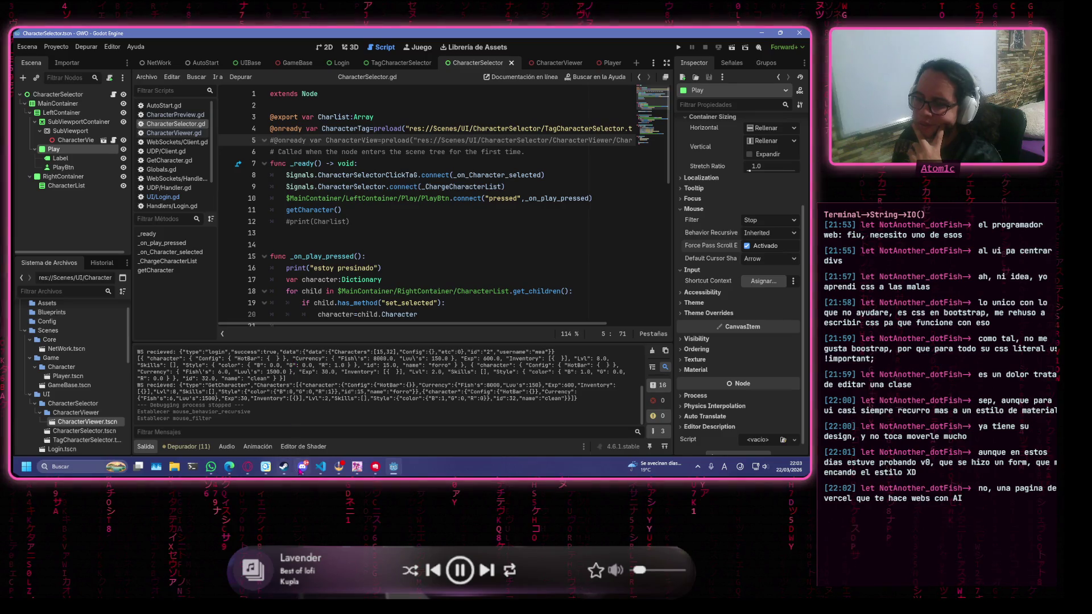
Step: Join the Discord 'Sala de transmisión' voice channel and return to Godot
{"action": "key", "text": "alt+Tab"}
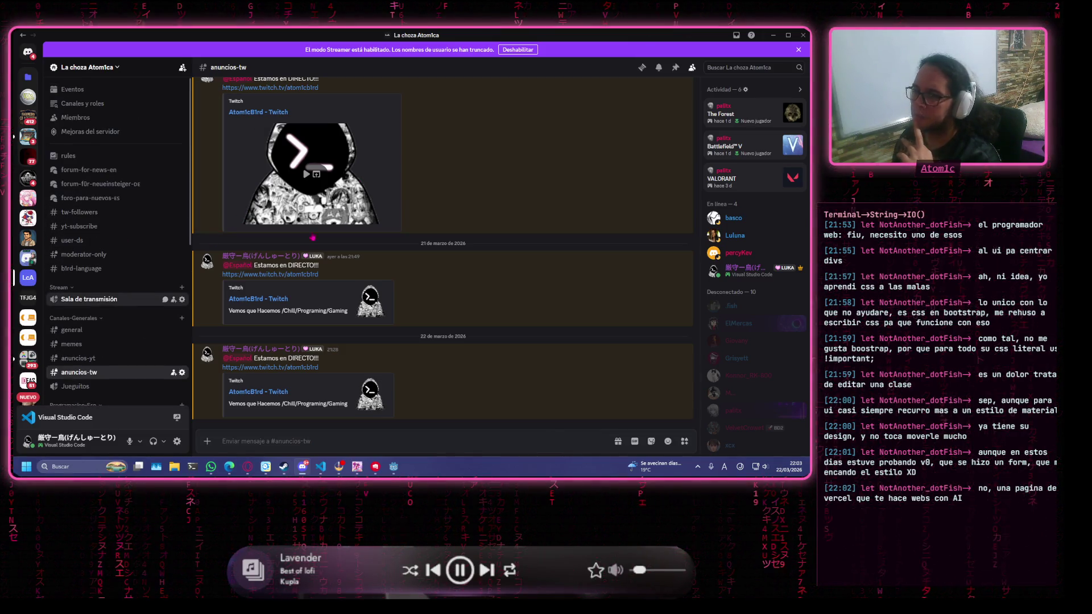
{"action": "left_click", "coordinate": [90, 299]}
{"action": "key", "text": "alt+Tab"}
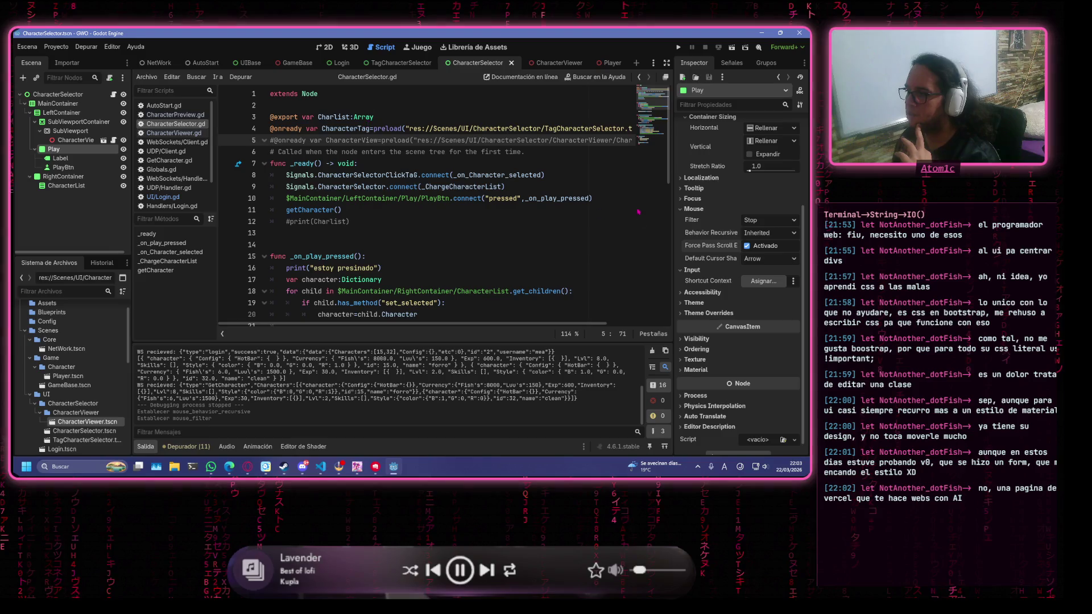
{"action": "left_click", "coordinate": [710, 304]}
{"action": "left_click", "coordinate": [714, 303]}
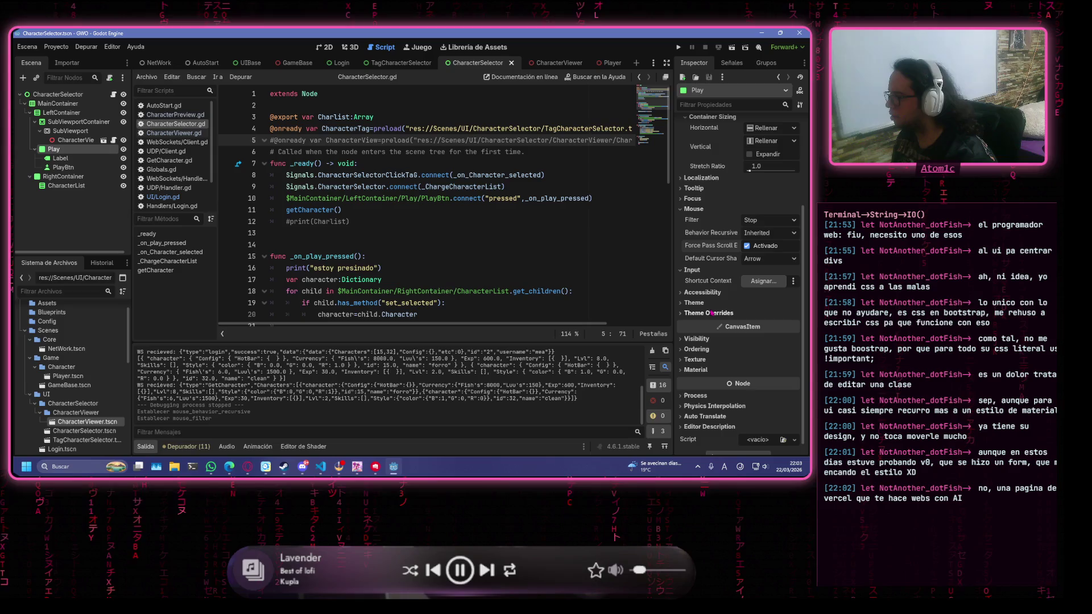
{"action": "left_click", "coordinate": [716, 313]}
{"action": "left_click", "coordinate": [700, 323]}
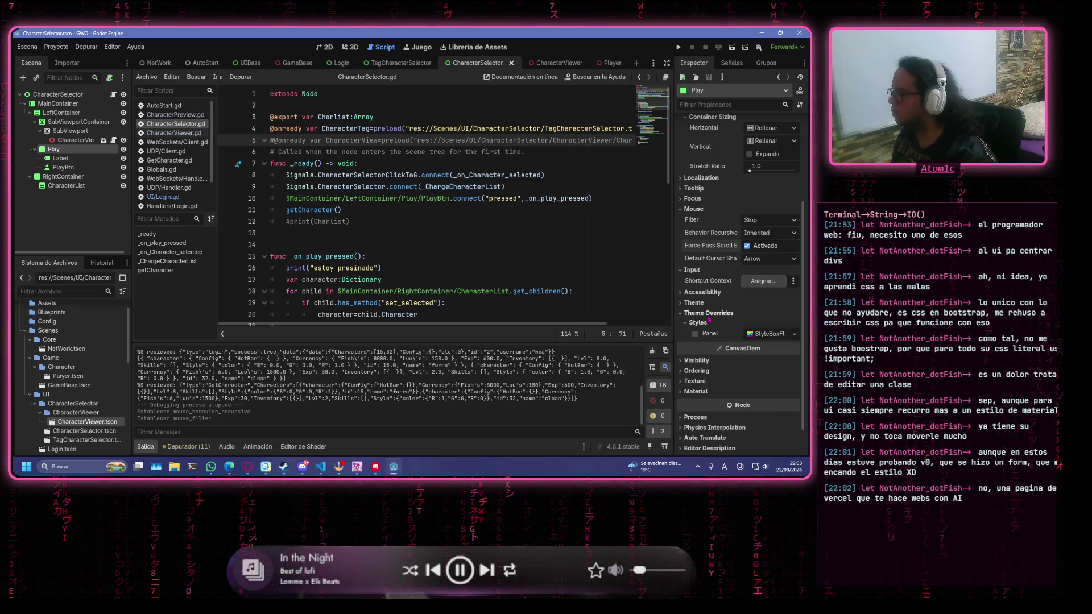
{"action": "left_click", "coordinate": [711, 313]}
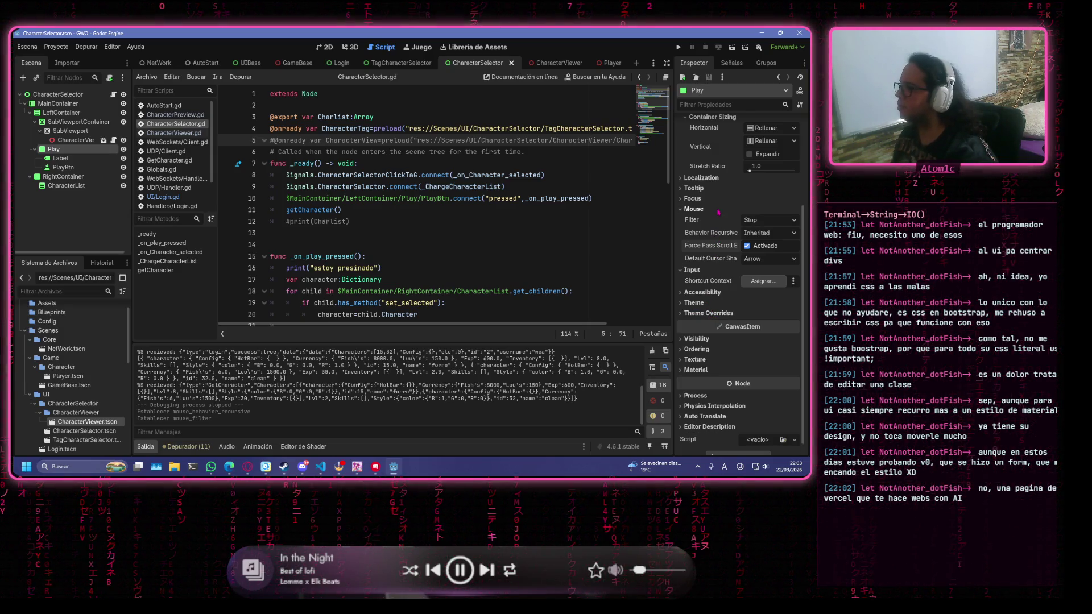
{"action": "scroll", "coordinate": [739, 188], "scroll_direction": "up", "scroll_amount": 3}
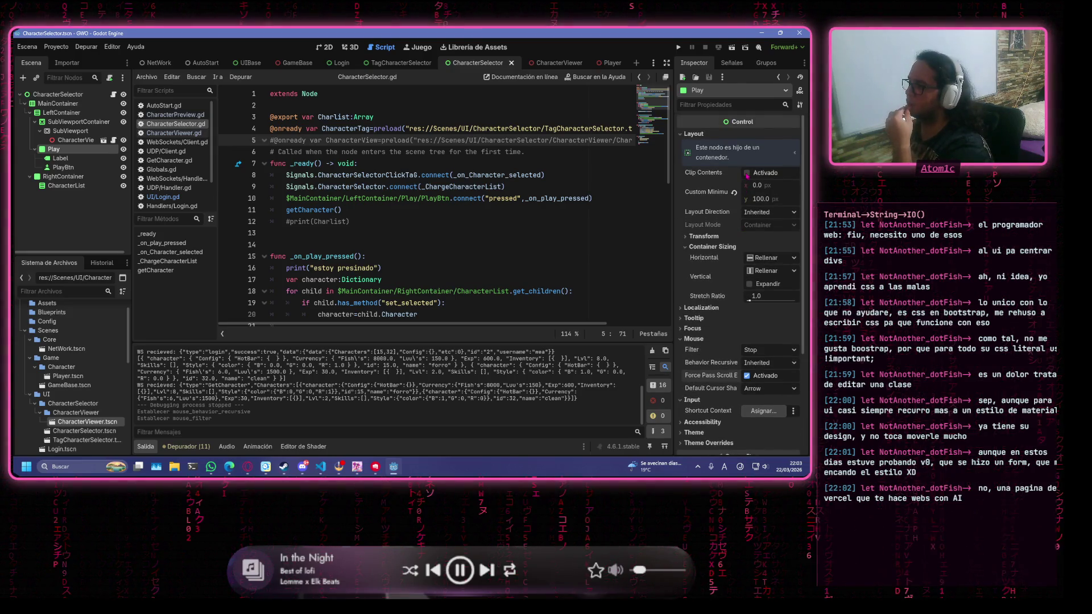
{"action": "scroll", "coordinate": [432, 165], "scroll_direction": "down", "scroll_amount": 2}
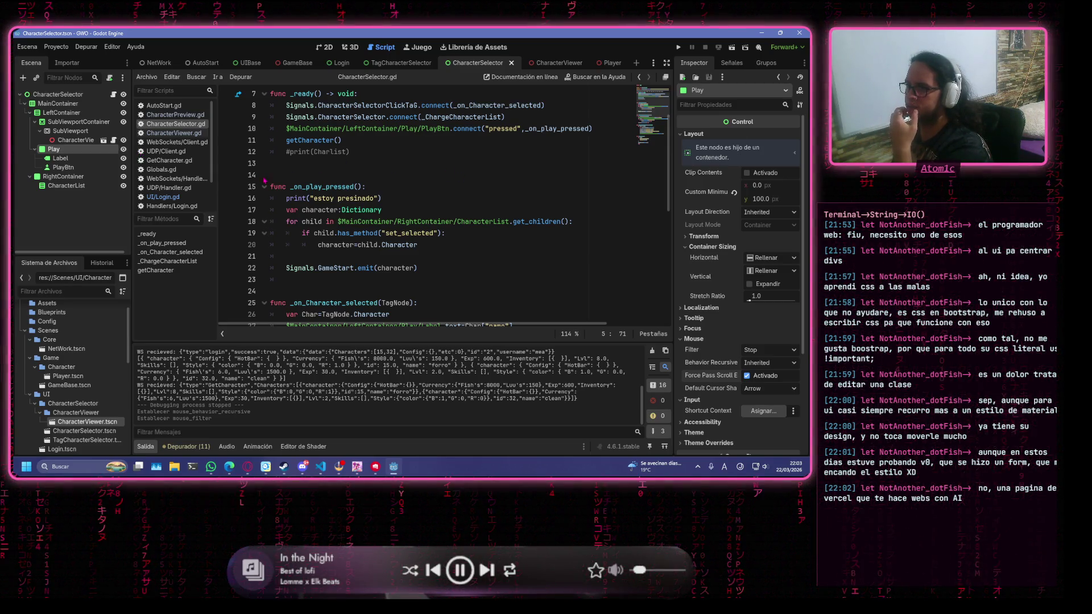
{"action": "left_click", "coordinate": [382, 198]}
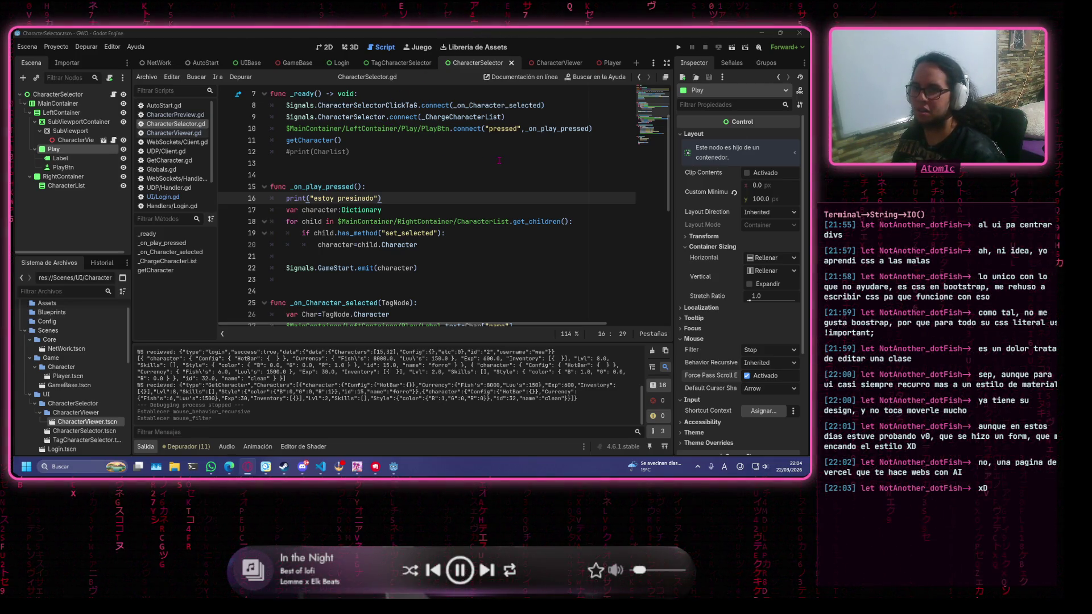
Step: Set the Play node's Mouse Filter to Ignore, save CharacterSelector, and run the project
{"action": "left_click", "coordinate": [783, 339]}
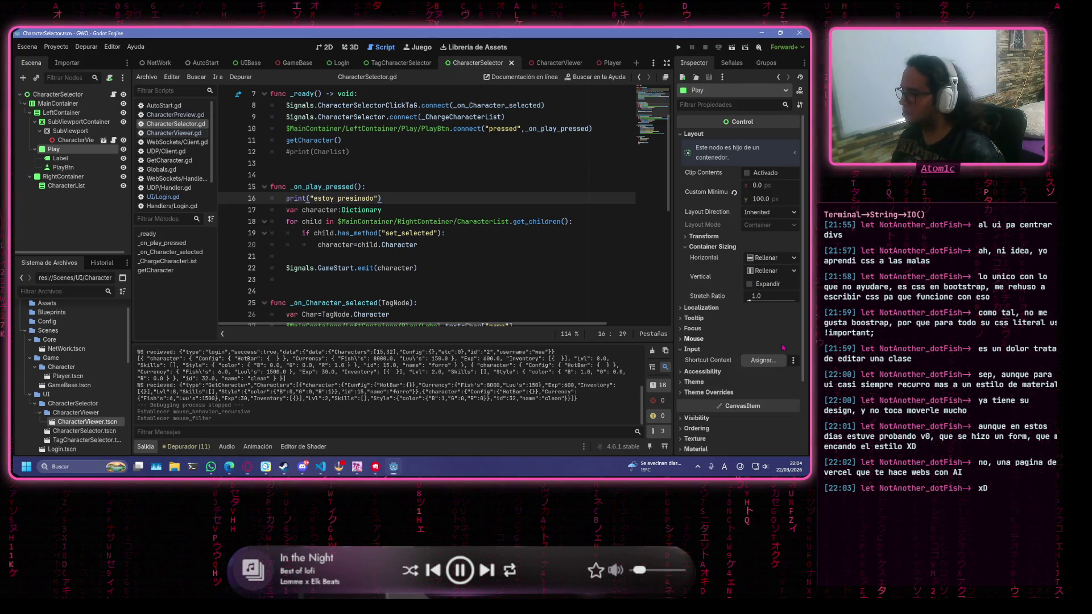
{"action": "left_click", "coordinate": [694, 339]}
{"action": "left_click", "coordinate": [769, 350]}
{"action": "left_click", "coordinate": [749, 384]}
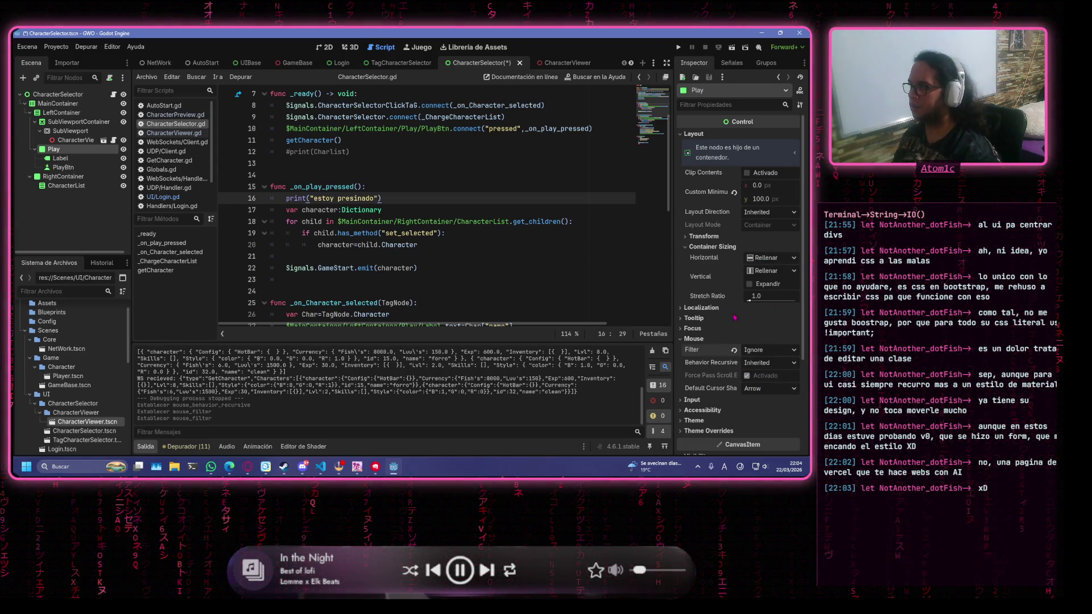
{"action": "key", "text": "ctrl+s"}
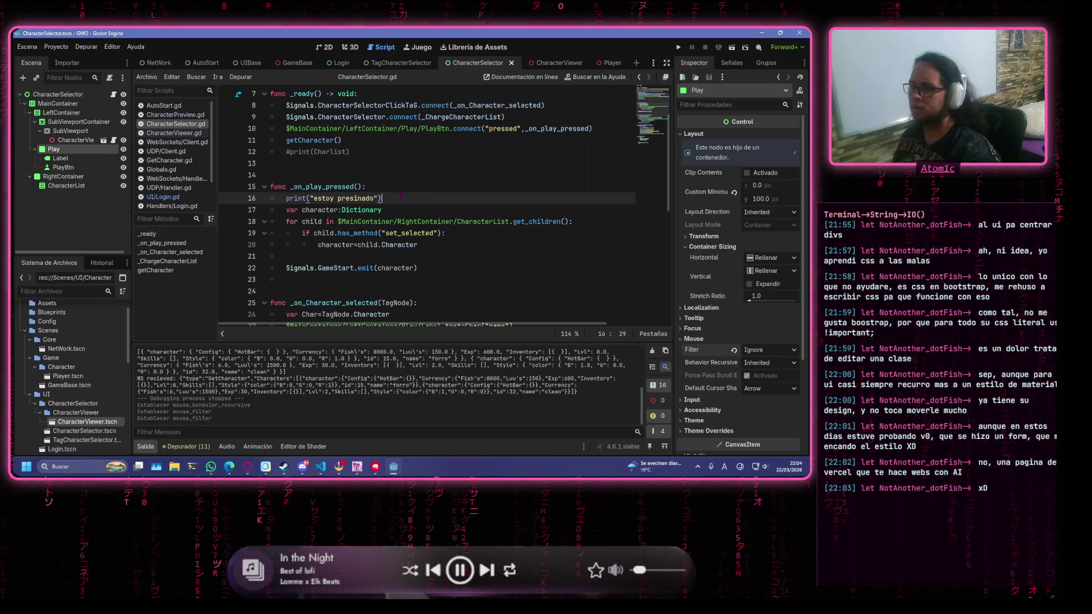
{"action": "left_click", "coordinate": [678, 47]}
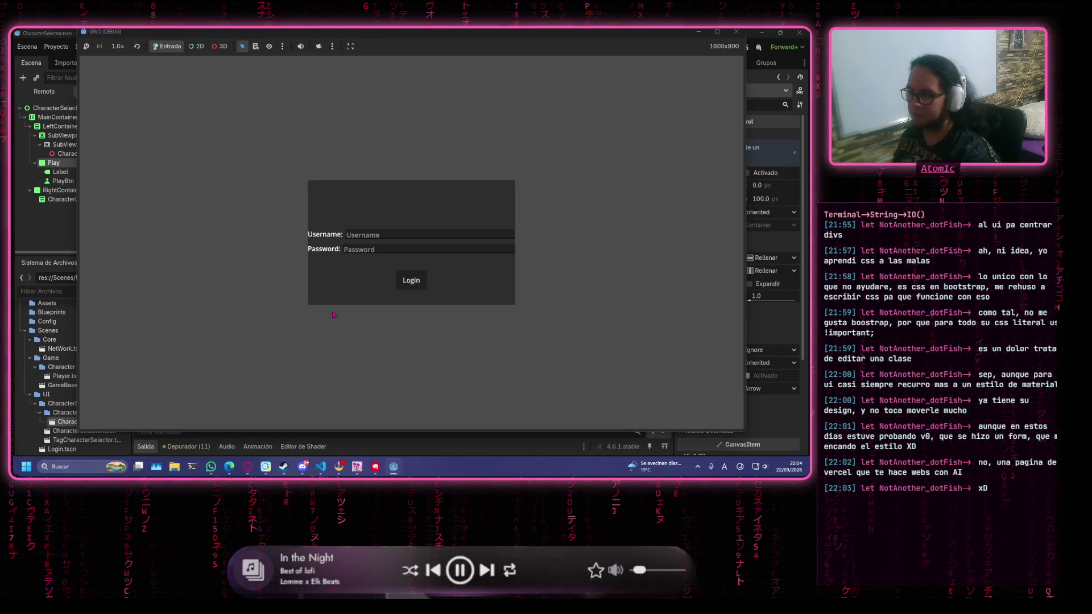
Step: Enter a username and password in the game's login form and log in
{"action": "left_click", "coordinate": [390, 232]}
{"action": "type", "text": "wea"}
{"action": "key", "text": "Tab"}
{"action": "type", "text": "wea"}
{"action": "left_click", "coordinate": [409, 279]}
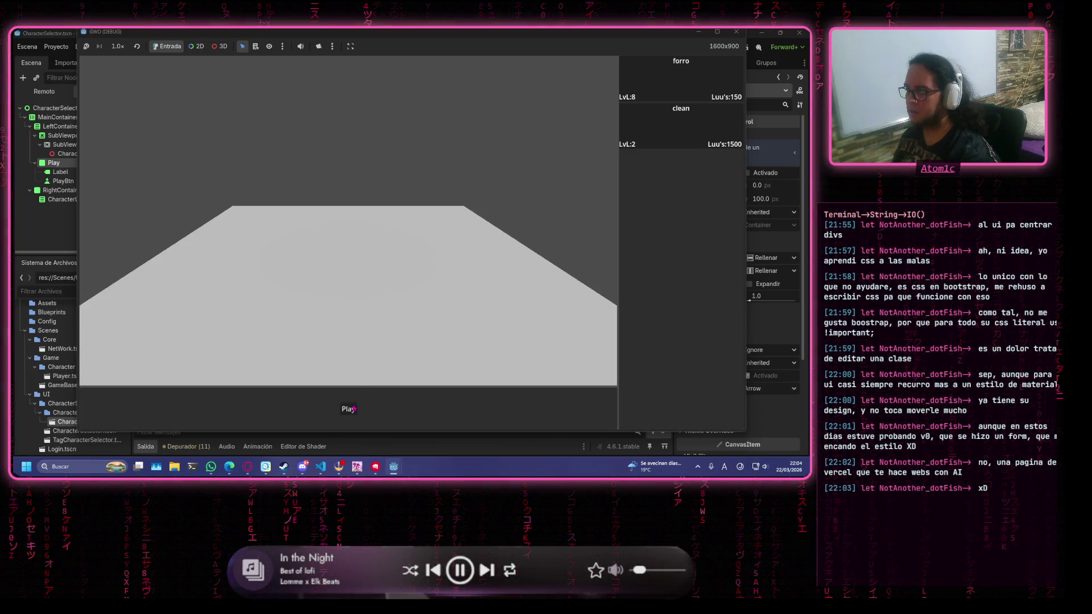
Step: Check character selection beside the editor, close the game, and return to CharacterSelector.gd line 17
{"action": "mouse_move", "coordinate": [449, 34]}
{"action": "left_mouse_down"}
{"action": "mouse_move", "coordinate": [696, 80]}
{"action": "mouse_move", "coordinate": [670, 52]}
{"action": "left_mouse_up"}
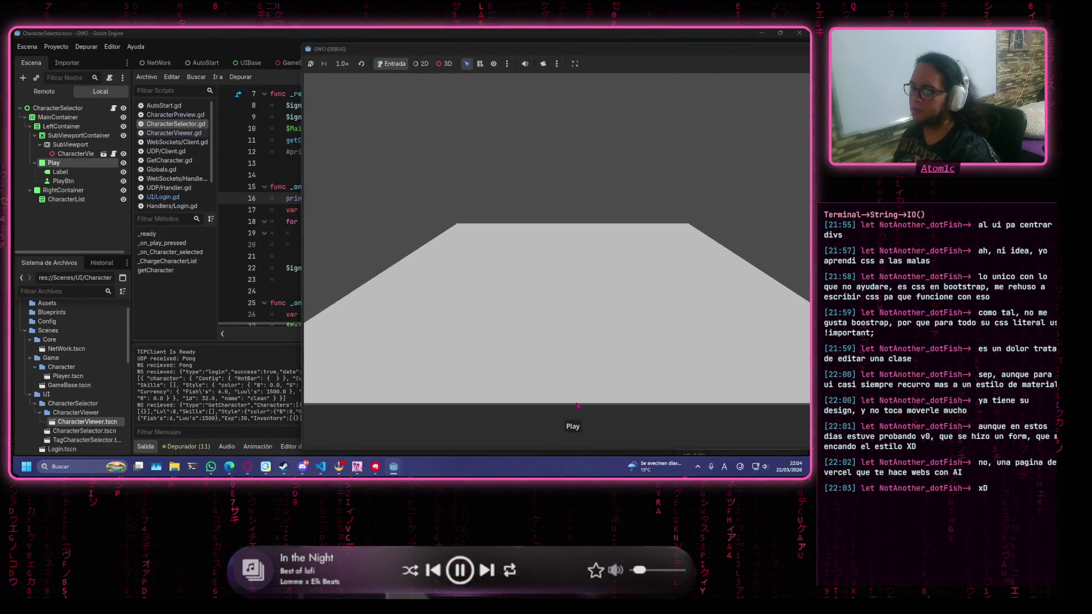
{"action": "left_click_drag", "start_coordinate": [613, 51], "coordinate": [359, 53]}
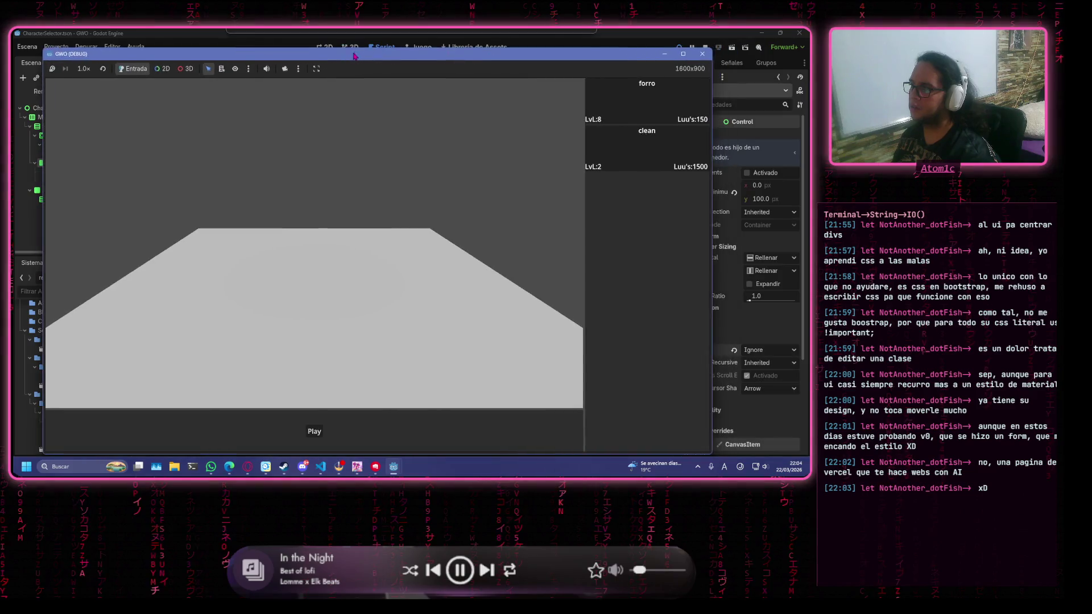
{"action": "left_click", "coordinate": [707, 51]}
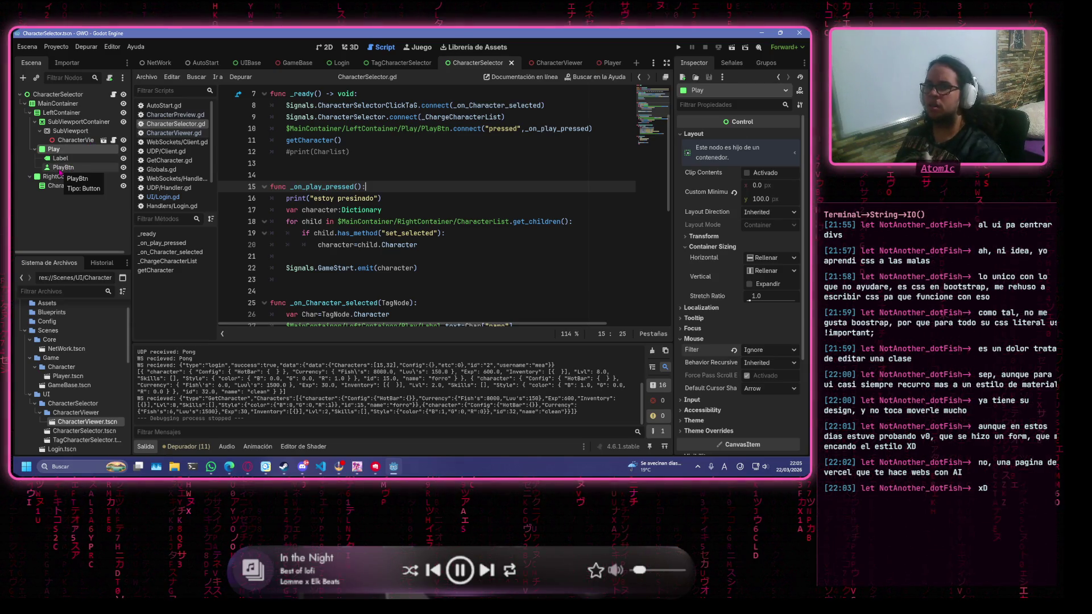
{"action": "left_click", "coordinate": [430, 209]}
{"action": "scroll", "coordinate": [513, 186], "scroll_direction": "up", "scroll_amount": 2}
Step: Set Play's Mouse Filter to Pass (Propagate Up) and Behavior Recursive to Enabled, then run the project
{"action": "left_click", "coordinate": [514, 187]}
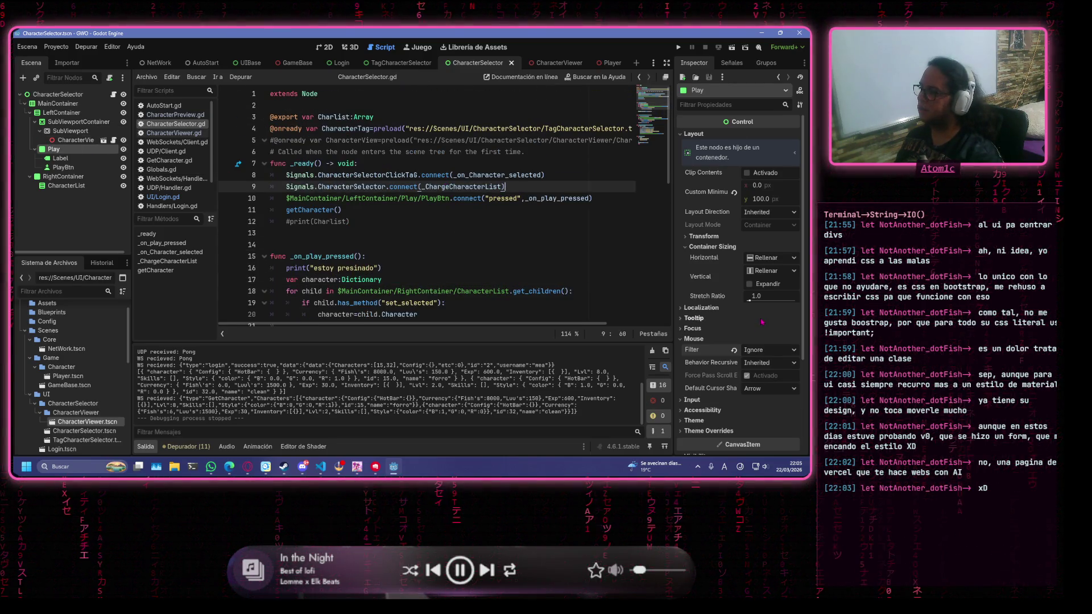
{"action": "left_click", "coordinate": [759, 364]}
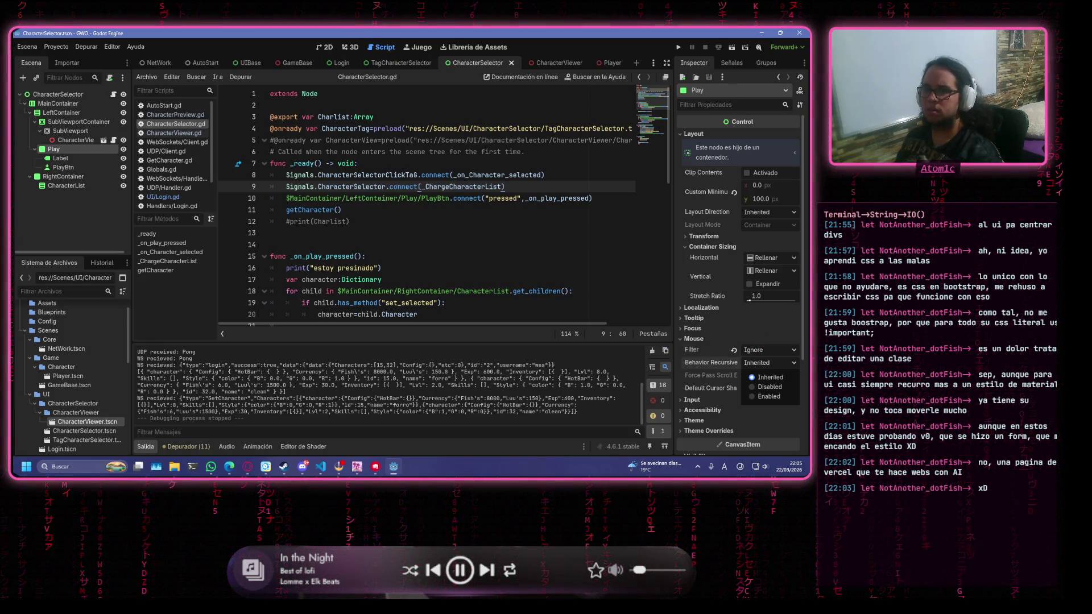
{"action": "left_click", "coordinate": [760, 363]}
{"action": "left_click", "coordinate": [768, 349]}
{"action": "left_click", "coordinate": [761, 374]}
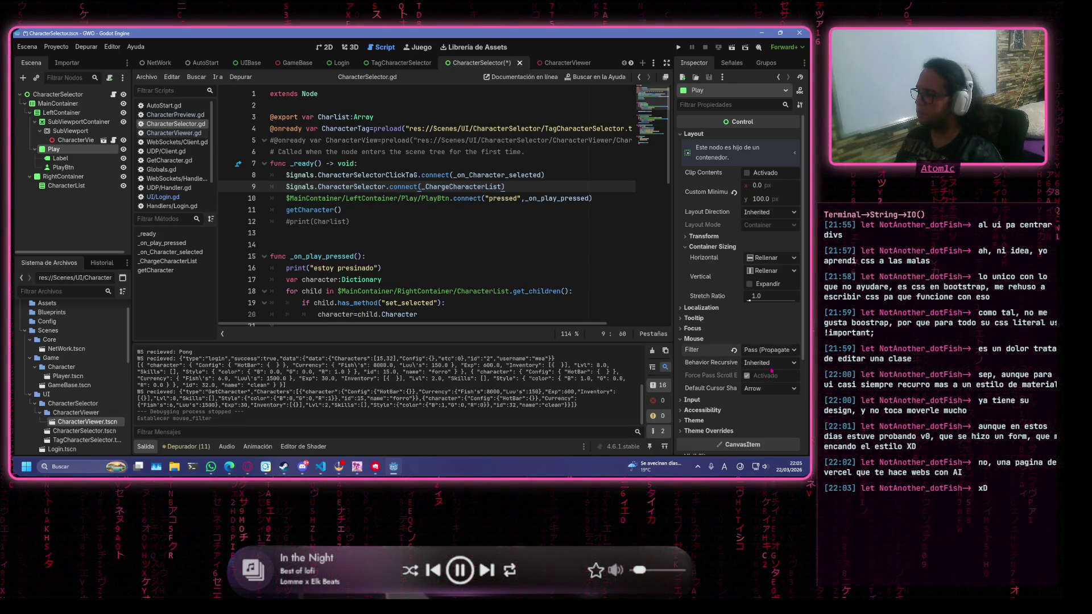
{"action": "left_click", "coordinate": [770, 362]}
{"action": "left_click", "coordinate": [768, 396]}
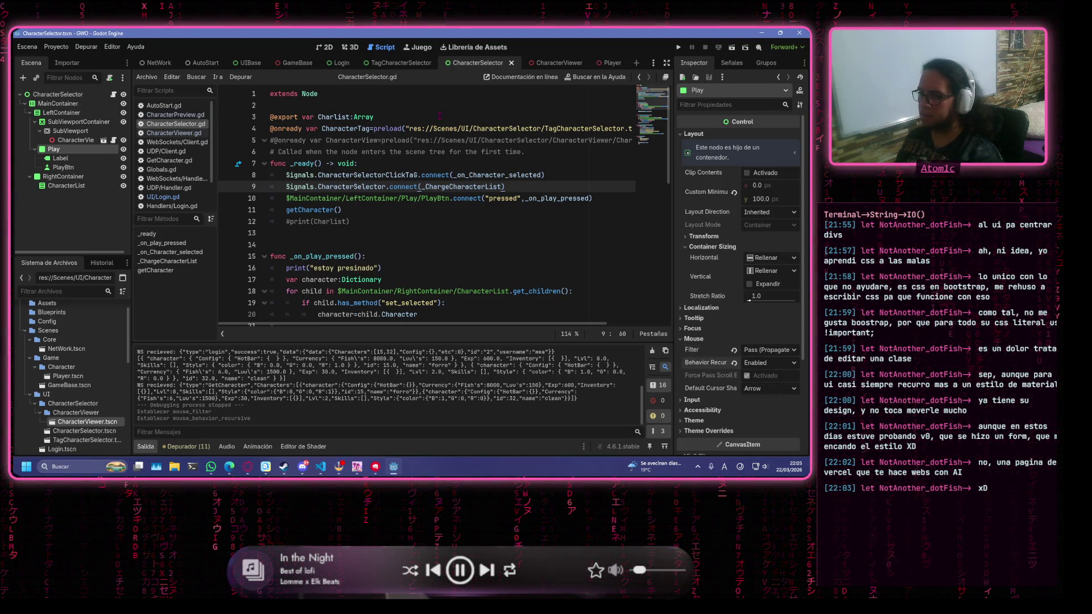
{"action": "left_click", "coordinate": [677, 48]}
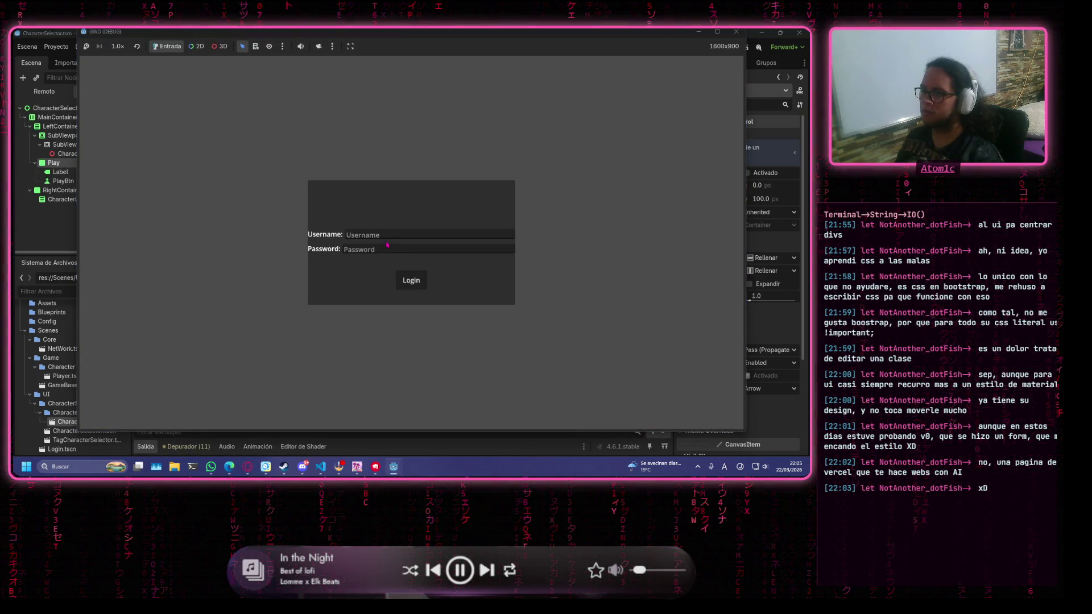
Step: Enter the test username and password in the game's login form
{"action": "left_click", "coordinate": [394, 235]}
{"action": "type", "text": "w"}
{"action": "left_click", "coordinate": [383, 249]}
{"action": "type", "text": "wea"}
Step: Log in to view character selection with forro, clean and Play, then close the game
{"action": "left_click", "coordinate": [411, 280]}
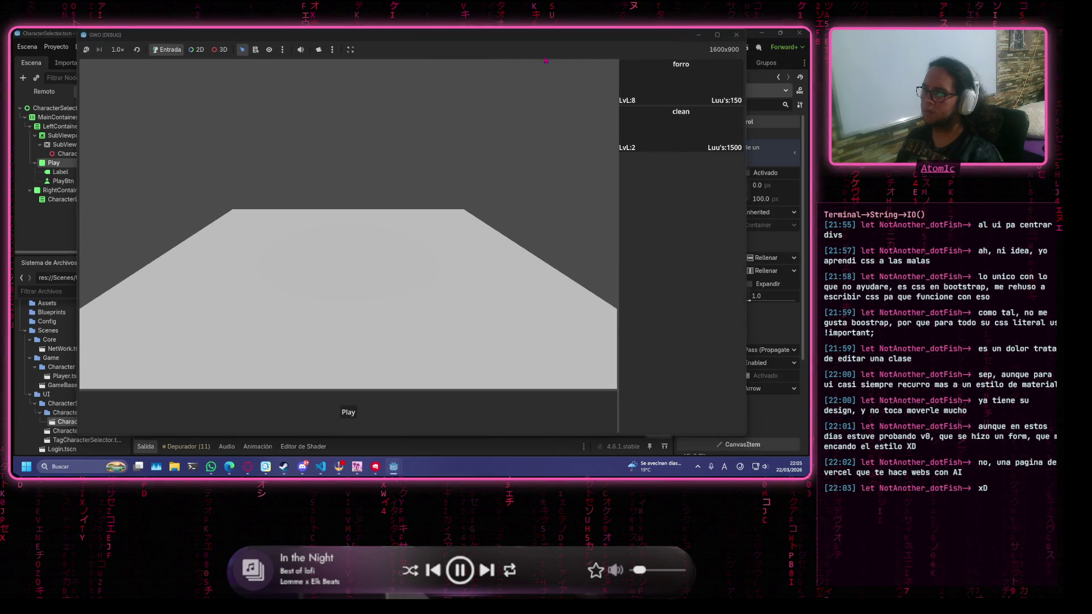
{"action": "mouse_move", "coordinate": [516, 37]}
{"action": "left_mouse_down"}
{"action": "mouse_move", "coordinate": [652, 157]}
{"action": "mouse_move", "coordinate": [421, 39]}
{"action": "mouse_move", "coordinate": [409, 17]}
{"action": "mouse_move", "coordinate": [413, 84]}
{"action": "mouse_move", "coordinate": [400, 79]}
{"action": "left_mouse_up"}
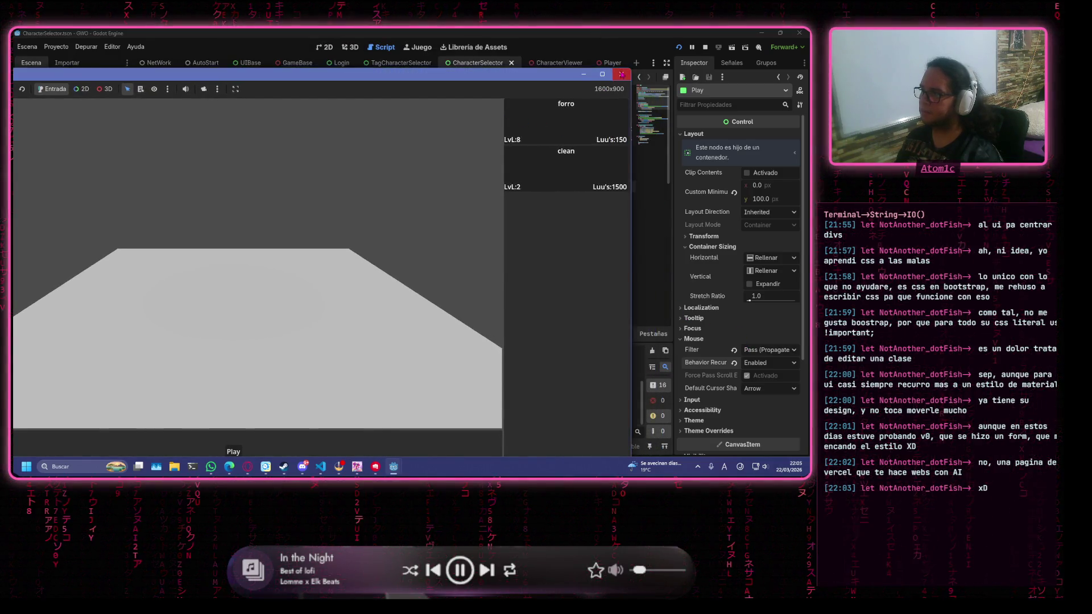
{"action": "left_click", "coordinate": [621, 74]}
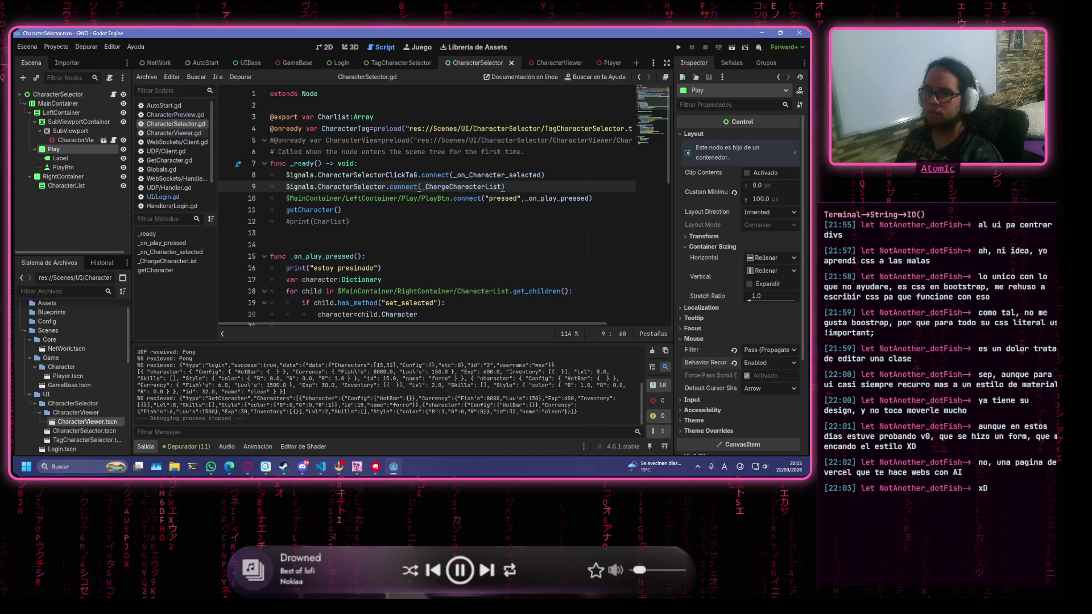
Step: Review the signal connection on lines 8–9 and set Play's Behavior Recursive to Disabled
{"action": "left_click", "coordinate": [421, 175]}
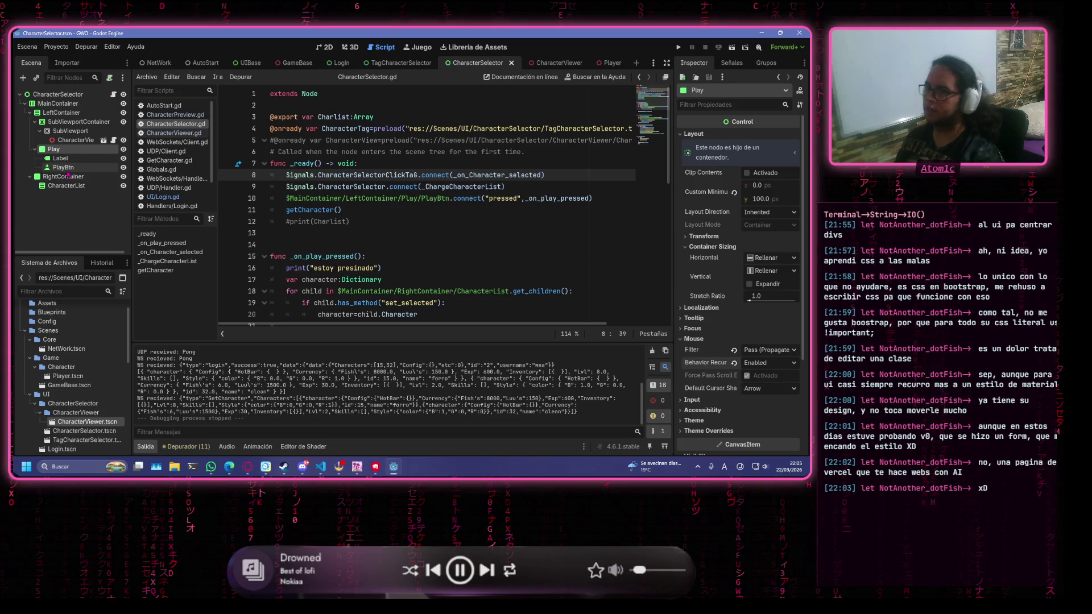
{"action": "left_click", "coordinate": [499, 187]}
{"action": "scroll", "coordinate": [493, 190], "scroll_direction": "down", "scroll_amount": 3}
{"action": "scroll", "coordinate": [494, 190], "scroll_direction": "up", "scroll_amount": 2}
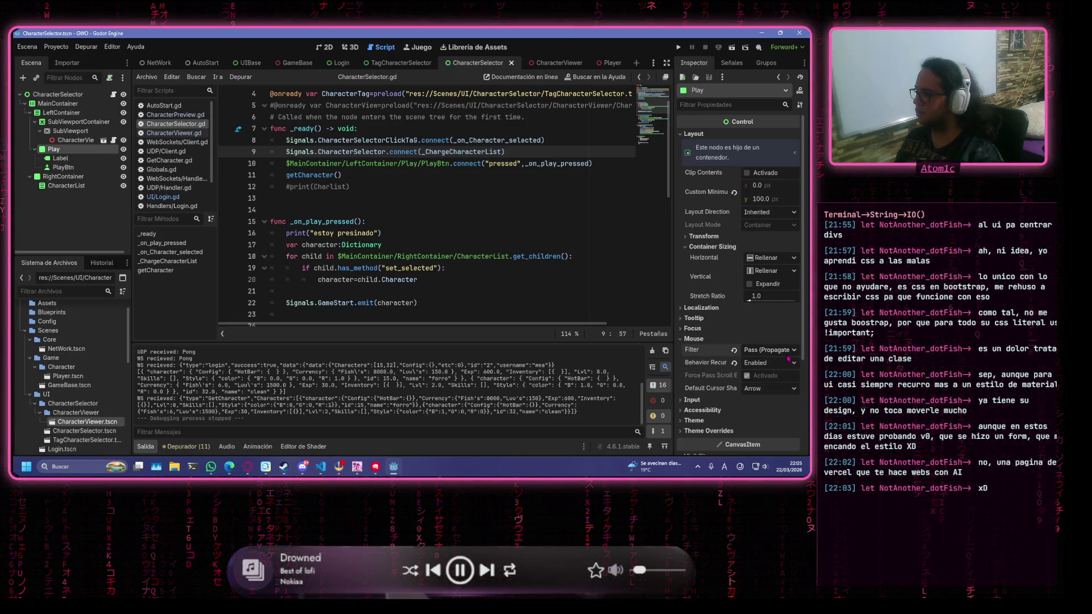
{"action": "left_click", "coordinate": [790, 364]}
{"action": "left_click", "coordinate": [765, 386]}
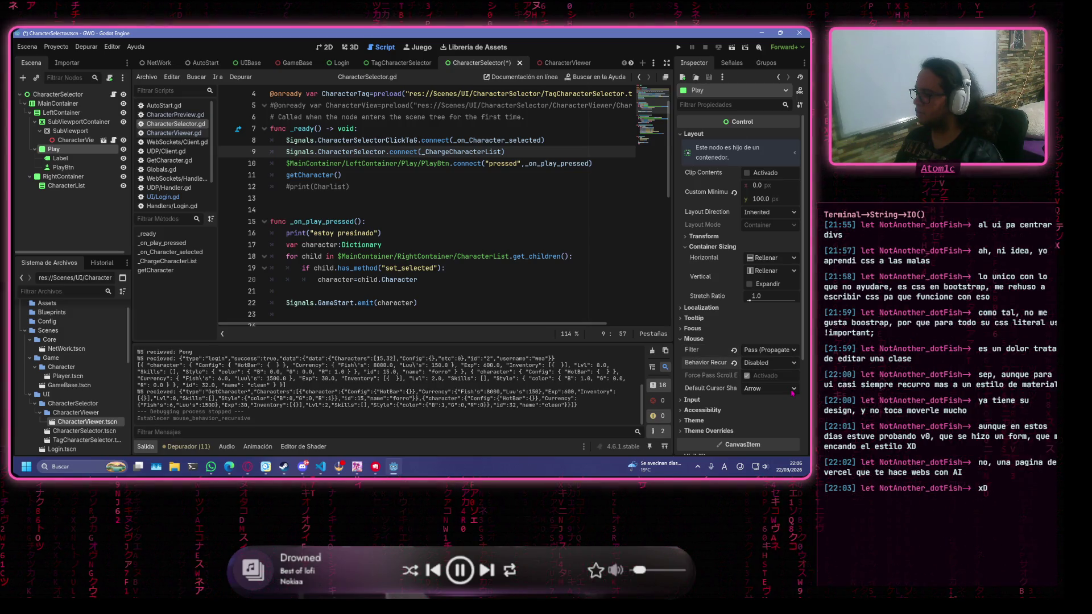
Step: Save the CharacterSelector script with Ctrl+S and run the game
{"action": "left_click", "coordinate": [455, 268]}
{"action": "key", "text": "ctrl+s"}
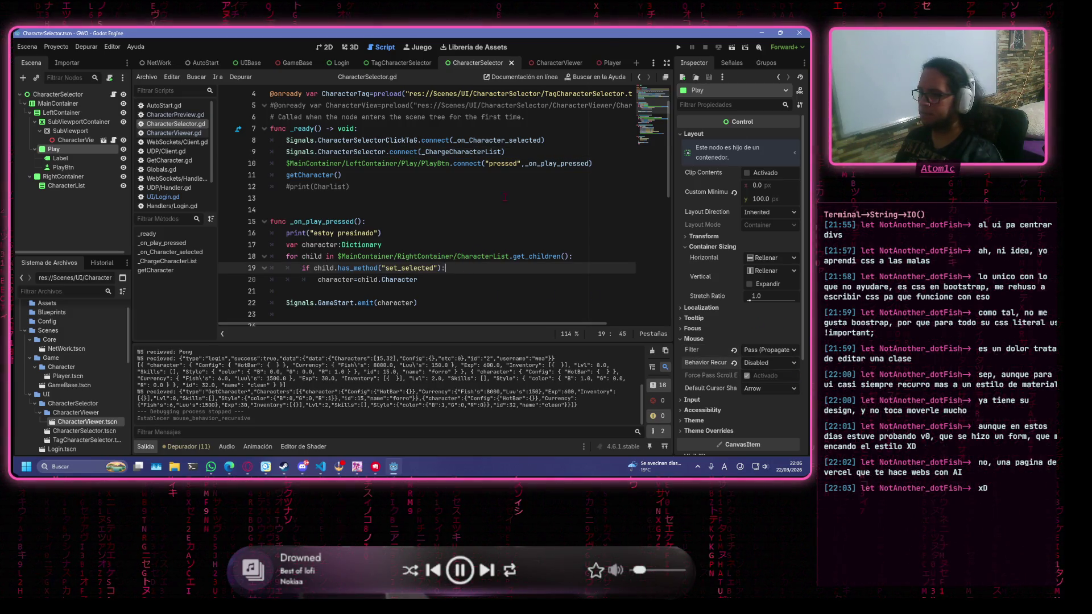
{"action": "left_click", "coordinate": [678, 47]}
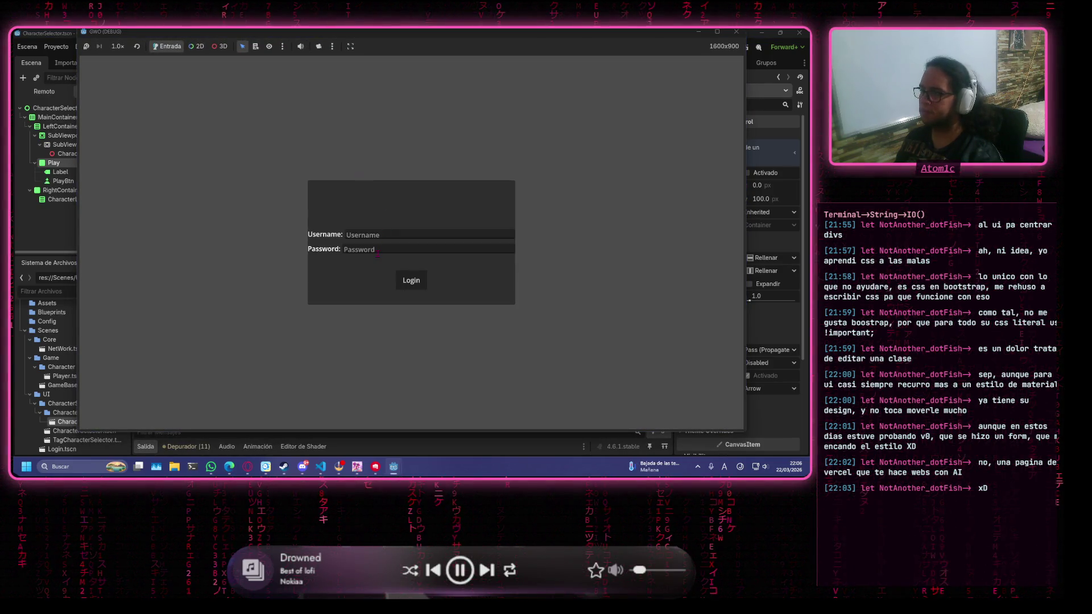
Step: Log into the running game with the test username and password
{"action": "left_click", "coordinate": [379, 235]}
{"action": "type", "text": "wea"}
{"action": "left_click", "coordinate": [385, 250]}
{"action": "type", "text": "wea"}
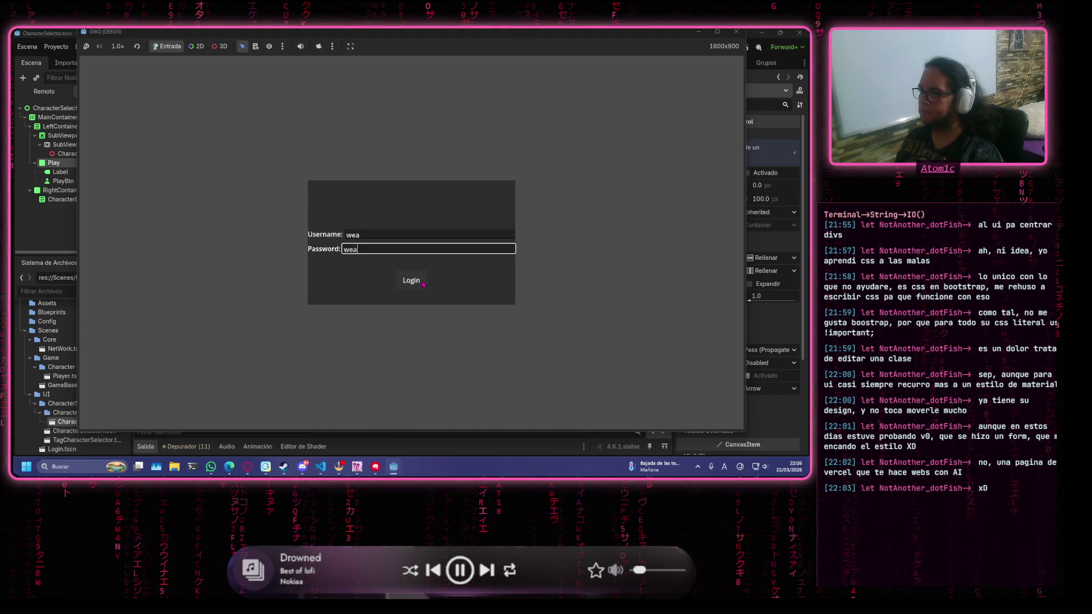
{"action": "left_click", "coordinate": [420, 282]}
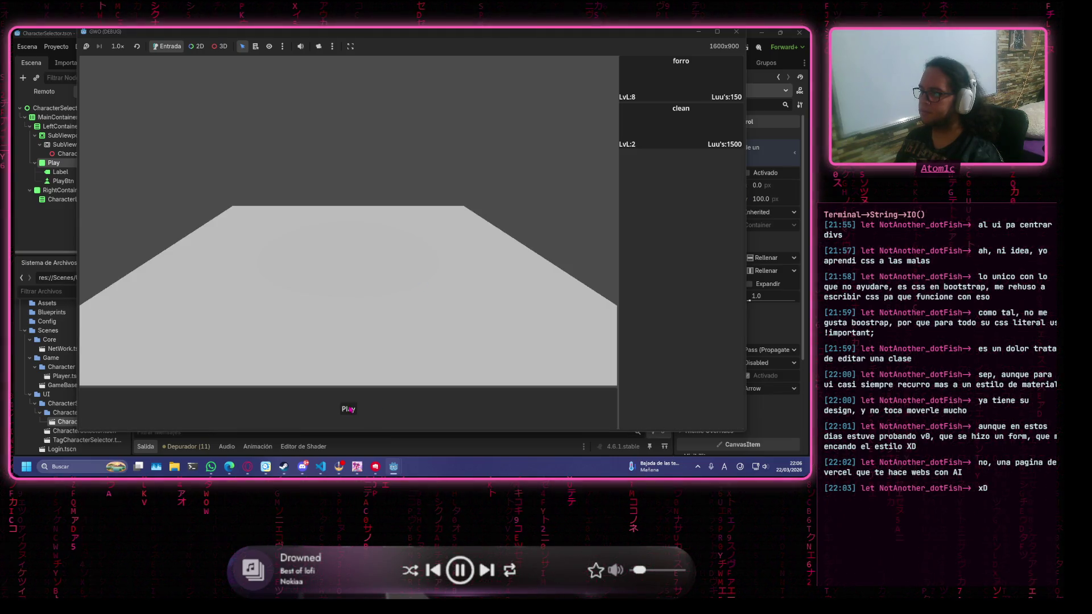
Step: Preview the clean (LvL:2) then forro (LvL:8) characters, and stop the game with F8
{"action": "left_click_drag", "start_coordinate": [475, 53], "coordinate": [618, 84]}
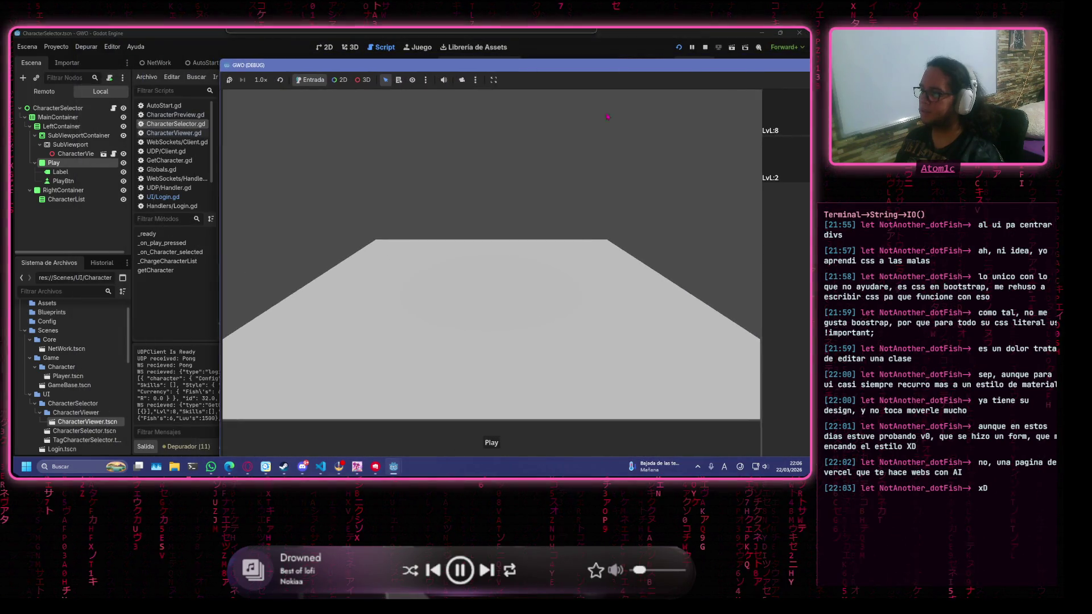
{"action": "left_click", "coordinate": [492, 442]}
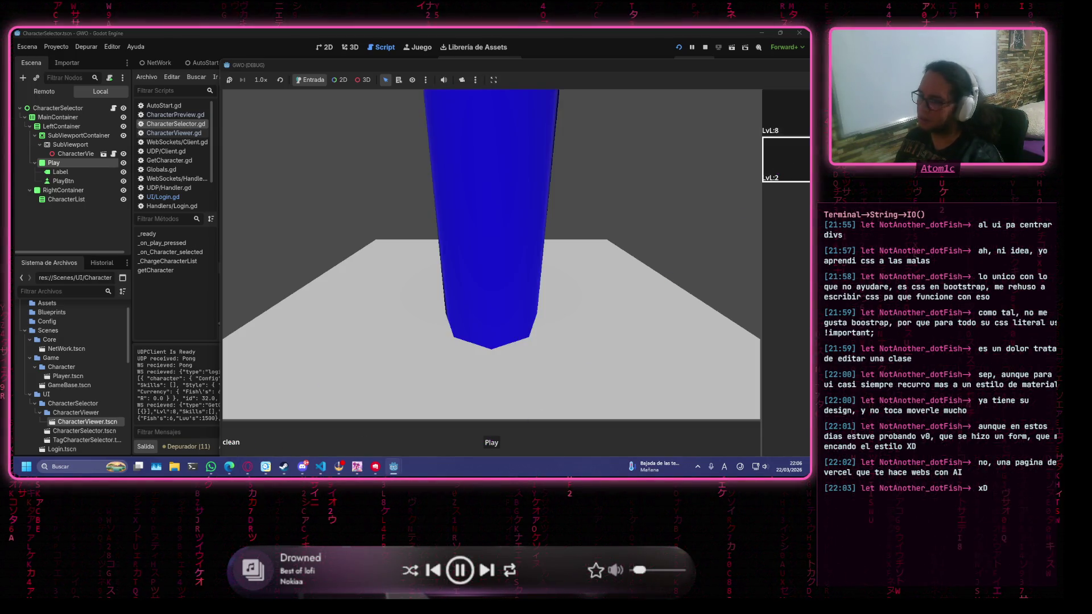
{"action": "left_click", "coordinate": [491, 444]}
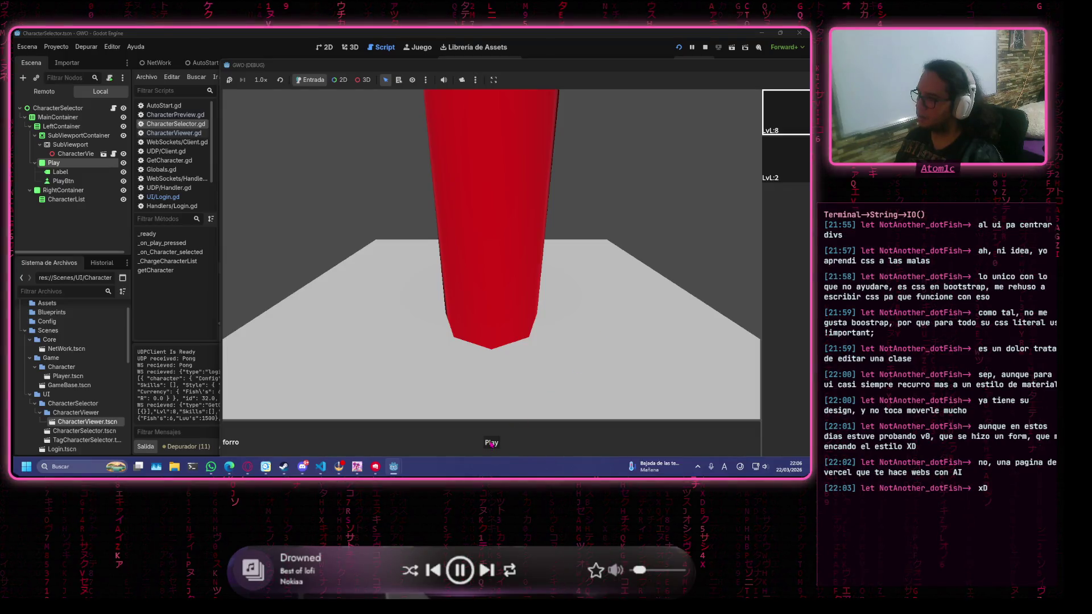
{"action": "key", "text": "F8"}
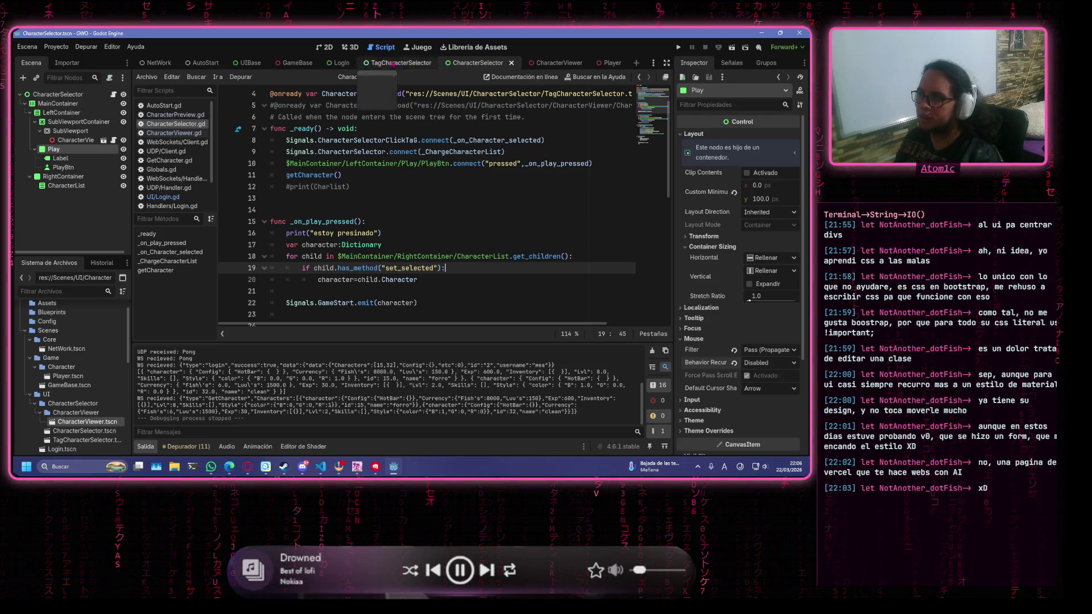
Step: Select the Label under Play in the 2D view and apply the Center Top anchor preset
{"action": "left_click", "coordinate": [89, 161]}
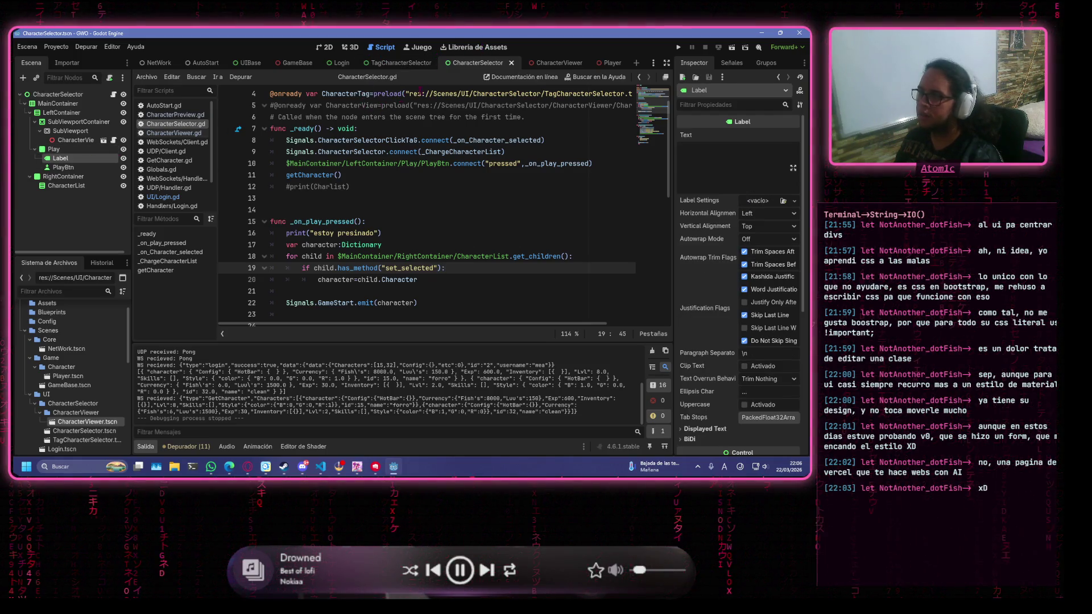
{"action": "left_click", "coordinate": [322, 49]}
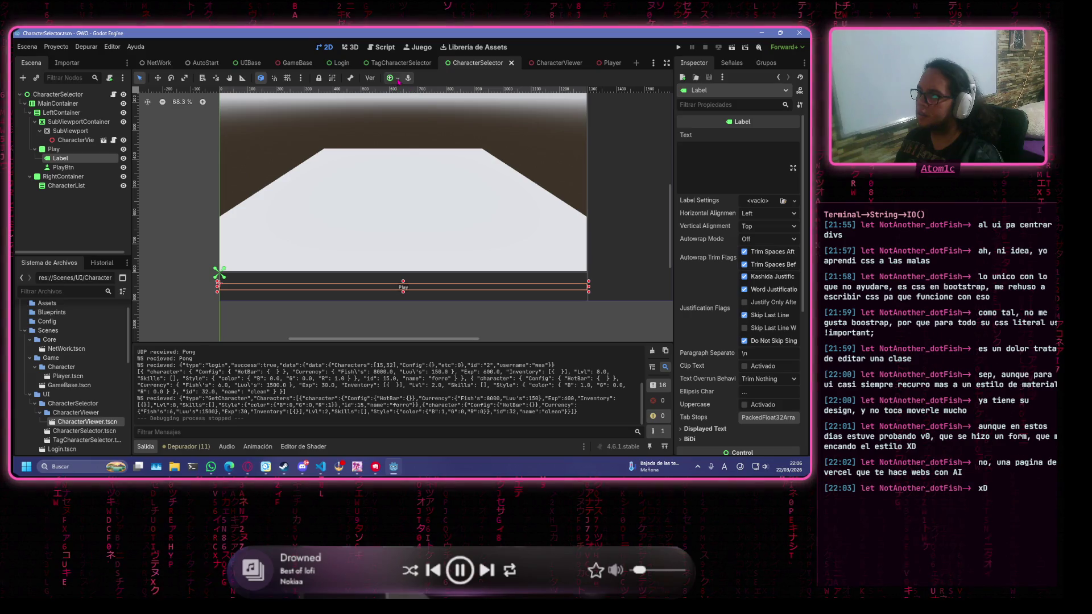
{"action": "left_click", "coordinate": [84, 166]}
{"action": "left_click", "coordinate": [94, 159]}
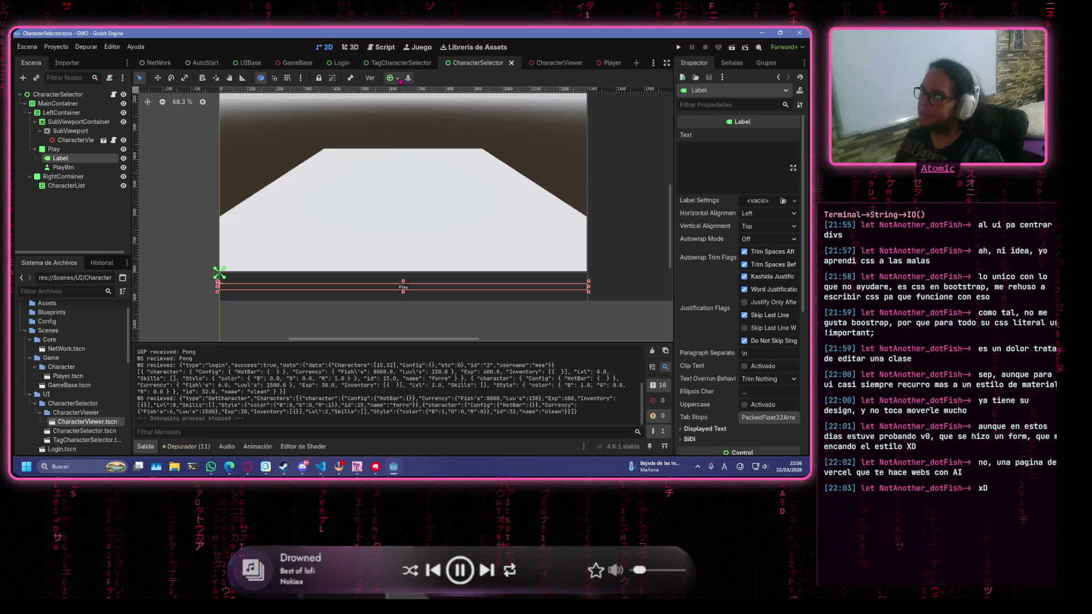
{"action": "left_click", "coordinate": [392, 78]}
{"action": "left_click", "coordinate": [425, 110]}
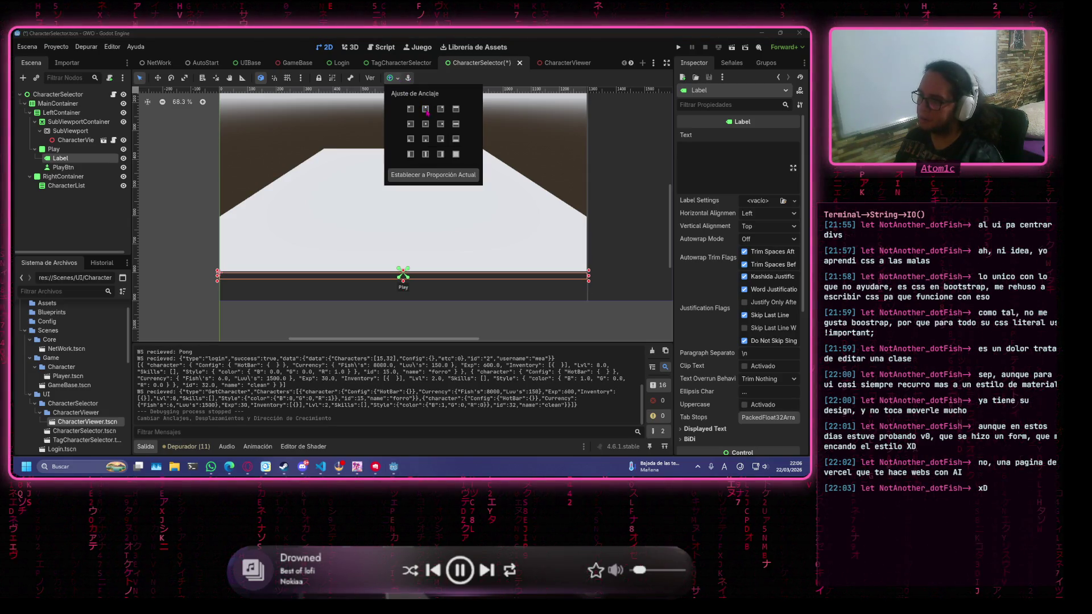
{"action": "left_click", "coordinate": [654, 248]}
Step: Save the scene and run the game to check the label
{"action": "key", "text": "ctrl+s"}
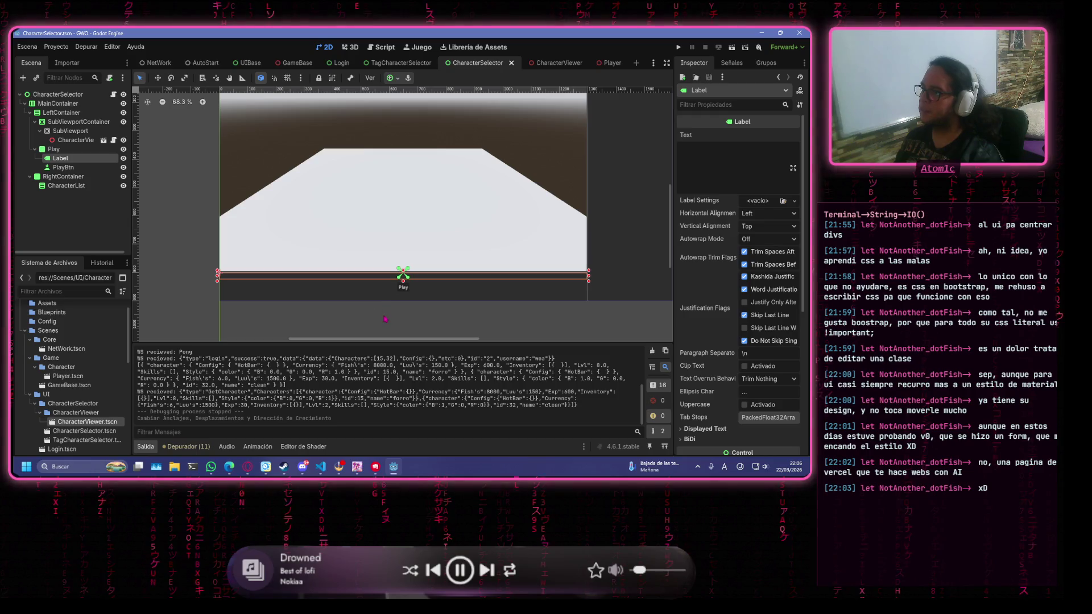
{"action": "left_click", "coordinate": [400, 292]}
{"action": "left_click", "coordinate": [679, 48]}
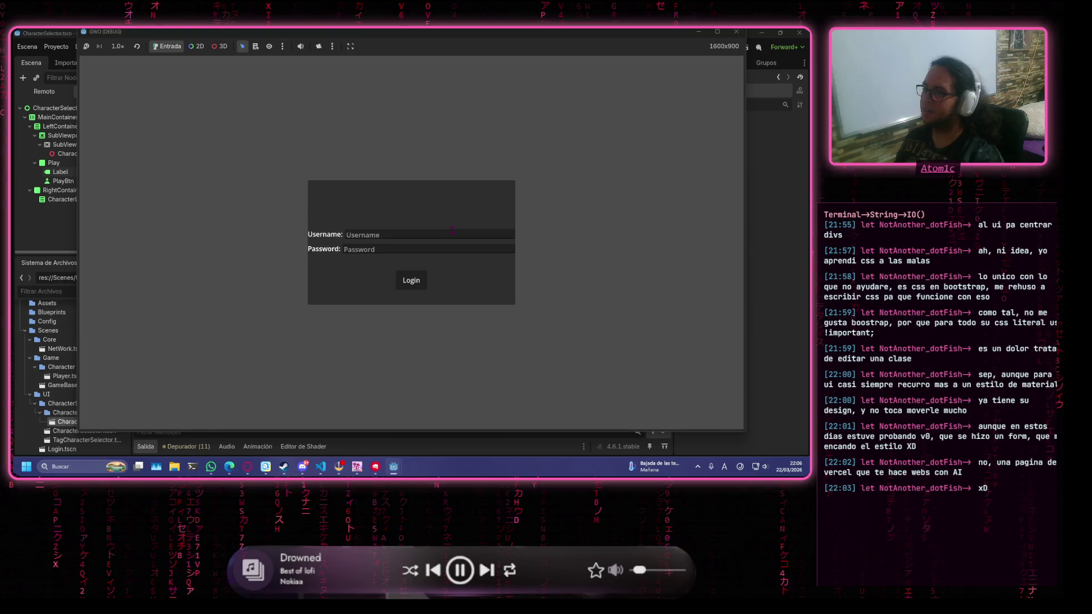
Step: Log into the game, select the forro character, then close the game
{"action": "left_click", "coordinate": [446, 239]}
{"action": "type", "text": "wea"}
{"action": "key", "text": "Tab"}
{"action": "type", "text": "wea"}
{"action": "left_click", "coordinate": [422, 280]}
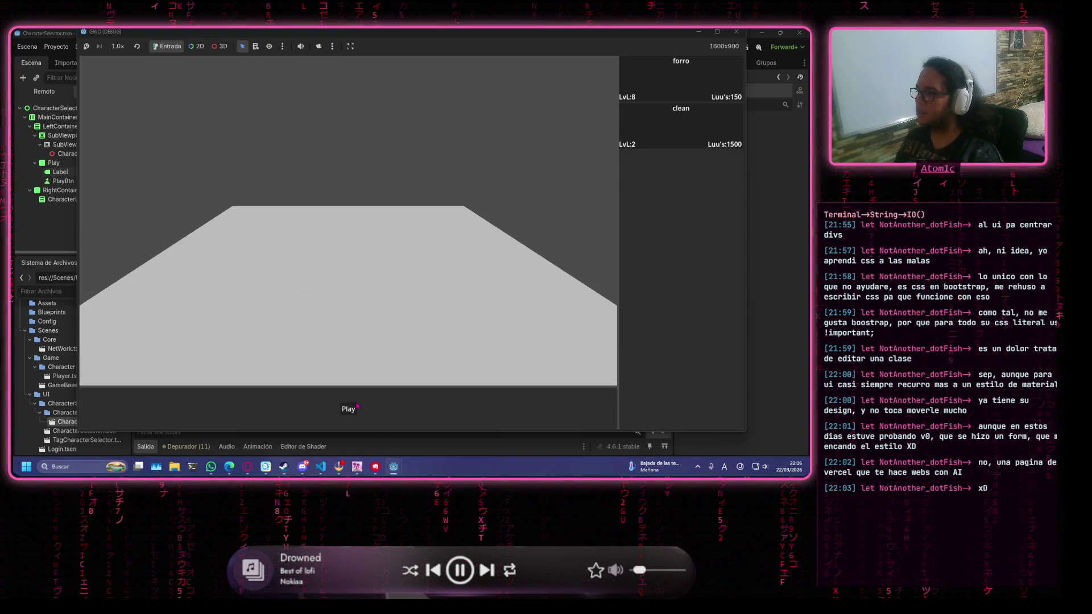
{"action": "left_click", "coordinate": [683, 93]}
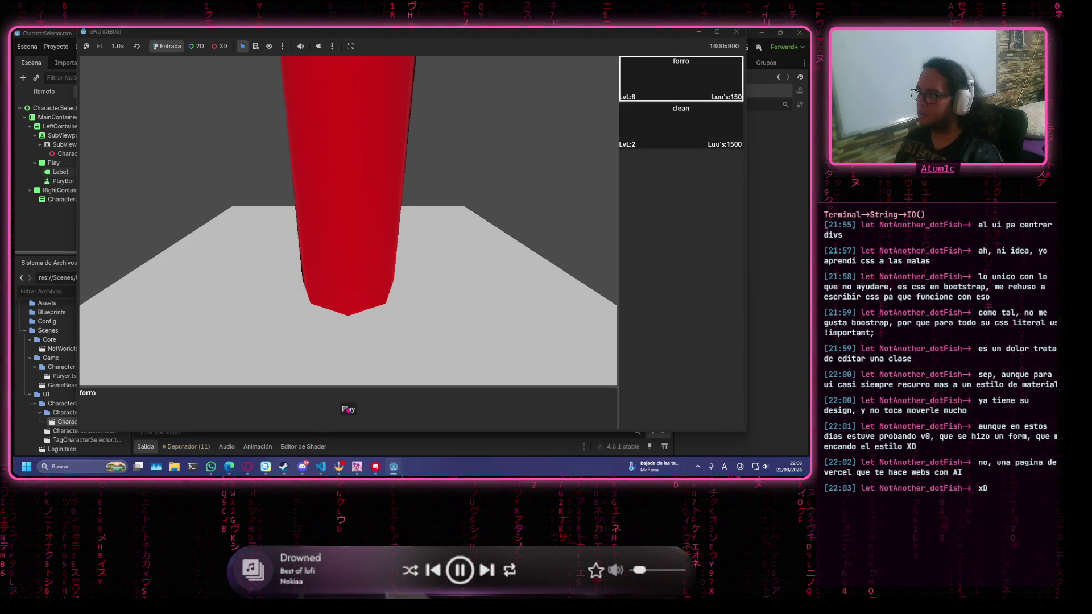
{"action": "left_click", "coordinate": [737, 32]}
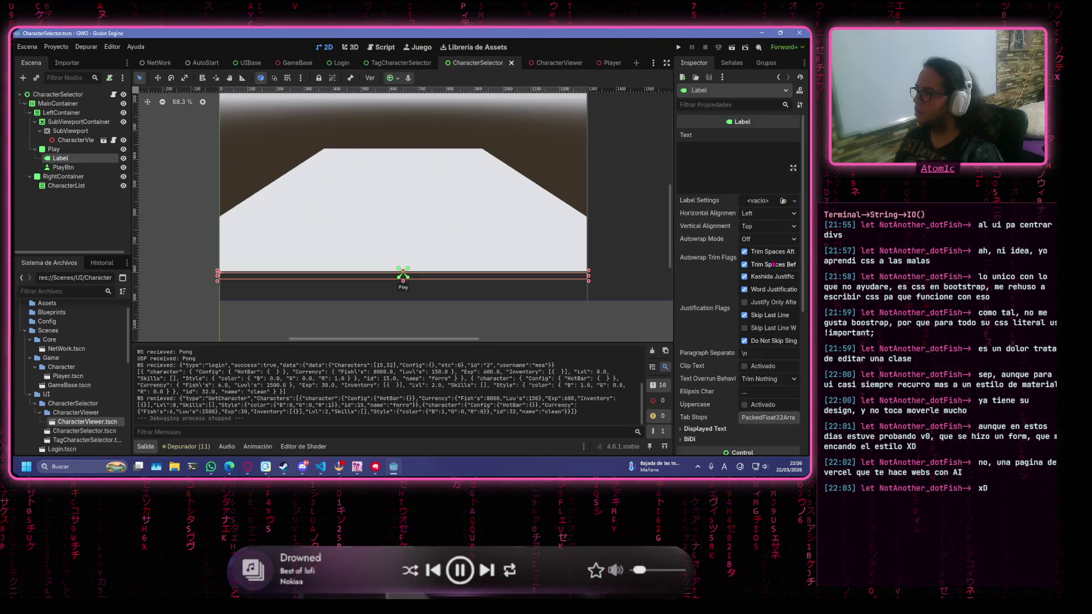
Step: Set the Label's Horizontal Alignment to Center, save the scene, and relaunch the game
{"action": "left_click", "coordinate": [768, 214]}
{"action": "left_click", "coordinate": [762, 235]}
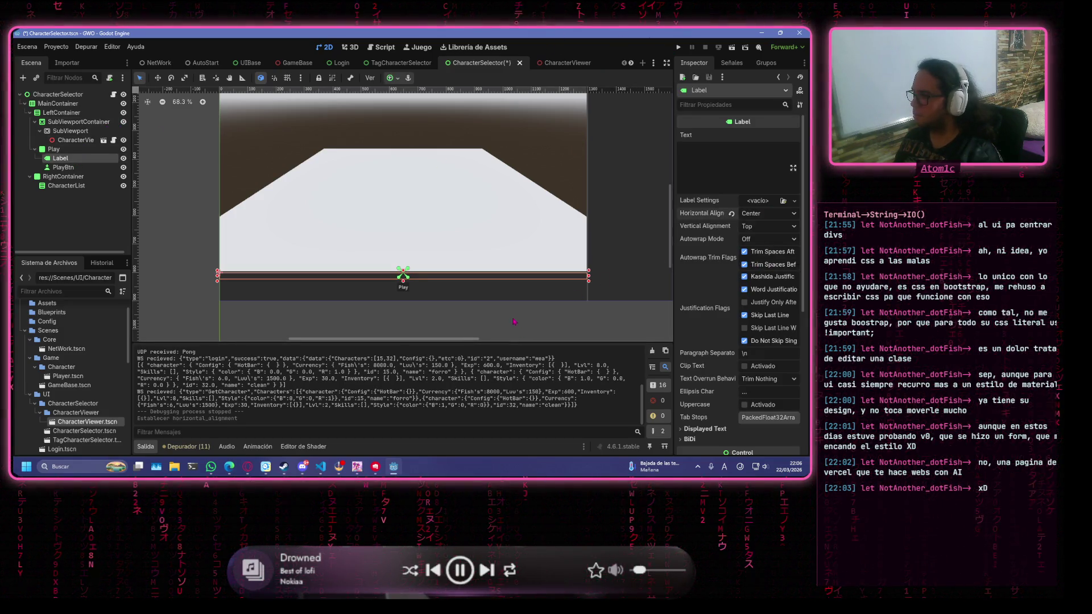
{"action": "left_click", "coordinate": [515, 325]}
{"action": "key", "text": "ctrl+s"}
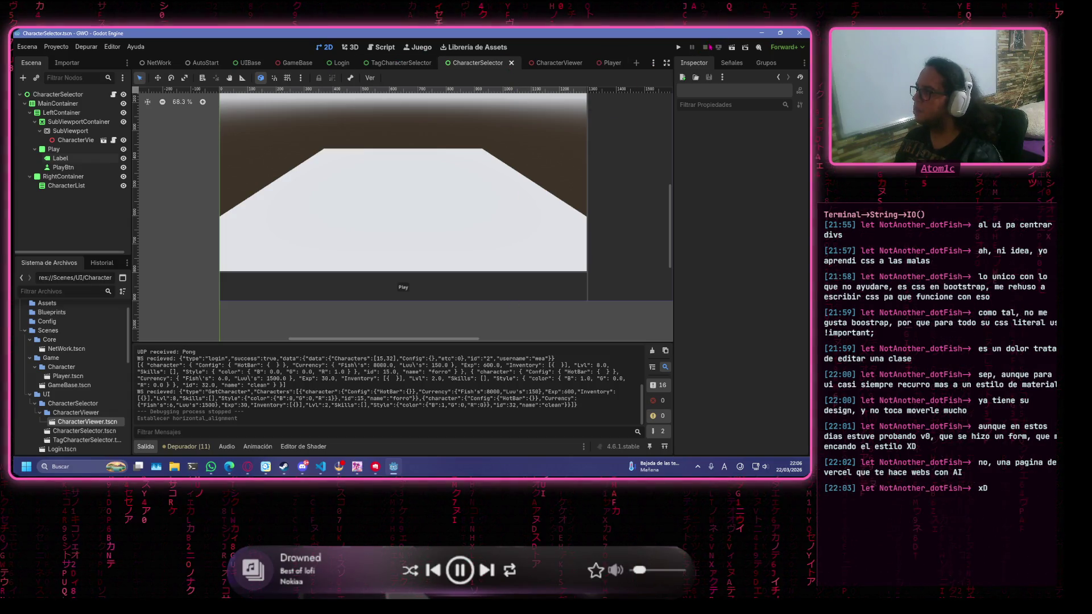
{"action": "left_click", "coordinate": [677, 47]}
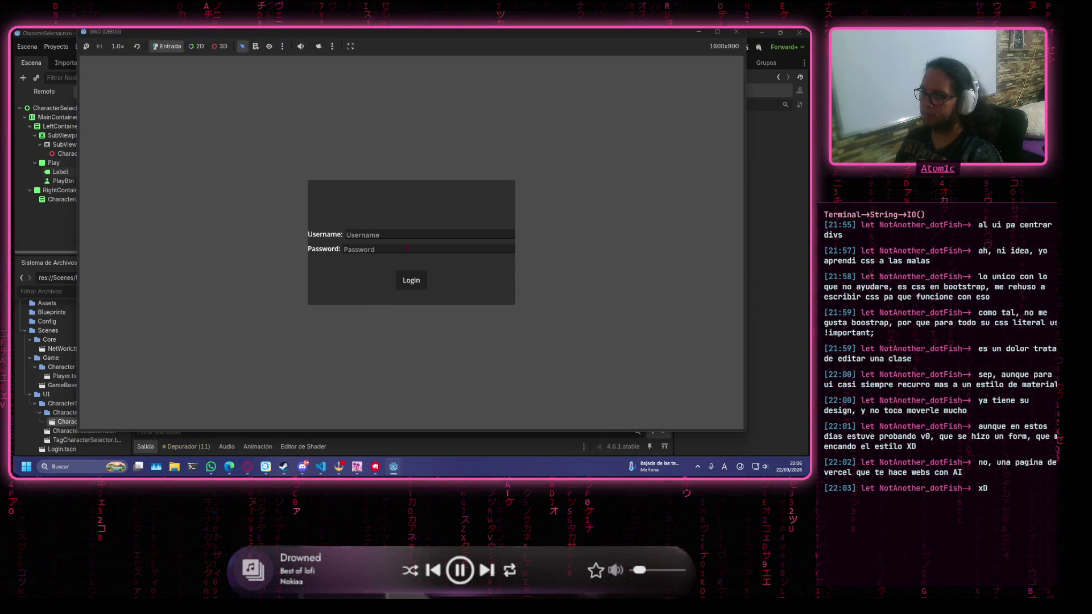
{"action": "left_click", "coordinate": [411, 235]}
Step: Enter the password and submit the game's login form
{"action": "left_click", "coordinate": [398, 250]}
{"action": "type", "text": "wea"}
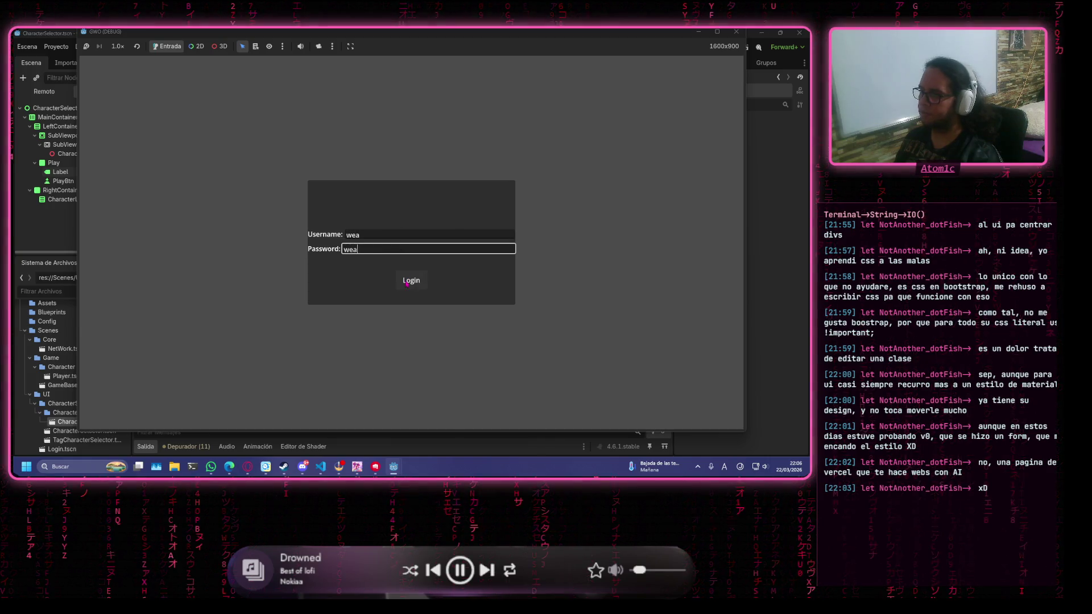
{"action": "left_click", "coordinate": [412, 279]}
Step: Select forro then clean, confirming the name centred above Play, and close the game
{"action": "left_click", "coordinate": [638, 85]}
{"action": "left_click", "coordinate": [674, 128]}
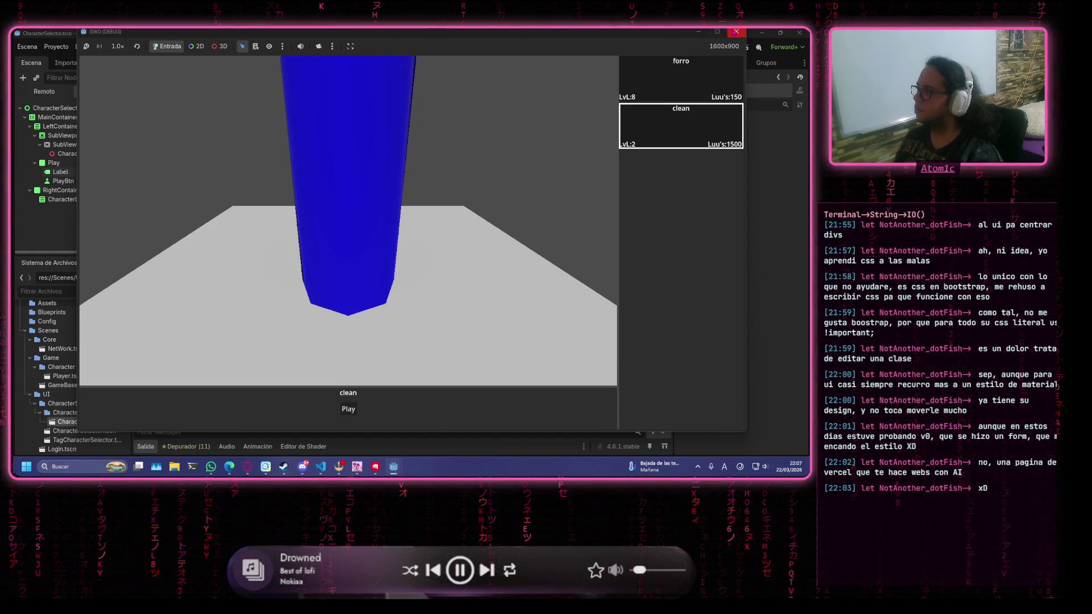
{"action": "left_click", "coordinate": [736, 31]}
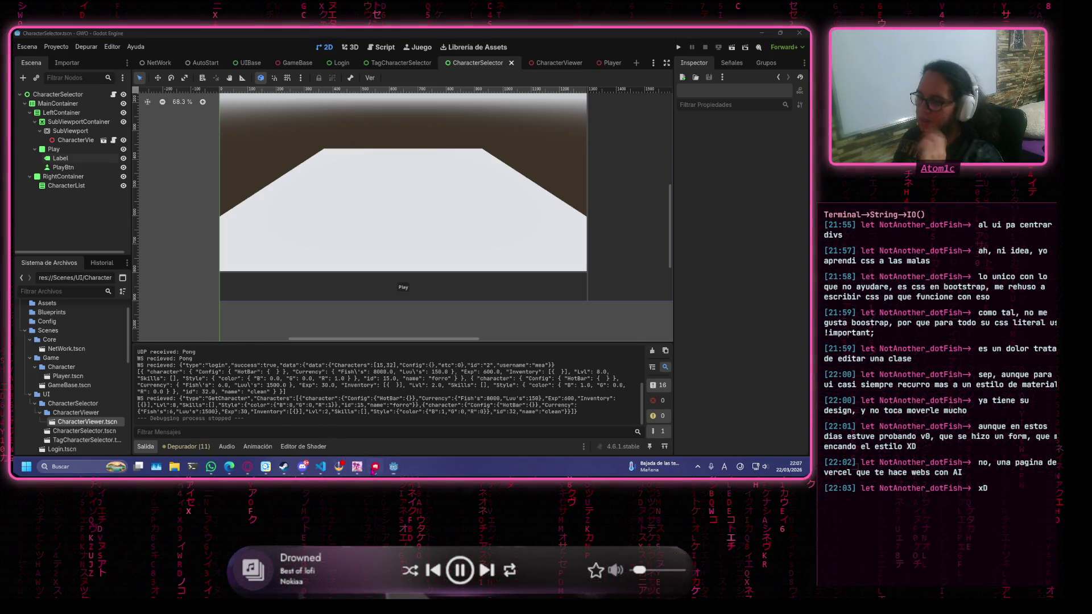
{"action": "left_click", "coordinate": [375, 467]}
Step: Dismiss the ¿Sigues ahí? prompt, sign in with the account username and password, and return to Godot
{"action": "left_click", "coordinate": [454, 294]}
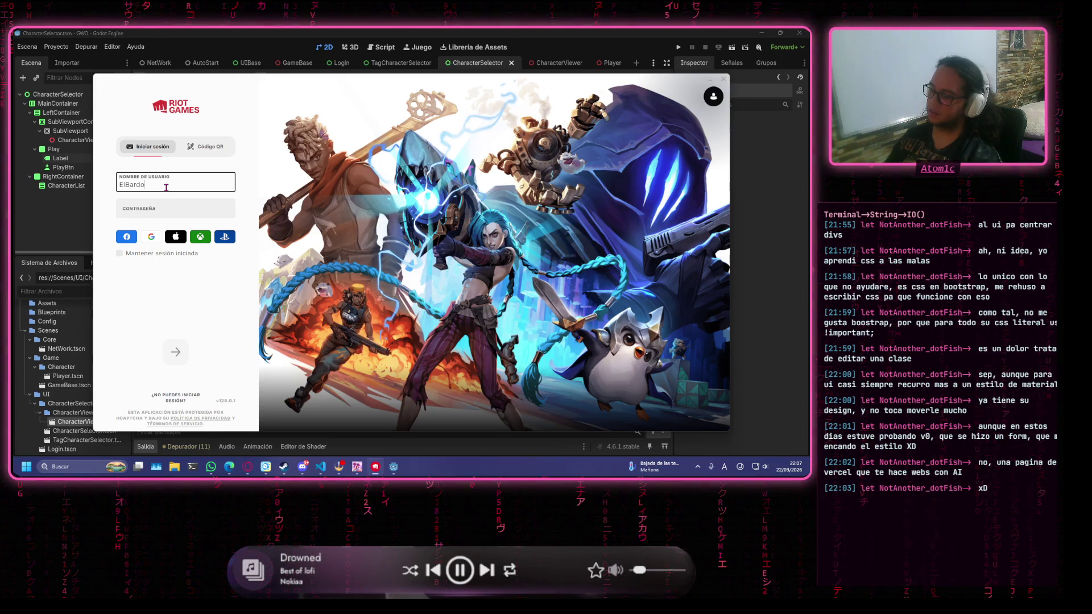
{"action": "key", "text": "Tab"}
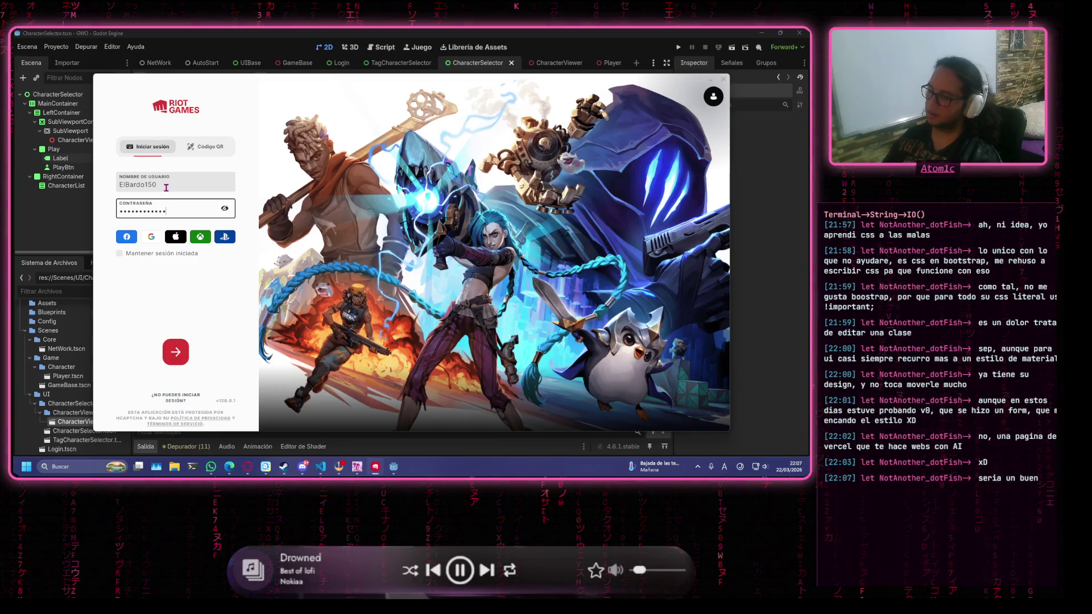
{"action": "key", "text": "Return"}
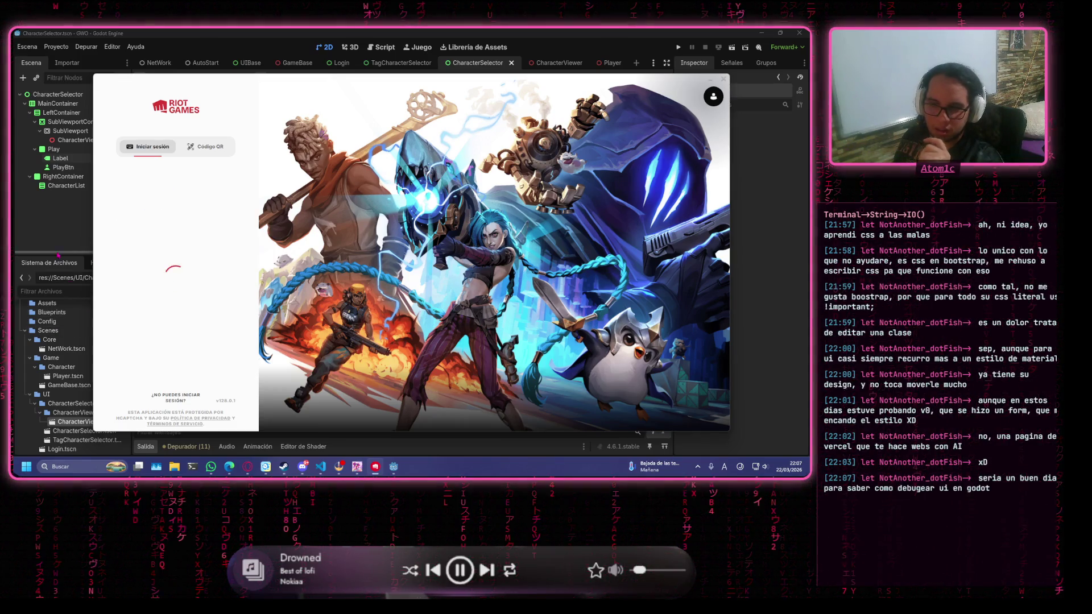
{"action": "left_click", "coordinate": [55, 226]}
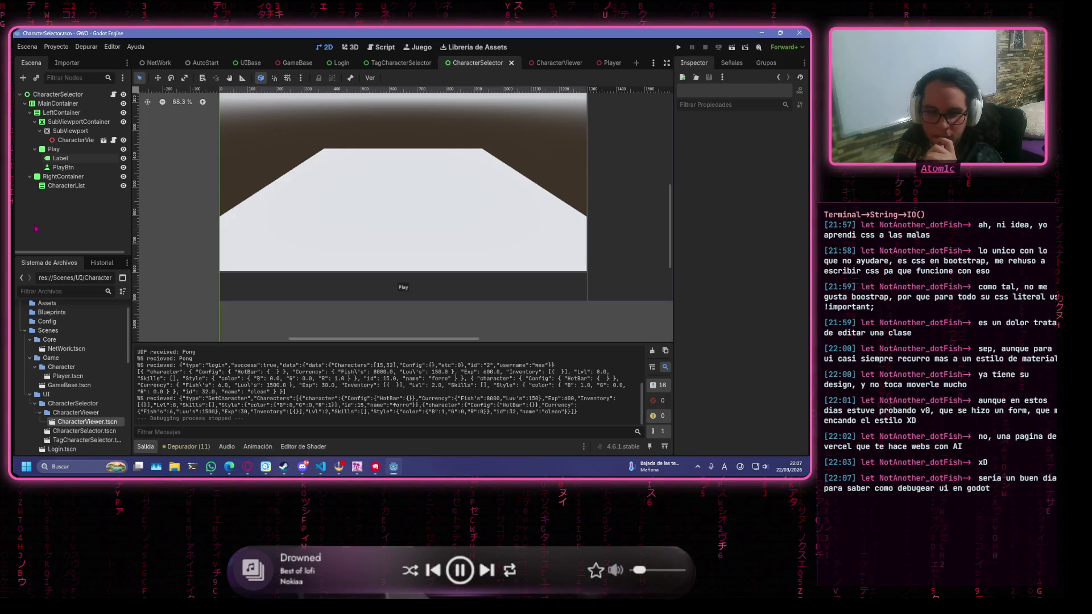
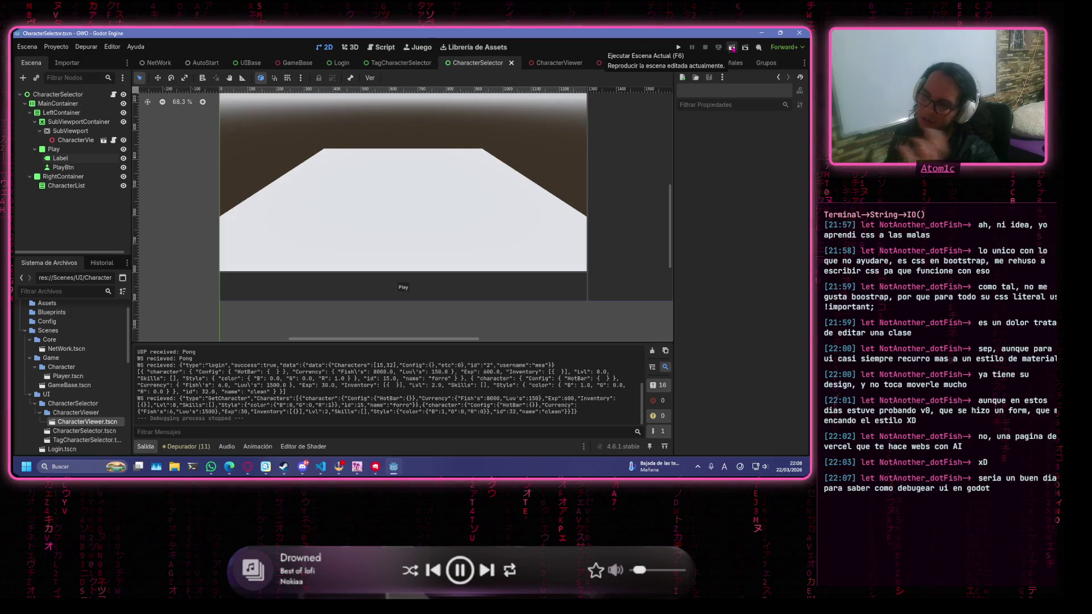
Step: Test-run and stop the game, then move Label directly under LeftContainer
{"action": "left_click", "coordinate": [732, 48]}
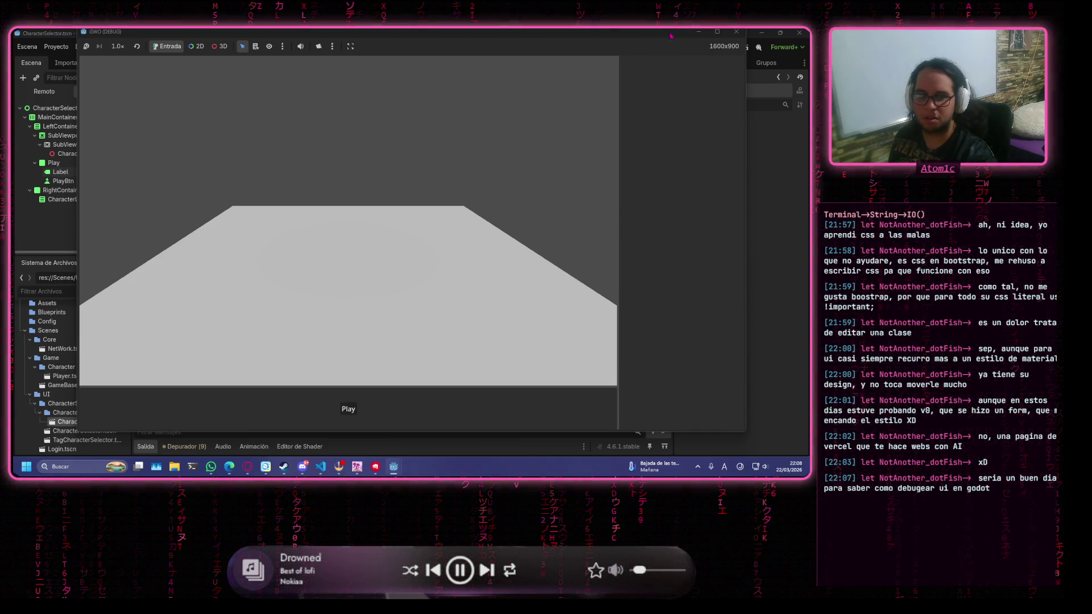
{"action": "left_click", "coordinate": [736, 32]}
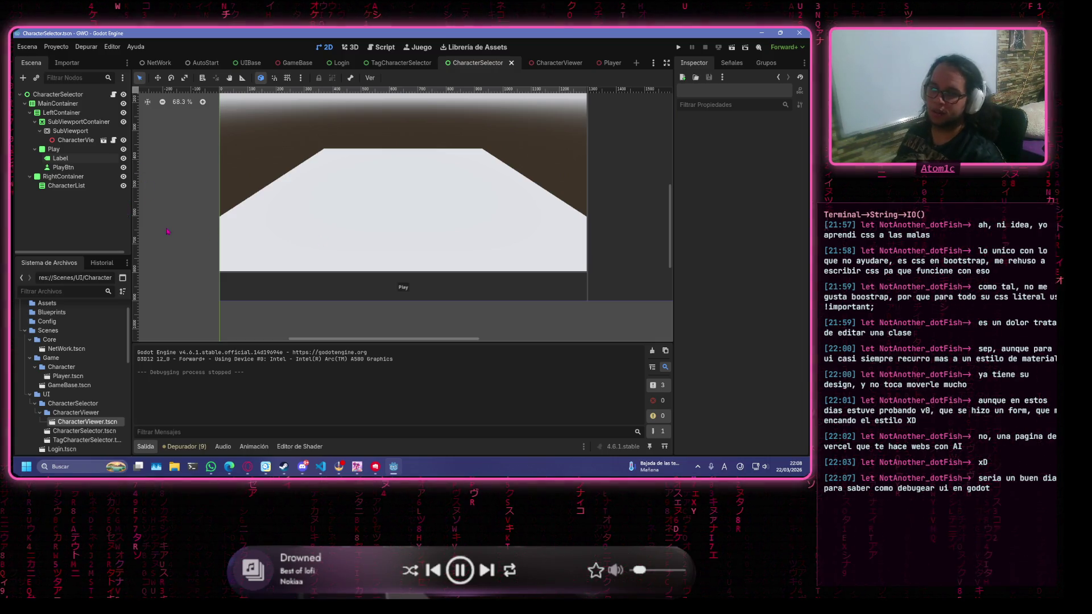
{"action": "left_click", "coordinate": [110, 160]}
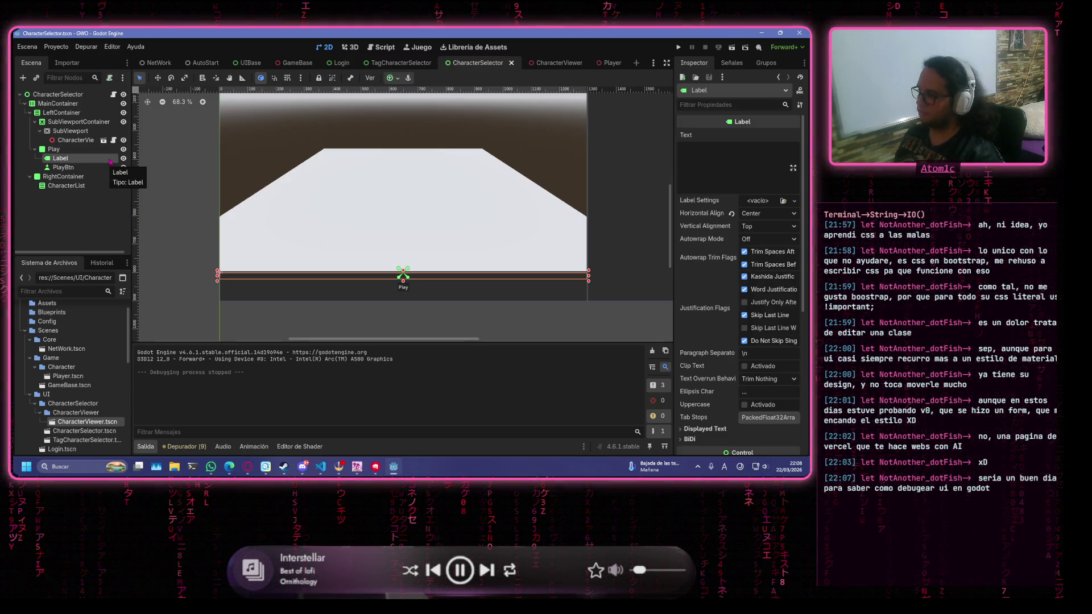
{"action": "left_click", "coordinate": [53, 149]}
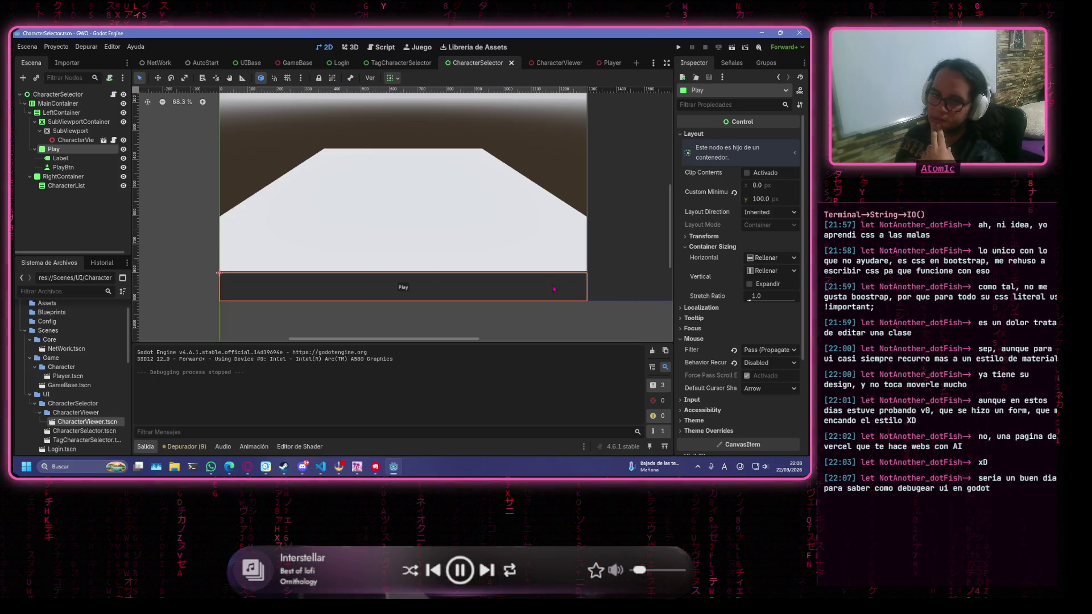
{"action": "scroll", "coordinate": [785, 271], "scroll_direction": "down", "scroll_amount": 3}
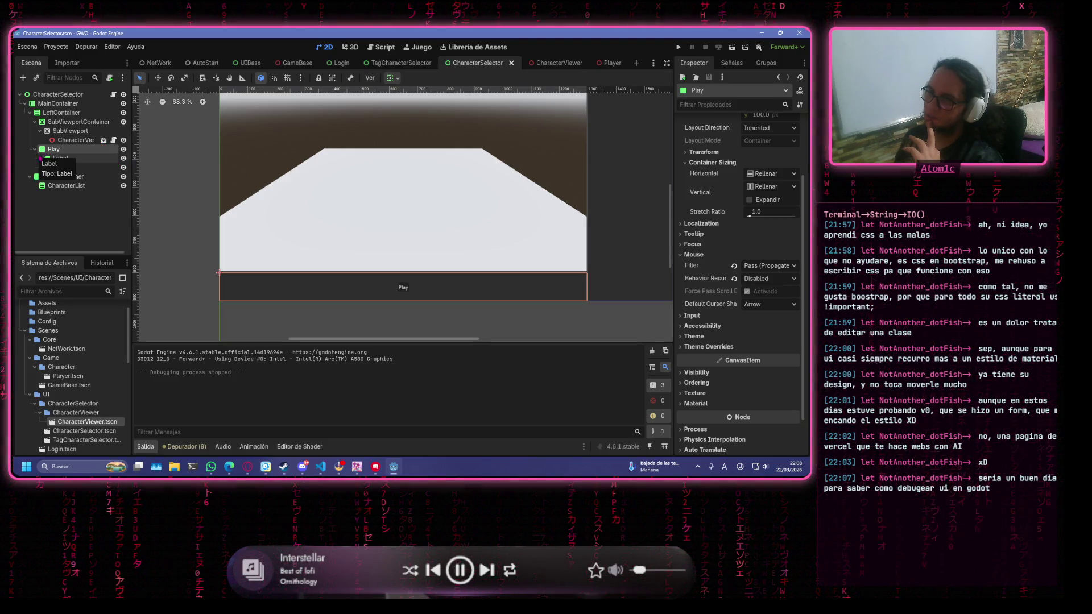
{"action": "left_click_drag", "start_coordinate": [57, 158], "coordinate": [57, 113]}
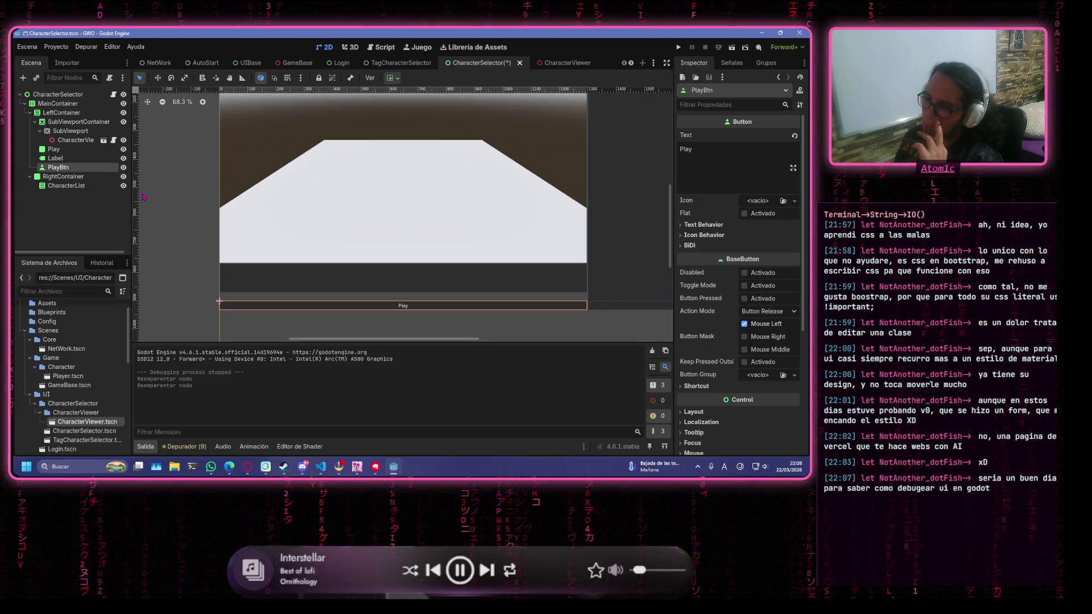
Step: Delete the Play container, place PlayBtn under Label, save the scene and run the game
{"action": "left_click", "coordinate": [79, 151]}
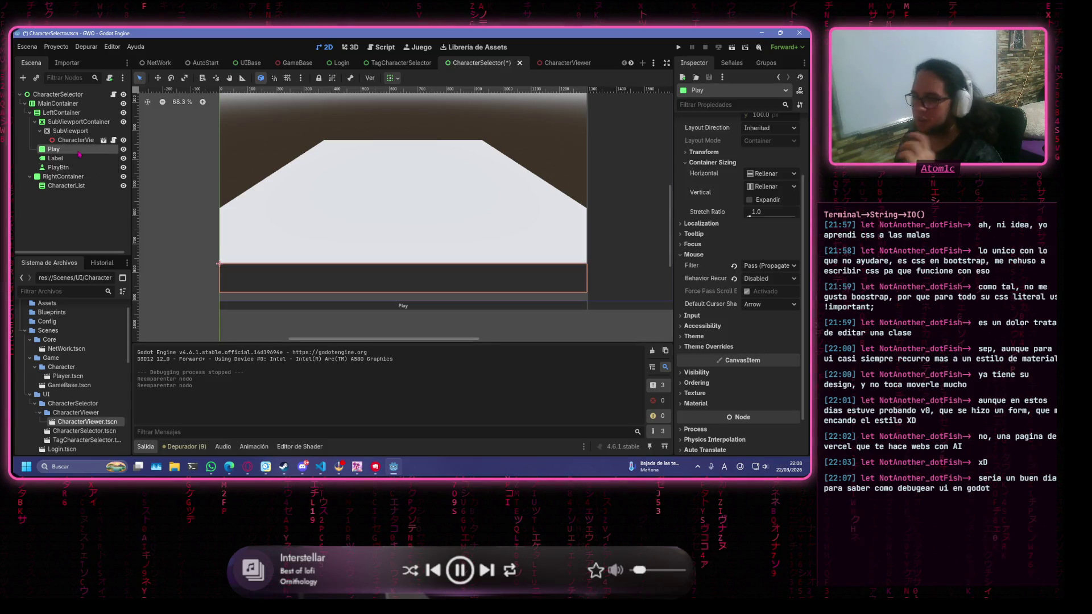
{"action": "key", "text": "Delete"}
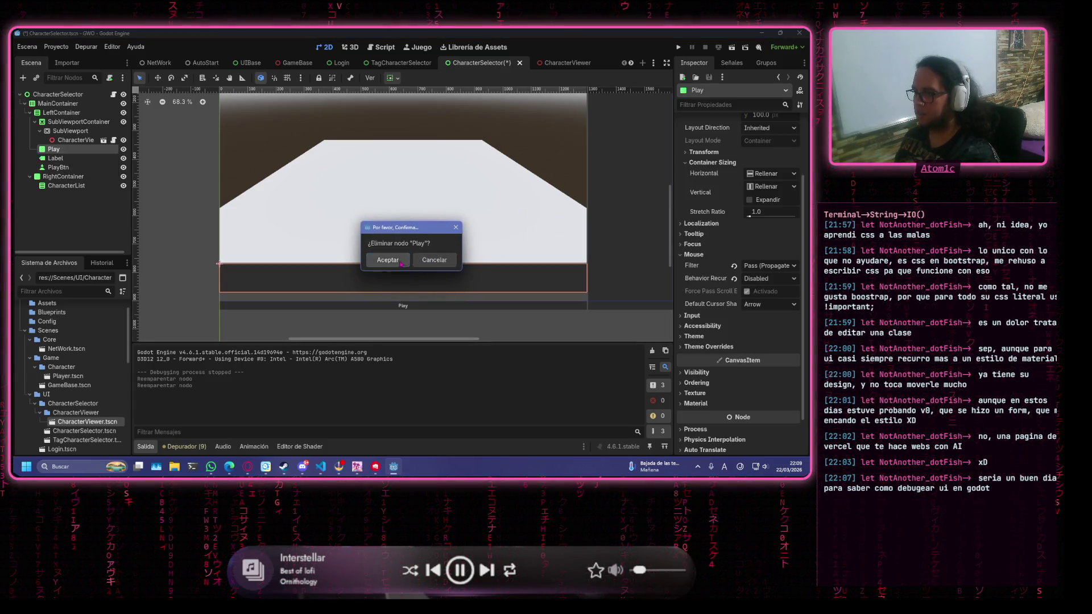
{"action": "key", "text": "Return"}
{"action": "left_click_drag", "start_coordinate": [56, 158], "coordinate": [85, 154]}
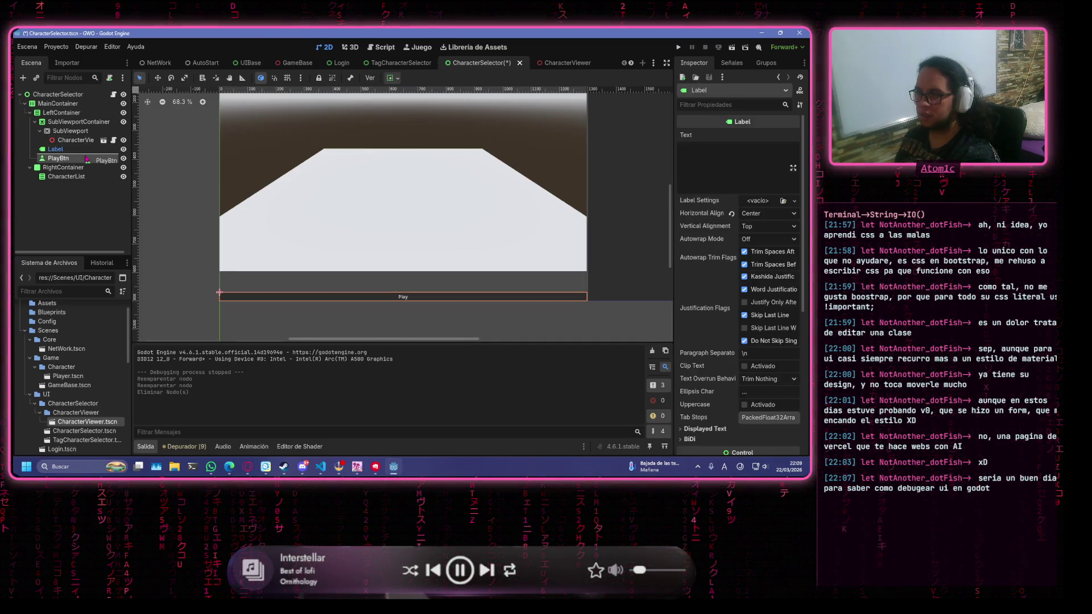
{"action": "left_click", "coordinate": [505, 310]}
{"action": "left_click", "coordinate": [506, 297]}
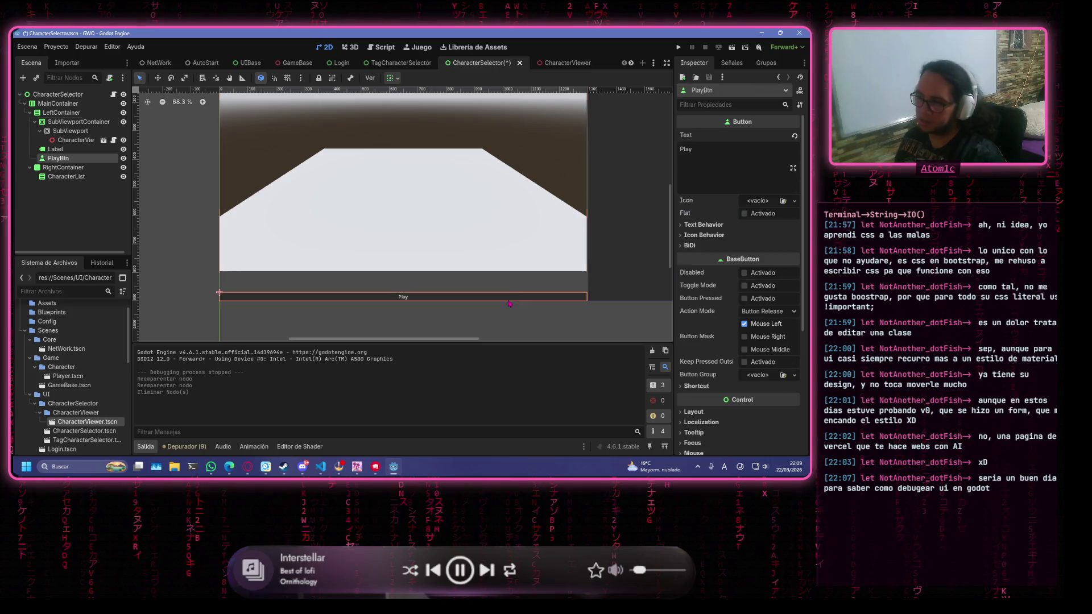
{"action": "key", "text": "ctrl+s"}
{"action": "left_click", "coordinate": [678, 47]}
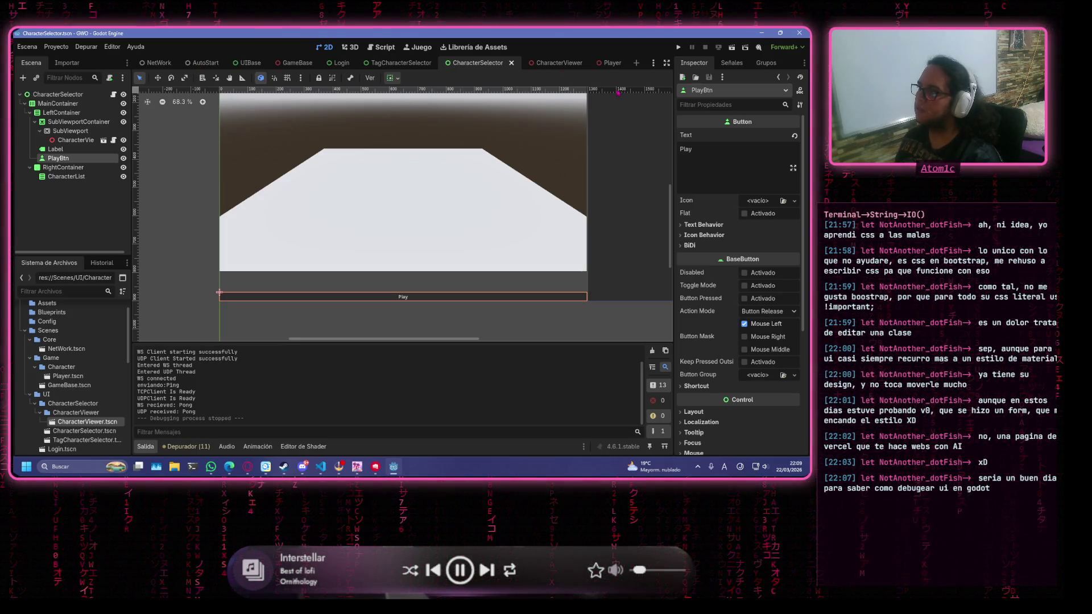
Step: Remove 'Play/' from line 10's PlayBtn path in CharacterSelector.gd, save, and run the game
{"action": "left_click", "coordinate": [381, 48]}
{"action": "scroll", "coordinate": [508, 257], "scroll_direction": "up", "scroll_amount": 1}
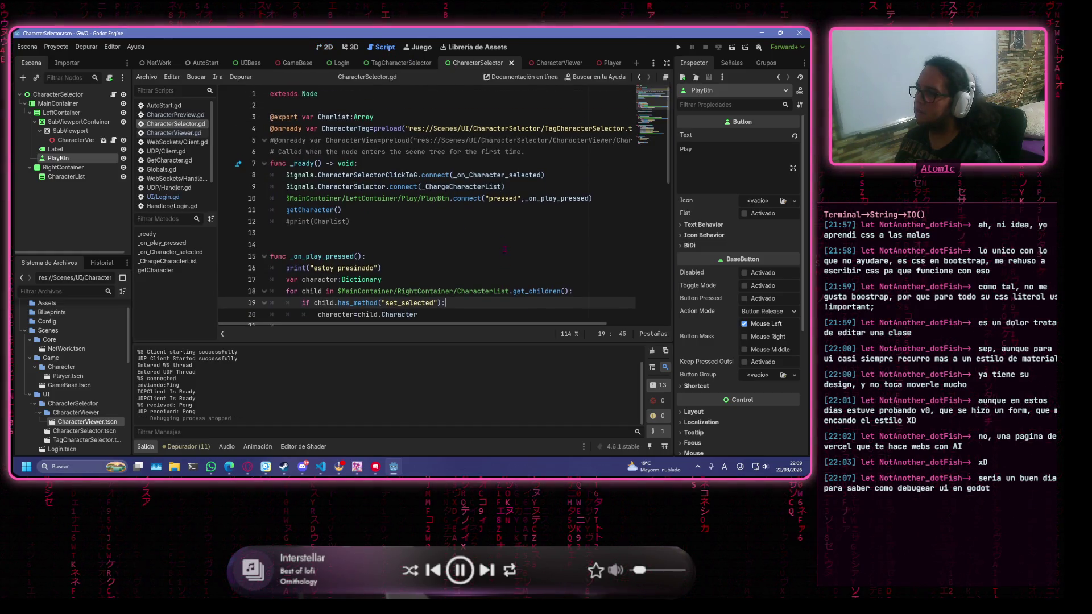
{"action": "left_click", "coordinate": [422, 198]}
{"action": "key", "text": "BackSpace"}
{"action": "key", "text": "BackSpace"}
{"action": "key", "text": "BackSpace"}
{"action": "left_click", "coordinate": [452, 231]}
{"action": "key", "text": "ctrl+s"}
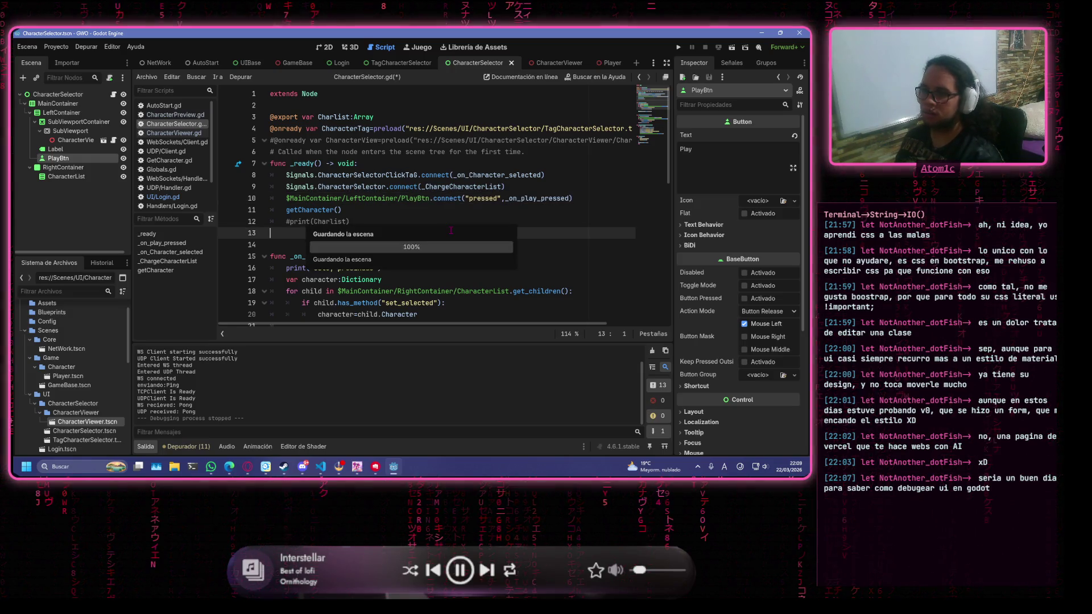
{"action": "left_click", "coordinate": [484, 139]}
{"action": "left_click", "coordinate": [678, 47]}
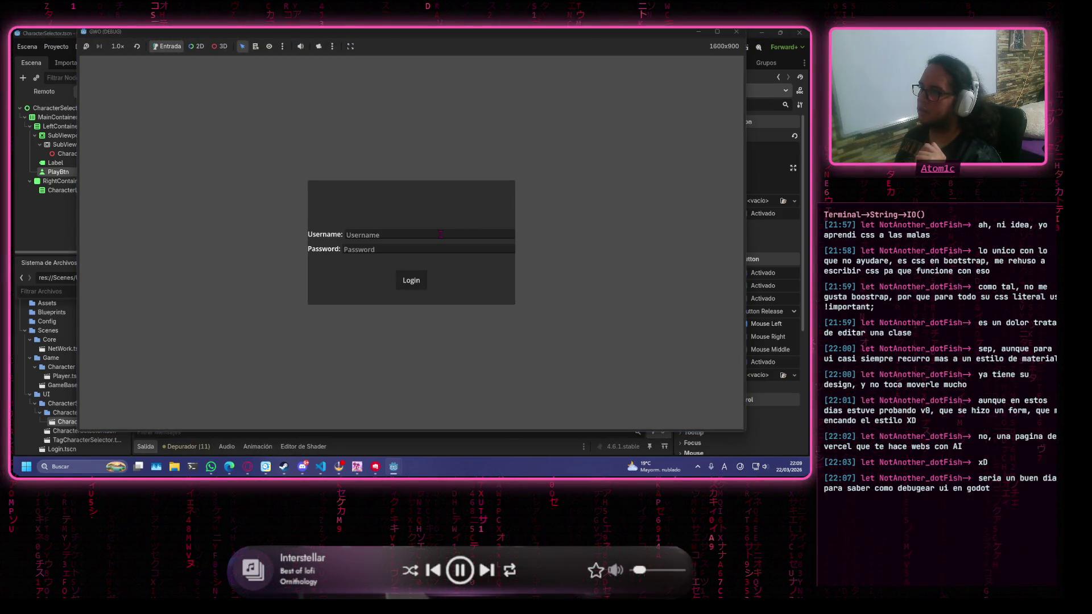
Step: Log in with the test account, pick a character to trigger the error, and stop debugging
{"action": "left_click", "coordinate": [441, 234]}
{"action": "type", "text": "test"}
{"action": "key", "text": "Tab"}
{"action": "type", "text": "test"}
{"action": "left_click", "coordinate": [412, 280]}
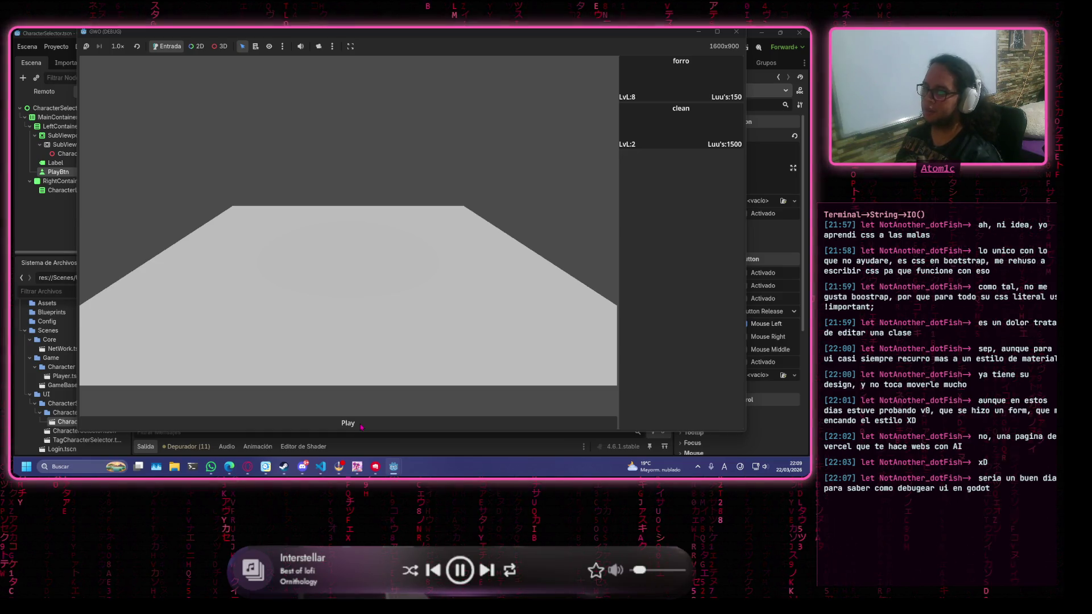
{"action": "left_click", "coordinate": [361, 426]}
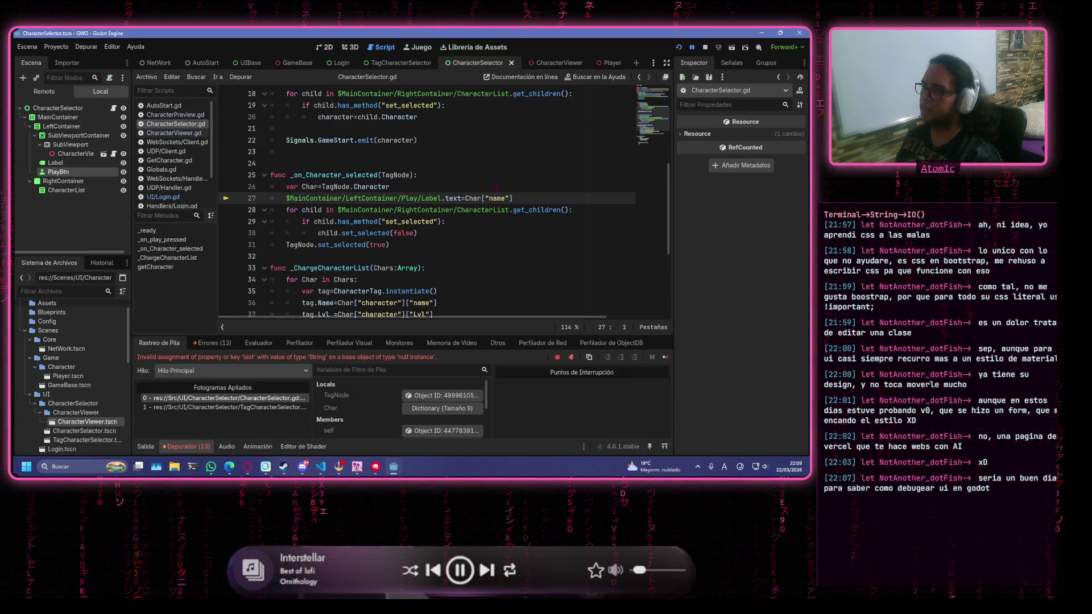
{"action": "left_click", "coordinate": [706, 47]}
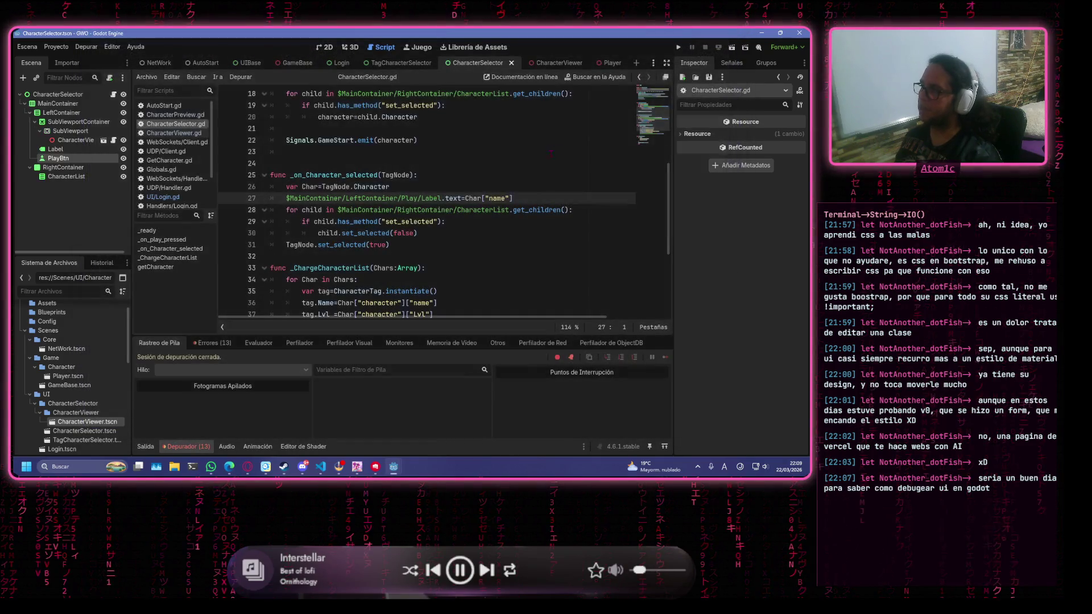
Step: Restore 'Play/' on line 10, rewrite line 16 as print("estoy presinado), and undo to bring back the Play container
{"action": "key", "text": "ctrl+z"}
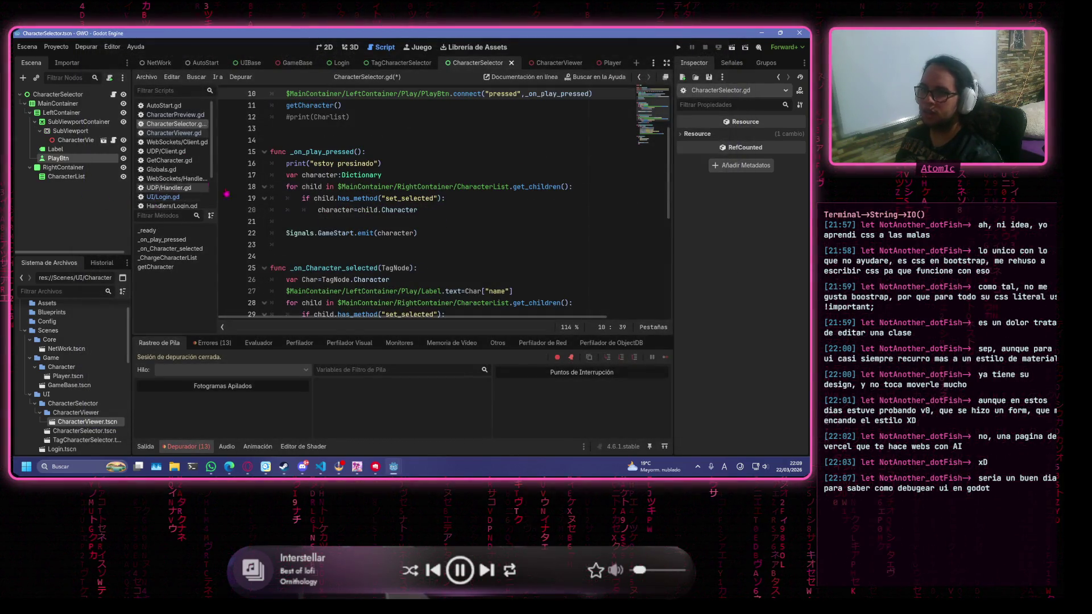
{"action": "left_click", "coordinate": [456, 163]}
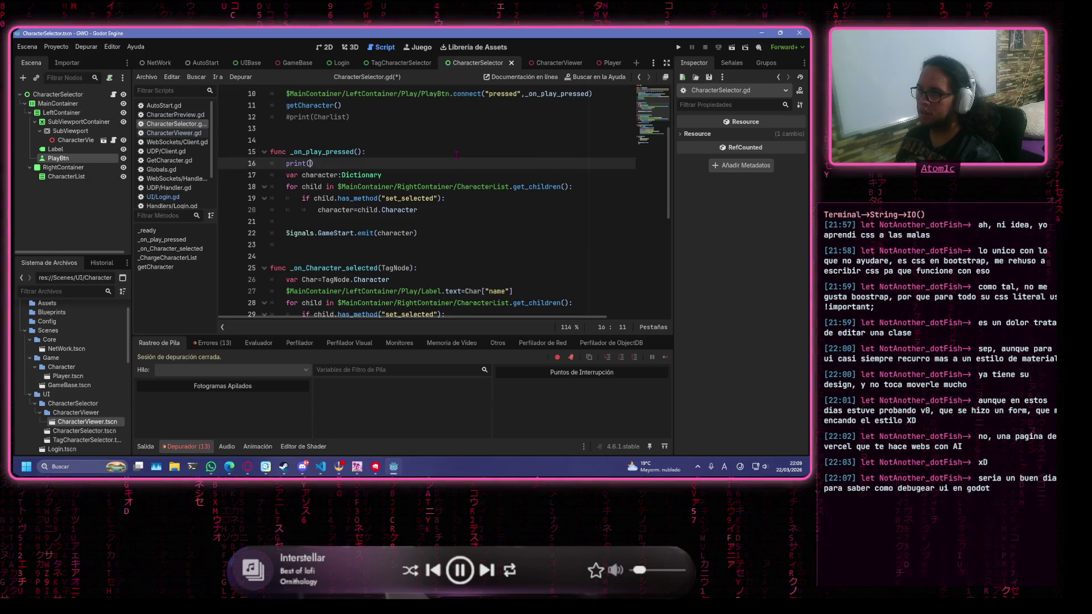
{"action": "key", "text": "shift+Home"}
{"action": "key", "text": "BackSpace"}
{"action": "type", "text": "print(\"estoy presinado"}
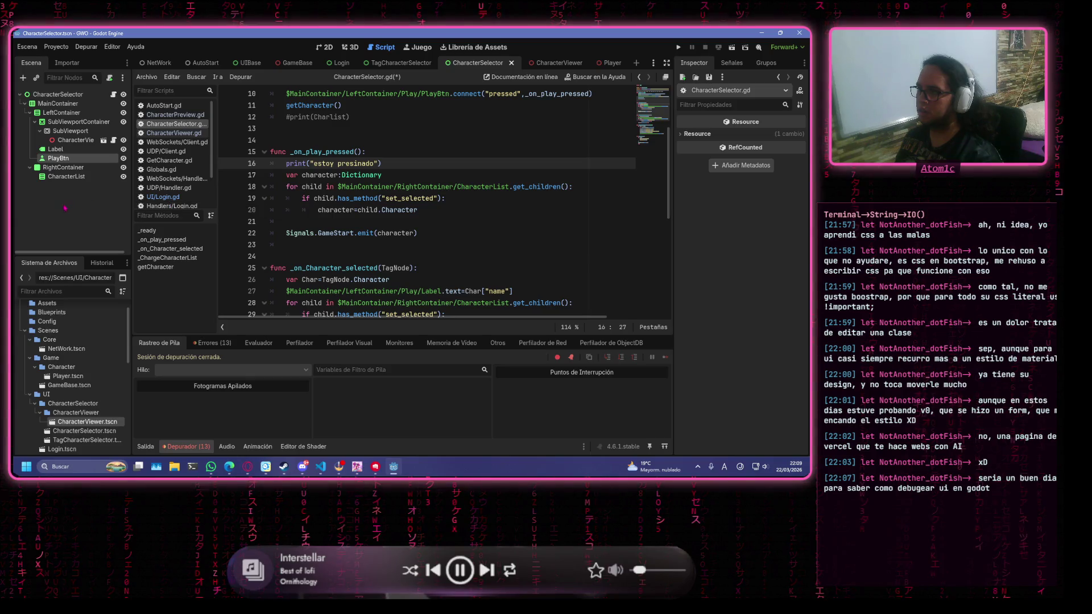
{"action": "left_click", "coordinate": [65, 209]}
{"action": "key", "text": "ctrl+z"}
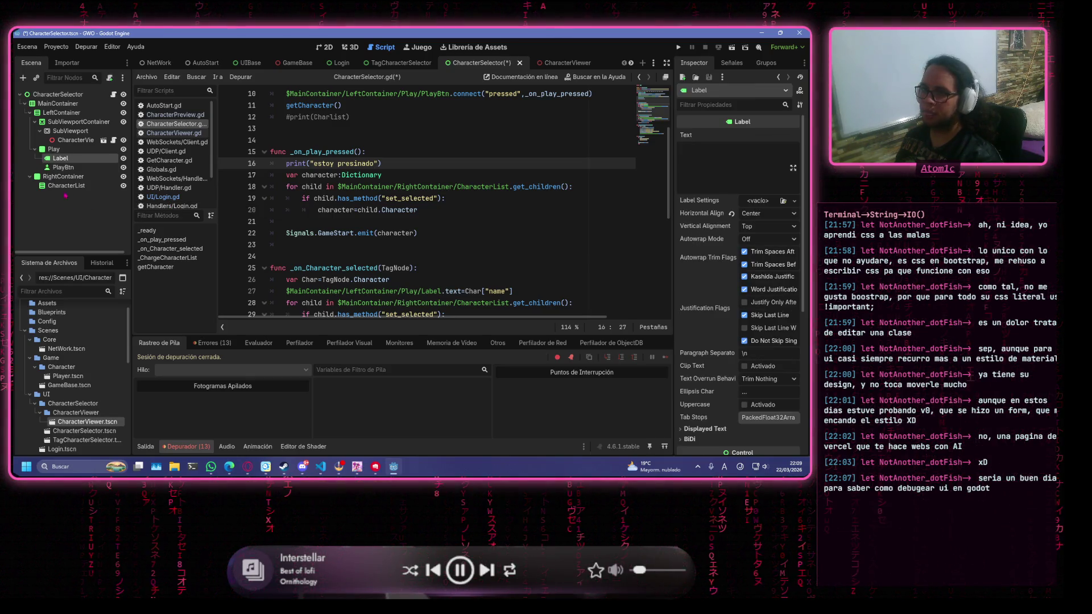
Step: Check the restored Play and LeftContainer nodes and save the scene and script
{"action": "left_click", "coordinate": [53, 149]}
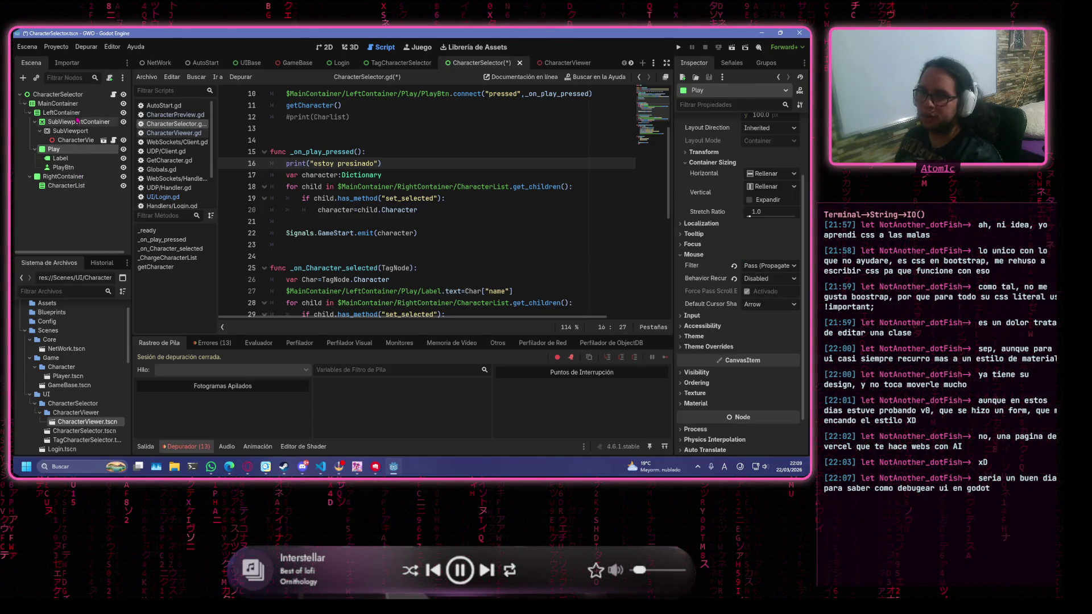
{"action": "left_click", "coordinate": [35, 122]}
{"action": "left_click", "coordinate": [36, 113]}
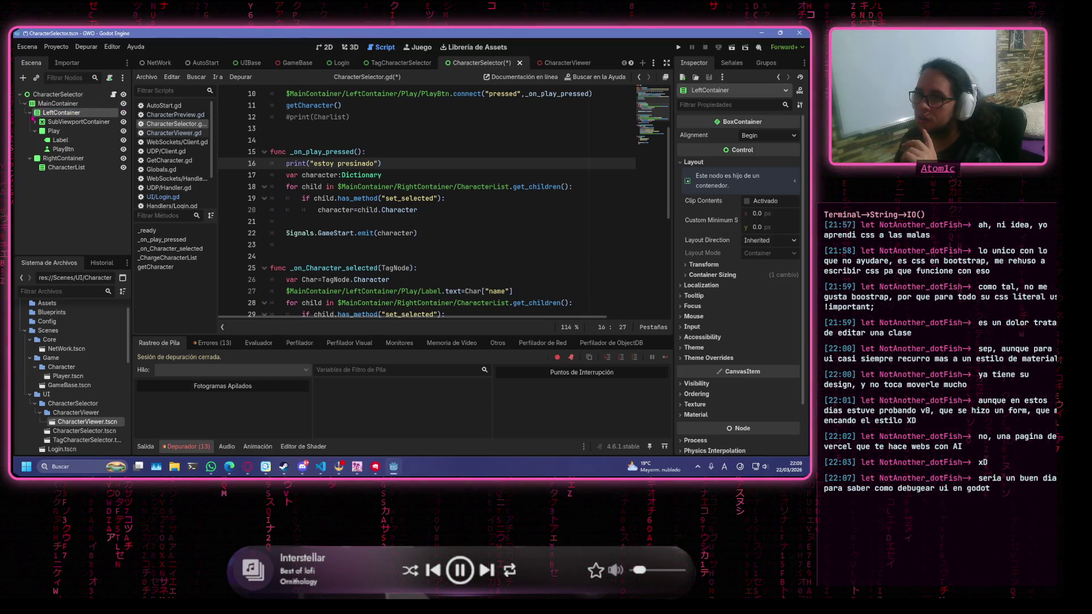
{"action": "left_click", "coordinate": [69, 121]}
{"action": "left_click", "coordinate": [62, 113]}
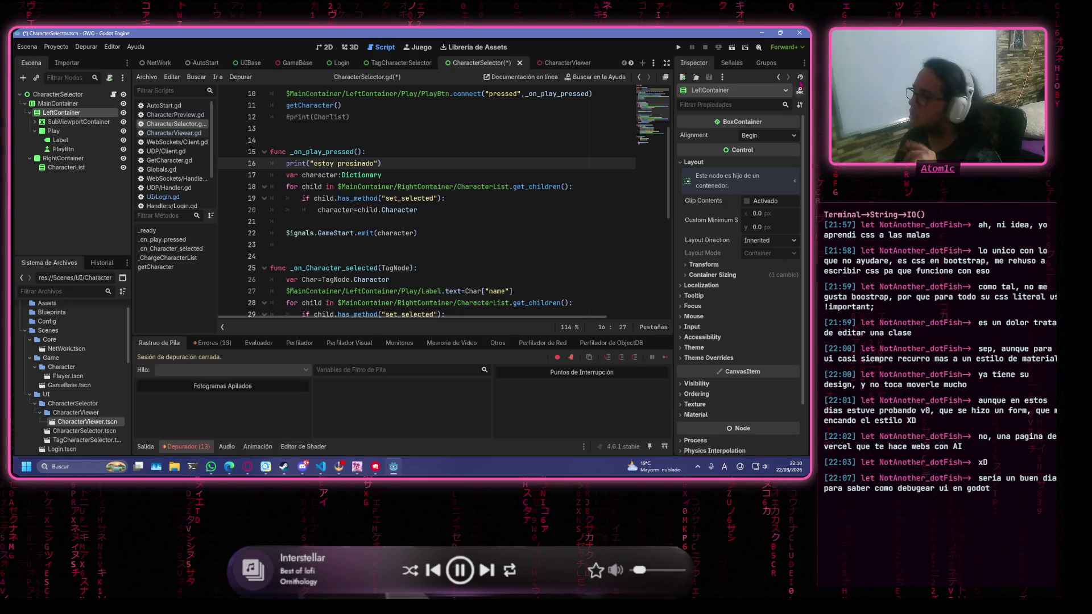
{"action": "left_click", "coordinate": [477, 141]}
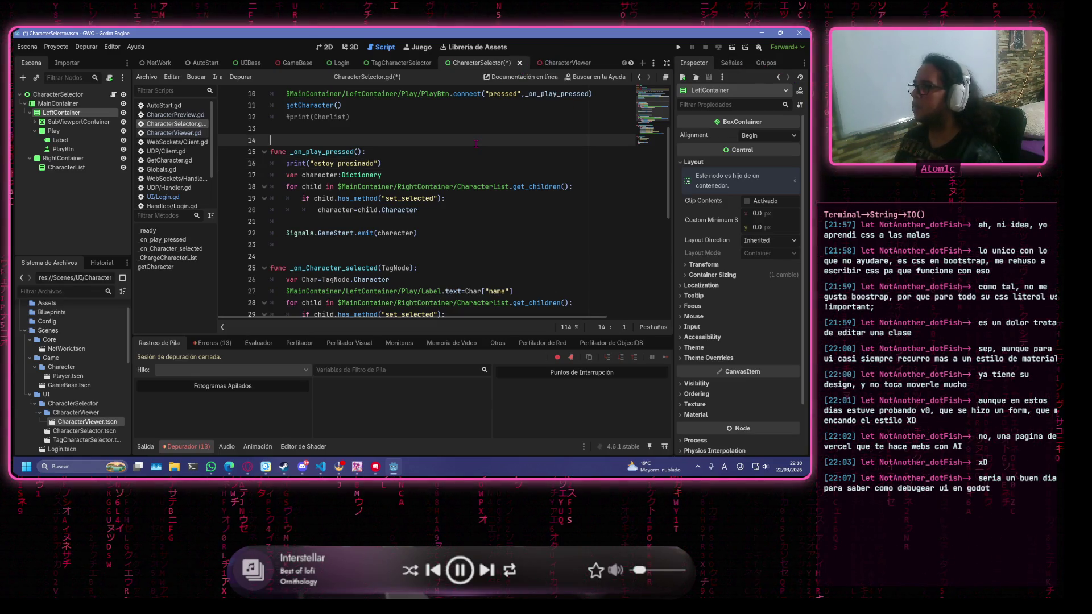
{"action": "key", "text": "ctrl+s"}
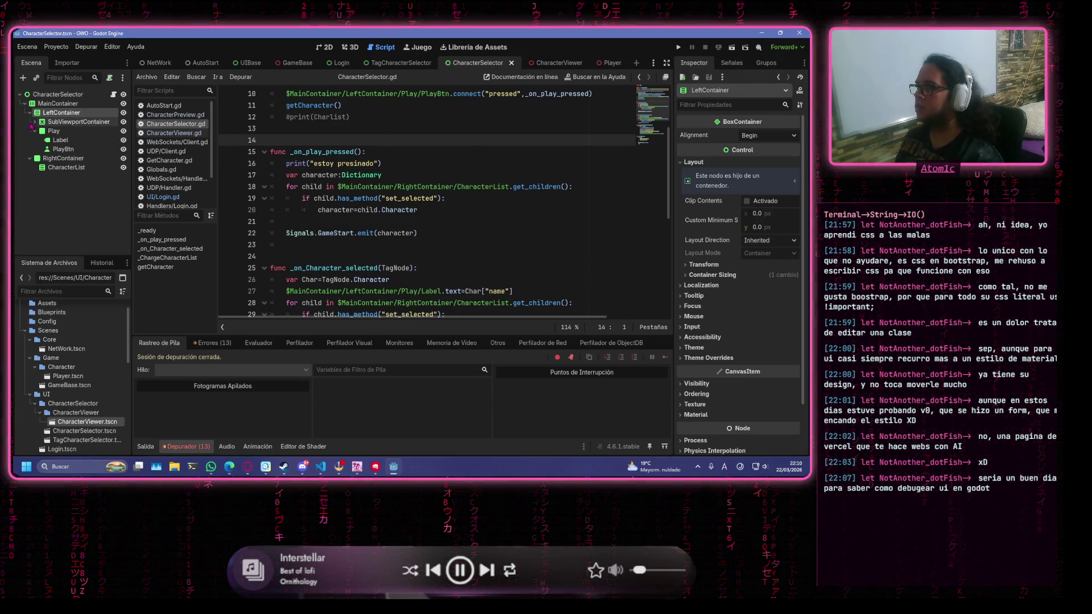
Step: Set the Play container's recursive mouse behavior to Inherited and save the scene
{"action": "left_click", "coordinate": [694, 316]}
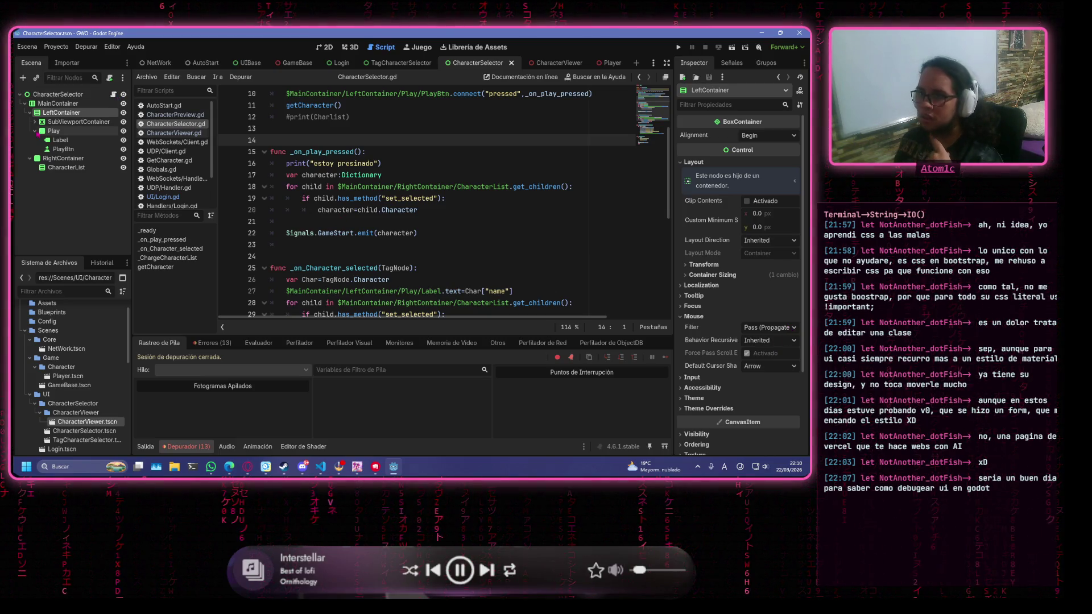
{"action": "left_click", "coordinate": [80, 131]}
{"action": "left_click", "coordinate": [774, 279]}
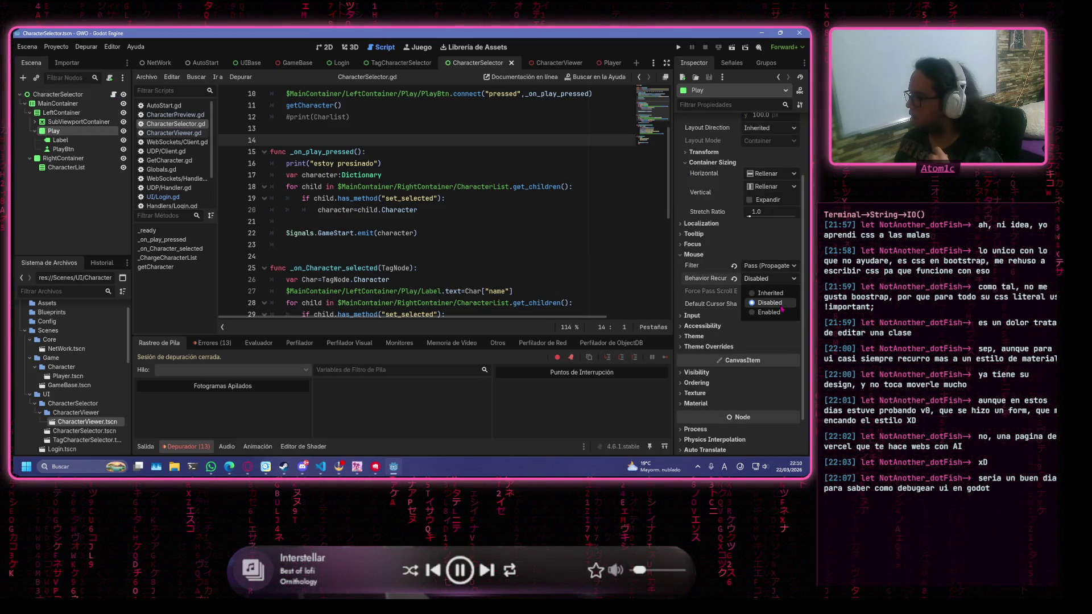
{"action": "left_click", "coordinate": [785, 297]}
{"action": "key", "text": "ctrl+s"}
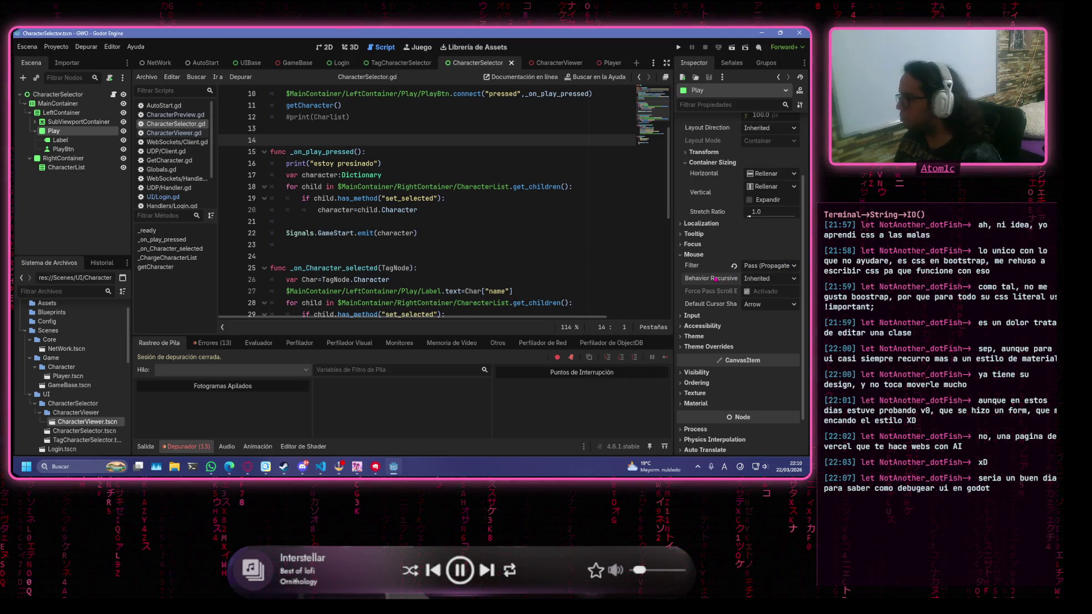
Step: Show MainContainer's mouse handling settings in the Inspector
{"action": "left_click", "coordinate": [71, 122]}
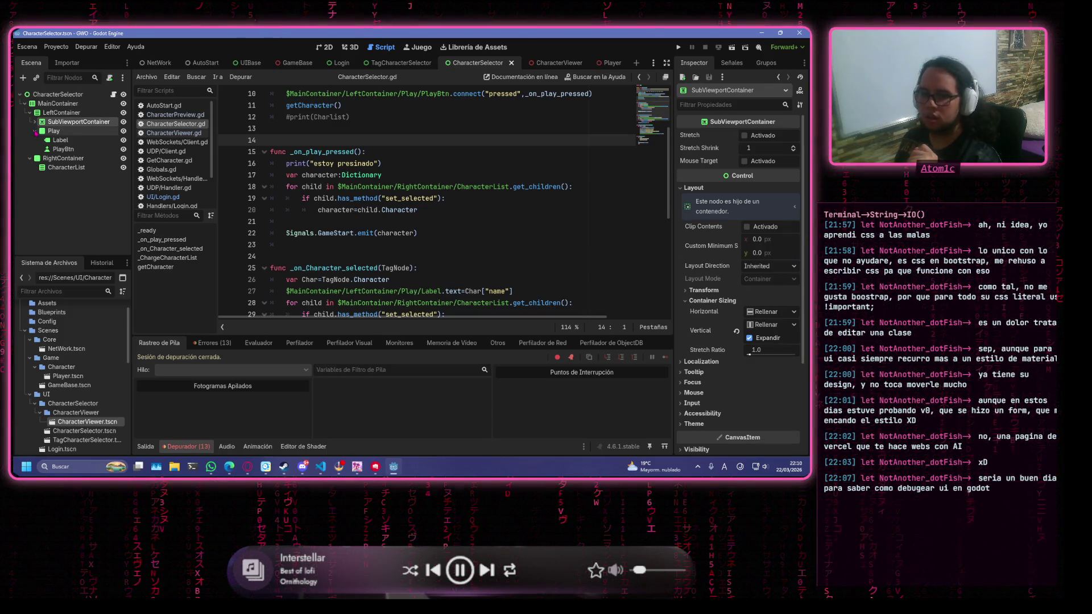
{"action": "left_click", "coordinate": [34, 113]}
{"action": "left_click", "coordinate": [57, 103]}
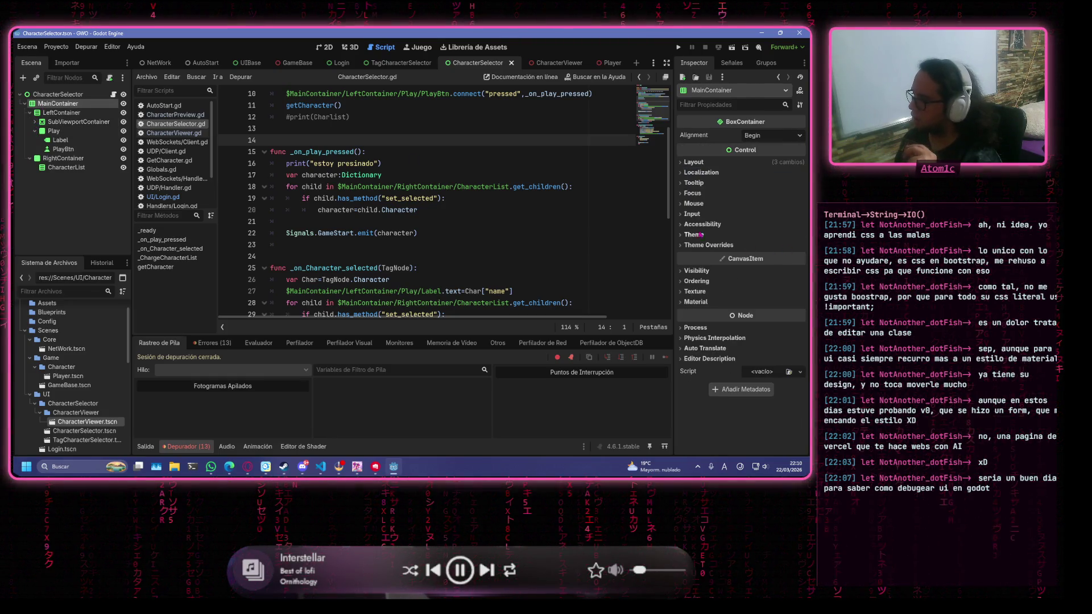
{"action": "left_click", "coordinate": [694, 204]}
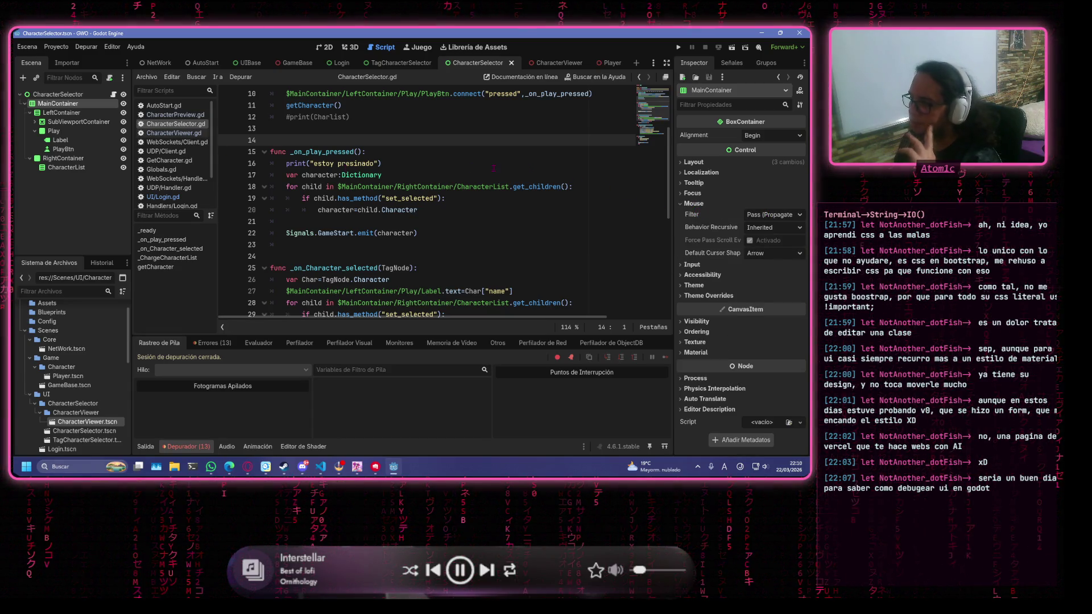
Step: In the 2D view, show SubViewportContainer's Mouse settings in the Inspector
{"action": "left_click", "coordinate": [325, 48]}
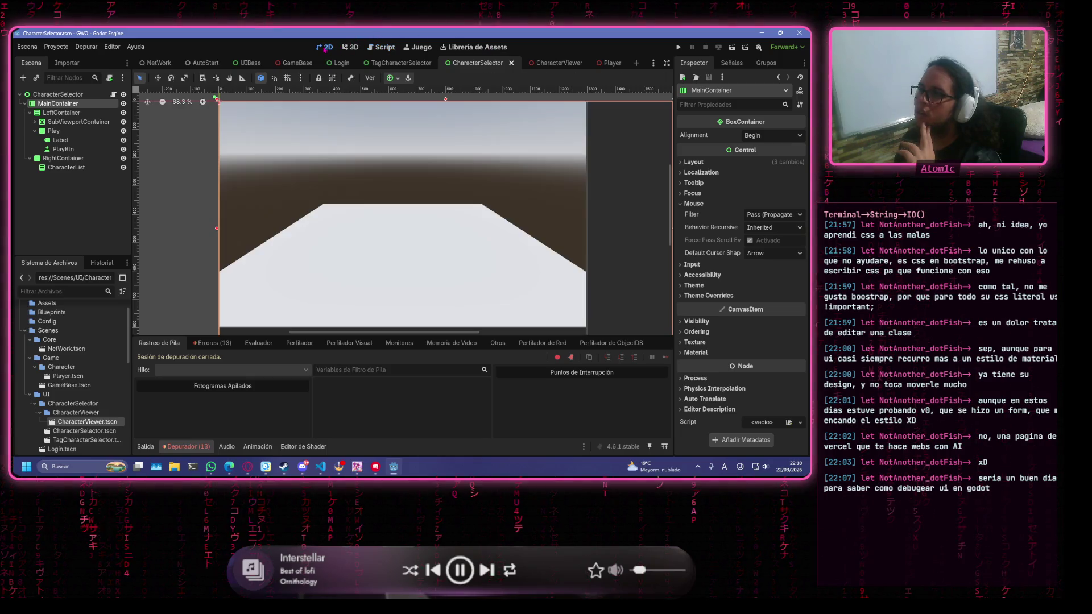
{"action": "left_click", "coordinate": [164, 202]}
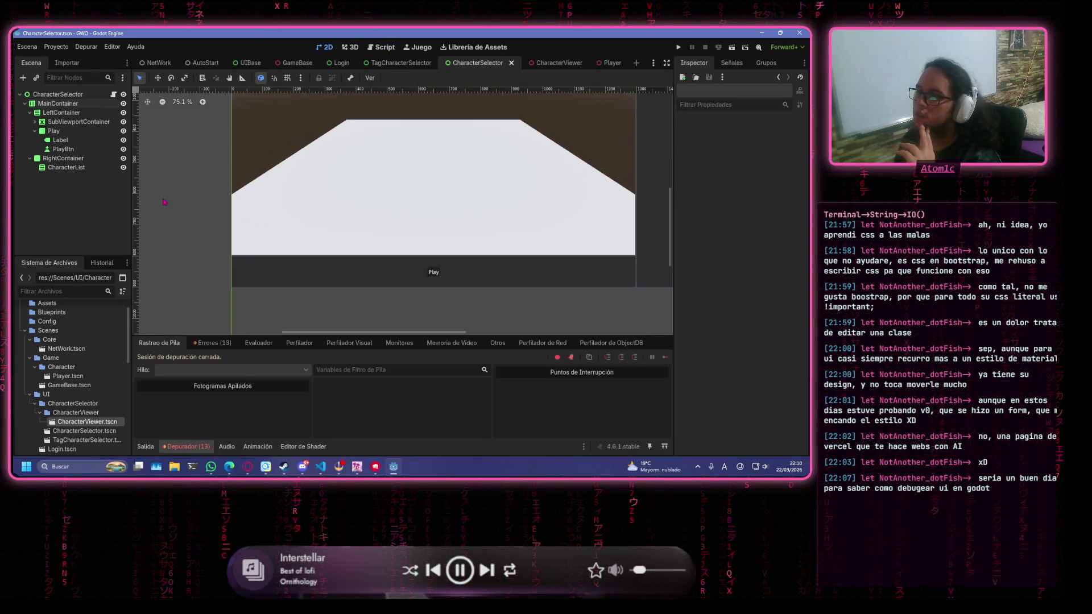
{"action": "left_click", "coordinate": [79, 122]}
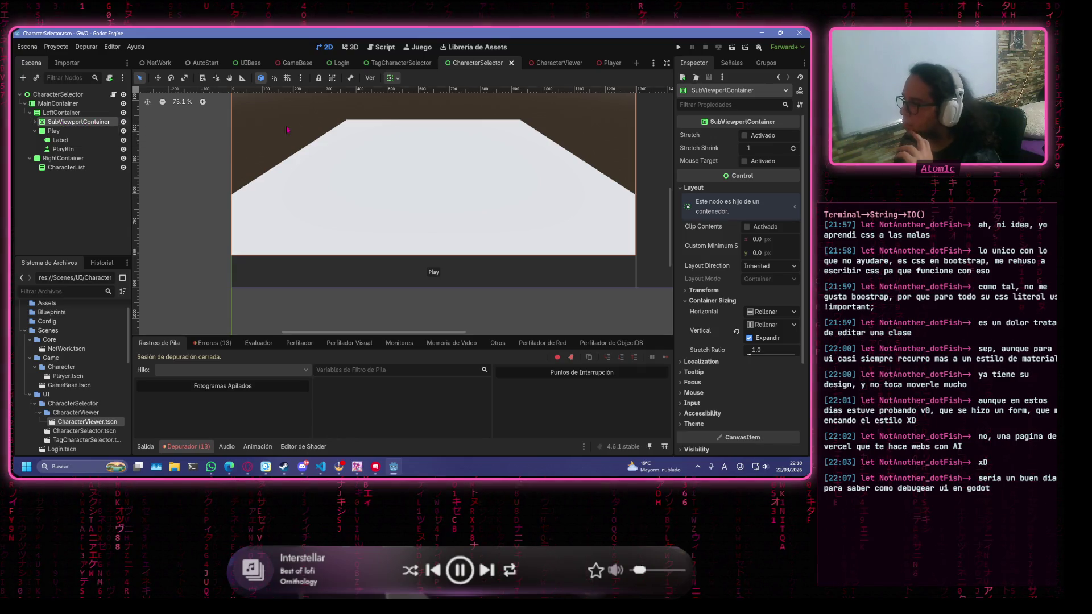
{"action": "scroll", "coordinate": [766, 271], "scroll_direction": "down", "scroll_amount": 4}
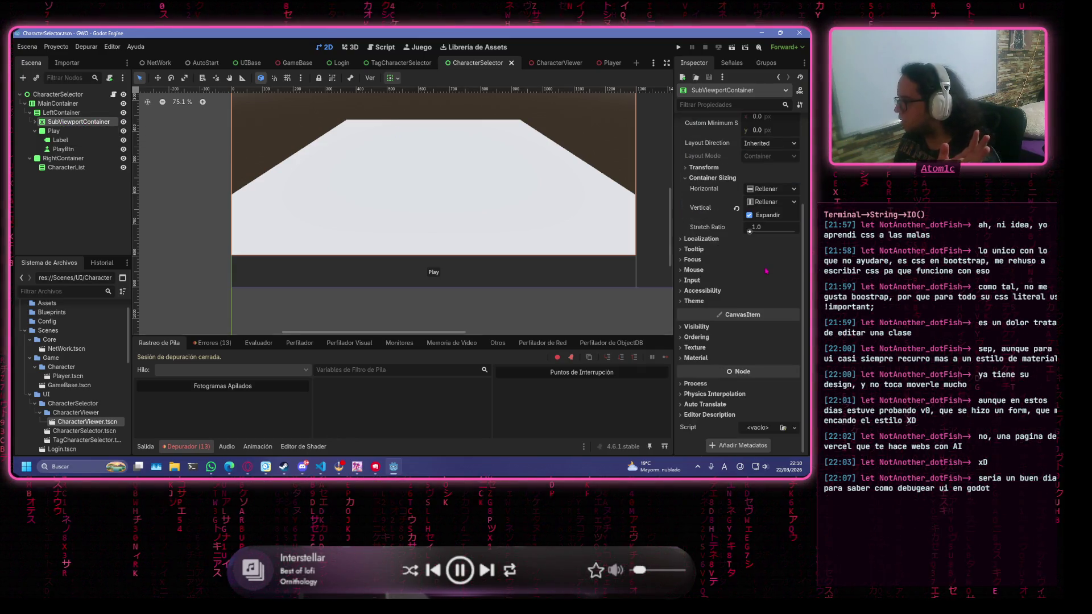
{"action": "left_click", "coordinate": [695, 271]}
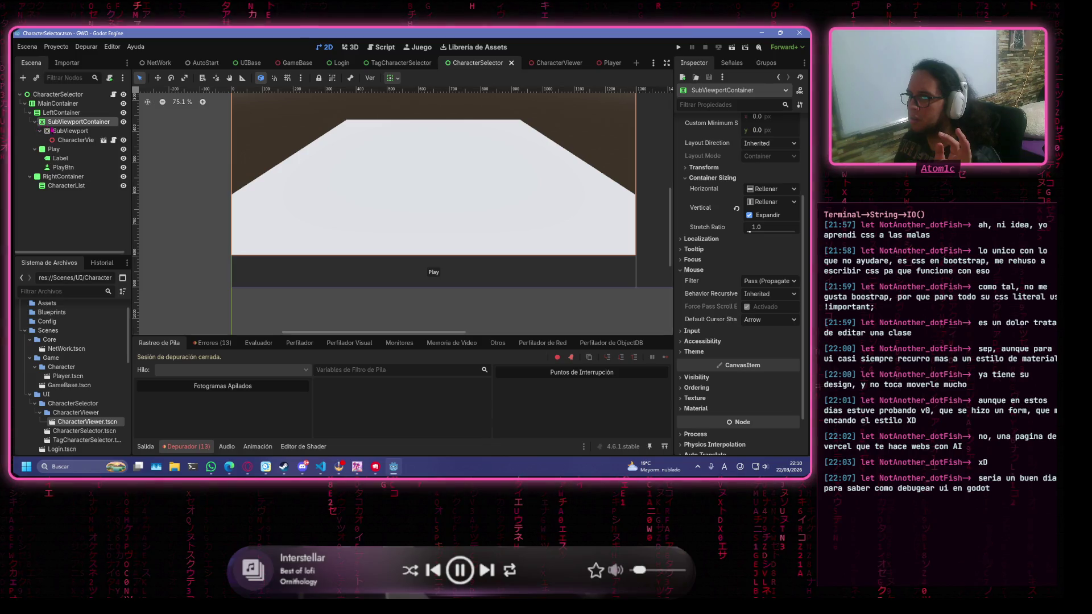
Step: Unfold SubViewportContainer and open its CharacterViewer node in the 3D view
{"action": "left_click", "coordinate": [35, 122]}
{"action": "left_click", "coordinate": [68, 131]}
{"action": "left_click", "coordinate": [76, 140]}
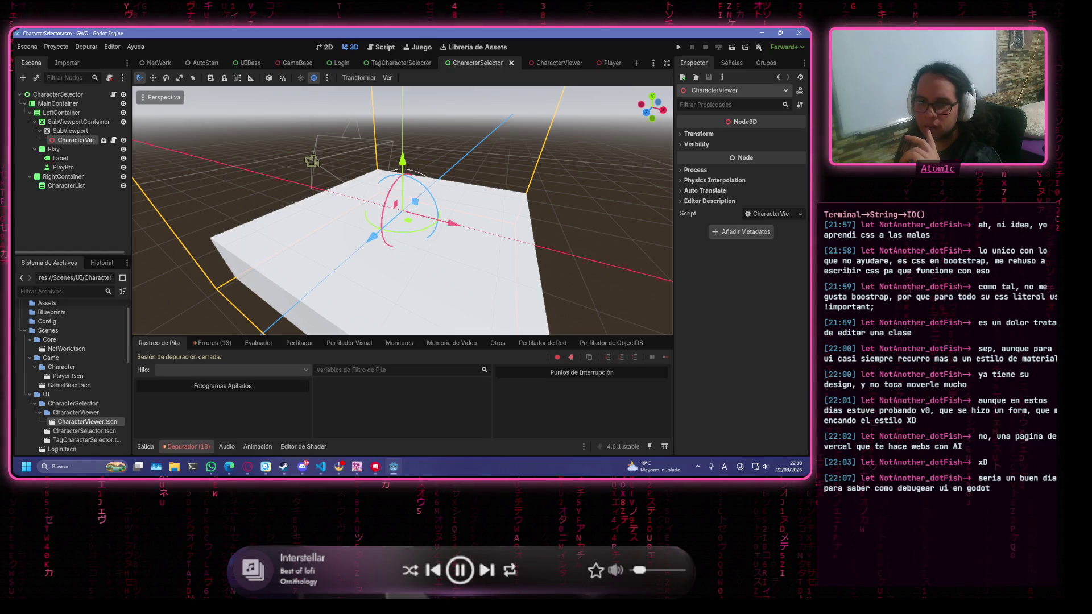
Step: Collapse the Depurador debugger panel at the bottom of the editor
{"action": "key", "text": "alt+Tab"}
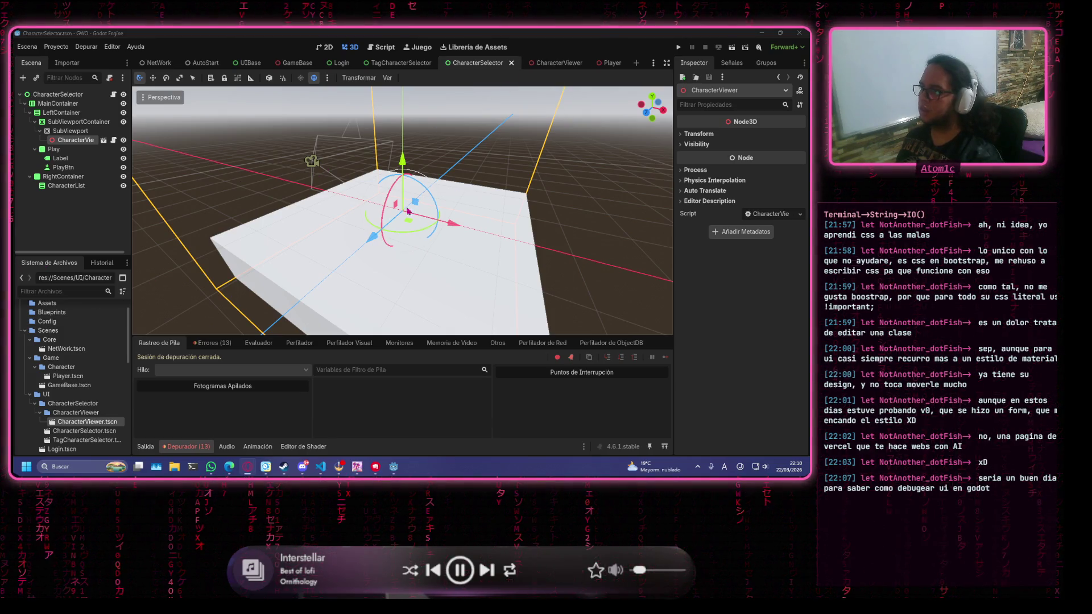
{"action": "left_click", "coordinate": [186, 446]}
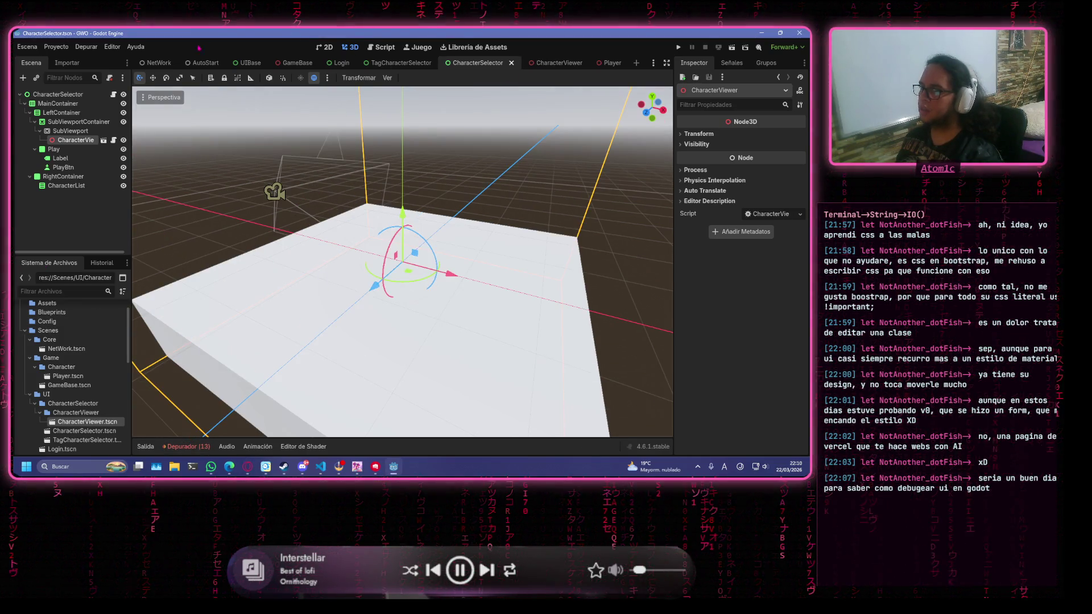
{"action": "key", "text": "alt+Tab"}
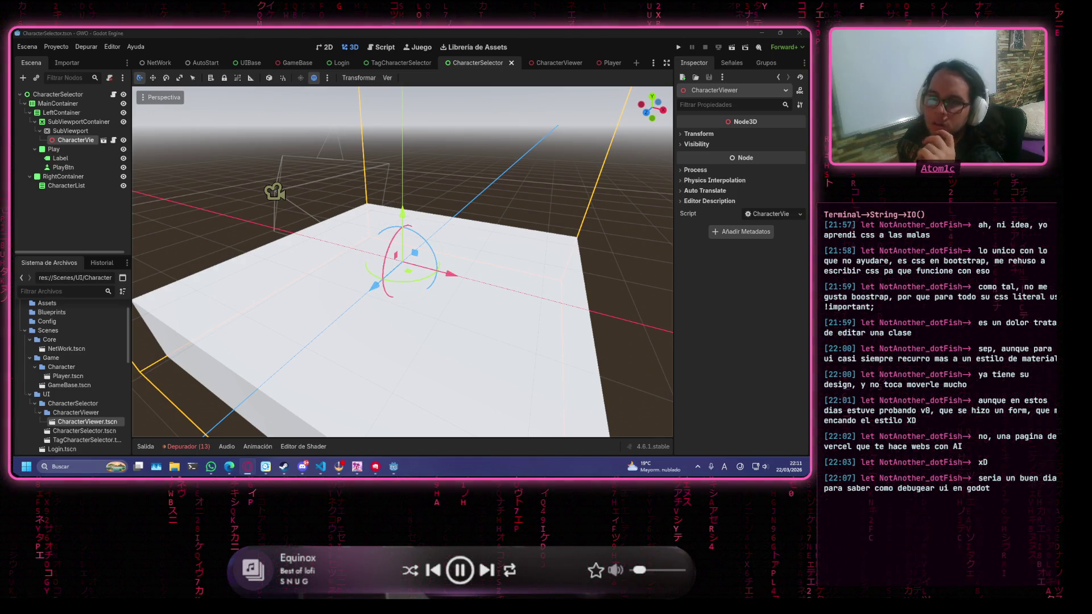
Step: Show the CharacterSelector 2D layout with no selection, adjust the zoom, and start a Win+Shift+S capture
{"action": "left_click", "coordinate": [60, 158]}
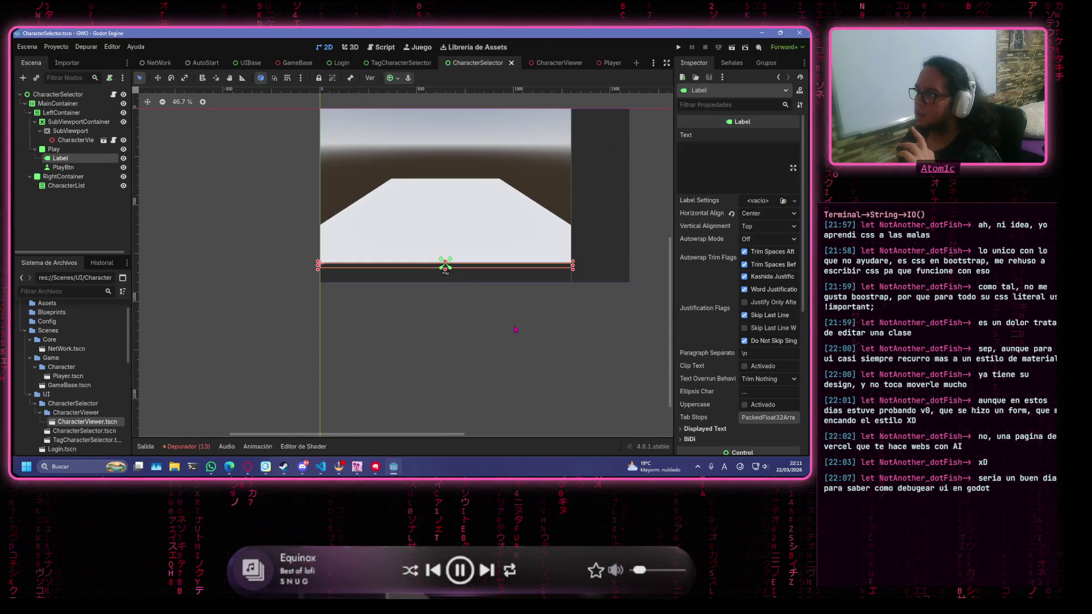
{"action": "left_click", "coordinate": [601, 169]}
{"action": "scroll", "coordinate": [601, 169], "scroll_direction": "down", "scroll_amount": 3}
{"action": "scroll", "coordinate": [539, 98], "scroll_direction": "up", "scroll_amount": 5}
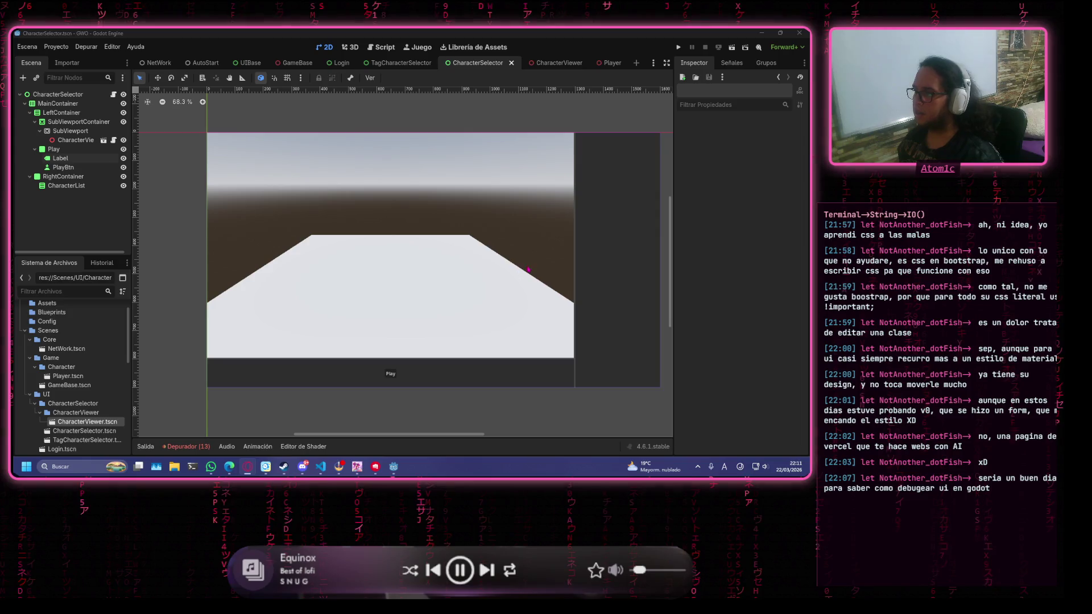
{"action": "scroll", "coordinate": [453, 268], "scroll_direction": "down", "scroll_amount": 1}
{"action": "scroll", "coordinate": [488, 315], "scroll_direction": "down", "scroll_amount": 1}
{"action": "scroll", "coordinate": [398, 302], "scroll_direction": "up", "scroll_amount": 2}
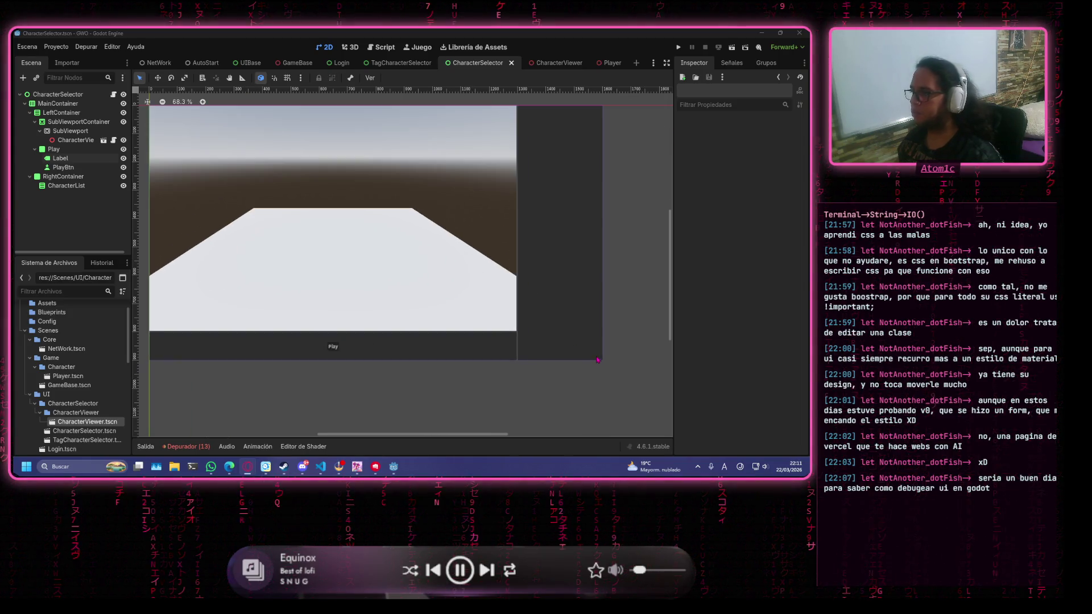
{"action": "scroll", "coordinate": [318, 290], "scroll_direction": "up", "scroll_amount": 1}
{"action": "scroll", "coordinate": [319, 290], "scroll_direction": "down", "scroll_amount": 1}
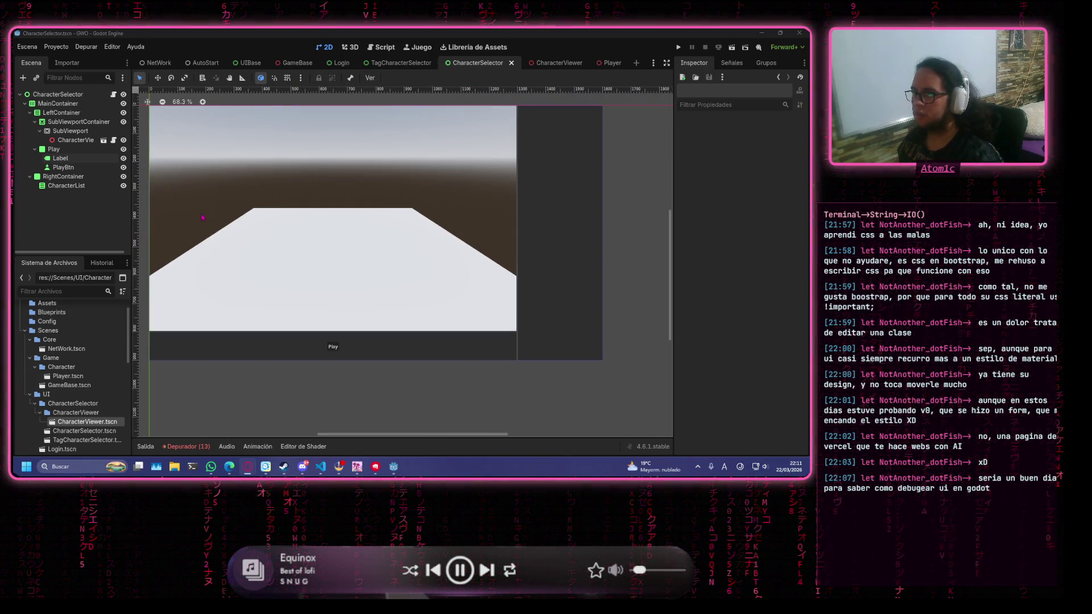
{"action": "key", "text": "super+shift+s"}
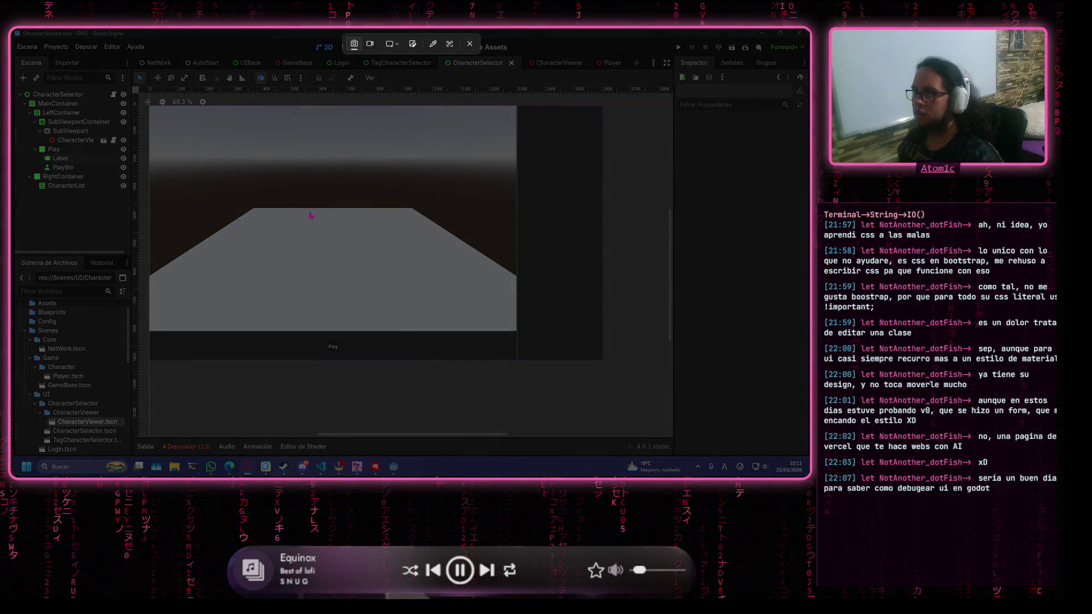
Step: Snip the editor area showing the platform preview and Play button, then fold SubViewportContainer
{"action": "left_click_drag", "start_coordinate": [14, 83], "coordinate": [619, 363]}
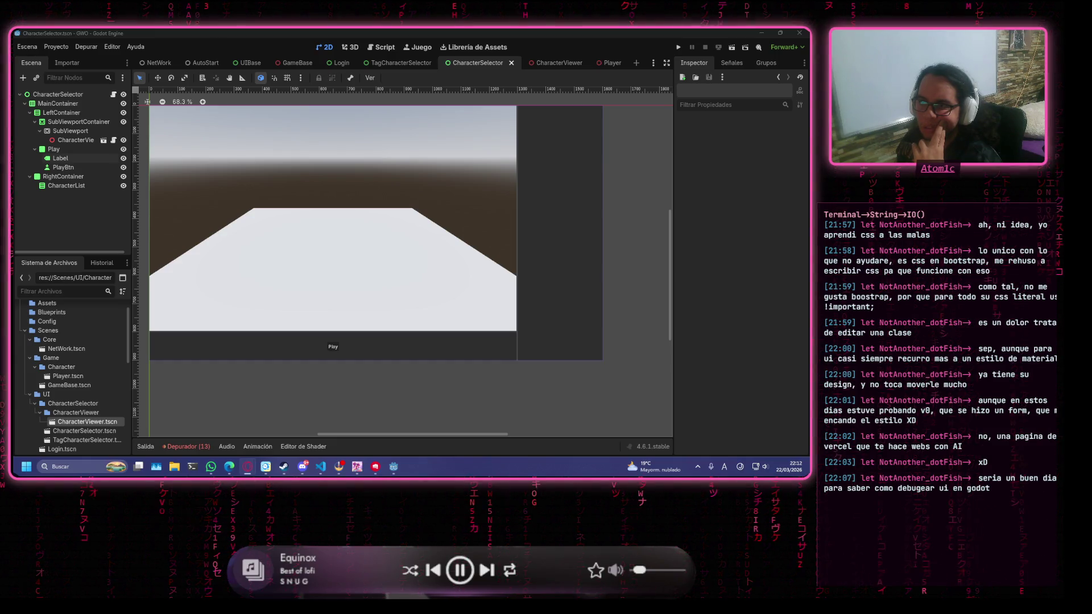
{"action": "left_click", "coordinate": [35, 121]}
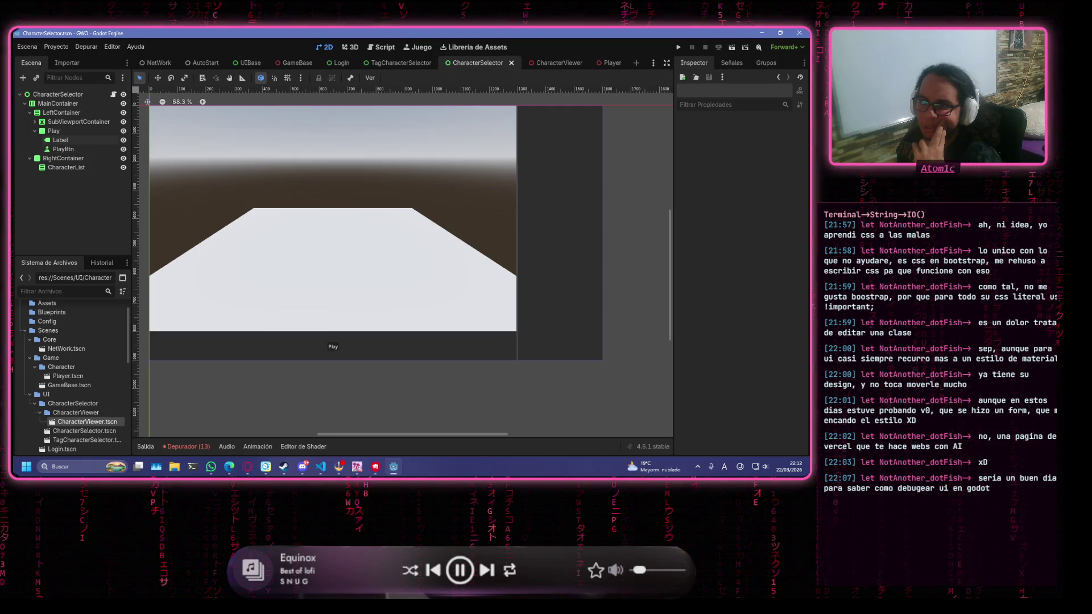
Step: Select Label, then PlayBtn, to show the Play button's properties in the Inspector
{"action": "key", "text": "alt+Tab"}
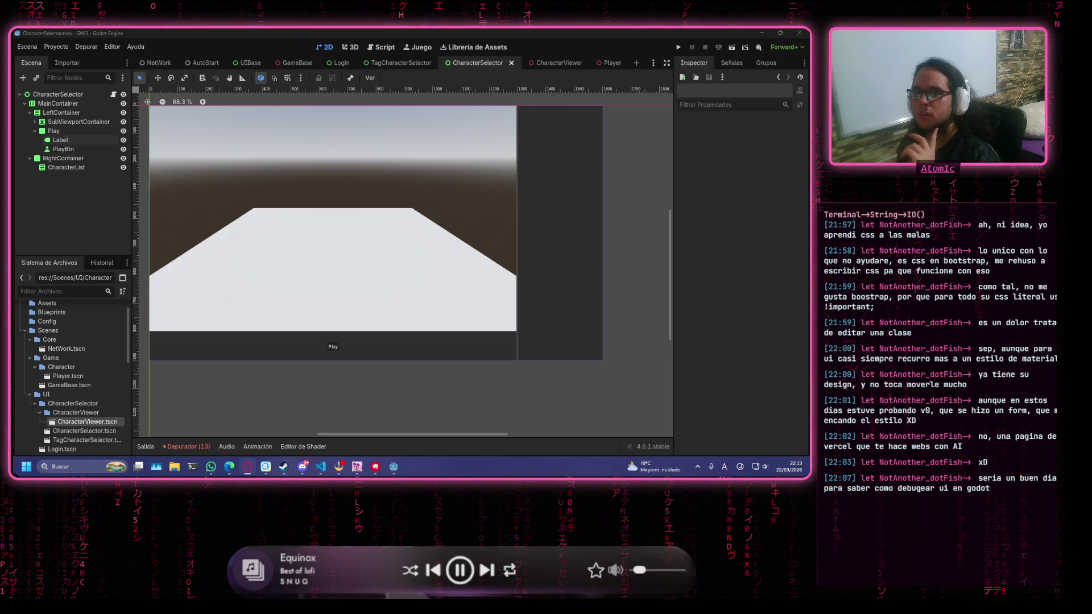
{"action": "left_click", "coordinate": [74, 141]}
{"action": "left_click", "coordinate": [66, 151]}
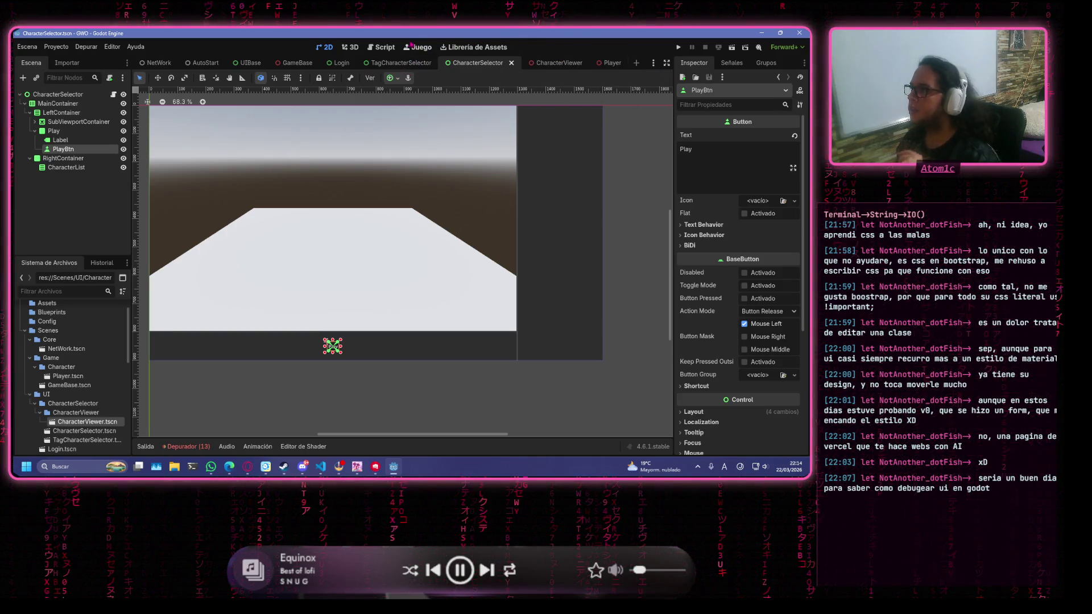
Step: Review the _ready function and PlayBtn pressed connection in CharacterSelector.gd
{"action": "left_click", "coordinate": [370, 49]}
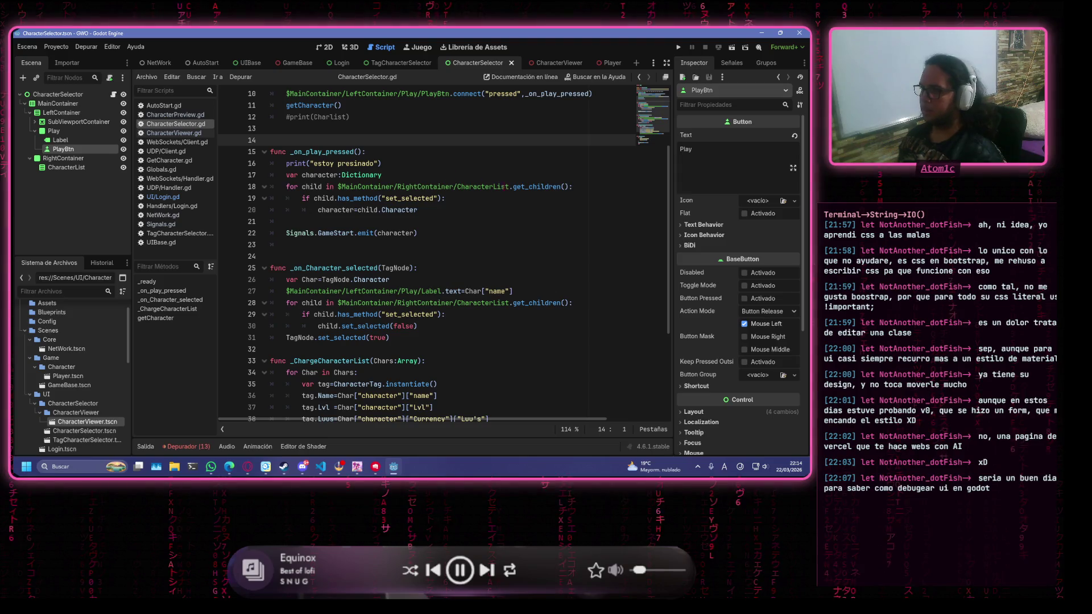
{"action": "left_click", "coordinate": [498, 186]}
{"action": "scroll", "coordinate": [529, 170], "scroll_direction": "up", "scroll_amount": 3}
{"action": "left_click", "coordinate": [575, 168]}
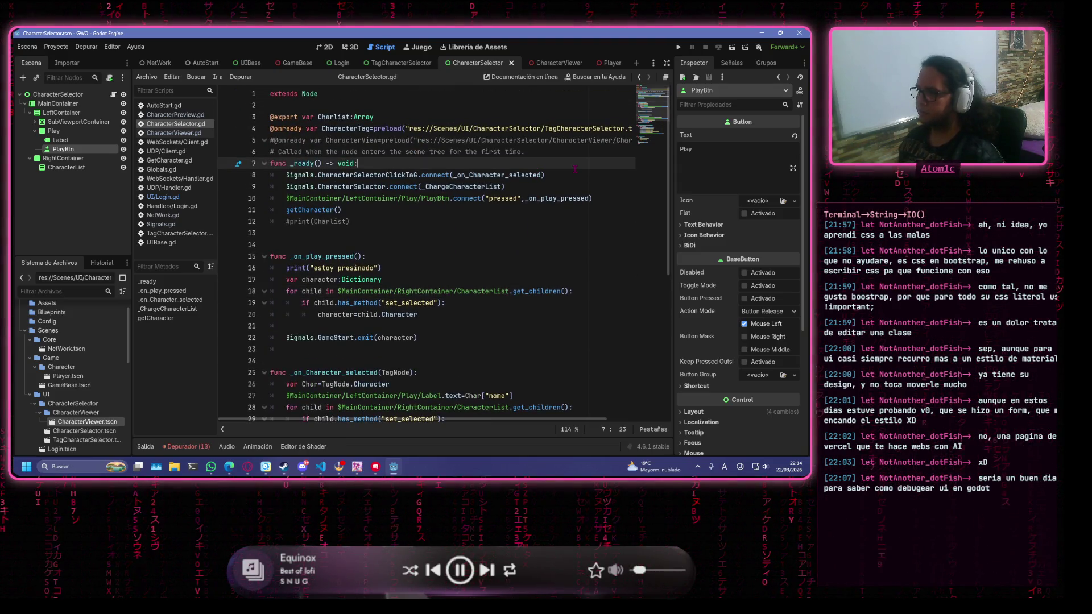
{"action": "left_click", "coordinate": [440, 198]}
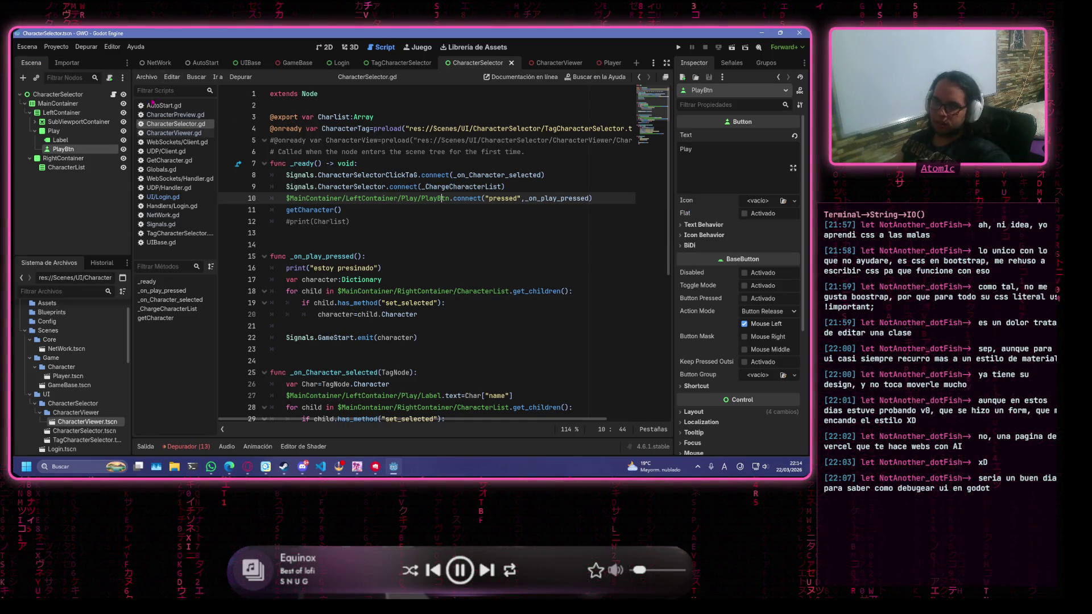
Step: Inspect the Play panel, folding its container sizing, mouse and input groups
{"action": "left_click", "coordinate": [45, 134]}
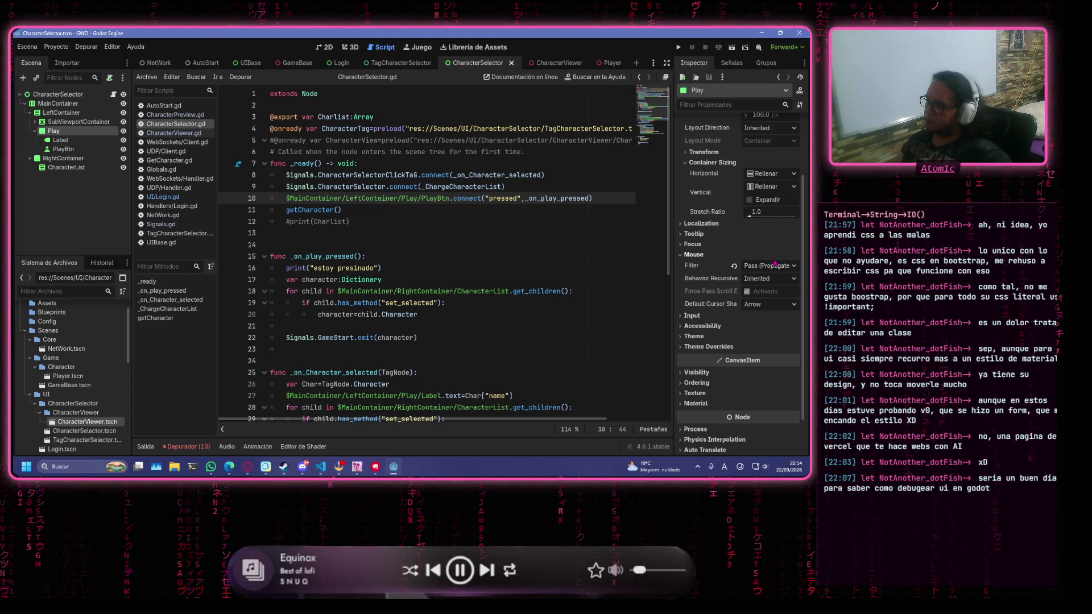
{"action": "scroll", "coordinate": [724, 253], "scroll_direction": "up", "scroll_amount": 3}
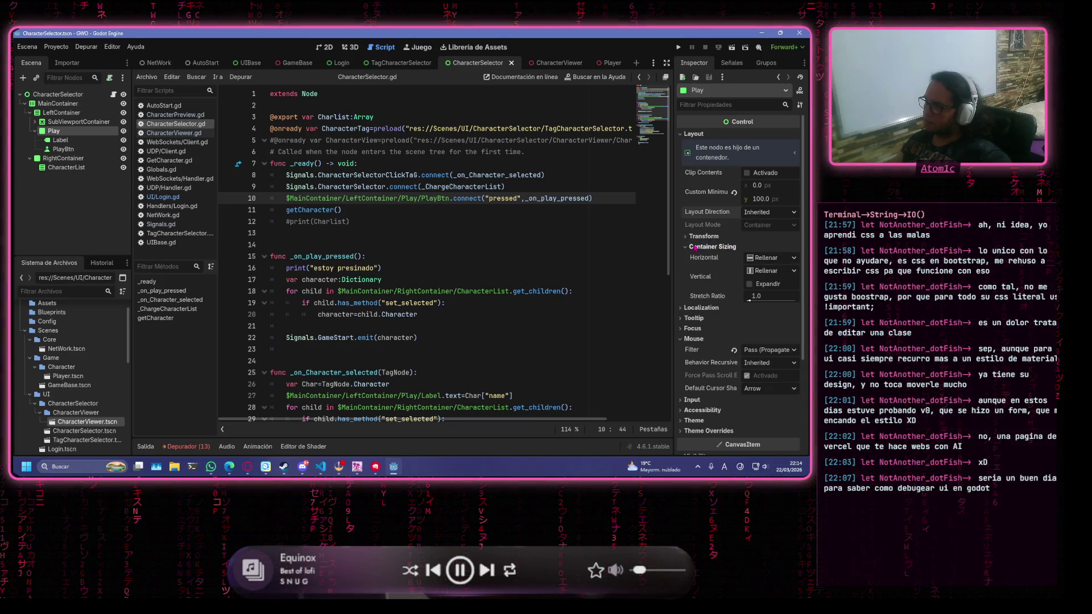
{"action": "left_click", "coordinate": [712, 247]}
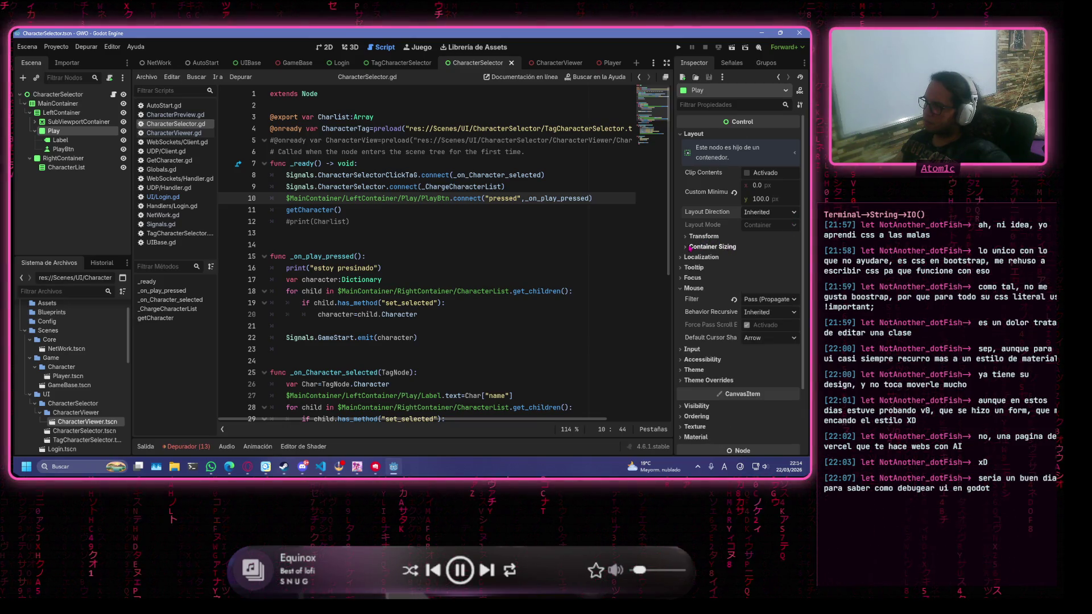
{"action": "left_click", "coordinate": [687, 289]}
{"action": "left_click", "coordinate": [692, 299]}
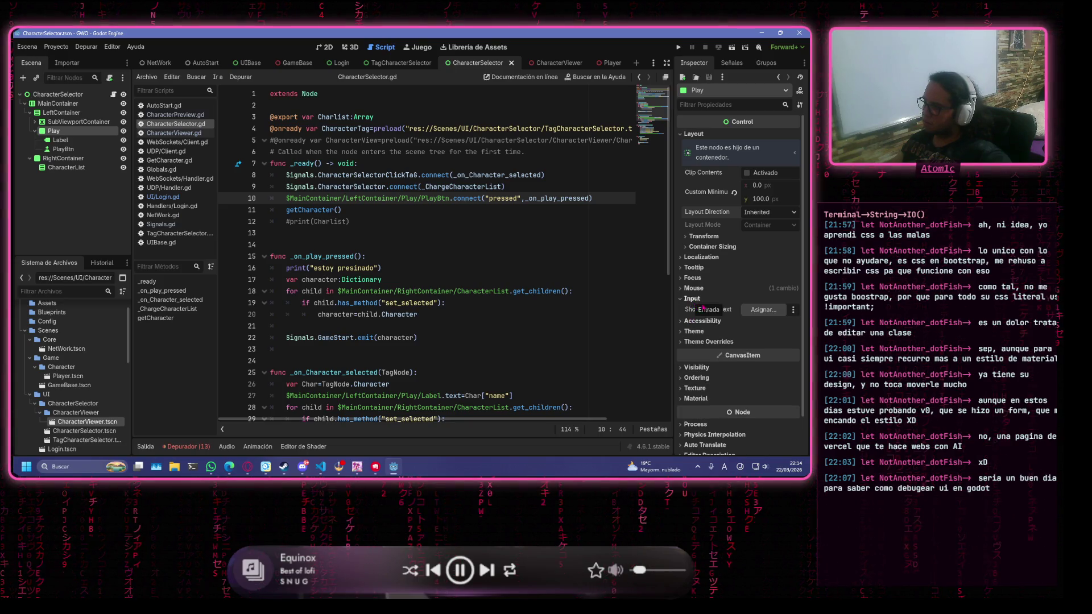
{"action": "left_click", "coordinate": [696, 298]}
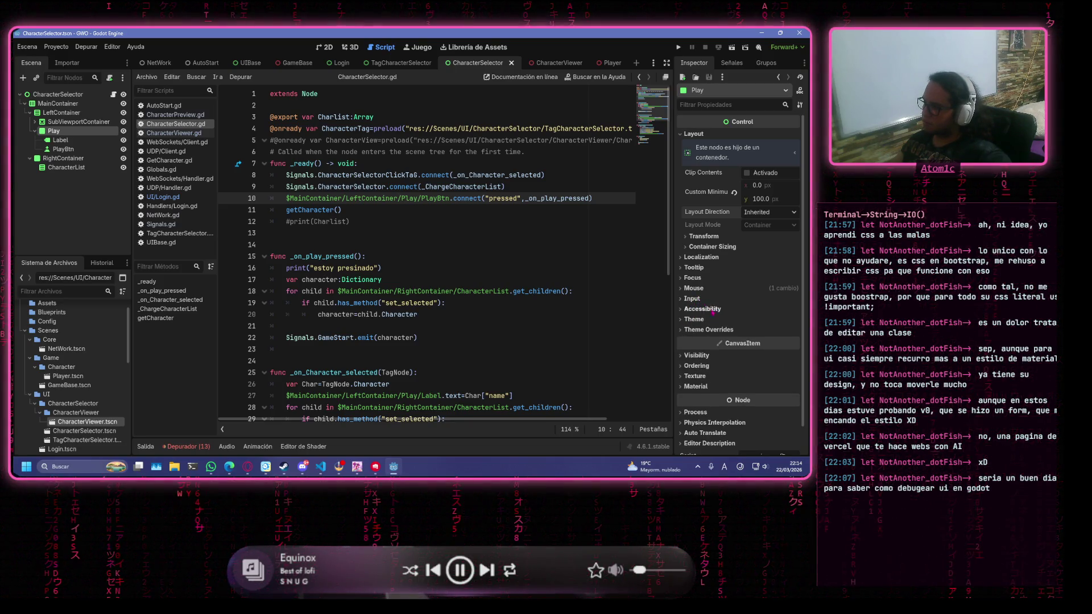
{"action": "scroll", "coordinate": [713, 309], "scroll_direction": "down", "scroll_amount": 1}
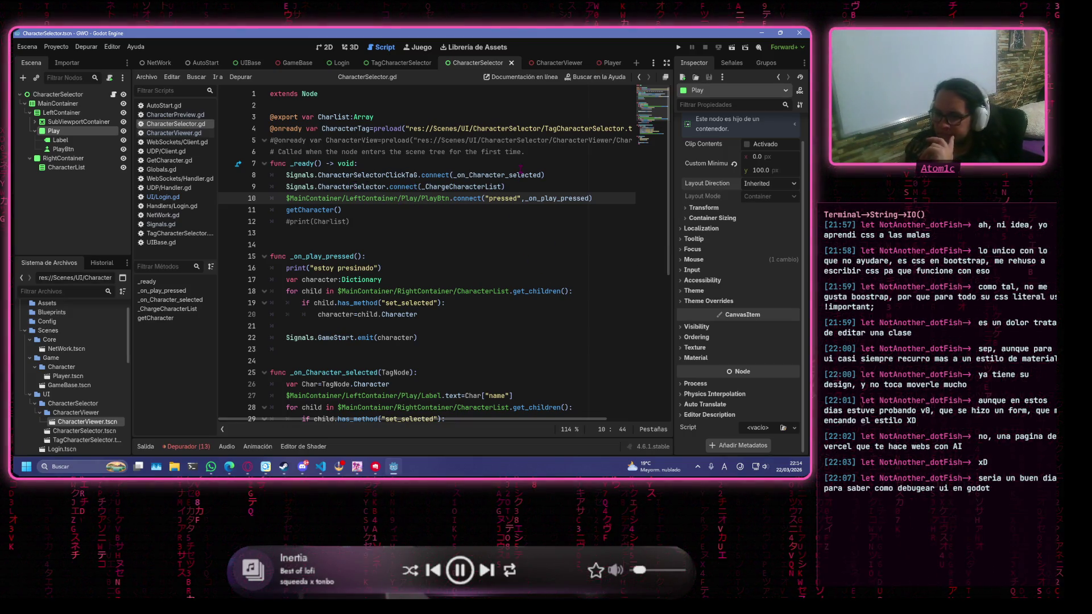
Step: Check the print line in _on_play_pressed, then return to the 2D layout with Ctrl+F1
{"action": "left_click", "coordinate": [495, 315]}
{"action": "left_click", "coordinate": [495, 263]}
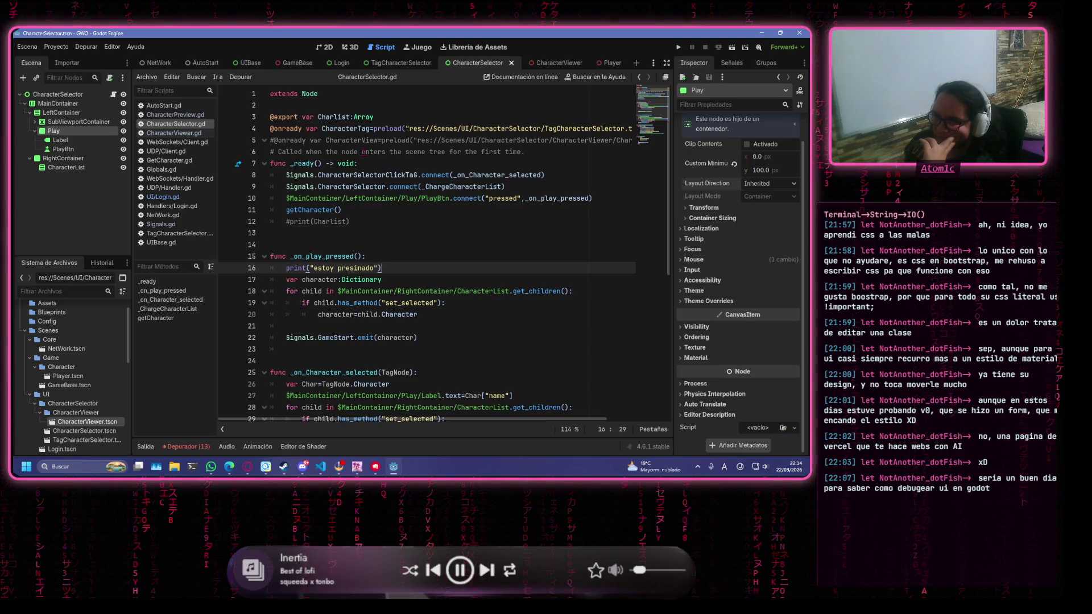
{"action": "left_click", "coordinate": [367, 151]}
{"action": "key", "text": "ctrl+F1"}
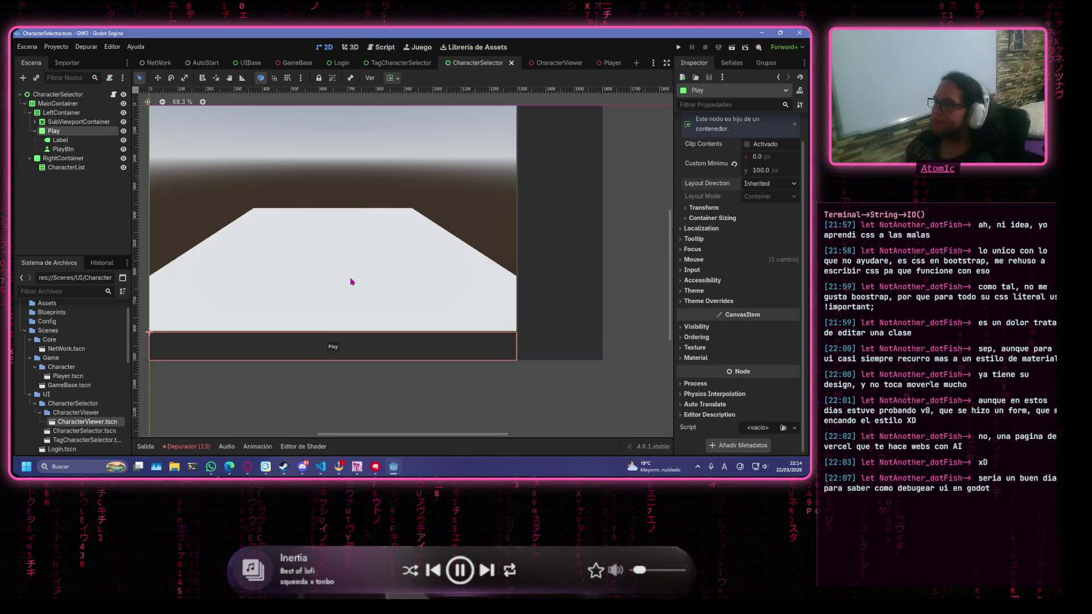
Step: Check the red error in the debugger's Errors list, then scroll through the Output log
{"action": "left_click", "coordinate": [187, 447]}
{"action": "left_click", "coordinate": [213, 343]}
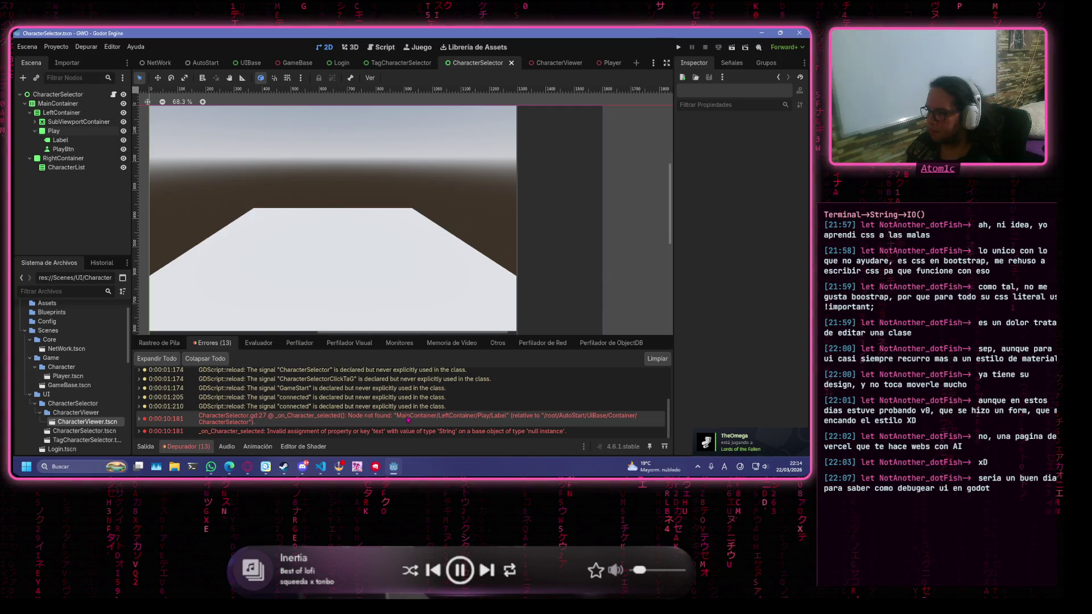
{"action": "mouse_move", "coordinate": [408, 420]}
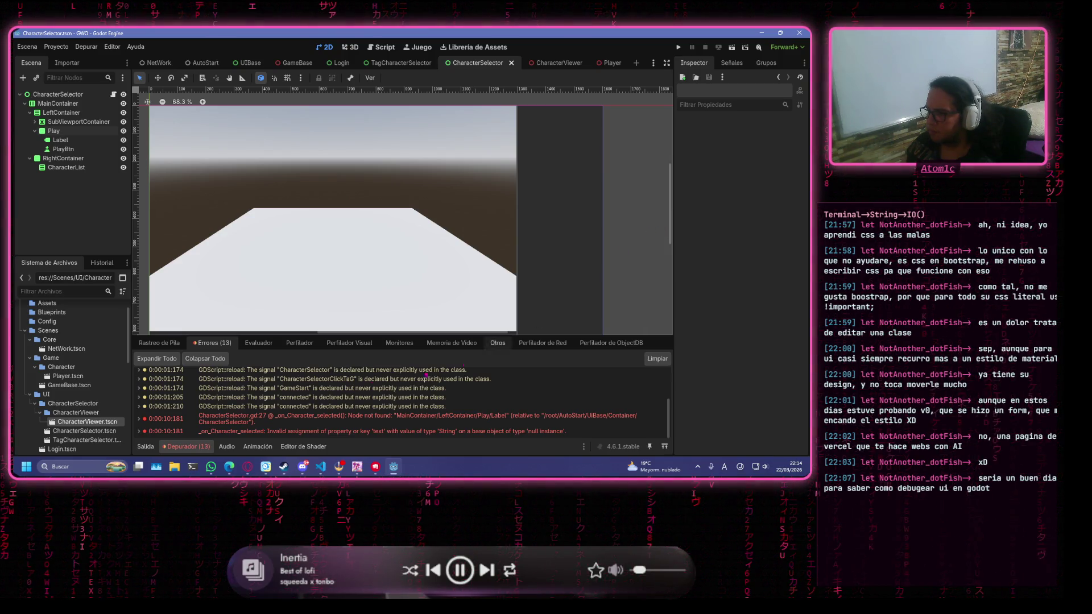
{"action": "left_click", "coordinate": [146, 447]}
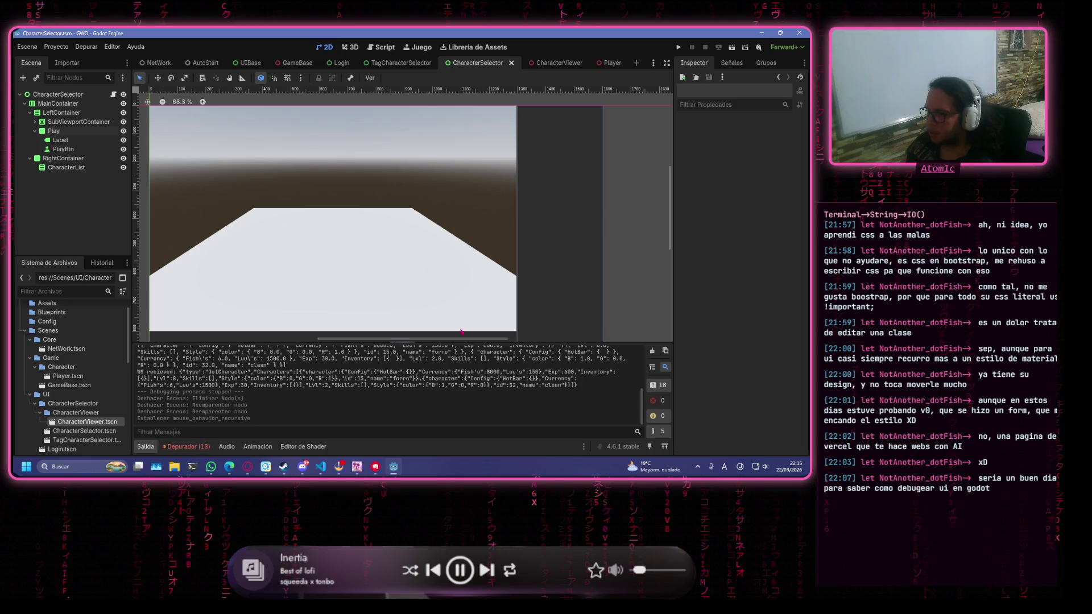
{"action": "scroll", "coordinate": [449, 273], "scroll_direction": "down", "scroll_amount": 1}
{"action": "scroll", "coordinate": [450, 273], "scroll_direction": "up", "scroll_amount": 1}
{"action": "scroll", "coordinate": [449, 273], "scroll_direction": "up", "scroll_amount": 2}
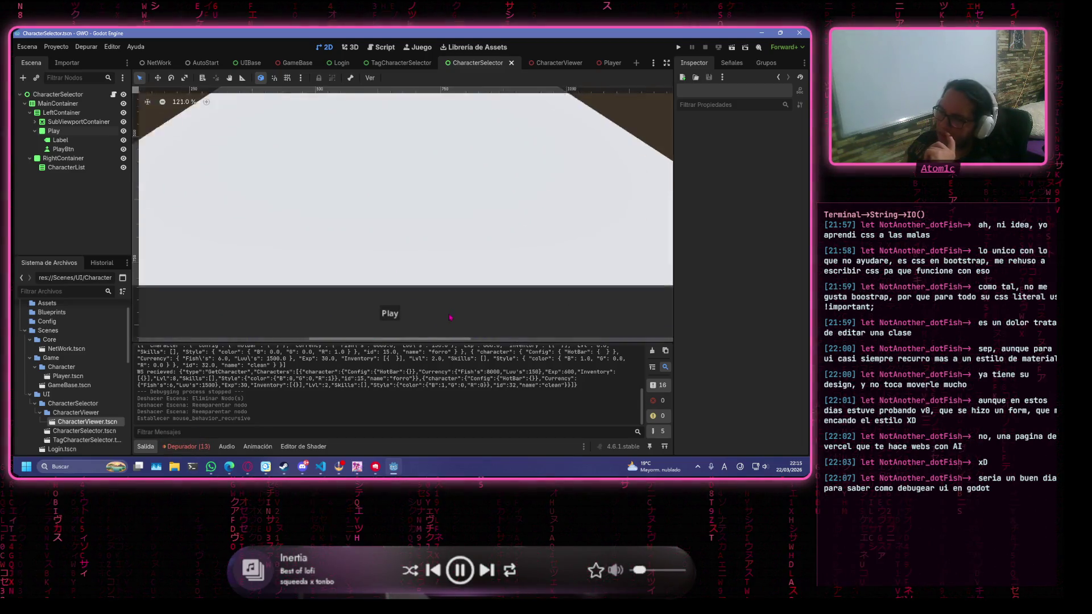
Step: Try PlayBtn's Disabled, Toggle Mode and Button Pressed options, leave them off, then open Login
{"action": "left_click", "coordinate": [382, 313]}
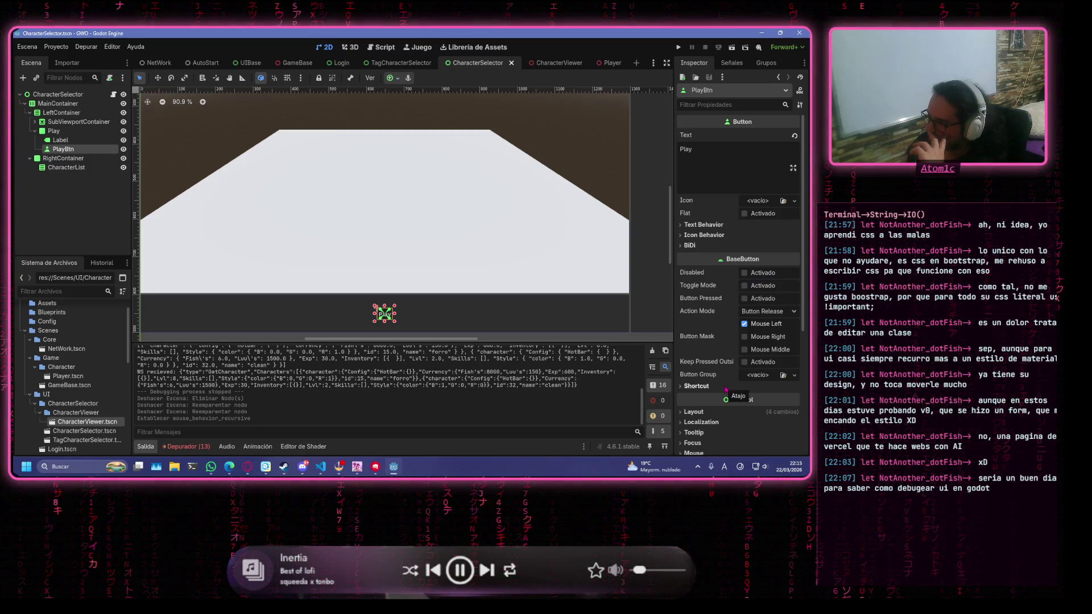
{"action": "left_click", "coordinate": [744, 273]}
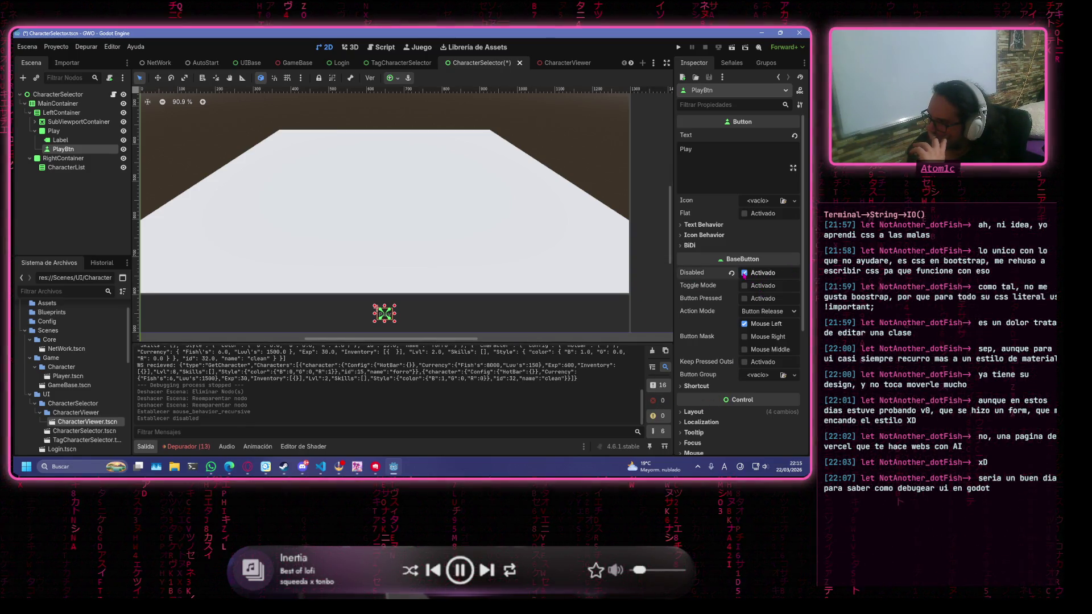
{"action": "left_click", "coordinate": [744, 273]}
{"action": "left_click", "coordinate": [745, 286]}
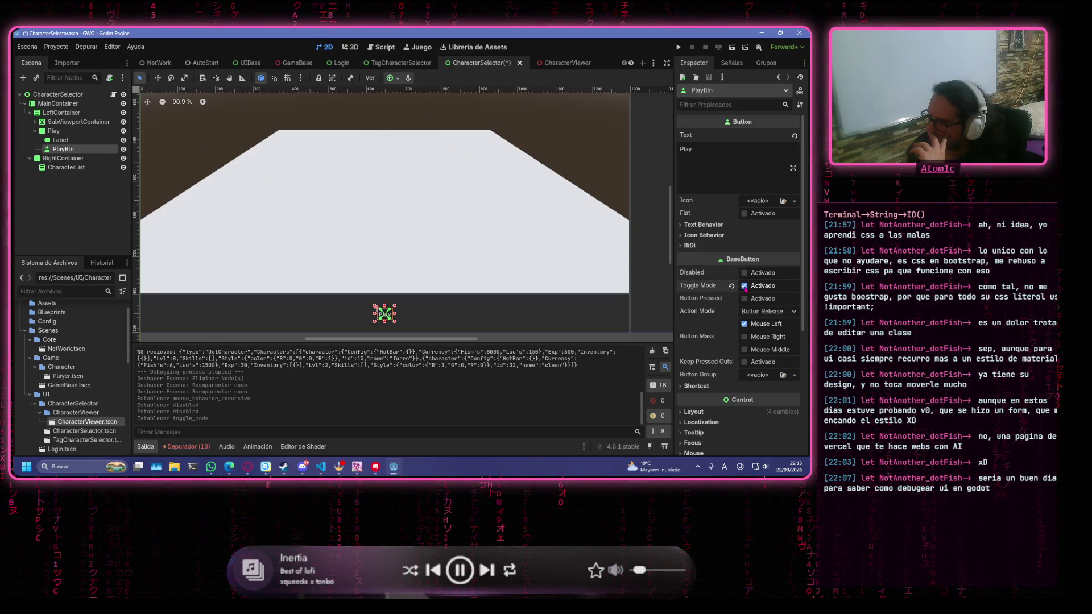
{"action": "left_click", "coordinate": [744, 287]}
{"action": "left_click", "coordinate": [748, 299]}
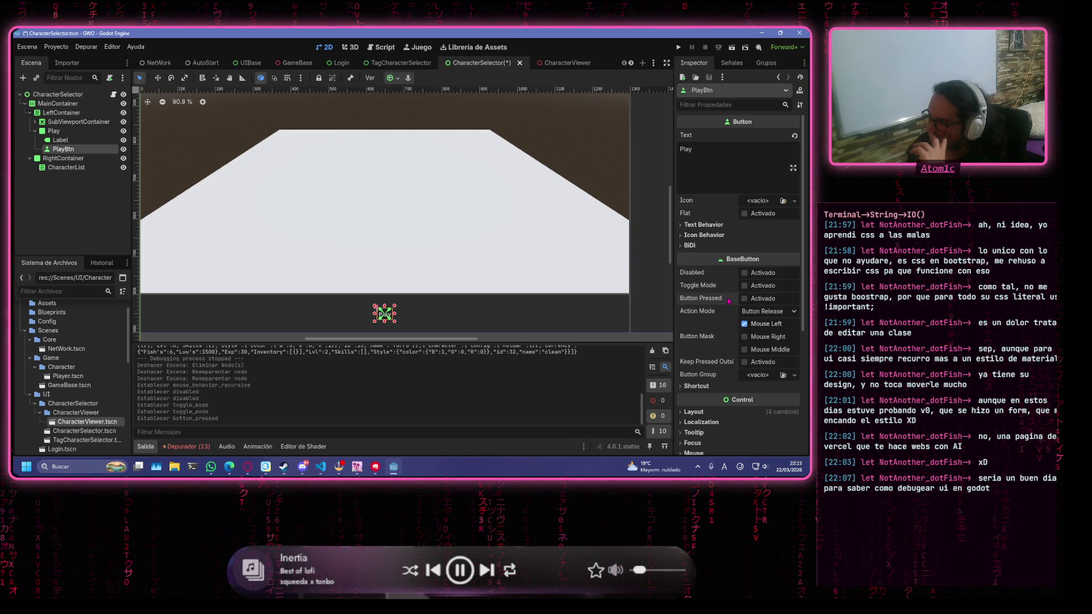
{"action": "left_click", "coordinate": [745, 299]}
{"action": "left_click", "coordinate": [782, 304]}
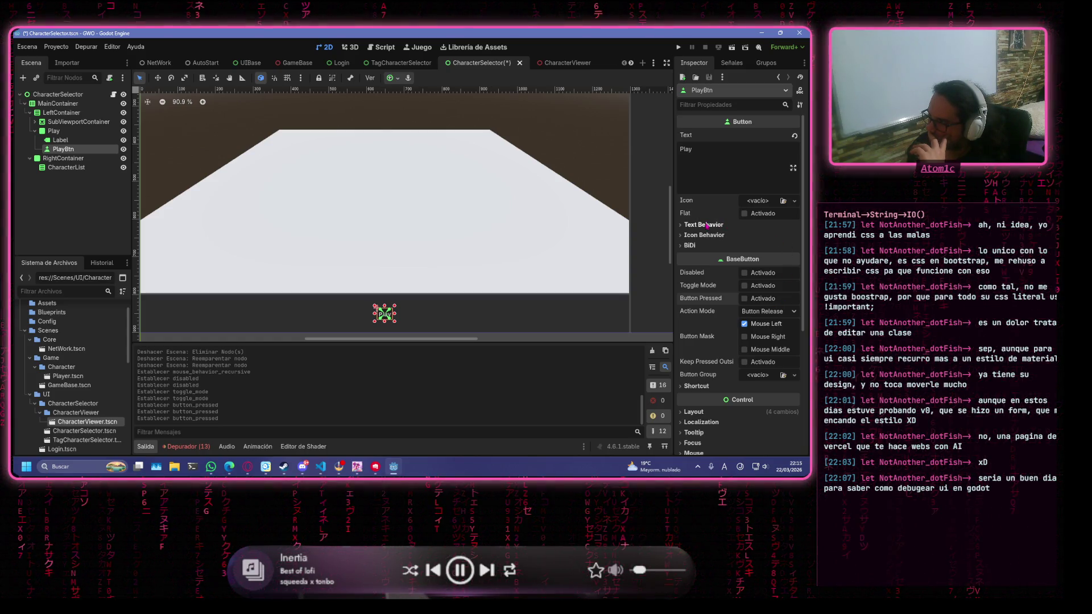
{"action": "left_click", "coordinate": [343, 63]}
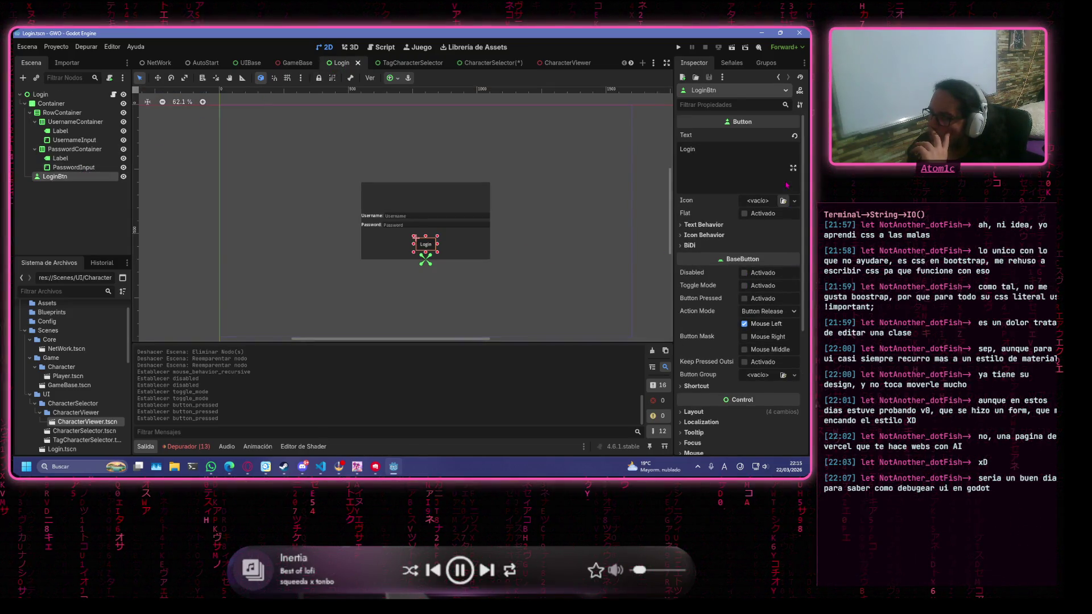
Step: Inspect the Login scene Container's Input and Mouse settings
{"action": "scroll", "coordinate": [454, 245], "scroll_direction": "up", "scroll_amount": 5}
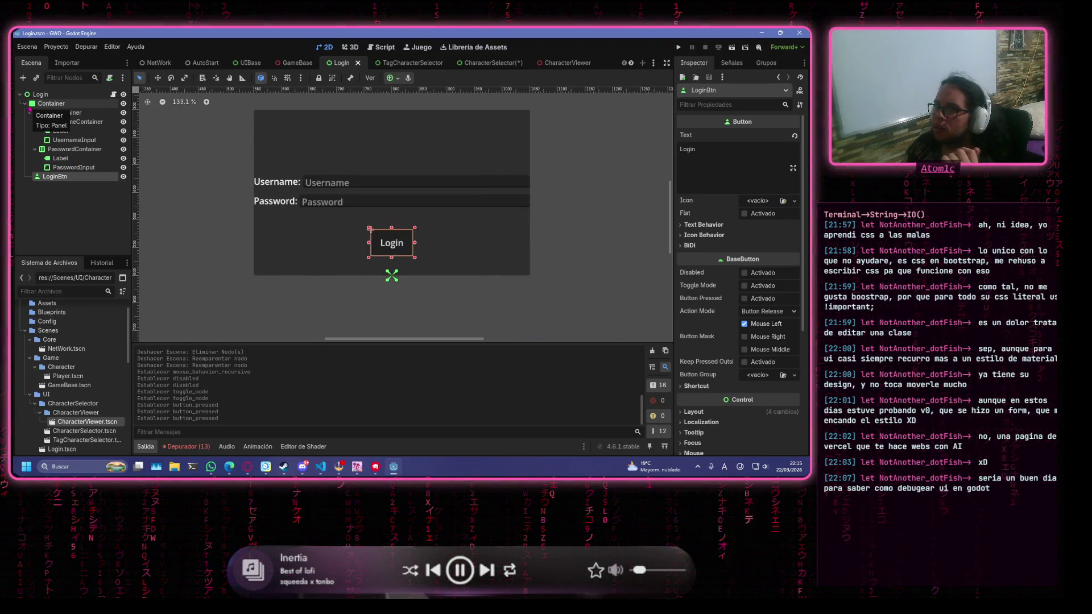
{"action": "left_click", "coordinate": [50, 103]}
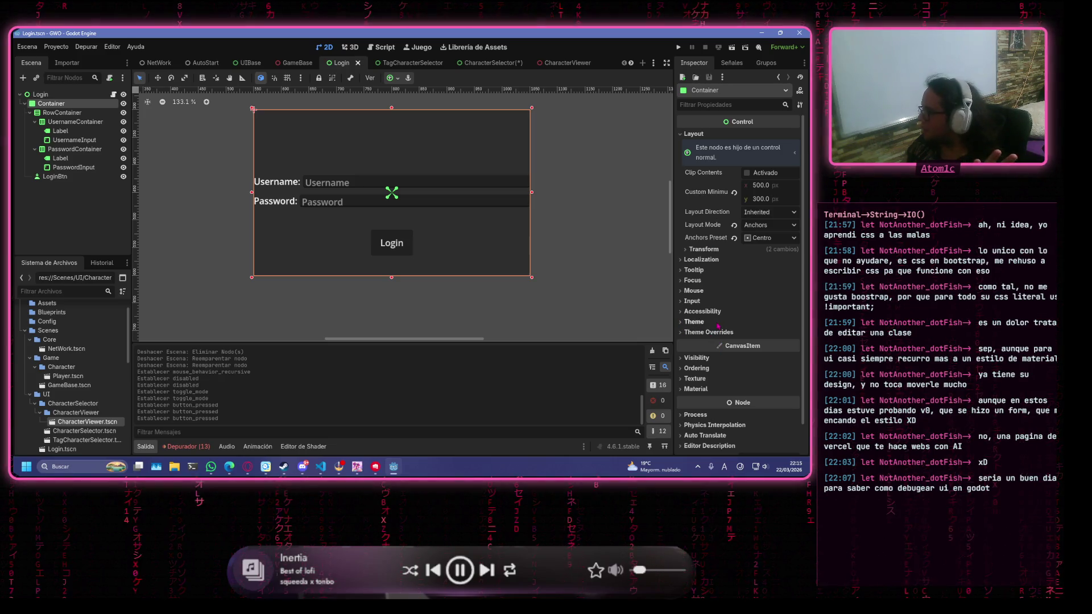
{"action": "left_click", "coordinate": [704, 301]}
{"action": "left_click", "coordinate": [705, 291]}
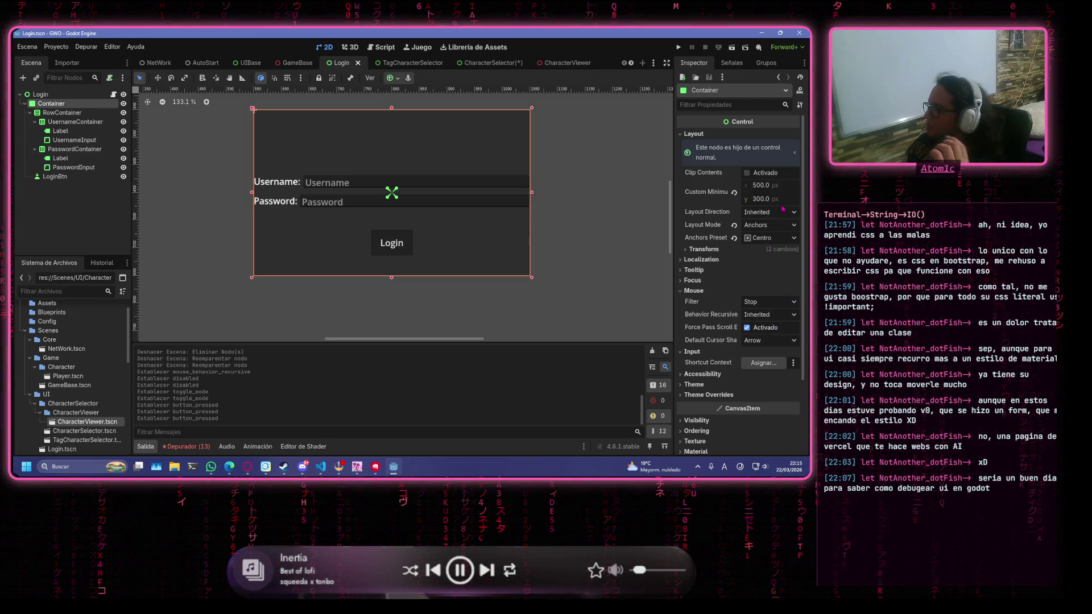
Step: Check LoginBtn's Layout and Mouse settings, then go back to CharacterSelector
{"action": "left_click", "coordinate": [69, 177]}
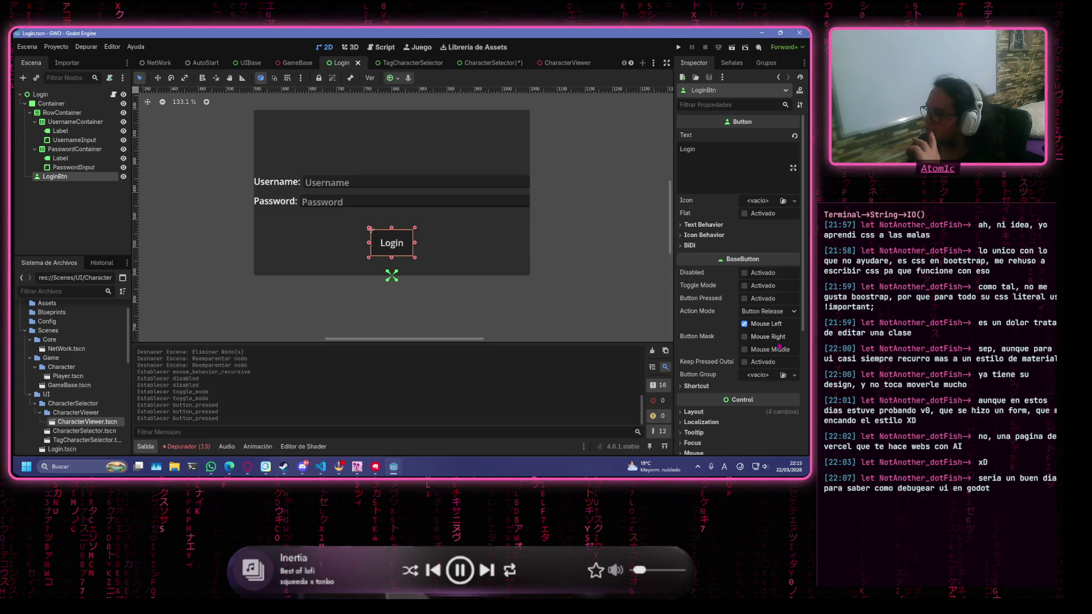
{"action": "scroll", "coordinate": [779, 345], "scroll_direction": "down", "scroll_amount": 5}
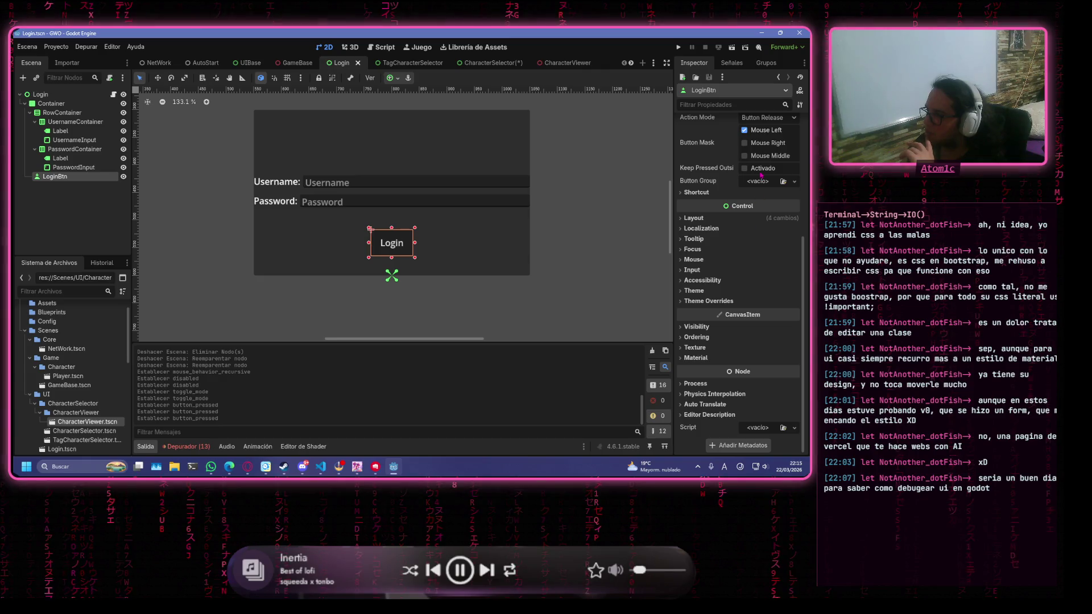
{"action": "left_click", "coordinate": [717, 220]}
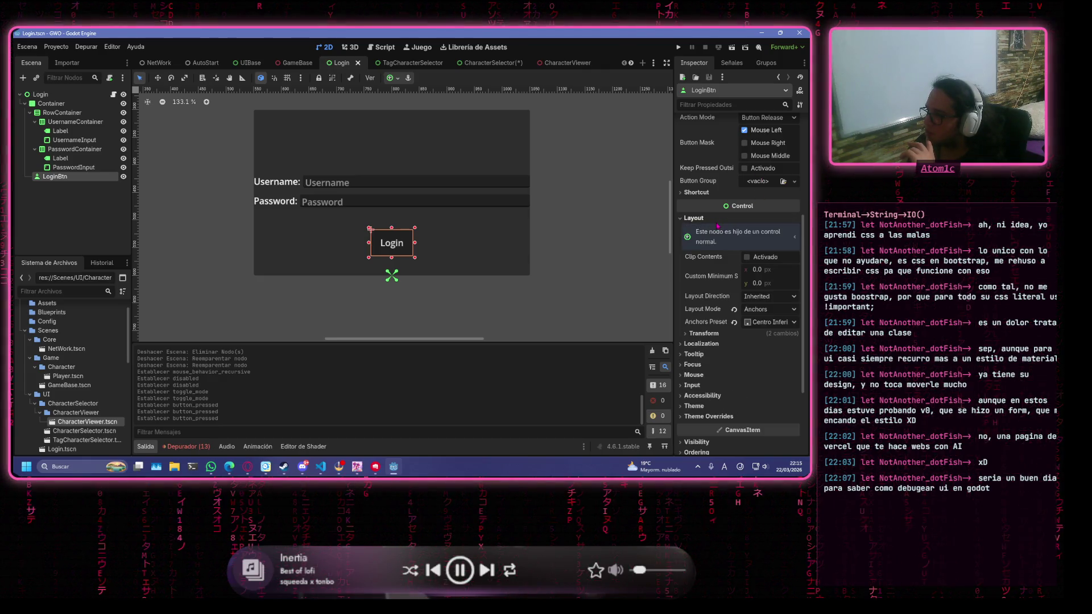
{"action": "left_click", "coordinate": [719, 218]}
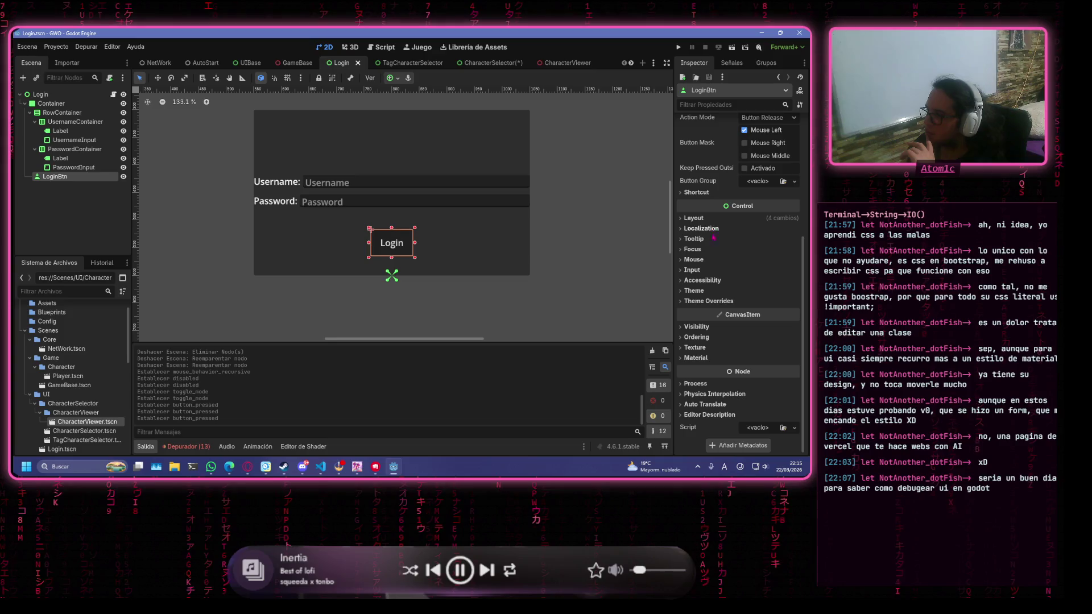
{"action": "left_click", "coordinate": [705, 261]}
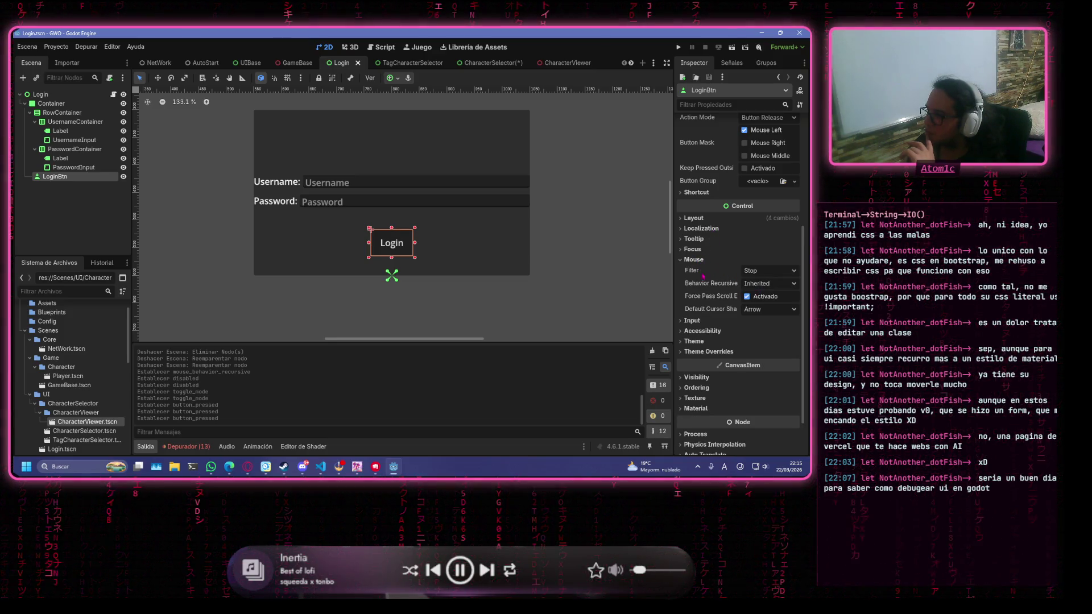
{"action": "left_click", "coordinate": [698, 261]}
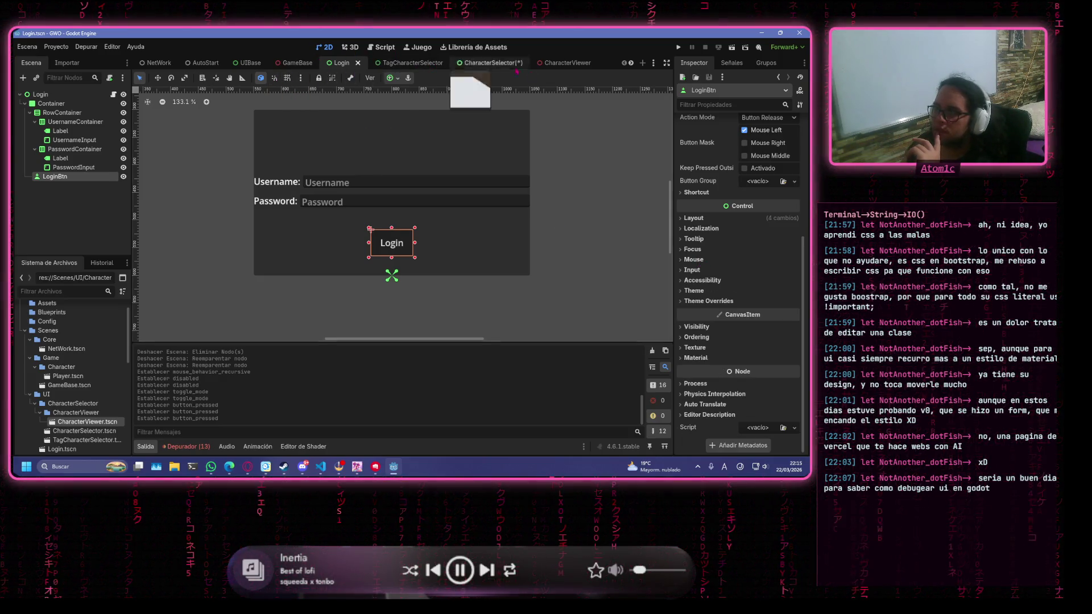
{"action": "left_click", "coordinate": [478, 62]}
{"action": "scroll", "coordinate": [710, 360], "scroll_direction": "down", "scroll_amount": 5}
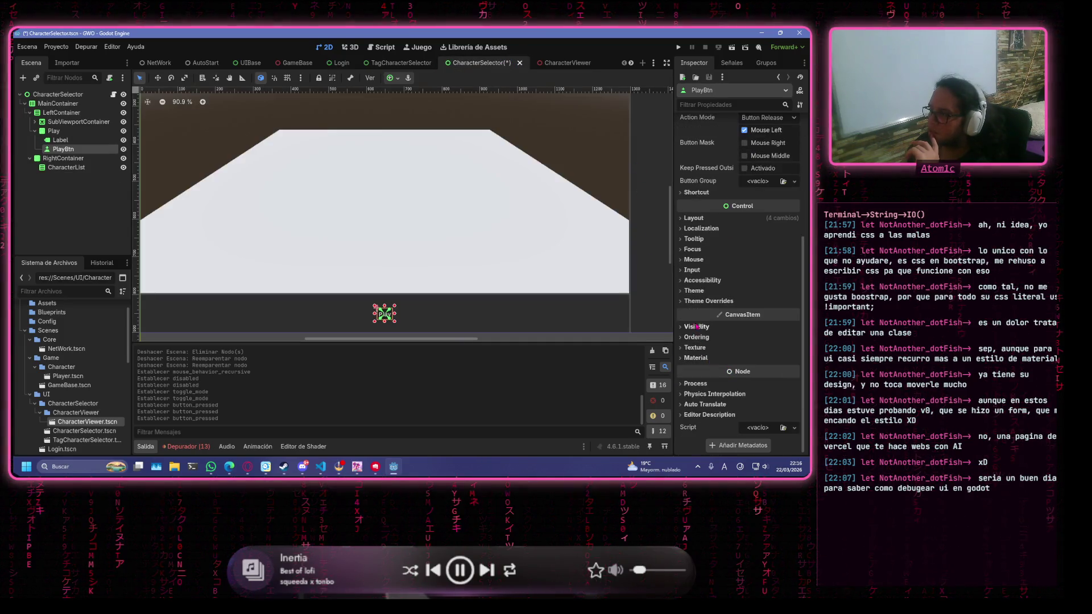
Step: Review PlayBtn's Mouse settings, keeping recursive behavior Inherited and filter Stop
{"action": "left_click", "coordinate": [693, 271]}
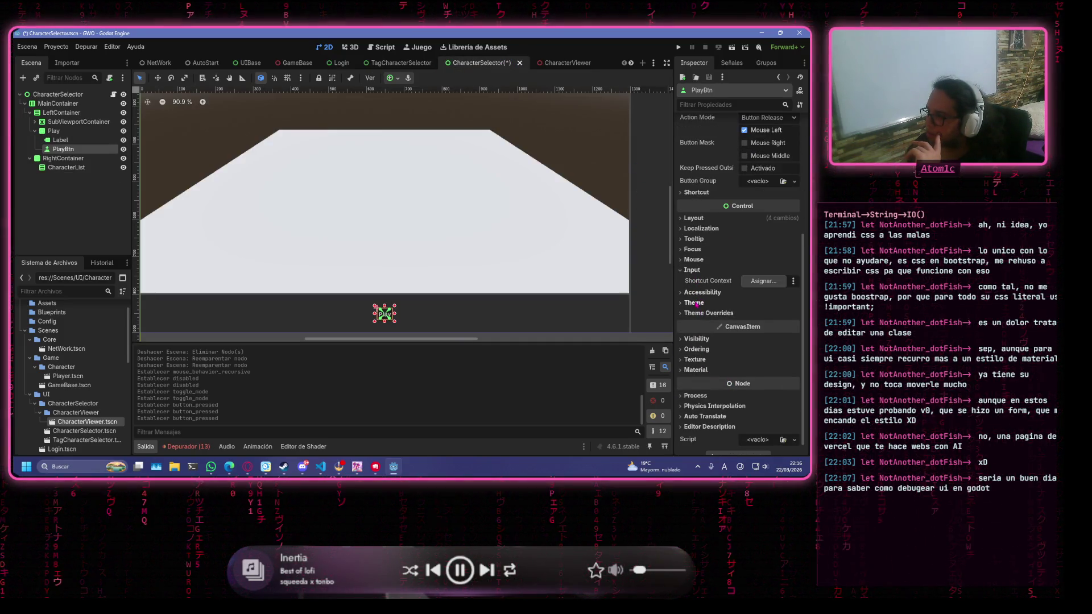
{"action": "left_click", "coordinate": [694, 260]}
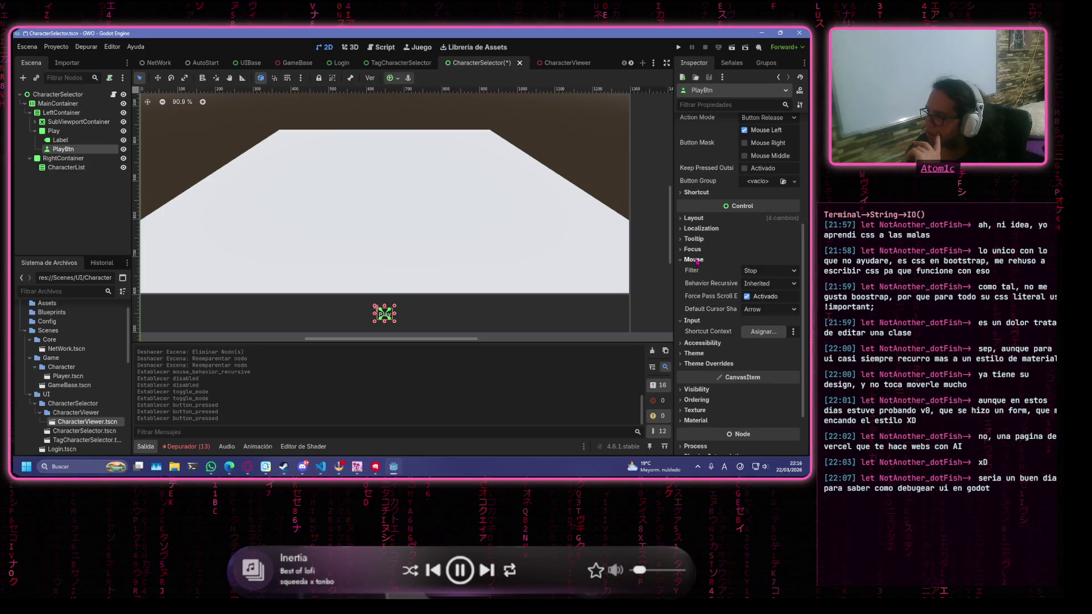
{"action": "left_click", "coordinate": [788, 287]}
{"action": "left_click", "coordinate": [785, 297]}
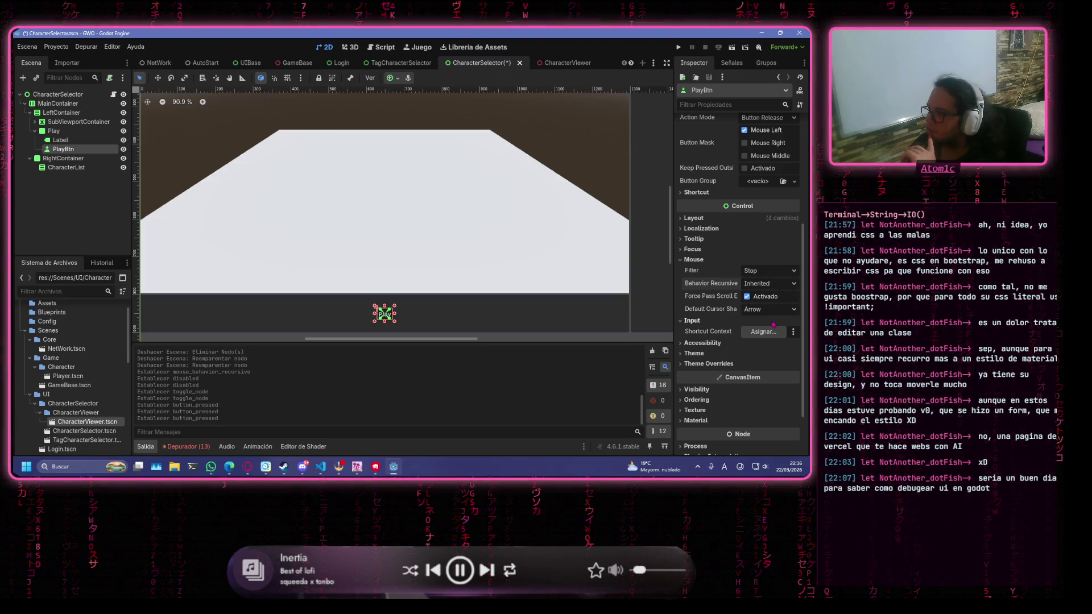
{"action": "left_click", "coordinate": [681, 321]}
{"action": "left_click", "coordinate": [695, 331]}
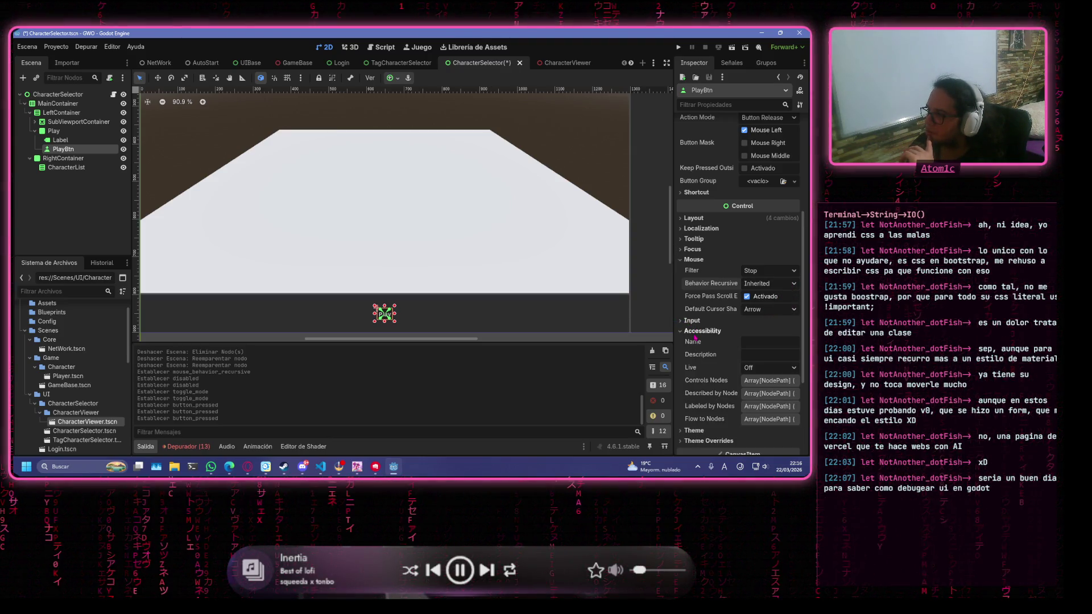
{"action": "left_click", "coordinate": [695, 336]}
{"action": "left_click", "coordinate": [694, 335]}
{"action": "left_click", "coordinate": [695, 335]}
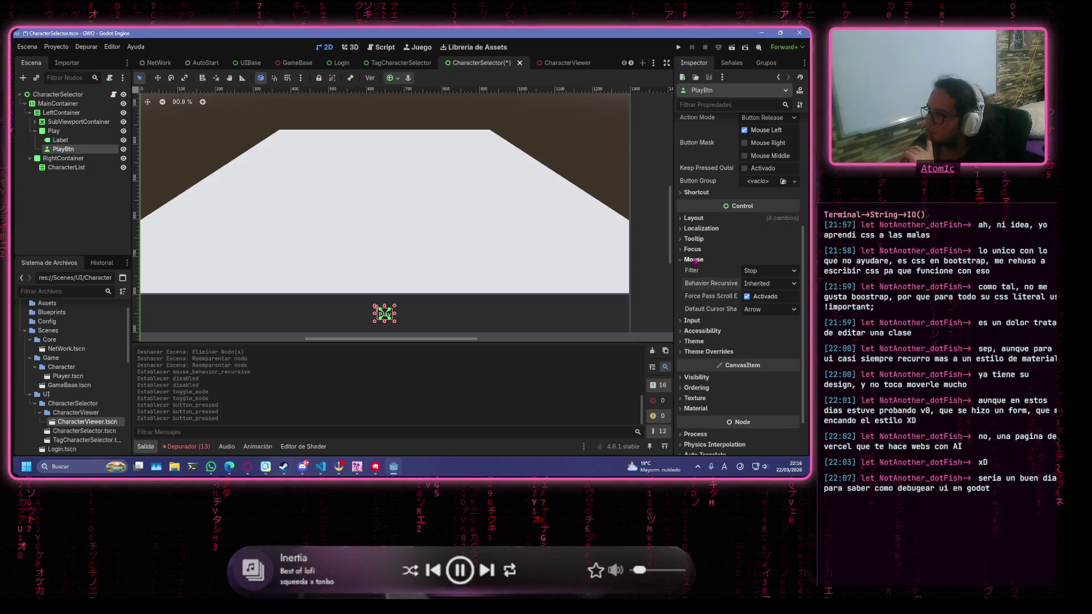
{"action": "left_click", "coordinate": [788, 271]}
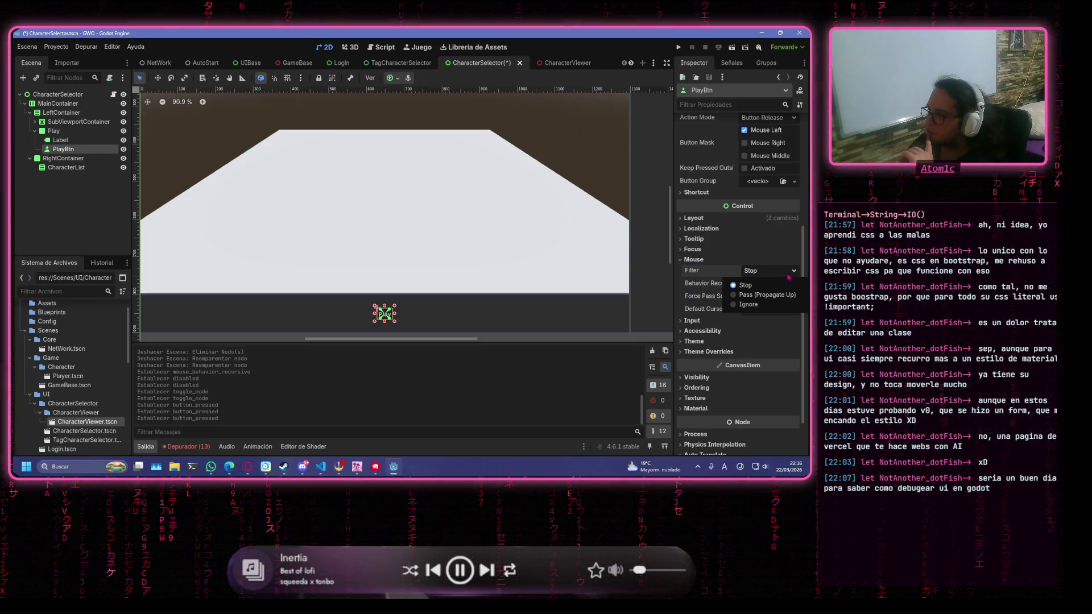
{"action": "left_click", "coordinate": [789, 277]}
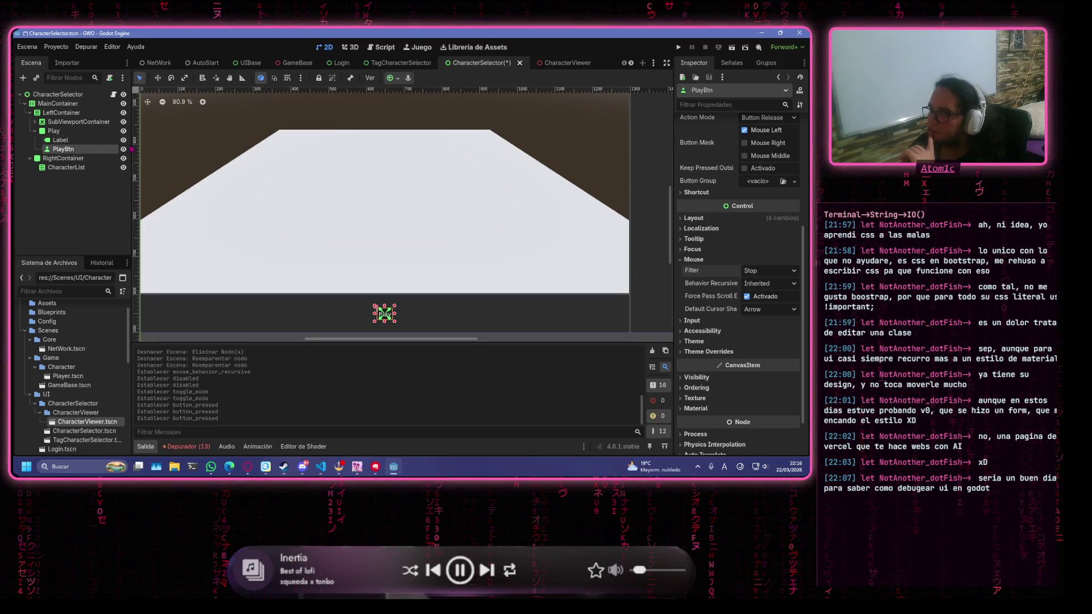
Step: Set the Play container's mouse filter to Stop
{"action": "left_click", "coordinate": [54, 131]}
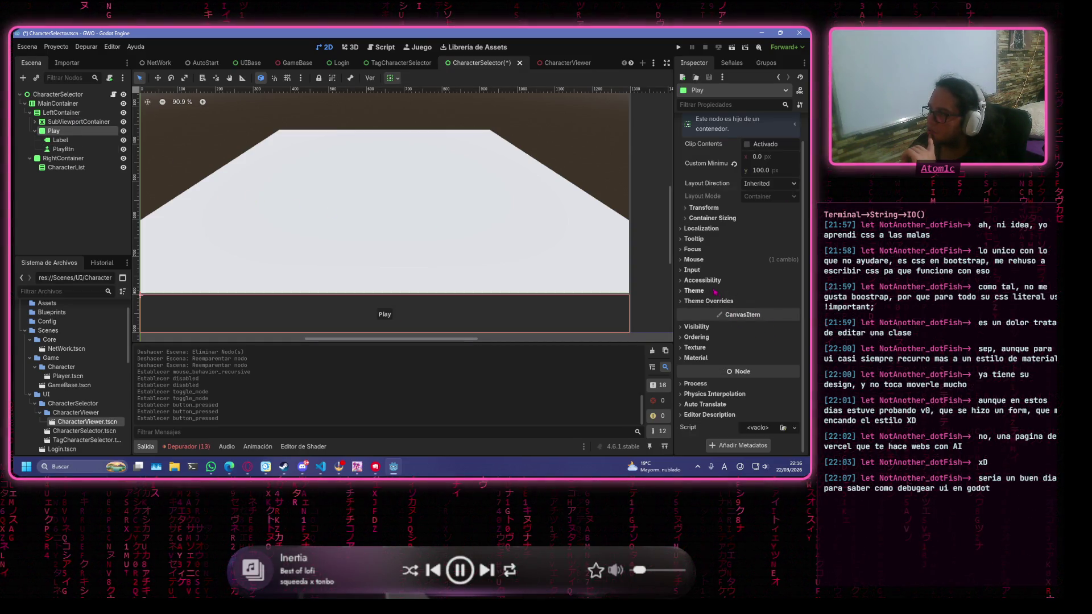
{"action": "left_click", "coordinate": [701, 269]}
{"action": "left_click", "coordinate": [707, 260]}
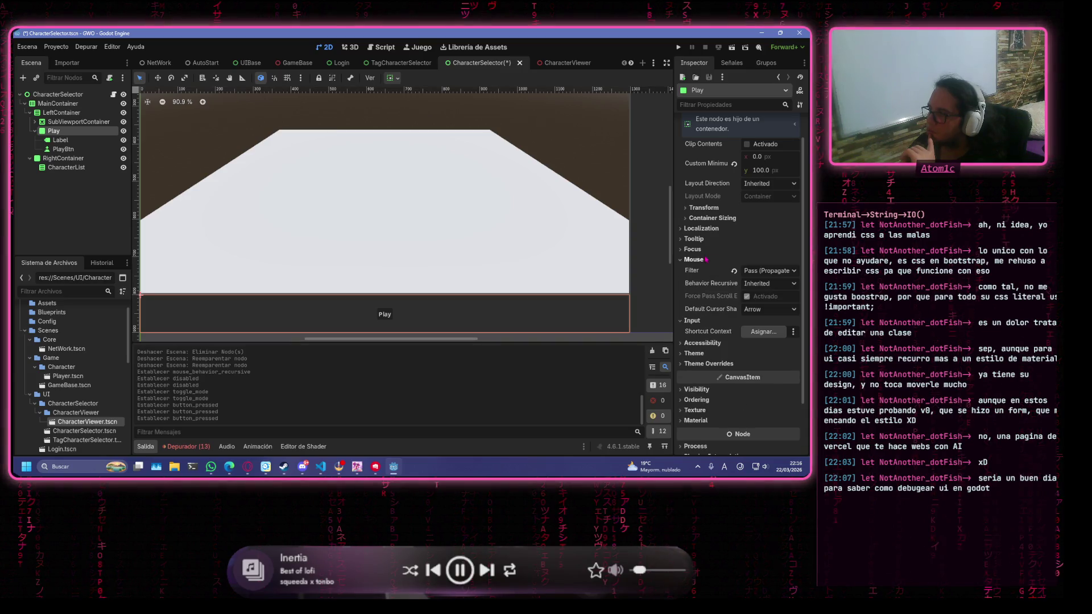
{"action": "left_click", "coordinate": [763, 272]}
{"action": "left_click", "coordinate": [768, 283]}
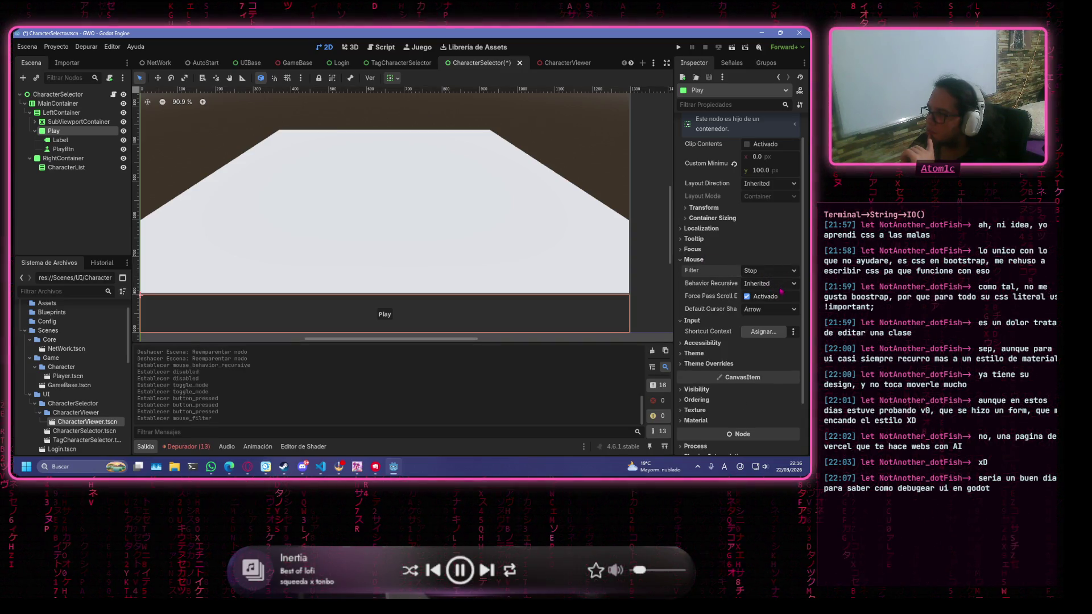
{"action": "left_click", "coordinate": [773, 283]}
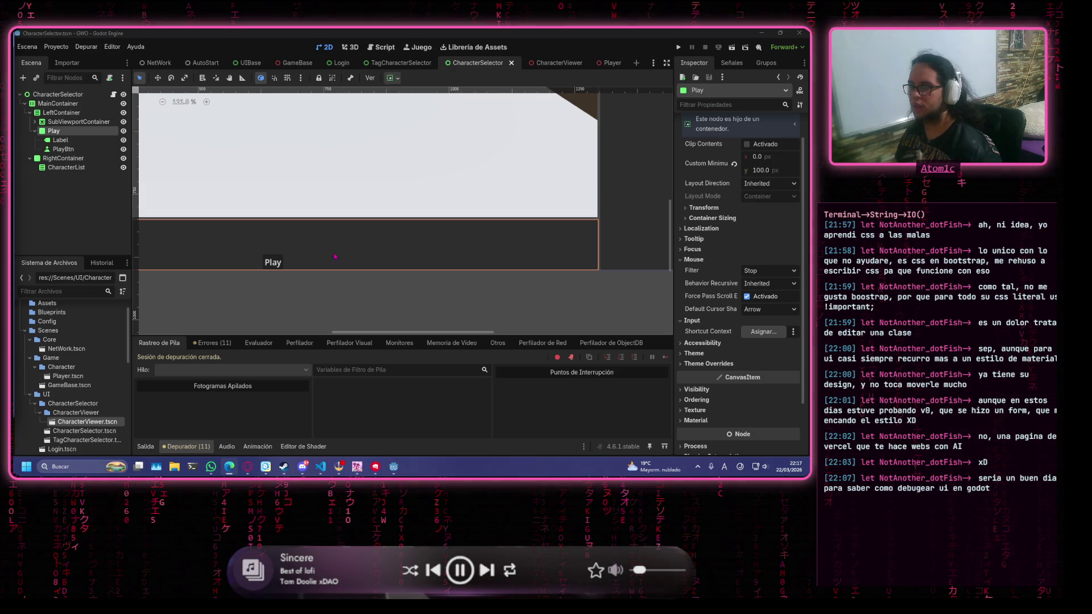
Step: Select PlayBtn and run the current scene with F6
{"action": "scroll", "coordinate": [415, 265], "scroll_direction": "down", "scroll_amount": 4}
{"action": "scroll", "coordinate": [257, 193], "scroll_direction": "up", "scroll_amount": 1}
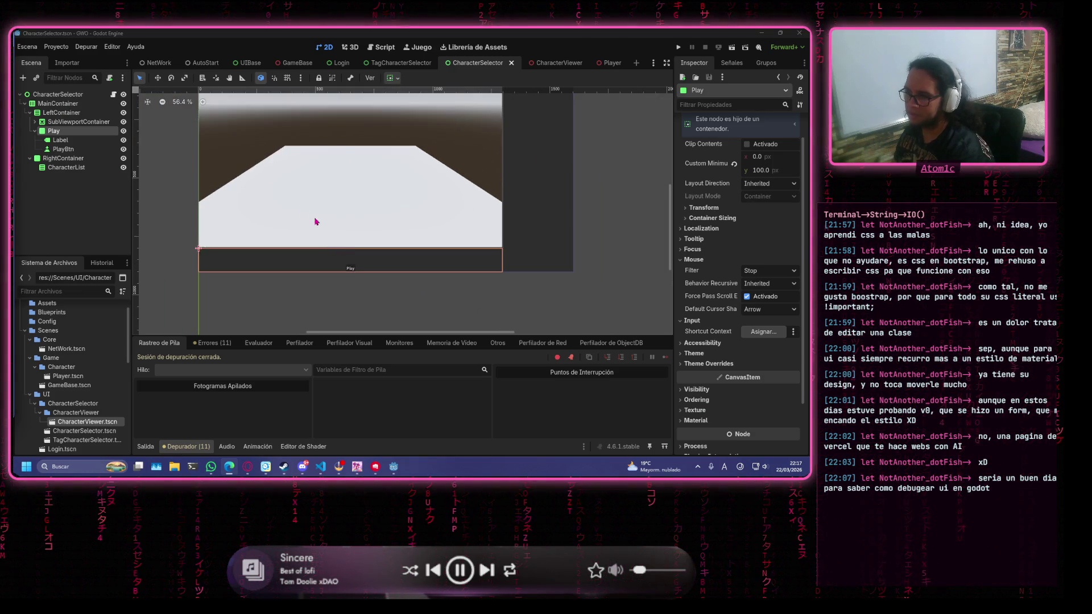
{"action": "left_click", "coordinate": [252, 285]}
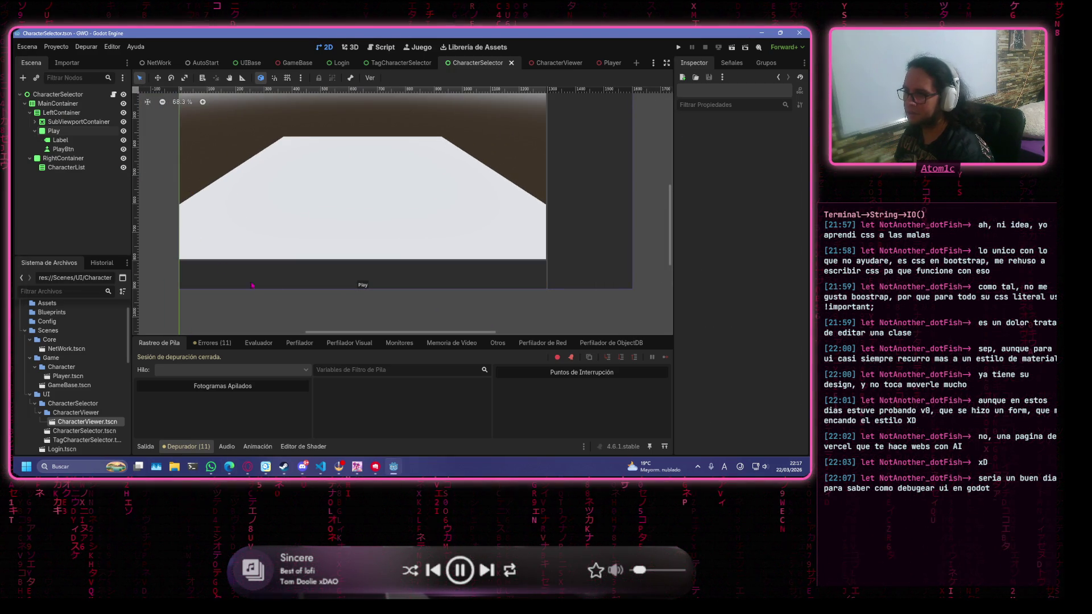
{"action": "left_click", "coordinate": [363, 285]}
{"action": "scroll", "coordinate": [739, 172], "scroll_direction": "down", "scroll_amount": 2}
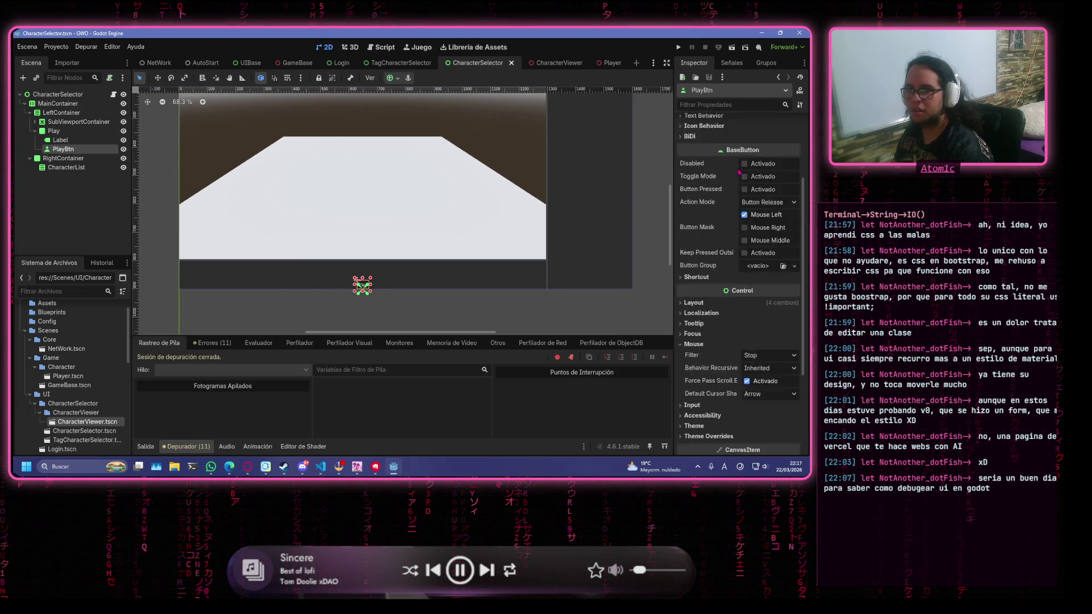
{"action": "scroll", "coordinate": [739, 172], "scroll_direction": "up", "scroll_amount": 2}
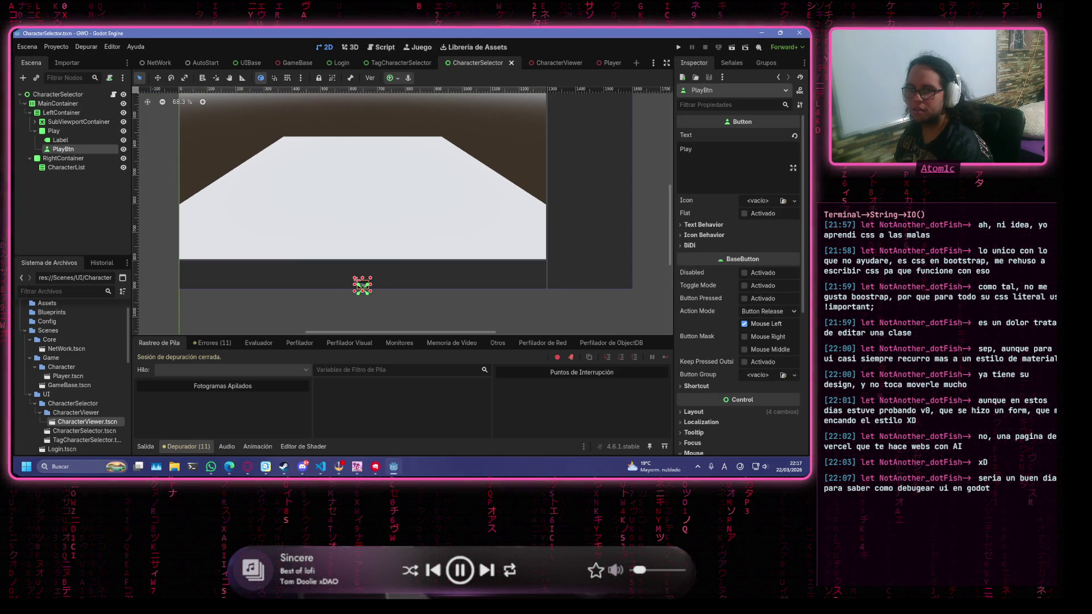
{"action": "key", "text": "F6"}
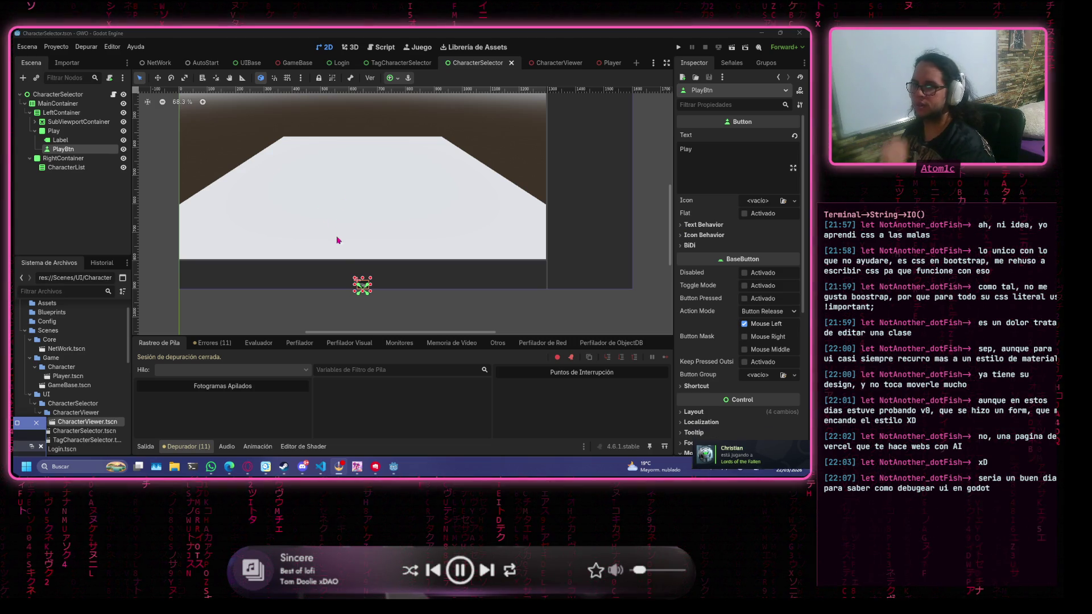
Step: Back in the editor, check PlayBtn's BiDi and Icon Behavior settings
{"action": "left_click", "coordinate": [408, 323]}
{"action": "left_click", "coordinate": [362, 286]}
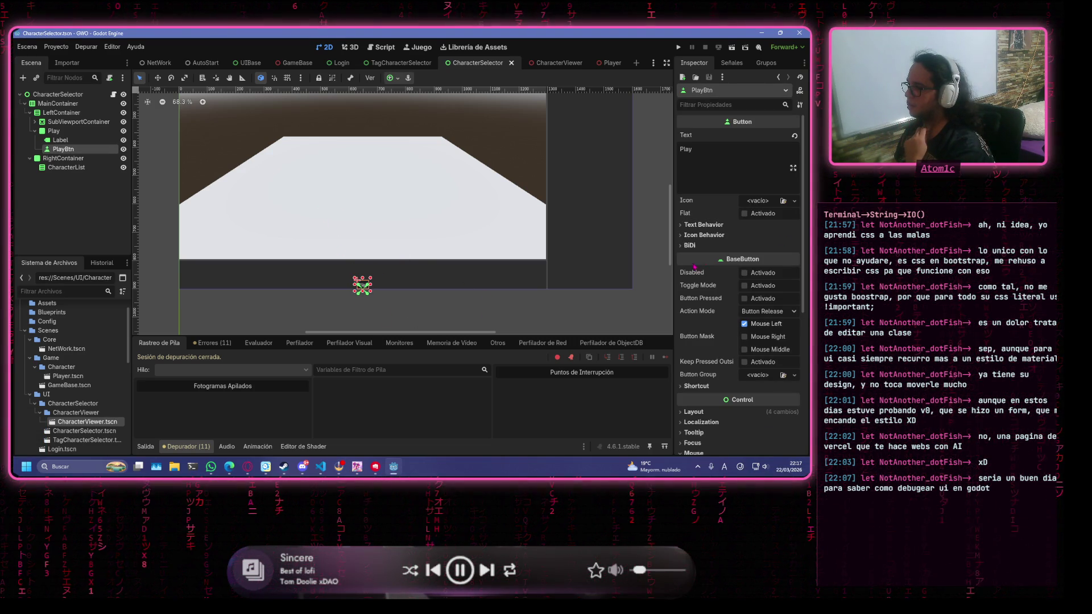
{"action": "left_click", "coordinate": [695, 246]}
{"action": "left_click", "coordinate": [710, 234]}
{"action": "left_click", "coordinate": [706, 235]}
{"action": "left_click", "coordinate": [695, 245]}
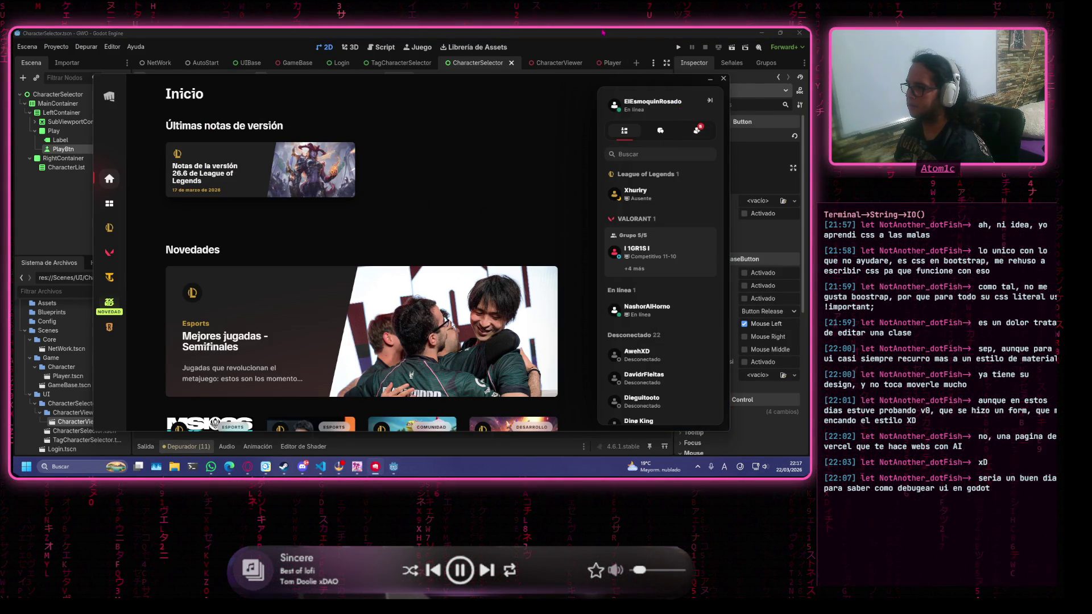
Step: Close the Riot Client window and set PlayBtn's Action Mode to Button Press
{"action": "left_click", "coordinate": [723, 79]}
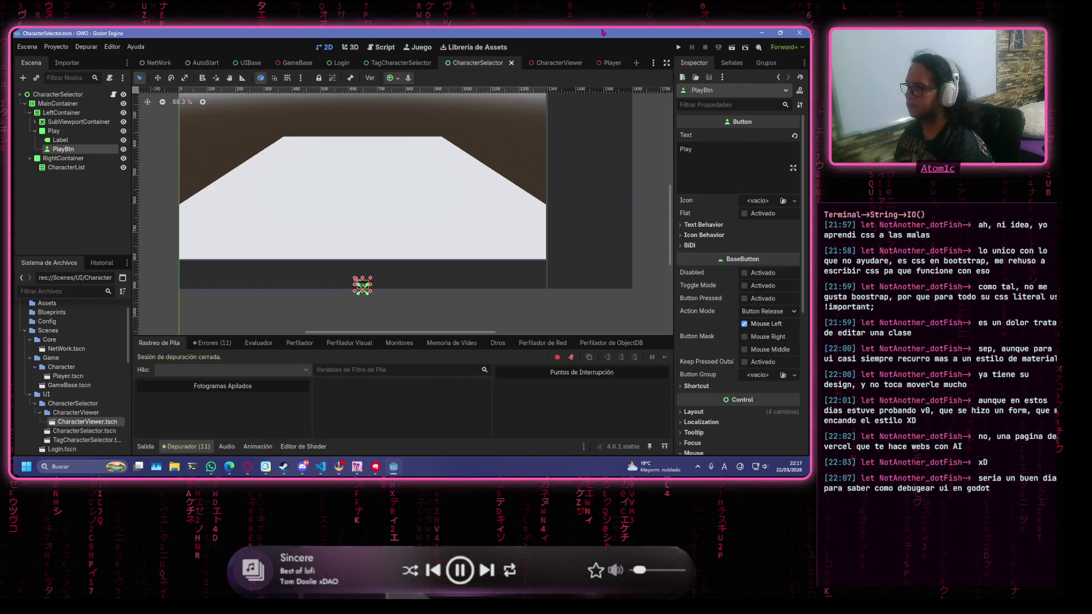
{"action": "left_click", "coordinate": [785, 311]}
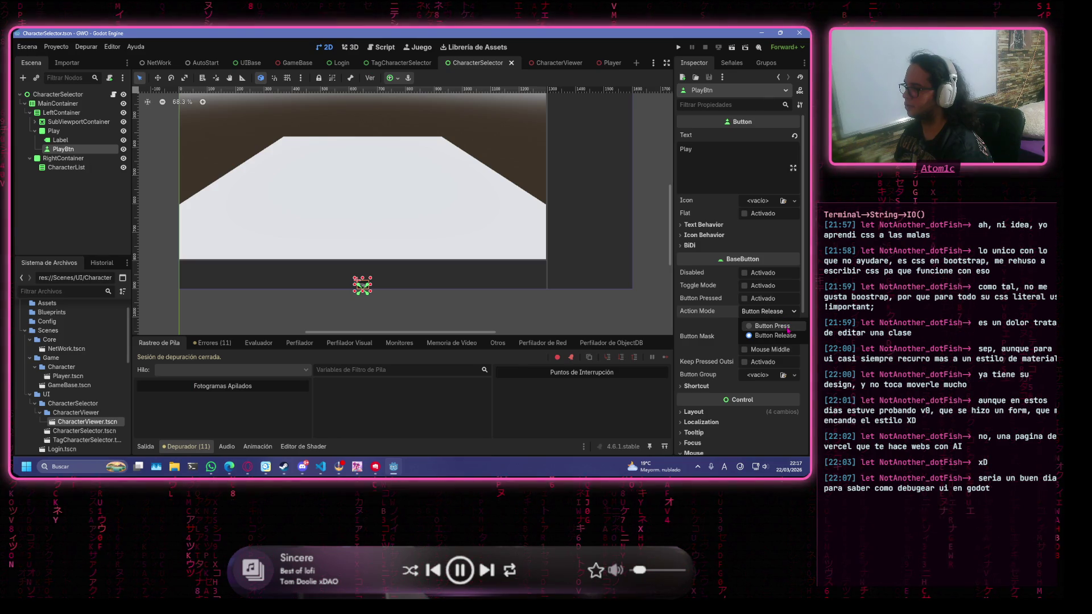
{"action": "left_click", "coordinate": [772, 326]}
{"action": "left_click", "coordinate": [478, 310]}
Step: Save the CharacterSelector scene and run the game with F5
{"action": "left_click", "coordinate": [362, 284]}
{"action": "left_click", "coordinate": [466, 309]}
{"action": "key", "text": "ctrl+s"}
{"action": "key", "text": "F5"}
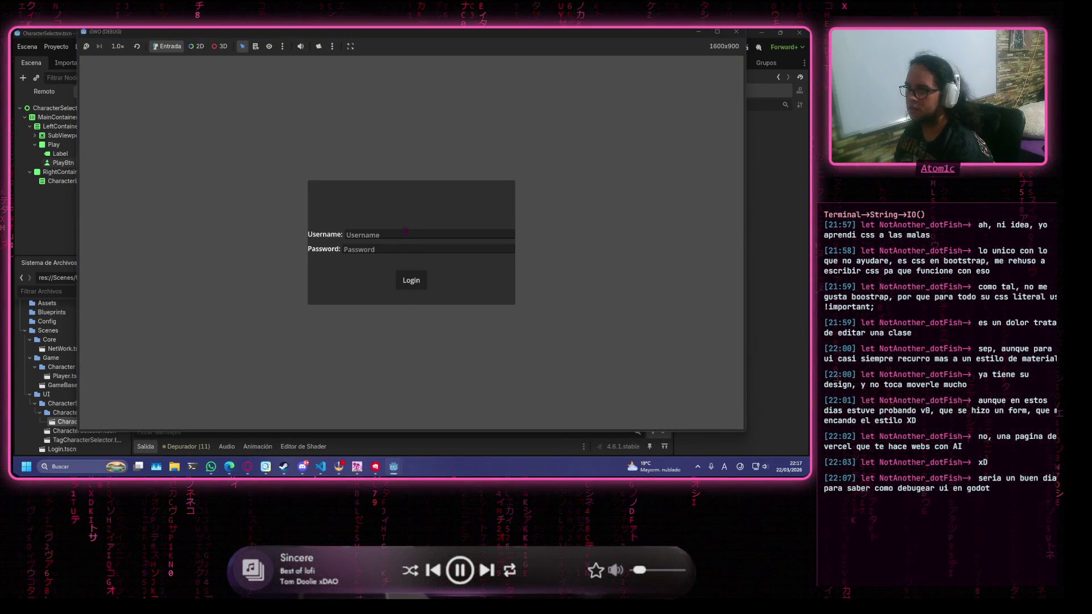
Step: Log in to the game with a username and password
{"action": "left_click", "coordinate": [405, 233]}
{"action": "type", "text": "wea"}
{"action": "left_click", "coordinate": [400, 251]}
{"action": "left_click", "coordinate": [402, 281]}
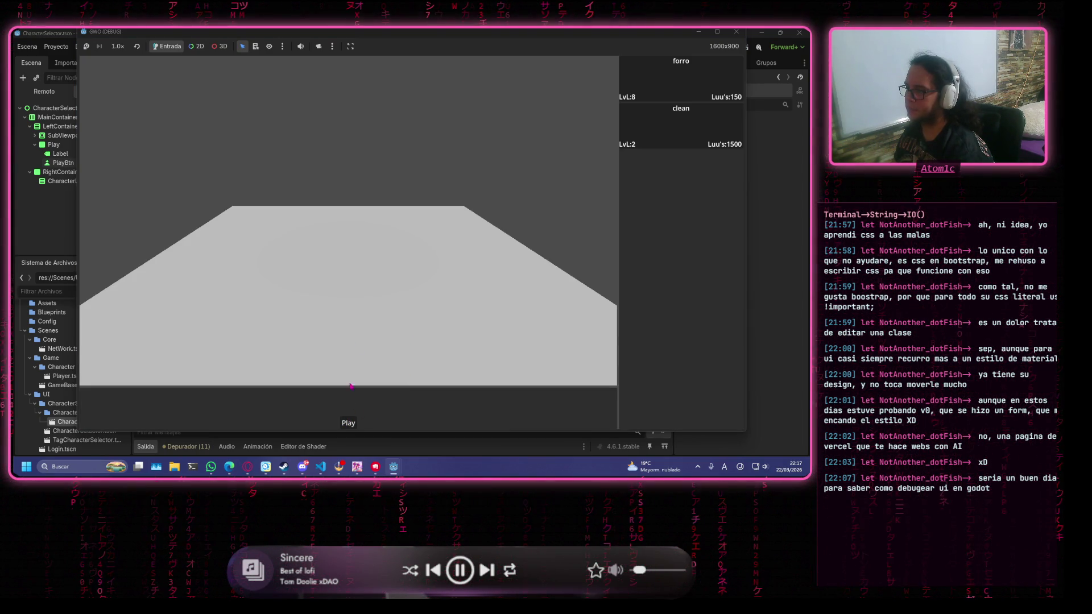
Step: Switch between the forro and clean characters, then close the game
{"action": "left_click", "coordinate": [694, 84]}
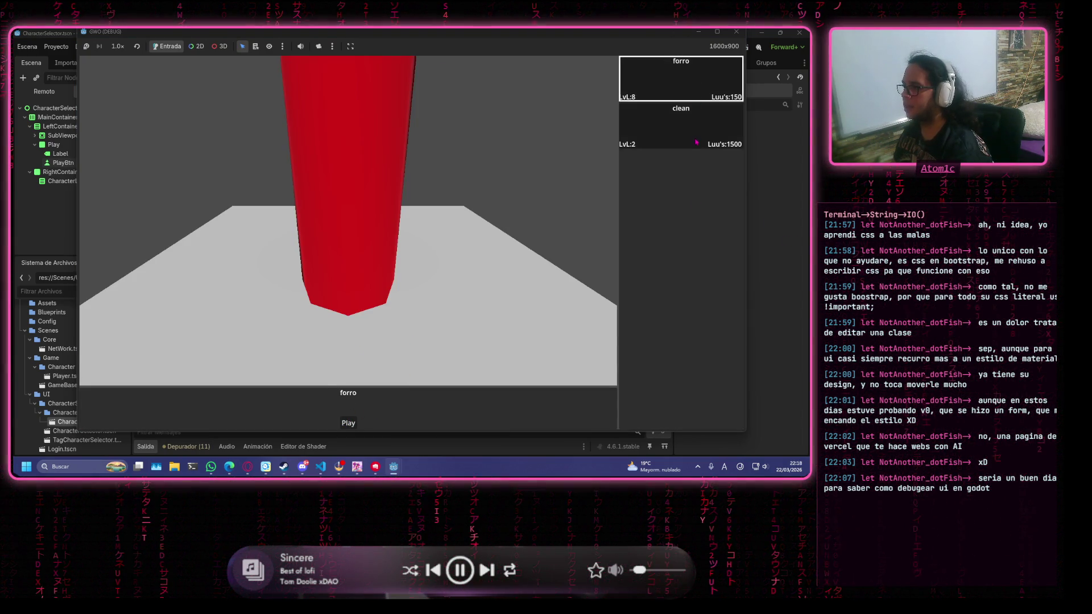
{"action": "left_click", "coordinate": [701, 121]}
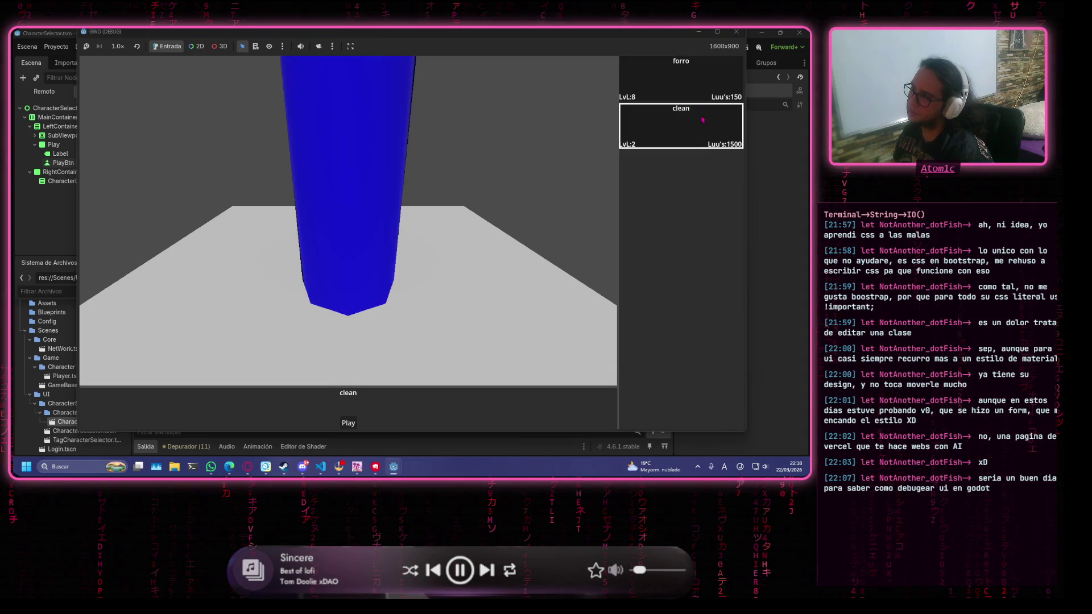
{"action": "left_click", "coordinate": [691, 83]}
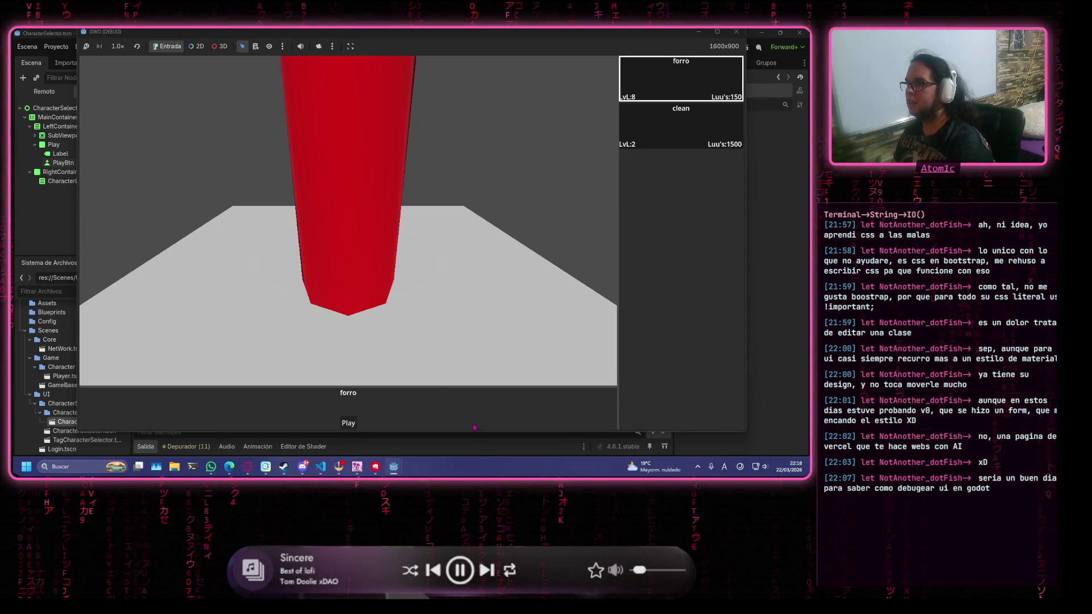
{"action": "left_click", "coordinate": [737, 31]}
{"action": "left_click", "coordinate": [35, 122]}
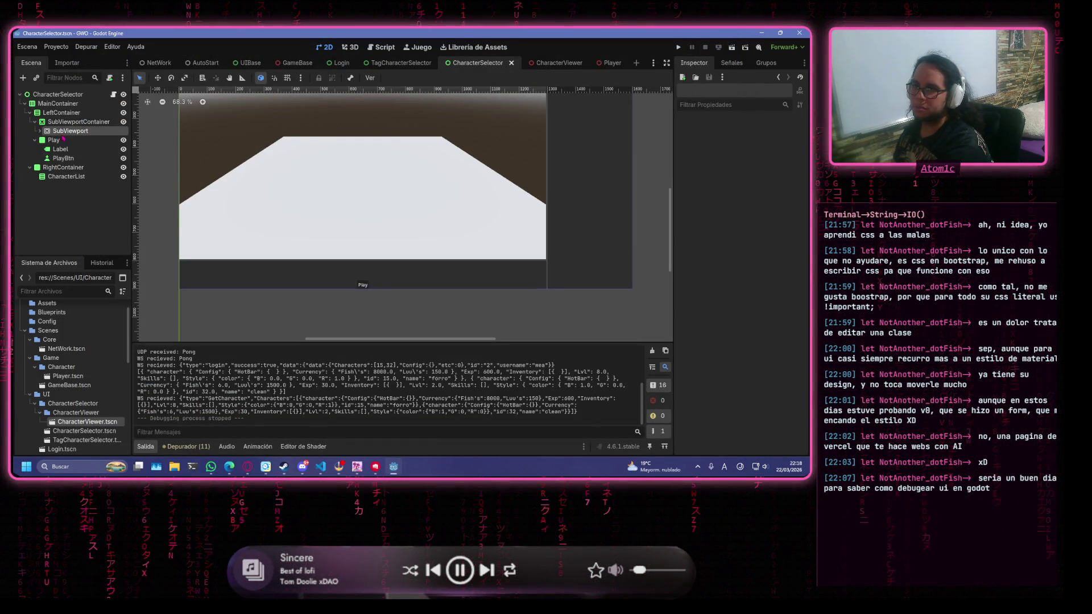
{"action": "left_click", "coordinate": [70, 131]}
{"action": "left_click", "coordinate": [79, 140]}
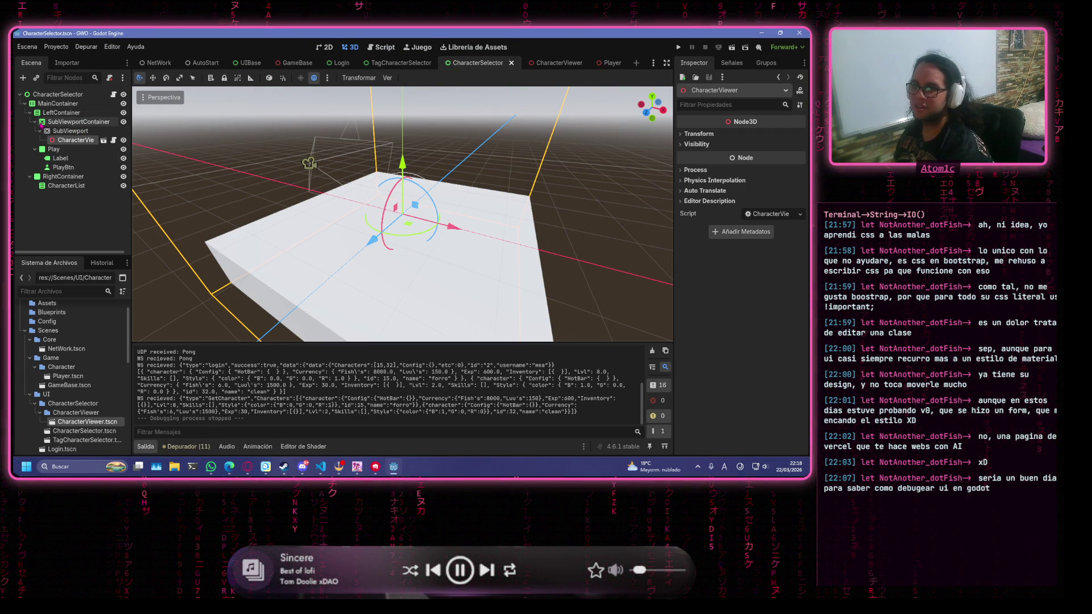
{"action": "left_click", "coordinate": [36, 121]}
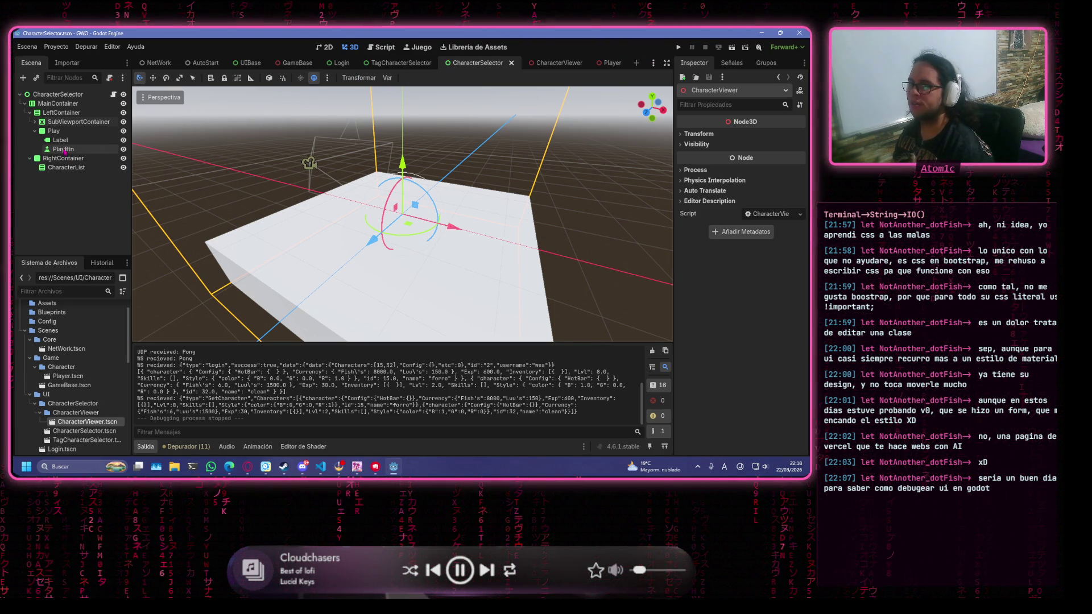
{"action": "left_click", "coordinate": [63, 149]}
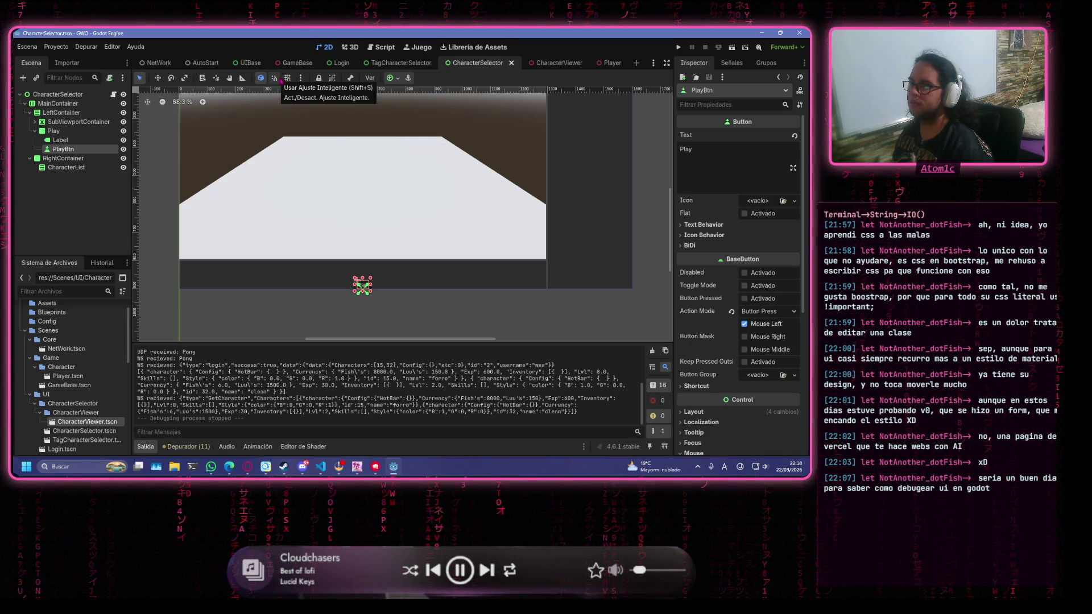
{"action": "left_click", "coordinate": [352, 78]}
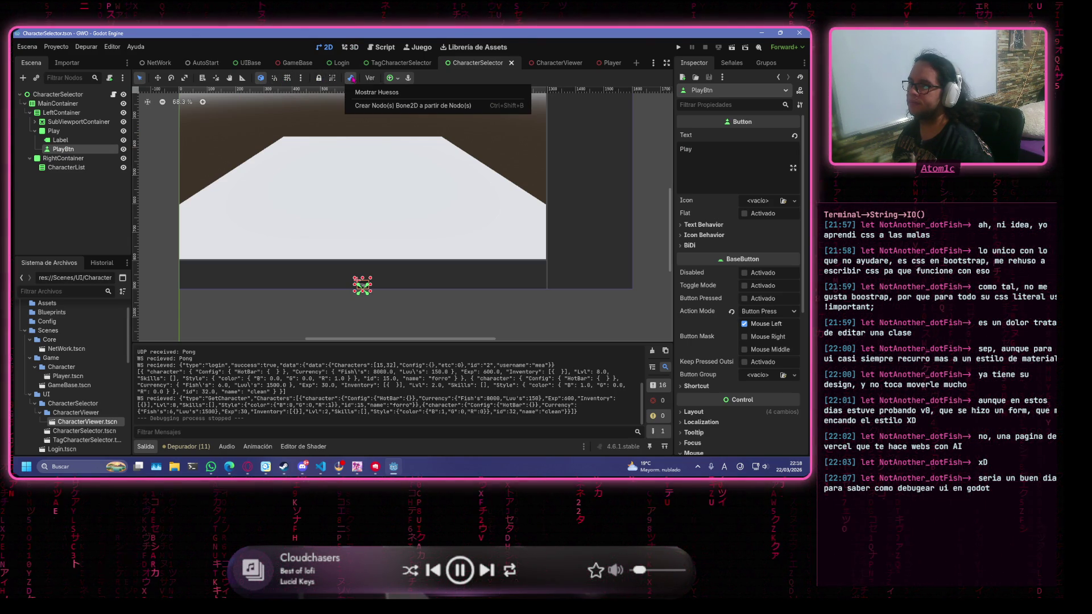
{"action": "mouse_move", "coordinate": [370, 78]}
{"action": "left_click", "coordinate": [418, 77]}
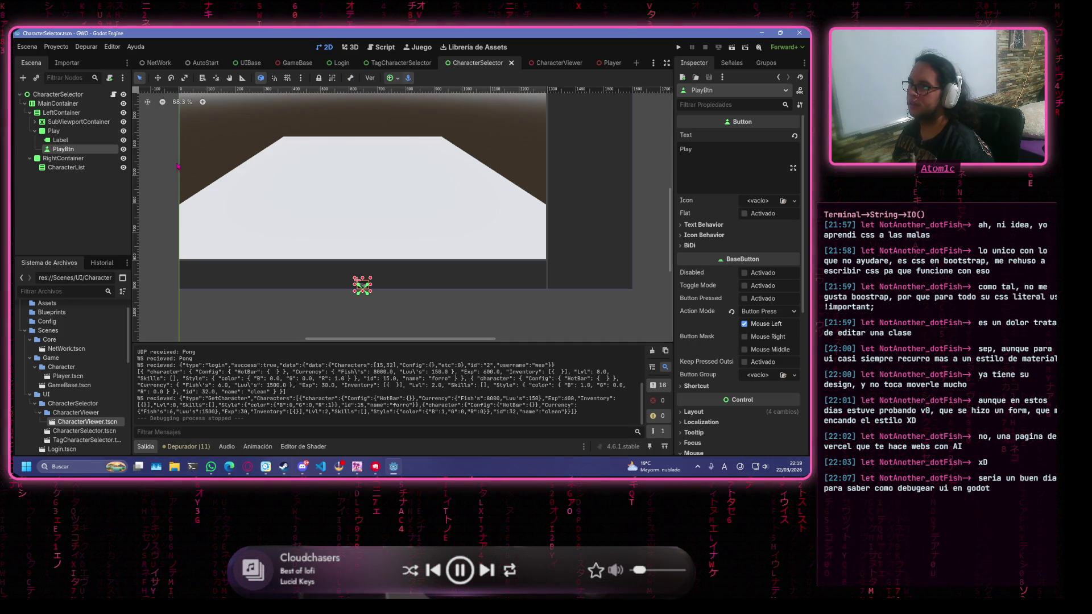
{"action": "left_click", "coordinate": [341, 63]}
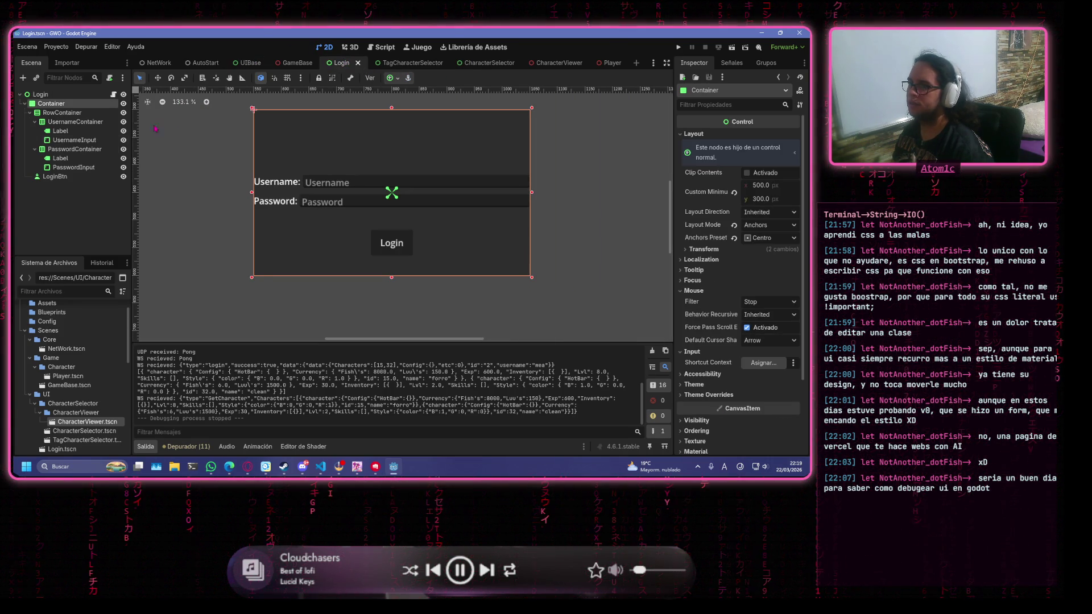
{"action": "left_click", "coordinate": [80, 177]}
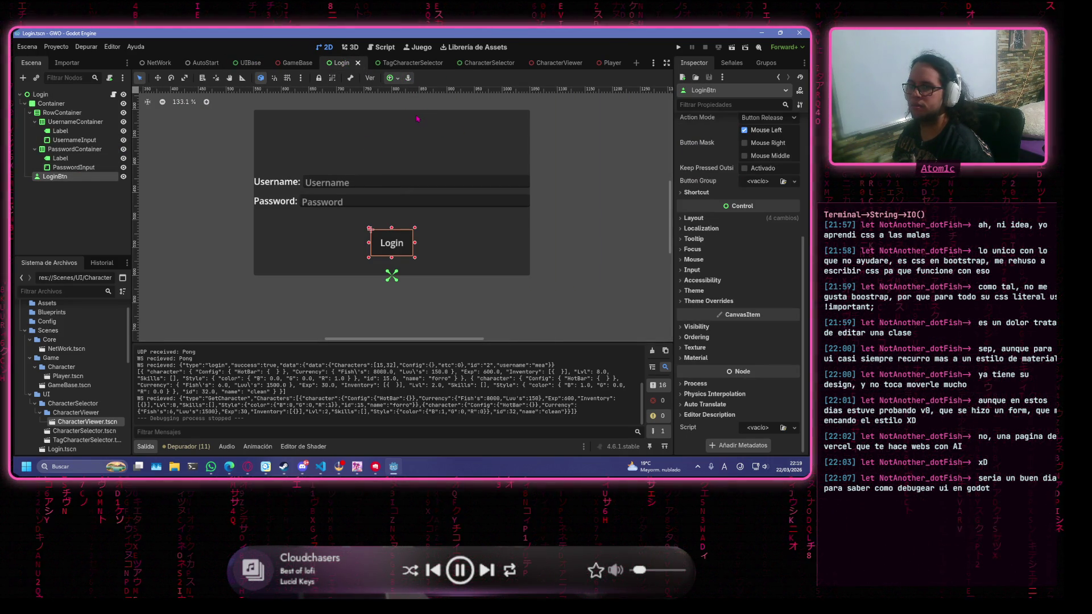
{"action": "left_click", "coordinate": [472, 62]}
{"action": "left_click", "coordinate": [57, 131]}
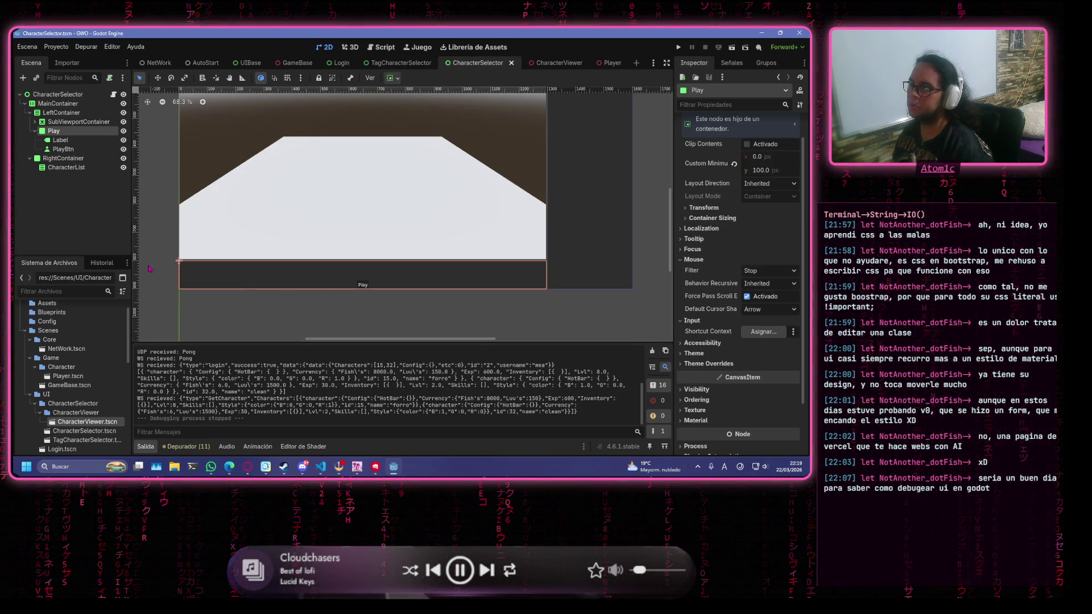
Step: Apply an anchor layout preset to PlayBtn
{"action": "left_click", "coordinate": [80, 149]}
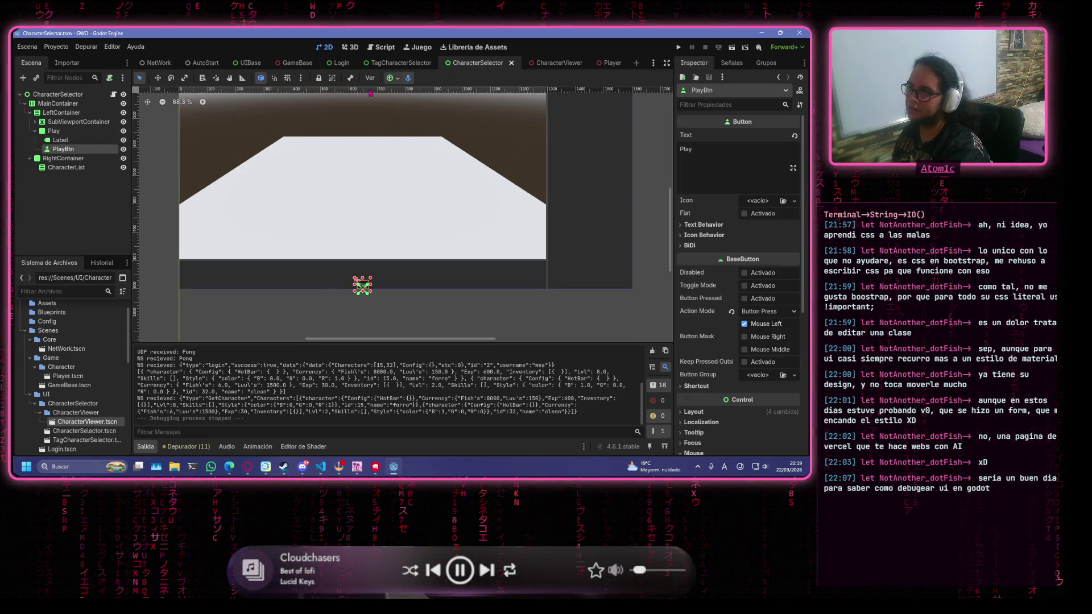
{"action": "left_click", "coordinate": [396, 79]}
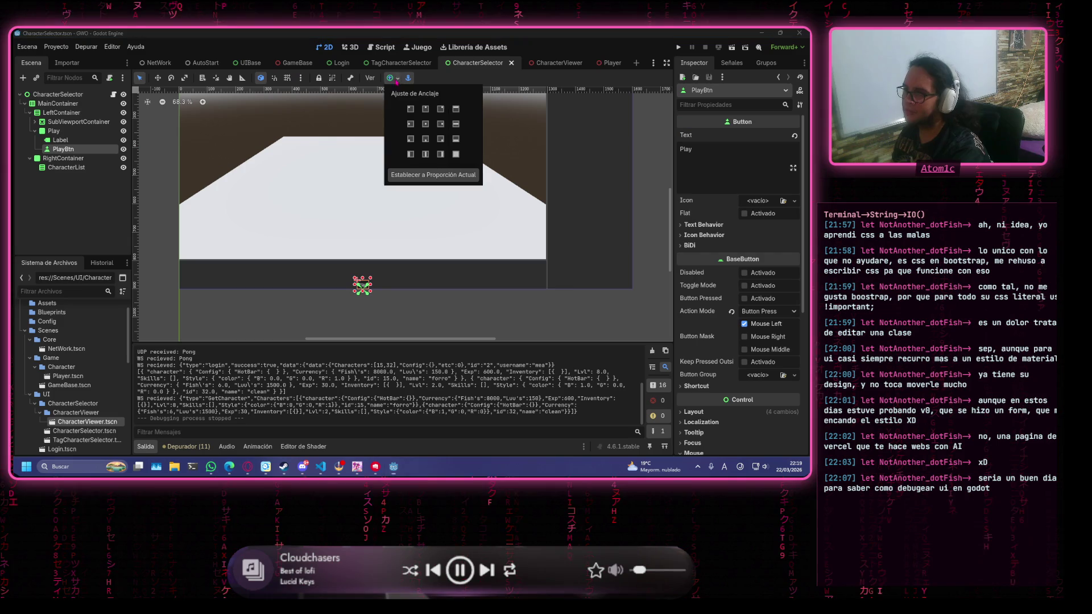
{"action": "left_click", "coordinate": [426, 137]}
Step: Edit the Label's text, adding and then removing a line break
{"action": "left_click", "coordinate": [387, 268]}
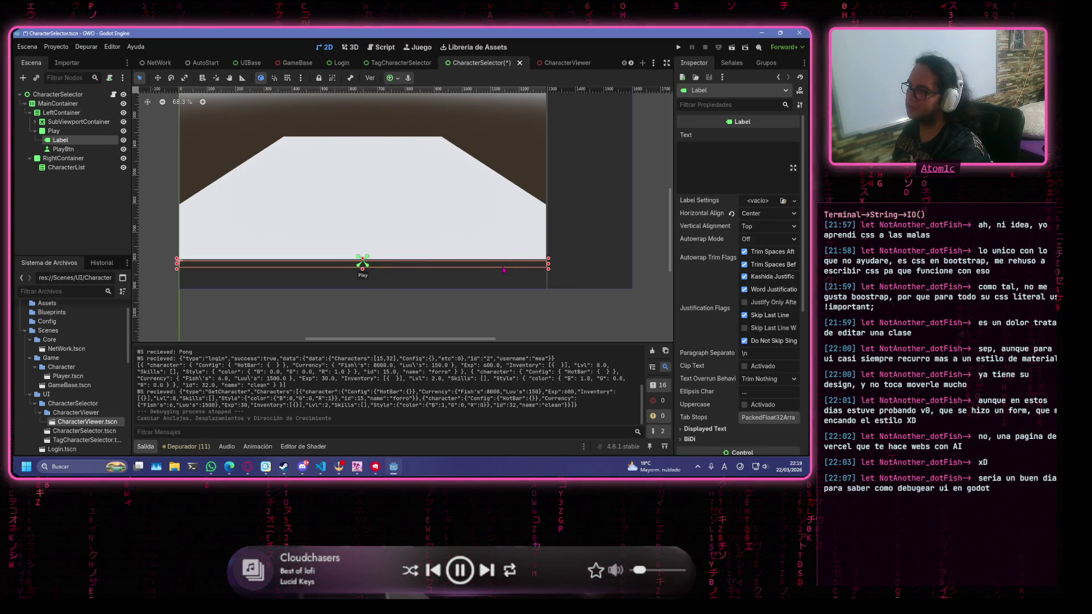
{"action": "left_click", "coordinate": [726, 177]}
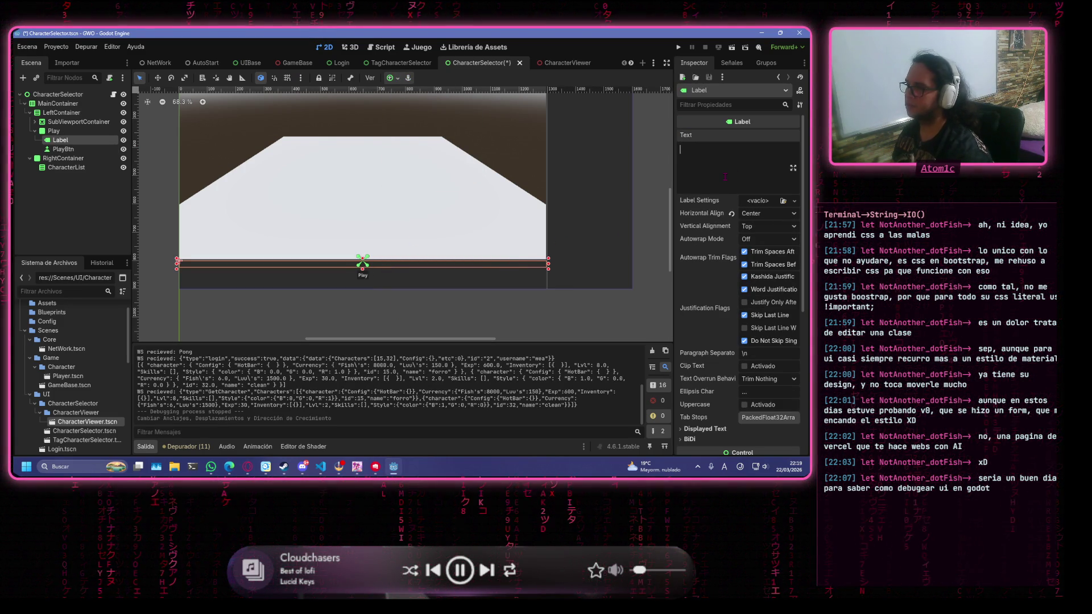
{"action": "key", "text": "Return"}
{"action": "key", "text": "Return"}
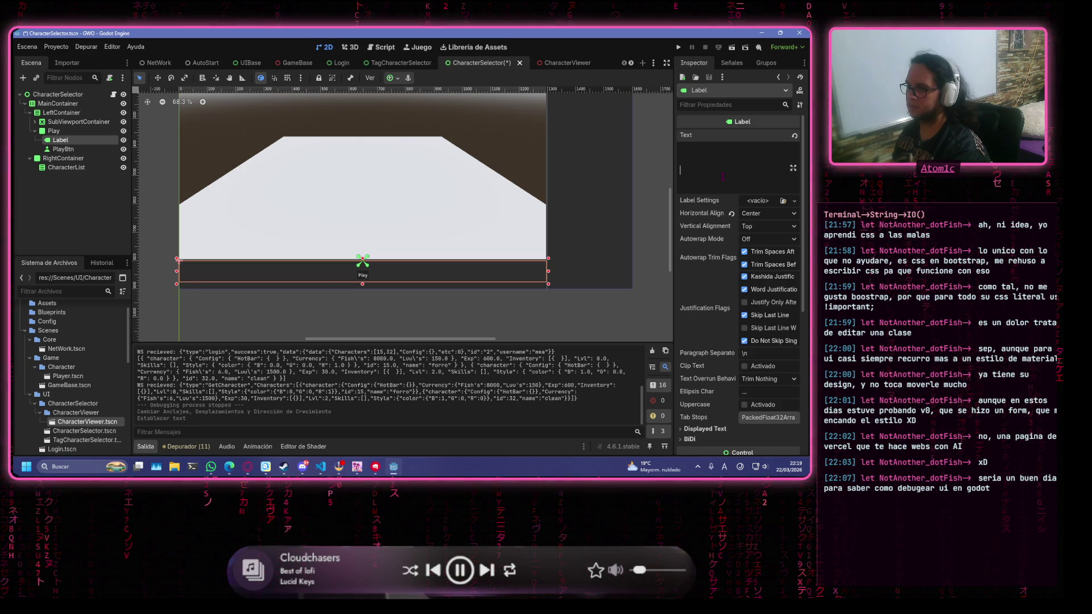
{"action": "key", "text": "BackSpace"}
{"action": "key", "text": "BackSpace"}
Step: Check the Label's Mouse settings (filter Ignore), then reselect PlayBtn
{"action": "scroll", "coordinate": [735, 373], "scroll_direction": "down", "scroll_amount": 5}
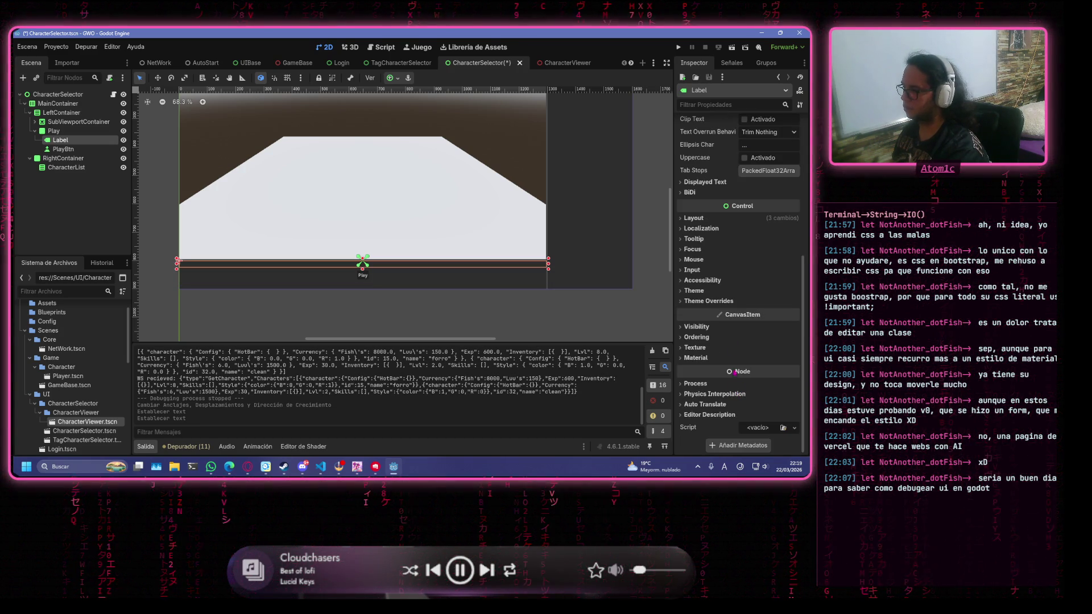
{"action": "left_click", "coordinate": [693, 269]}
{"action": "left_click", "coordinate": [693, 259]}
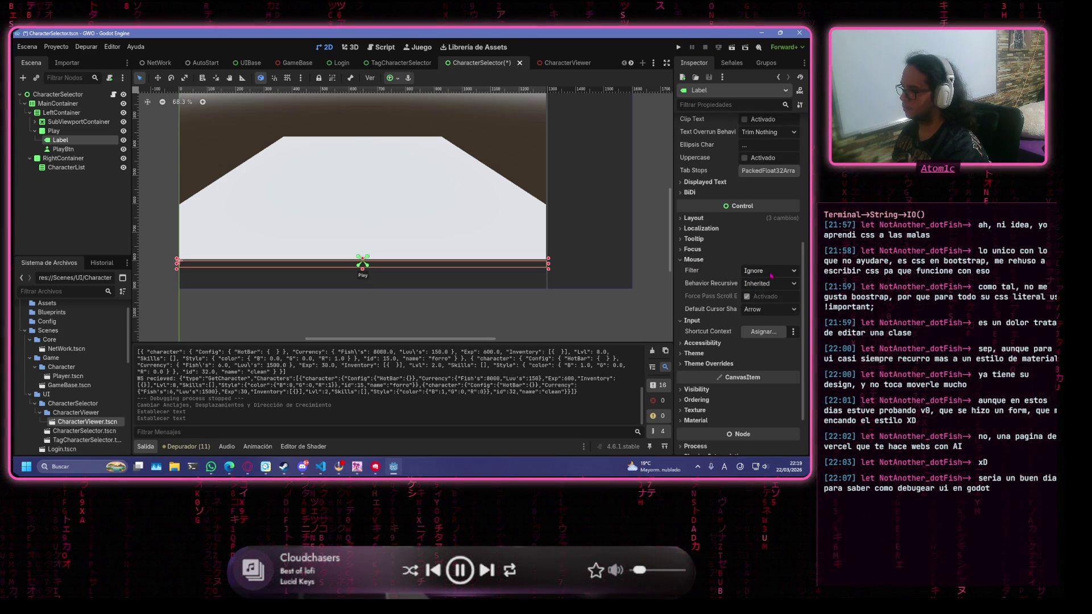
{"action": "left_click", "coordinate": [508, 295]}
{"action": "left_click", "coordinate": [362, 277]}
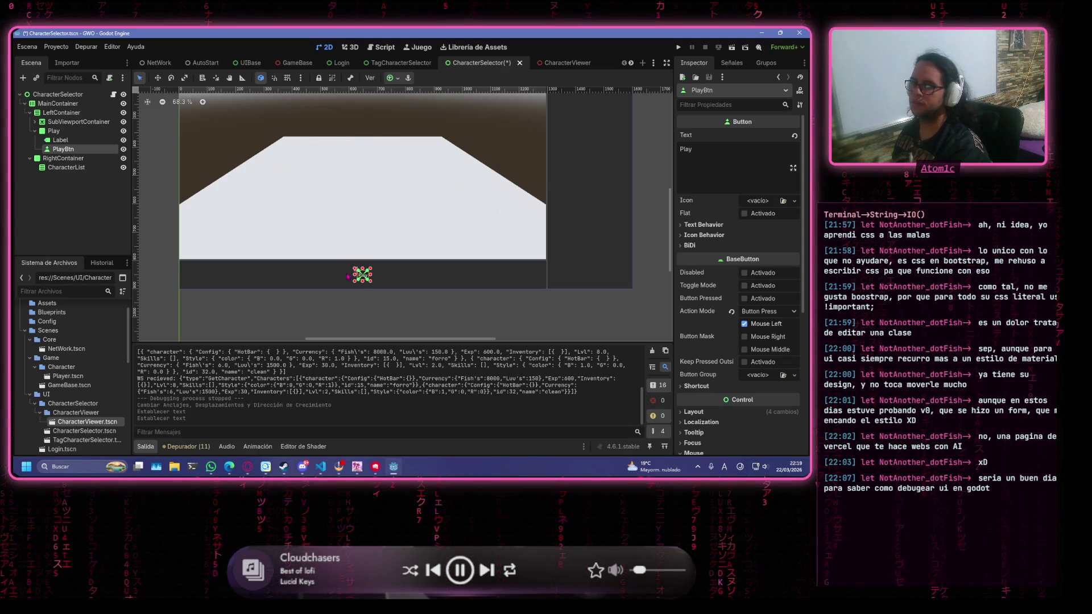
{"action": "scroll", "coordinate": [363, 273], "scroll_direction": "up", "scroll_amount": 7}
{"action": "left_click", "coordinate": [731, 48]}
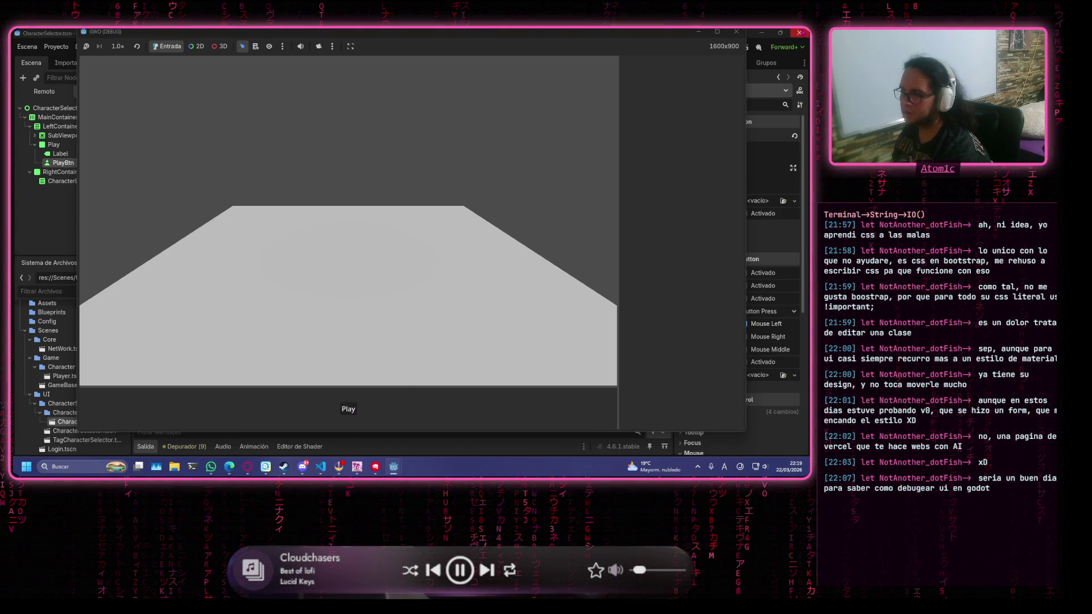
{"action": "left_click", "coordinate": [736, 31]}
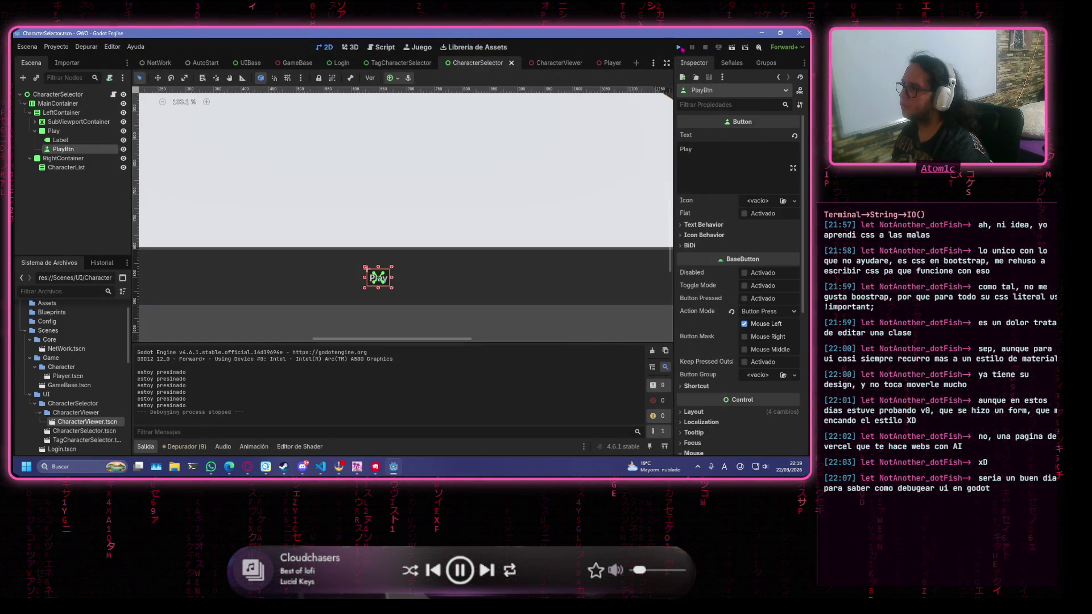
{"action": "left_click", "coordinate": [679, 48]}
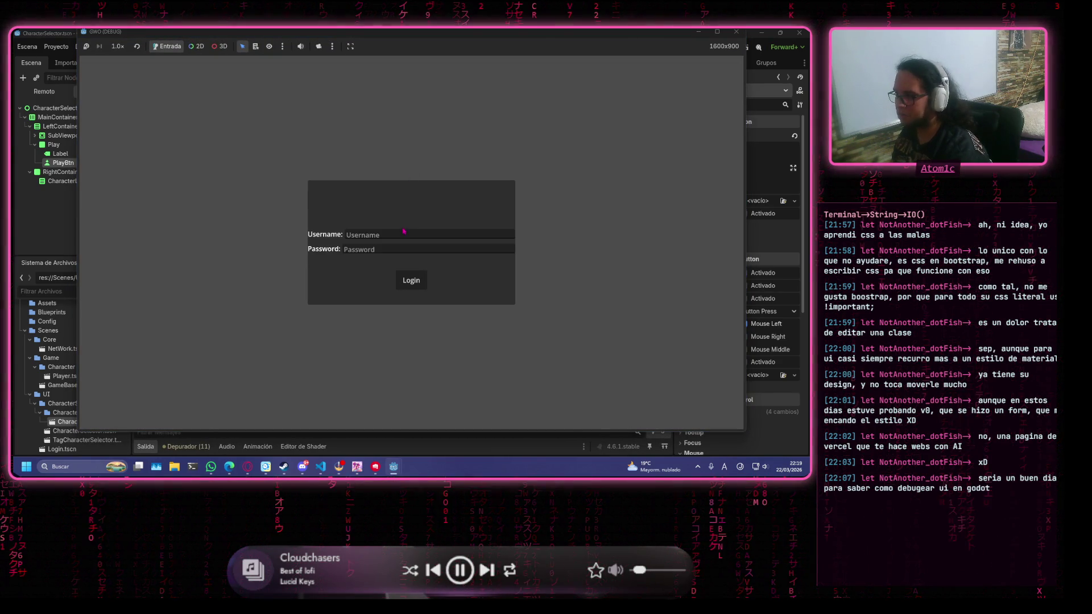
{"action": "type", "text": "wea"}
{"action": "left_click", "coordinate": [389, 250]}
{"action": "type", "text": "1234"}
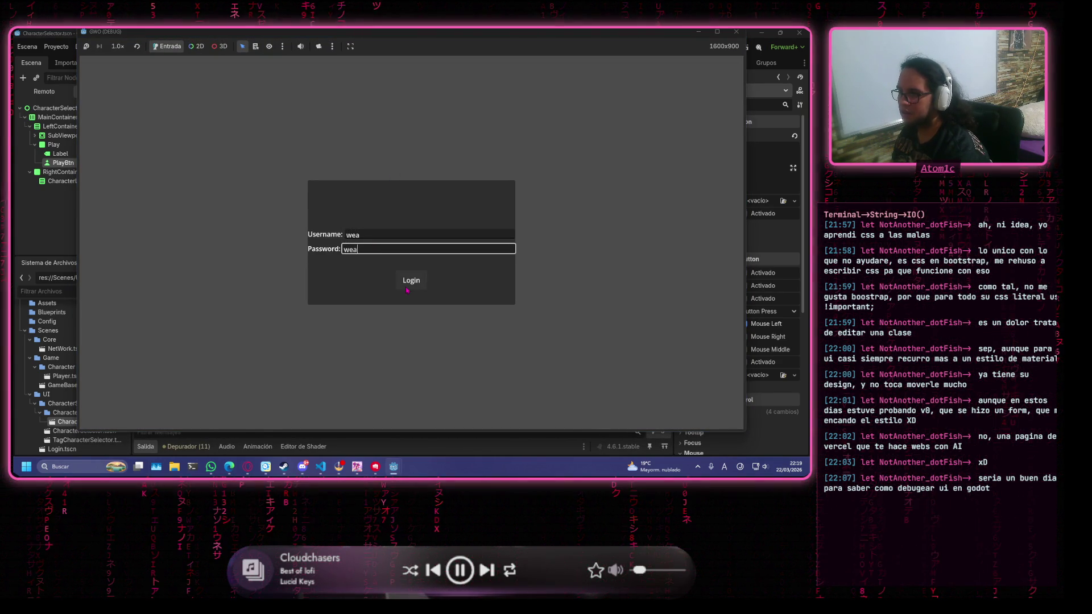
{"action": "left_click", "coordinate": [412, 281]}
{"action": "left_click", "coordinate": [345, 409]}
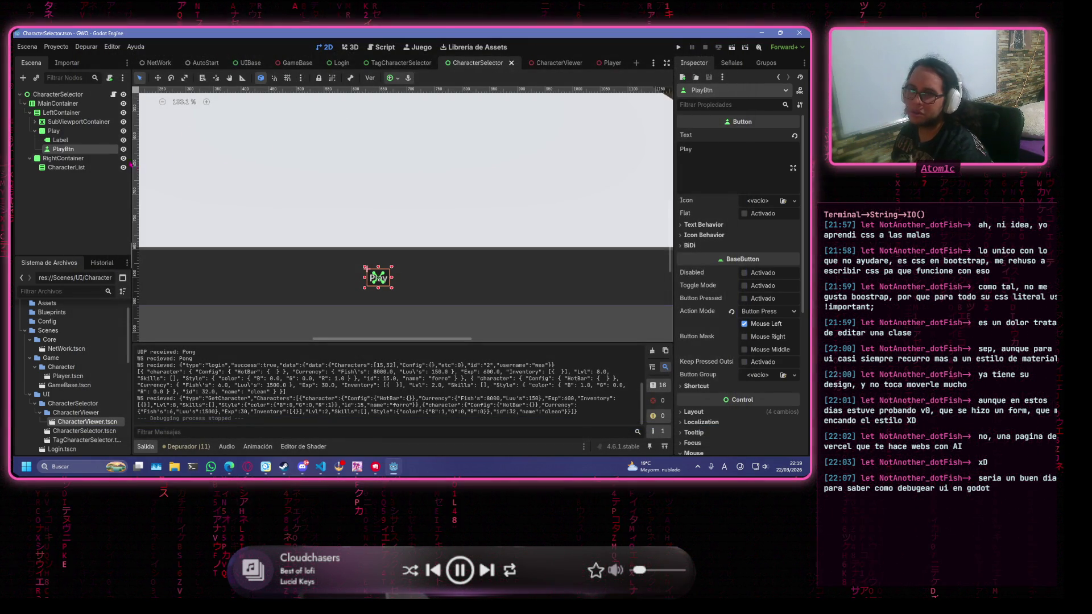
{"action": "scroll", "coordinate": [407, 135], "scroll_direction": "down", "scroll_amount": 20}
{"action": "left_click", "coordinate": [402, 144]}
{"action": "scroll", "coordinate": [401, 143], "scroll_direction": "up", "scroll_amount": 16}
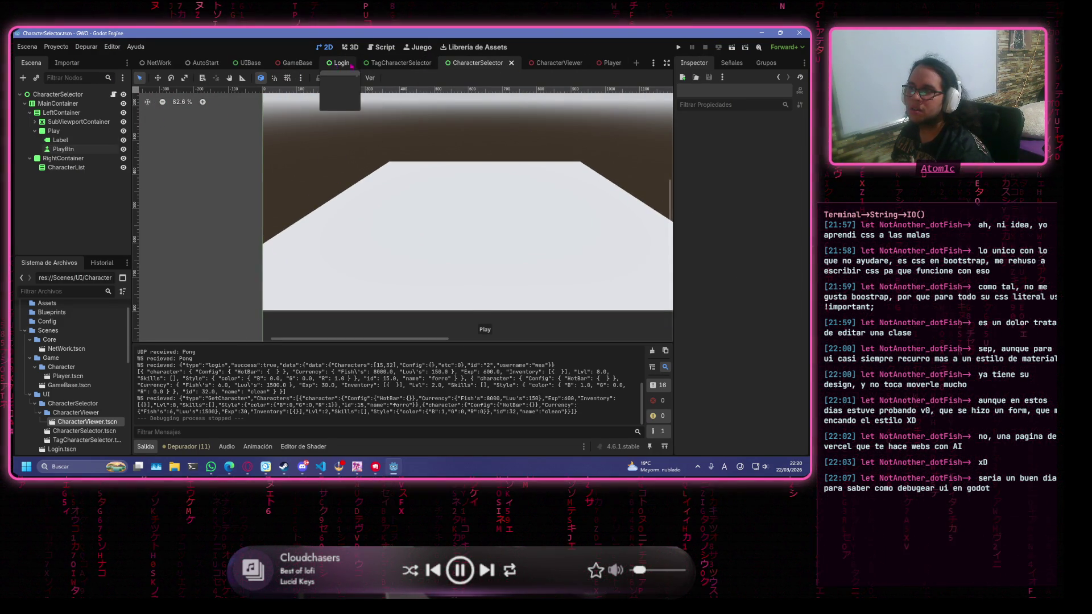
{"action": "left_click", "coordinate": [249, 63]}
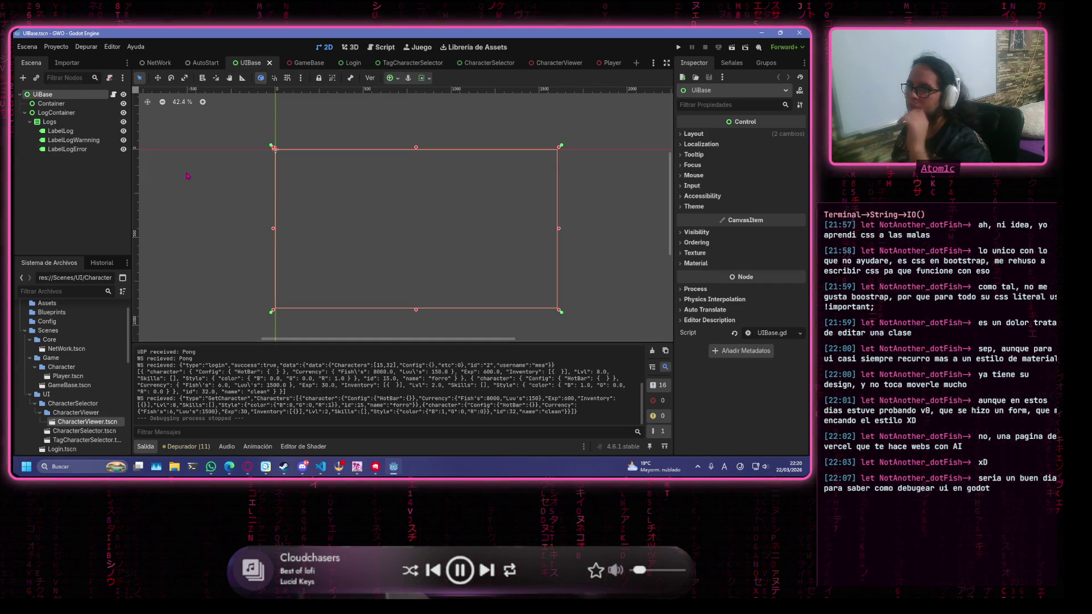
Step: Drag UIBase's LogContainer to sit below Container in the Scene dock
{"action": "left_click", "coordinate": [71, 104]}
{"action": "left_click", "coordinate": [73, 112]}
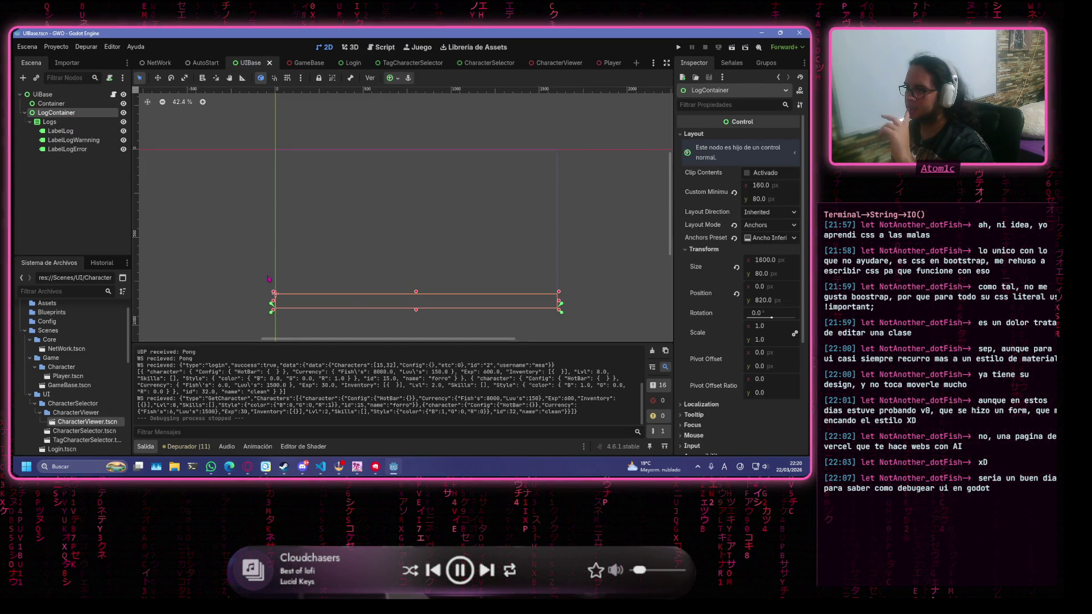
{"action": "scroll", "coordinate": [446, 315], "scroll_direction": "up", "scroll_amount": 4}
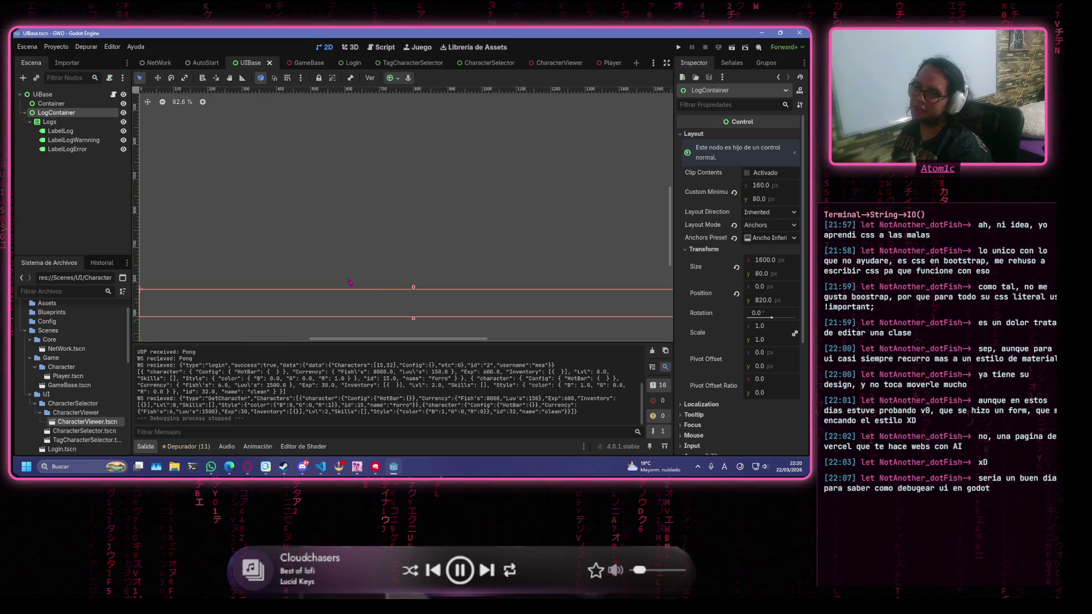
{"action": "left_click", "coordinate": [26, 113]}
{"action": "mouse_move", "coordinate": [54, 113]}
{"action": "left_mouse_down"}
{"action": "mouse_move", "coordinate": [38, 104]}
{"action": "mouse_move", "coordinate": [60, 104]}
{"action": "mouse_move", "coordinate": [35, 120]}
{"action": "left_mouse_up"}
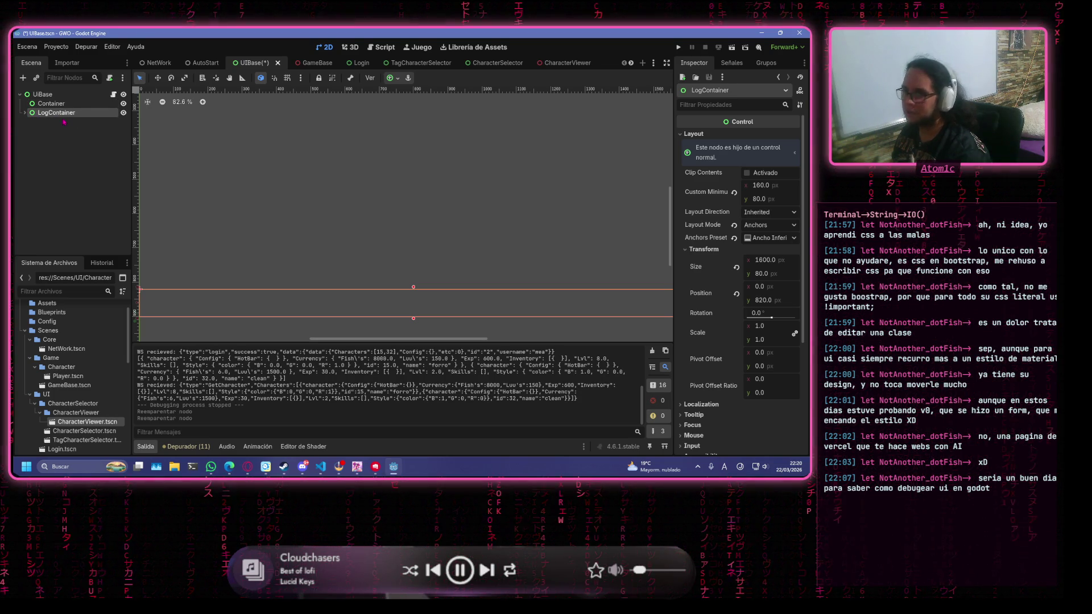
Step: Set LogContainer's mouse filter to Pass and save the UIBase scene
{"action": "scroll", "coordinate": [770, 290], "scroll_direction": "down", "scroll_amount": 5}
{"action": "left_click", "coordinate": [693, 270]}
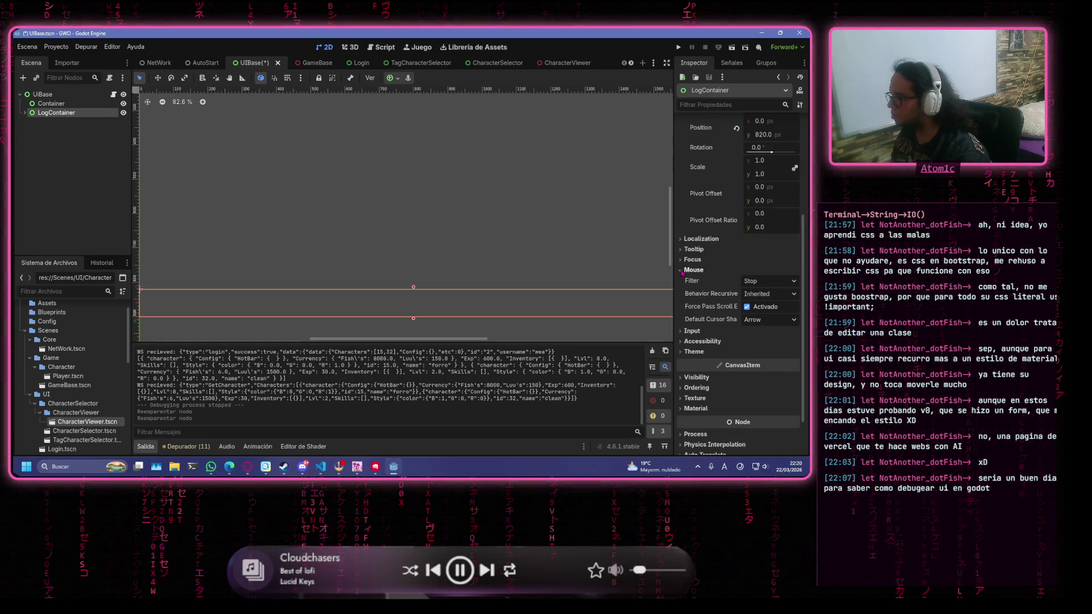
{"action": "left_click", "coordinate": [768, 281]}
{"action": "left_click", "coordinate": [770, 307]}
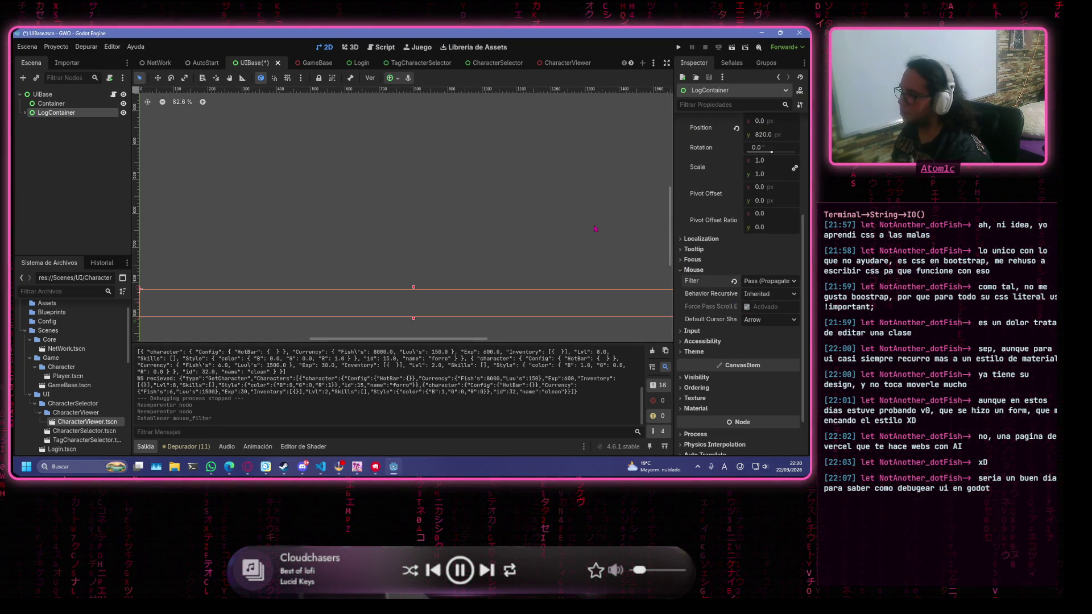
{"action": "left_click", "coordinate": [562, 193]}
{"action": "key", "text": "ctrl+s"}
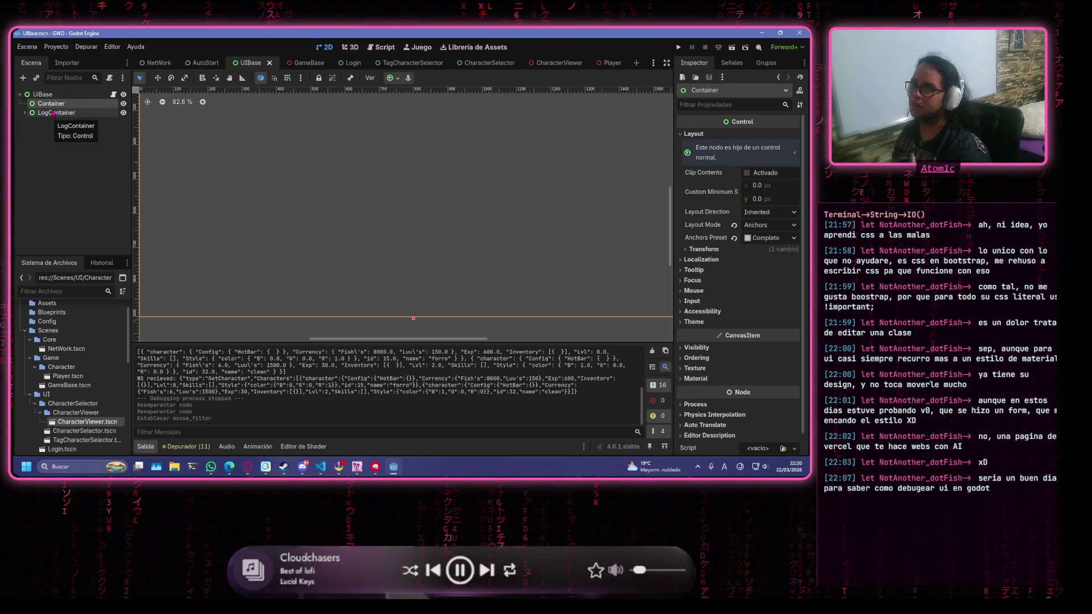
{"action": "left_click", "coordinate": [54, 113]}
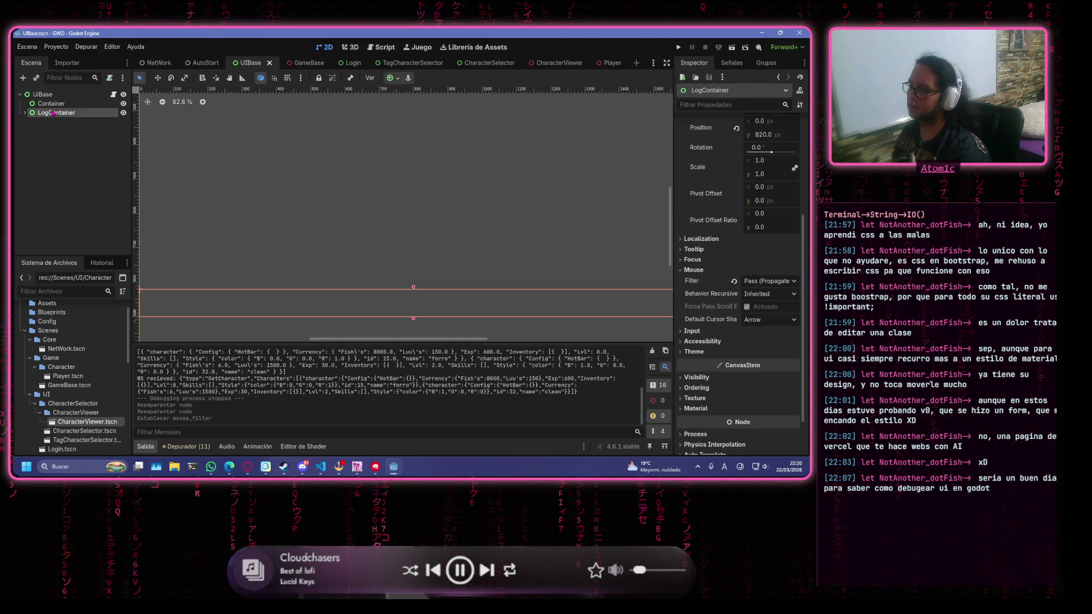
{"action": "left_click", "coordinate": [678, 49]}
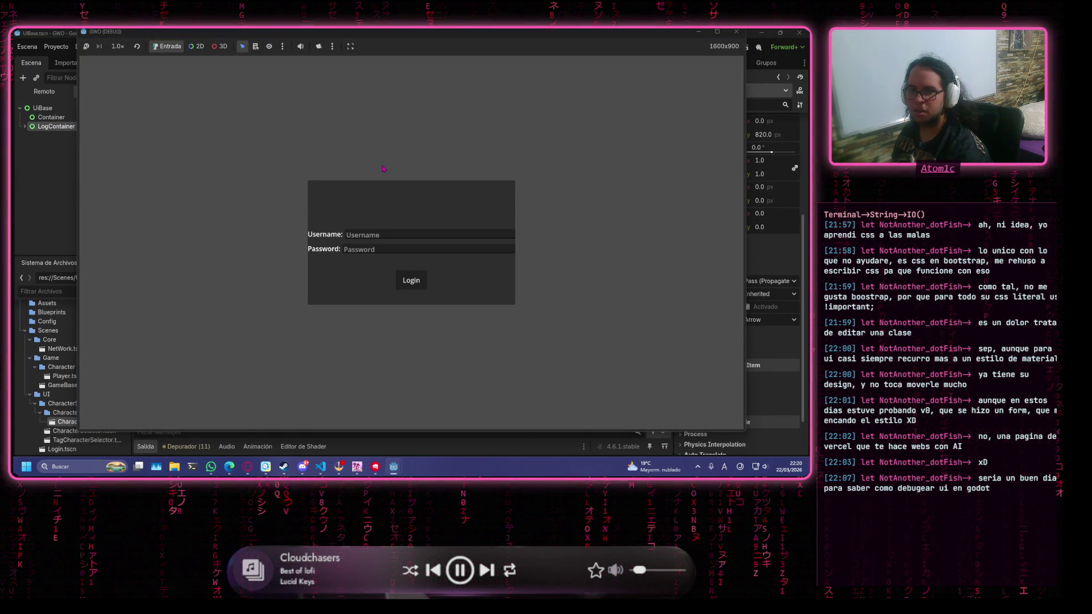
{"action": "left_click", "coordinate": [374, 233]}
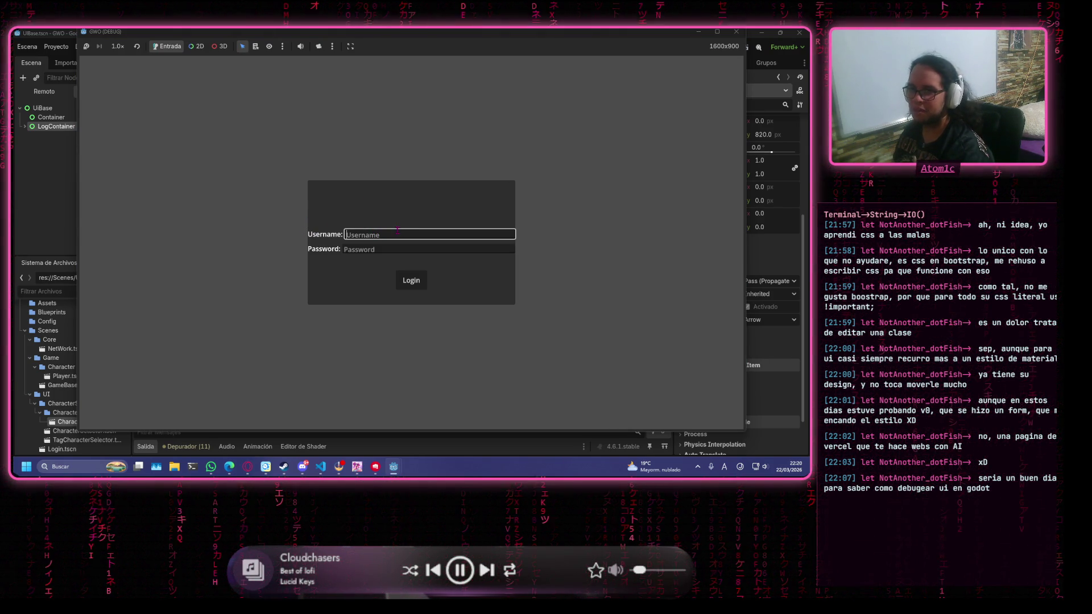
{"action": "type", "text": "wea"}
{"action": "left_click", "coordinate": [411, 249]}
{"action": "left_click", "coordinate": [410, 274]}
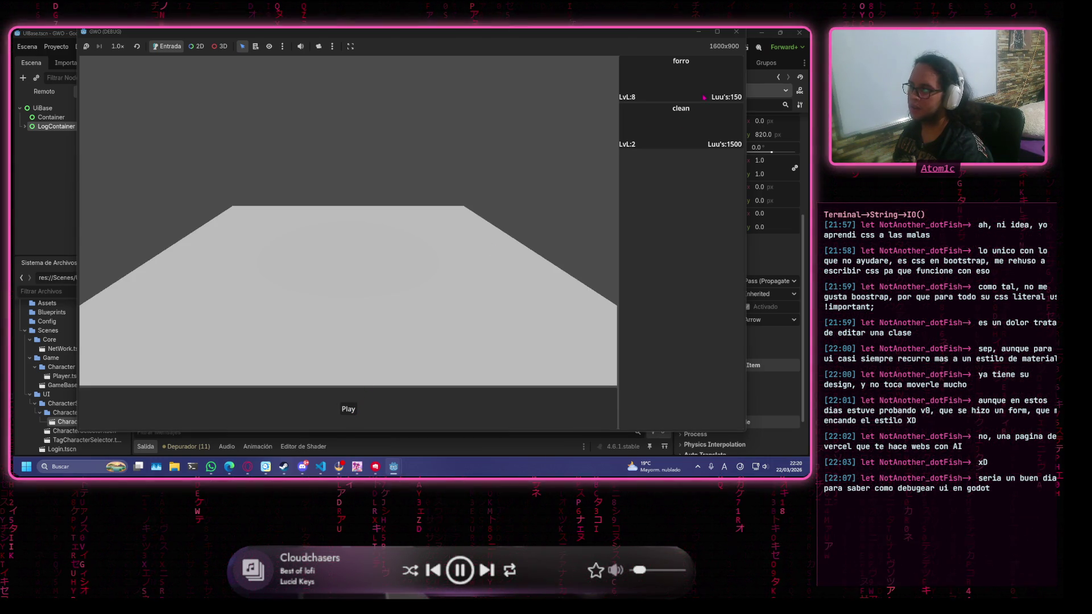
{"action": "left_click", "coordinate": [683, 125]}
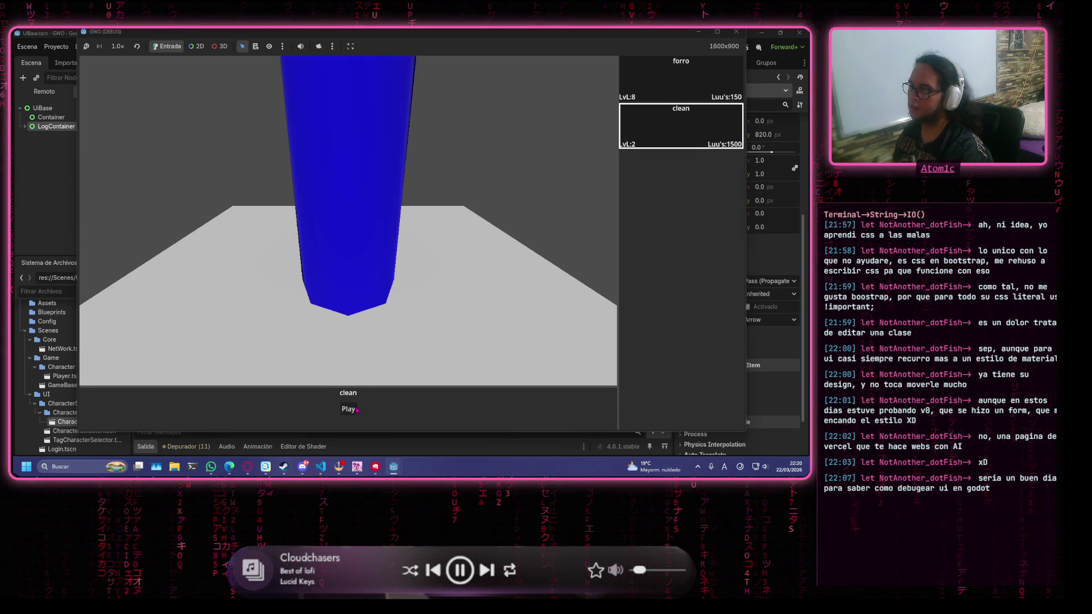
{"action": "left_click", "coordinate": [737, 32]}
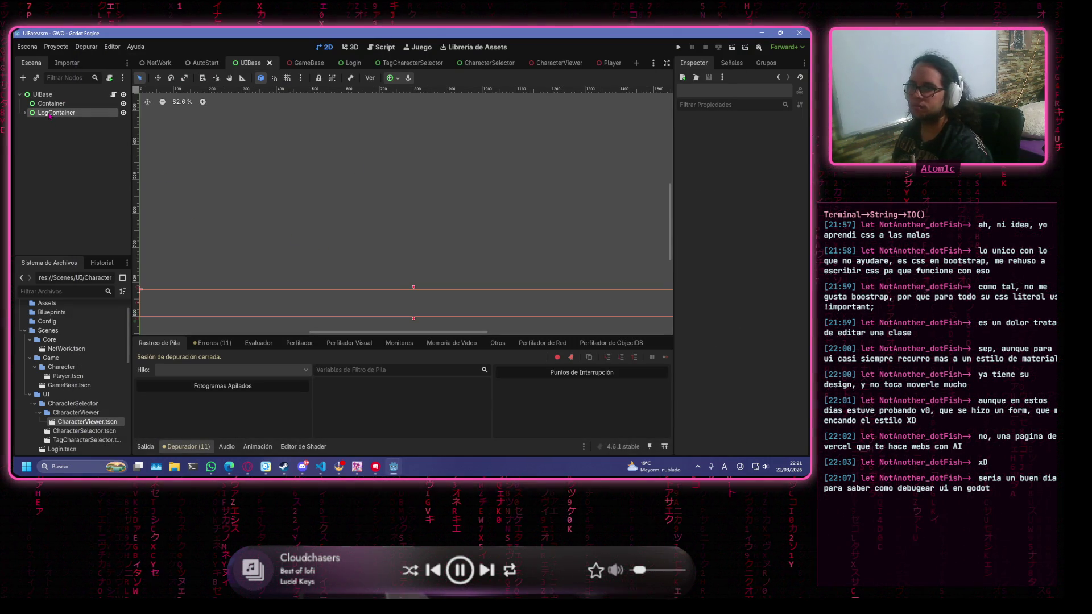
Step: Inspect the LogContainer and Container nodes' properties
{"action": "left_click", "coordinate": [50, 113]}
{"action": "left_click", "coordinate": [50, 103]}
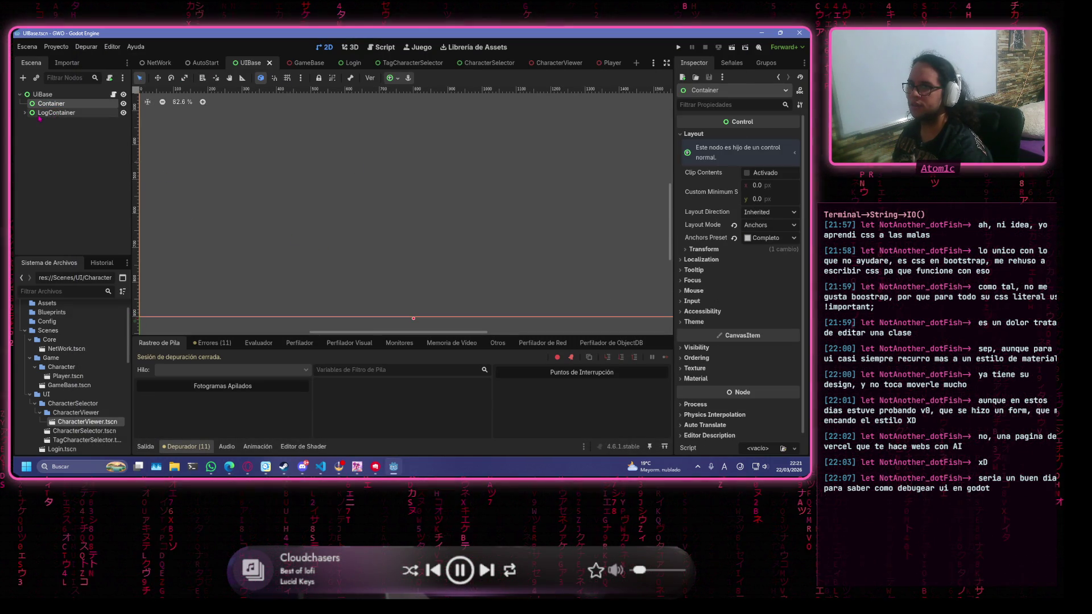
{"action": "left_click", "coordinate": [40, 114]}
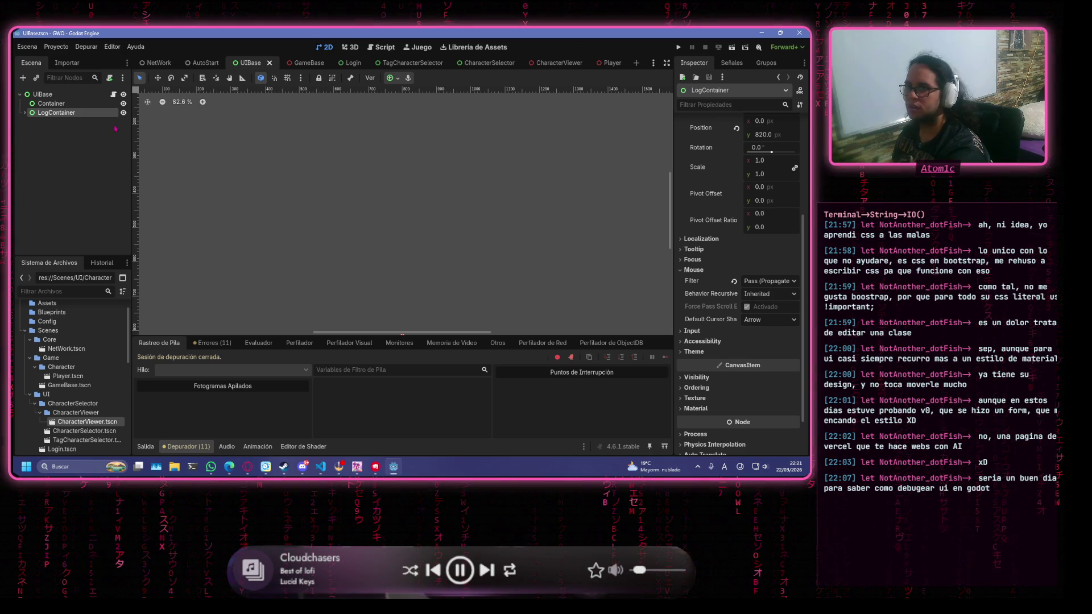
{"action": "left_click", "coordinate": [102, 113]}
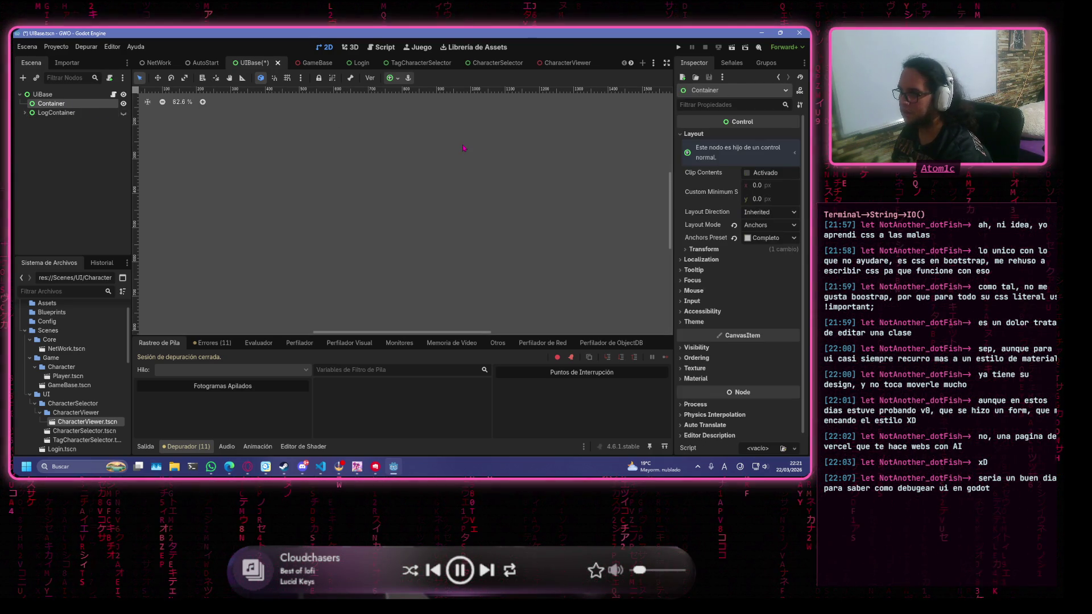
Step: Run the project, log in with a username and password, then stop the game
{"action": "left_click", "coordinate": [678, 47]}
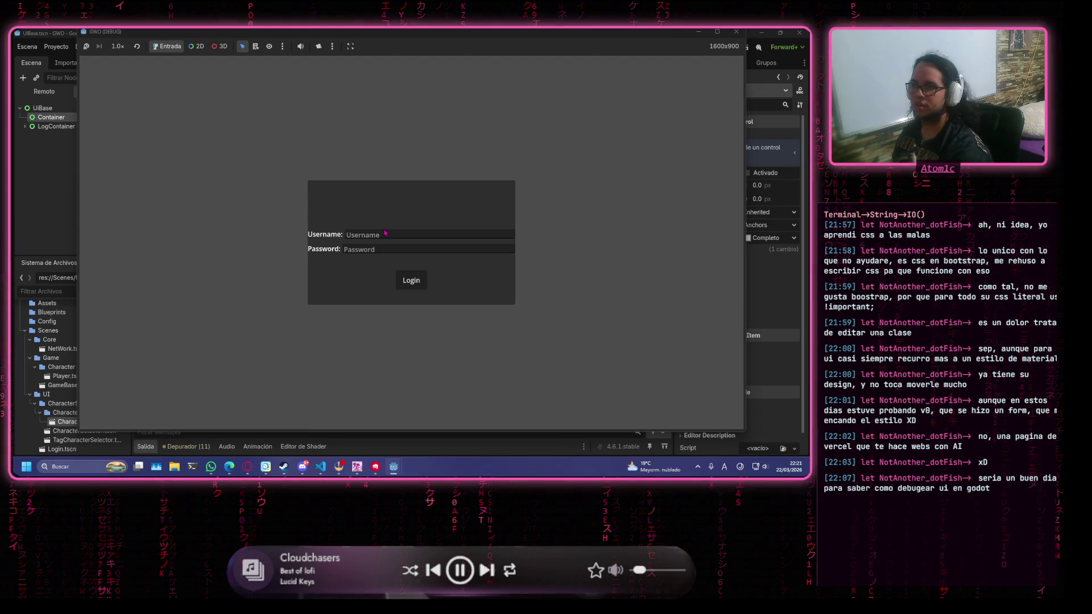
{"action": "left_click", "coordinate": [384, 234]}
{"action": "left_click", "coordinate": [351, 254]}
{"action": "type", "text": "wea"}
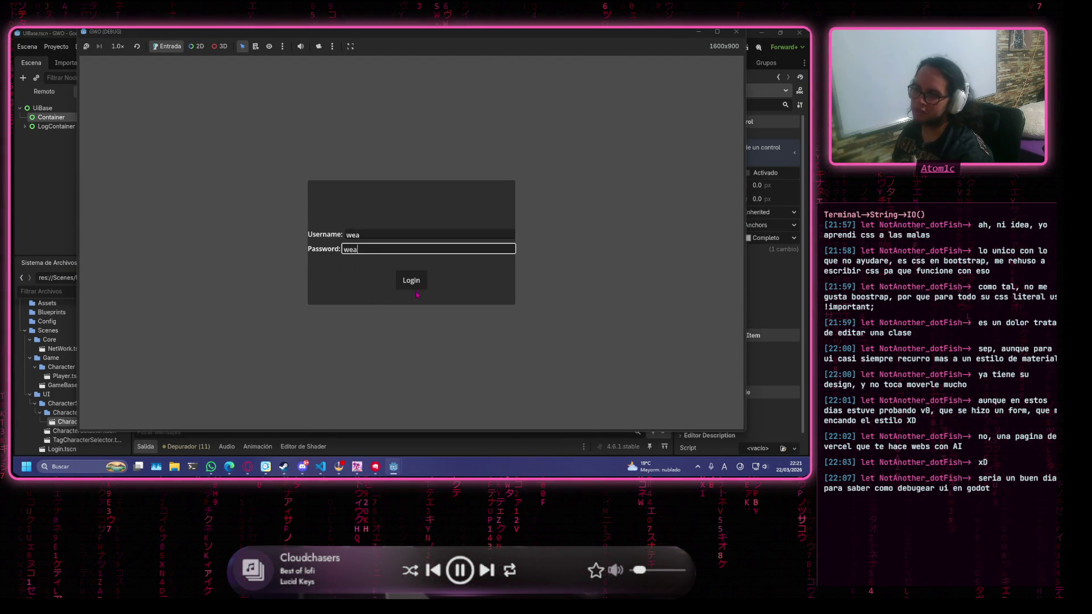
{"action": "left_click", "coordinate": [412, 281]}
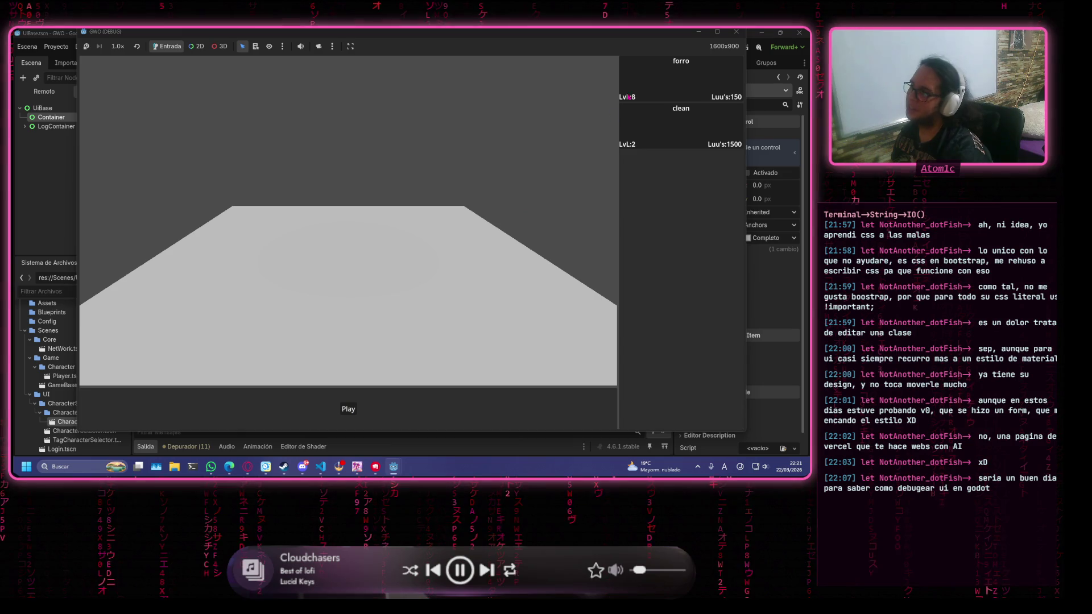
{"action": "left_click", "coordinate": [348, 409]}
{"action": "left_click", "coordinate": [57, 113]}
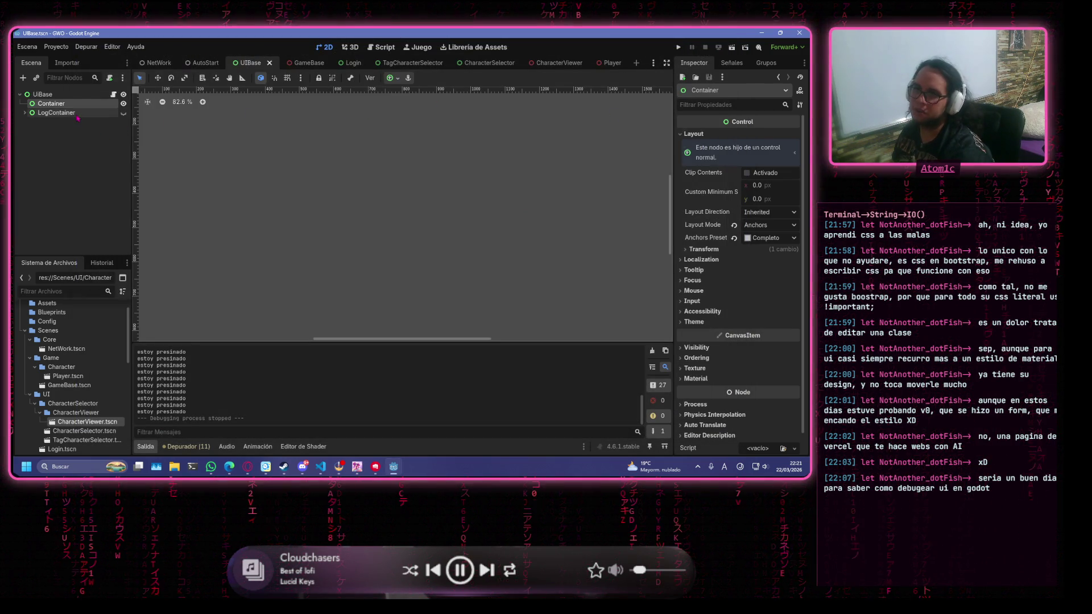
Step: Expand LogContainer and inspect the Logs node and LogContainer properties
{"action": "left_click", "coordinate": [25, 113]}
{"action": "left_click", "coordinate": [43, 122]}
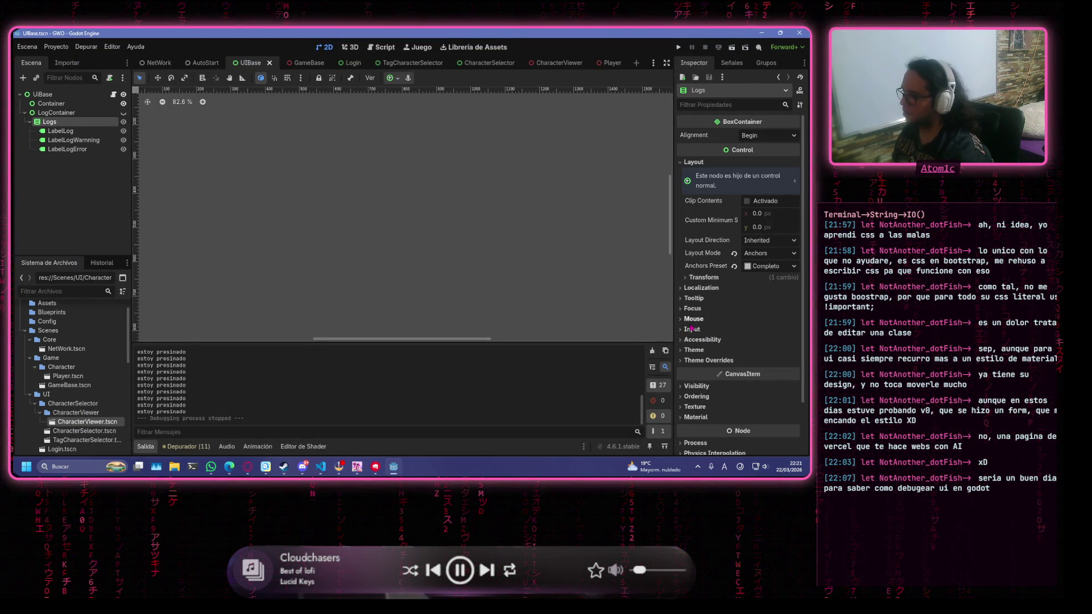
{"action": "left_click", "coordinate": [57, 113]}
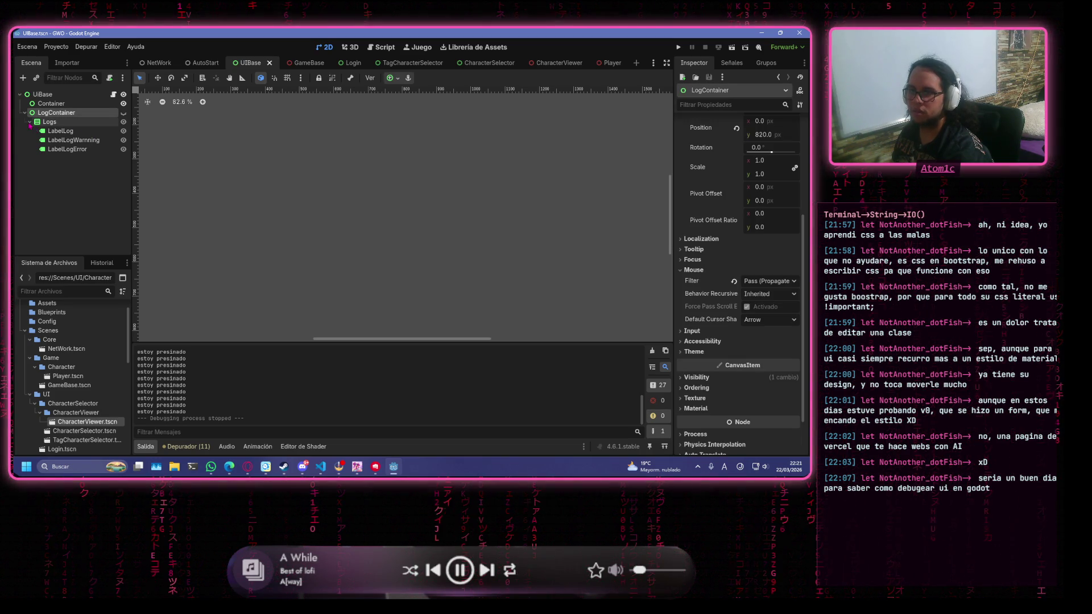
{"action": "left_click", "coordinate": [66, 194]}
{"action": "scroll", "coordinate": [302, 210], "scroll_direction": "down", "scroll_amount": 5}
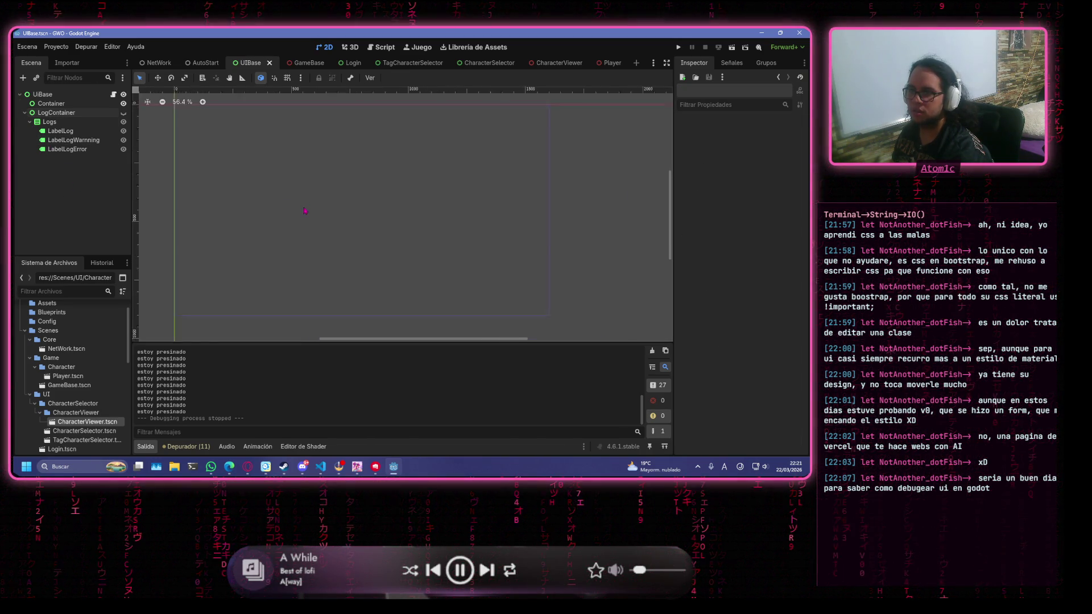
{"action": "left_click", "coordinate": [57, 113]}
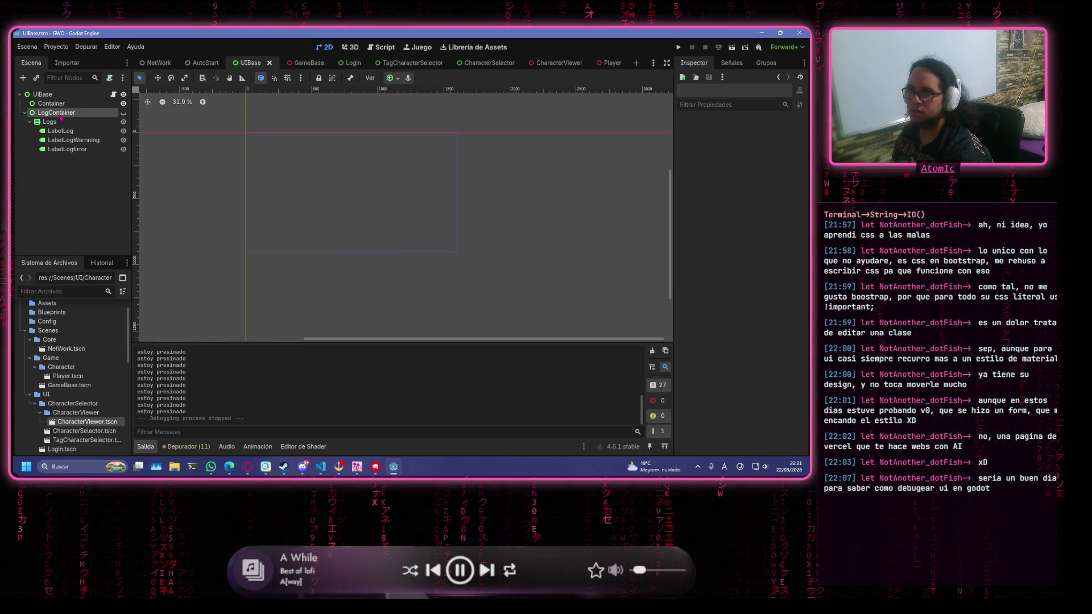
{"action": "left_click", "coordinate": [51, 122]}
Step: Toggle LogContainer's visibility in the Scene dock
{"action": "left_click", "coordinate": [81, 112]}
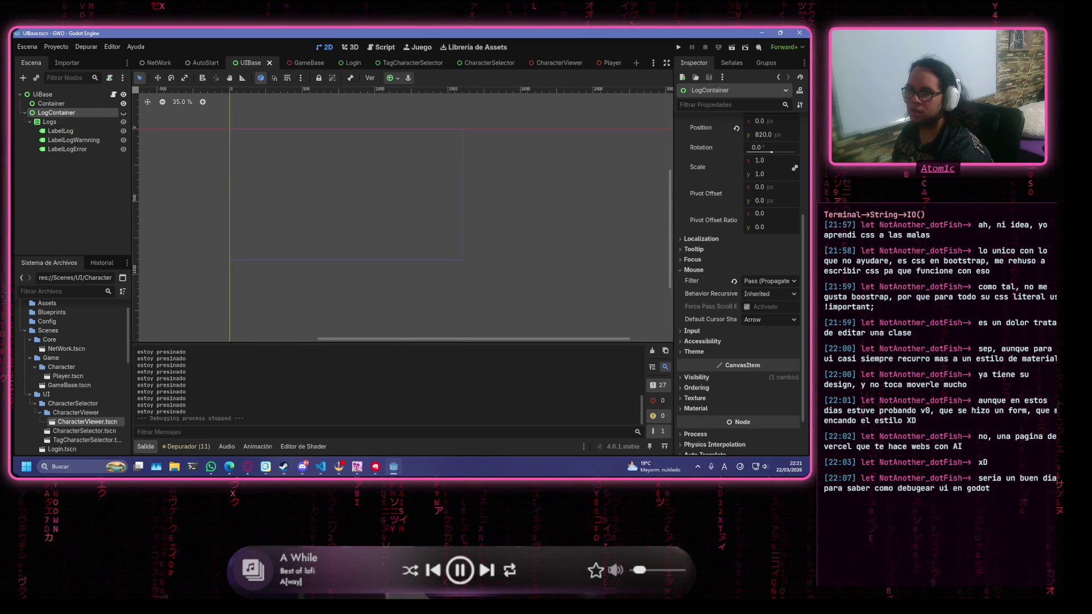
{"action": "key", "text": "Down"}
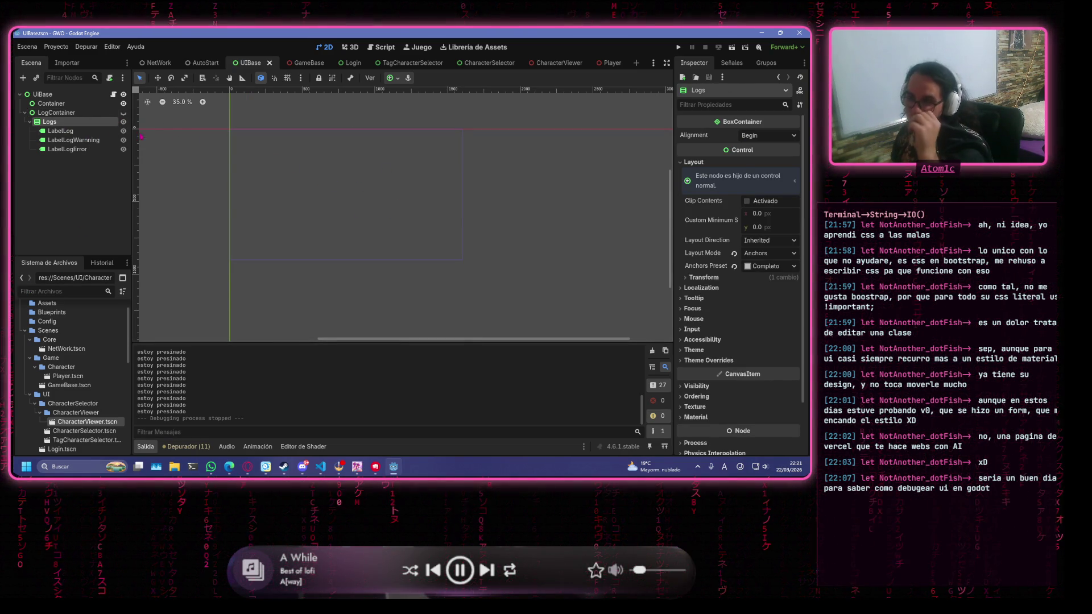
{"action": "left_click", "coordinate": [86, 114]}
{"action": "left_click", "coordinate": [123, 113]}
Step: Anchor LogContainer to the bottom-right corner using the anchor presets
{"action": "left_click", "coordinate": [124, 113]}
{"action": "left_click", "coordinate": [124, 113]}
{"action": "scroll", "coordinate": [371, 221], "scroll_direction": "up", "scroll_amount": 3}
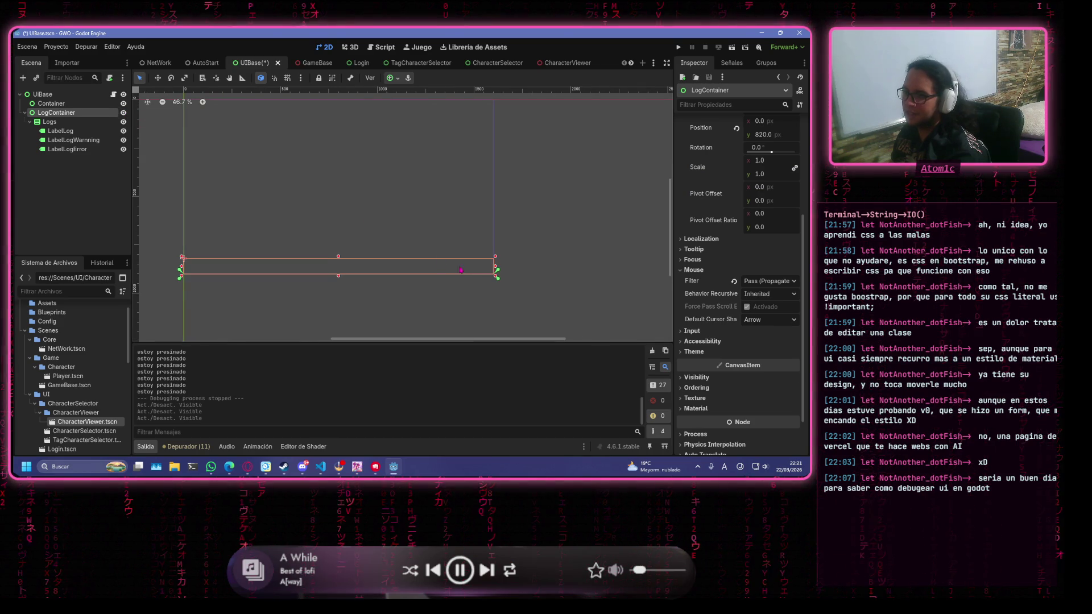
{"action": "scroll", "coordinate": [404, 265], "scroll_direction": "down", "scroll_amount": 3}
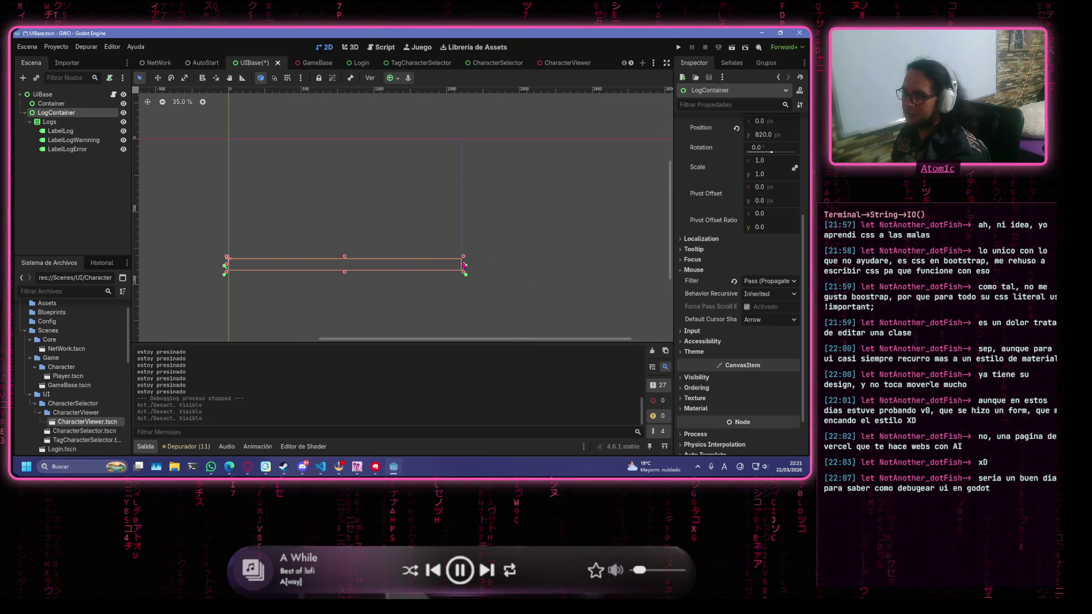
{"action": "scroll", "coordinate": [394, 271], "scroll_direction": "up", "scroll_amount": 3}
{"action": "scroll", "coordinate": [394, 270], "scroll_direction": "up", "scroll_amount": 1}
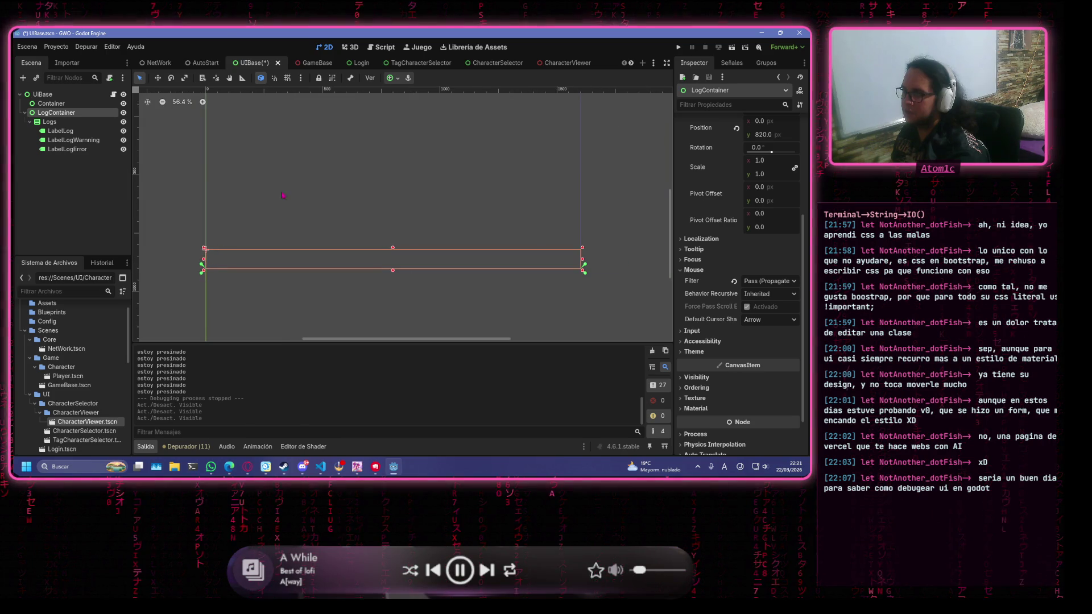
{"action": "left_click", "coordinate": [399, 79]}
{"action": "left_click", "coordinate": [442, 141]}
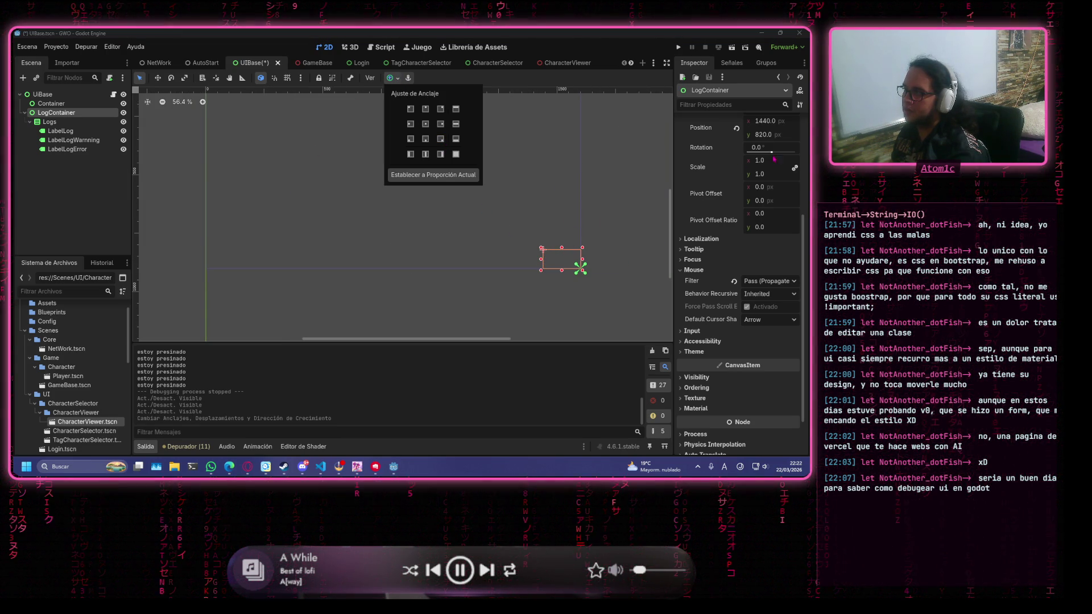
Step: Set LogContainer's custom minimum width to 300 px and save the UIBase scene
{"action": "scroll", "coordinate": [786, 154], "scroll_direction": "up", "scroll_amount": 4}
{"action": "scroll", "coordinate": [782, 155], "scroll_direction": "up", "scroll_amount": 2}
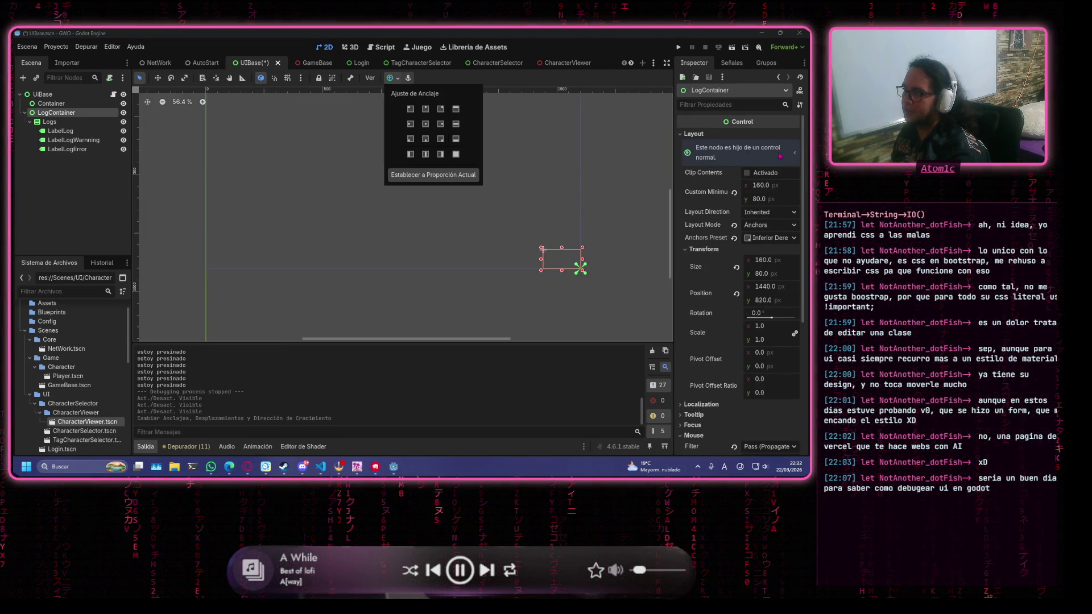
{"action": "left_click", "coordinate": [761, 185]}
{"action": "left_click", "coordinate": [760, 185]}
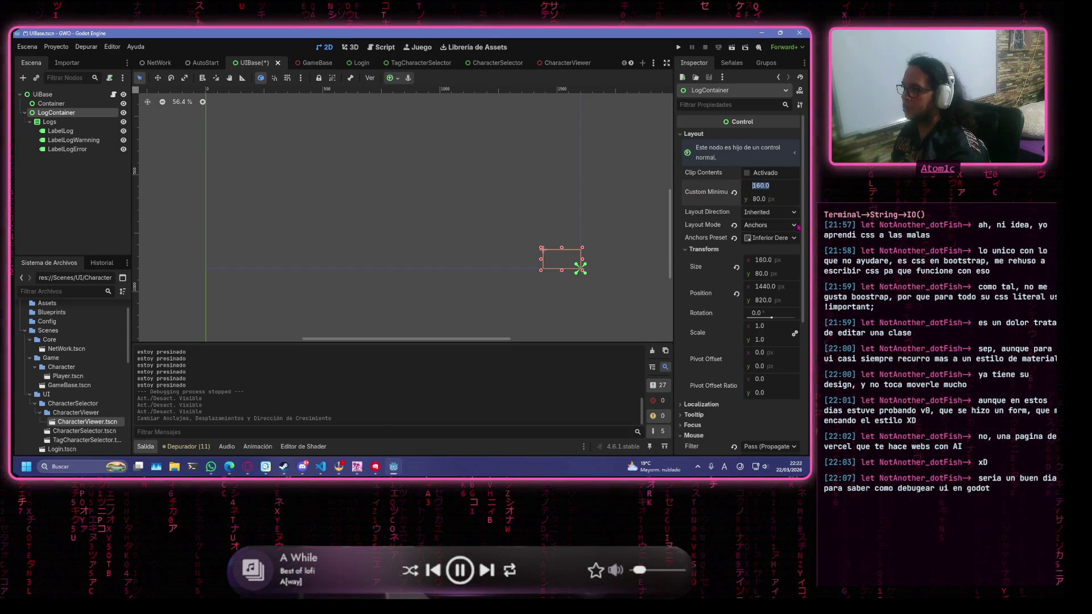
{"action": "type", "text": "300"}
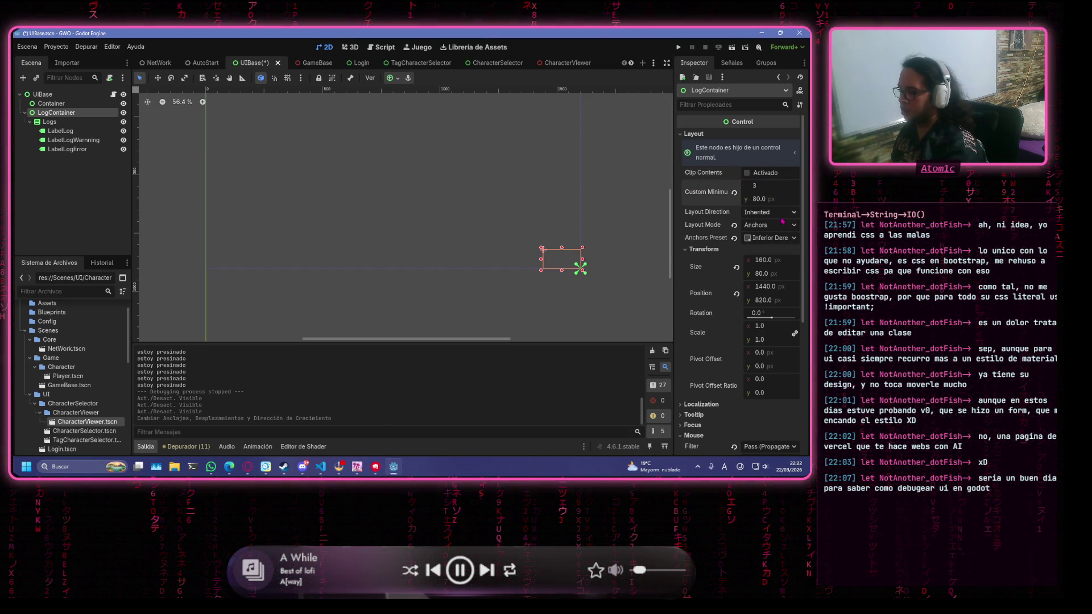
{"action": "key", "text": "Return"}
{"action": "left_click", "coordinate": [636, 226]}
{"action": "key", "text": "ctrl+s"}
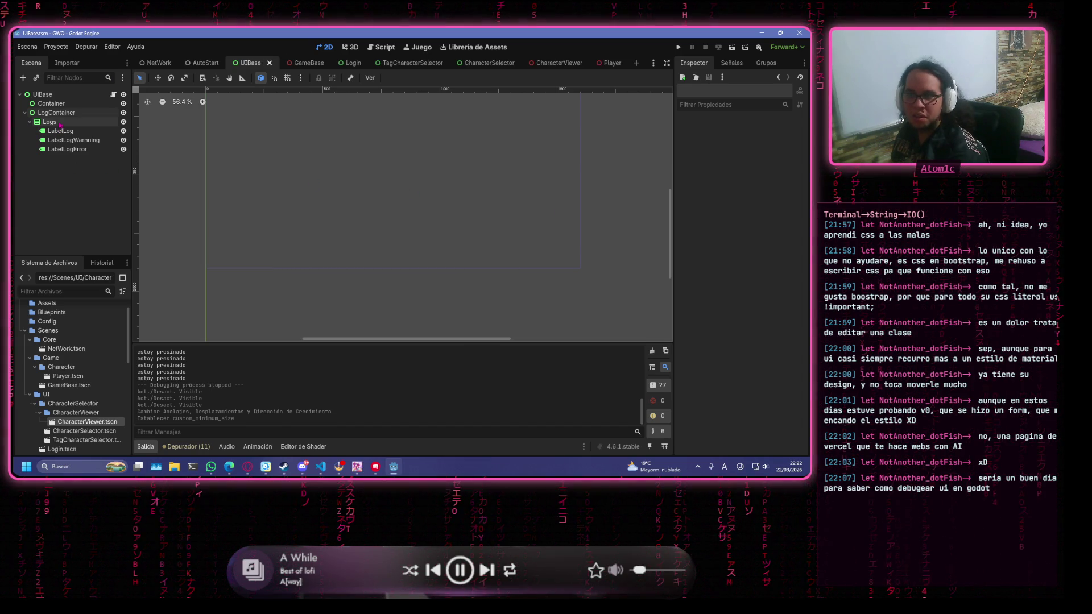
Step: Run the project and log in with the test username and password
{"action": "left_click", "coordinate": [678, 48]}
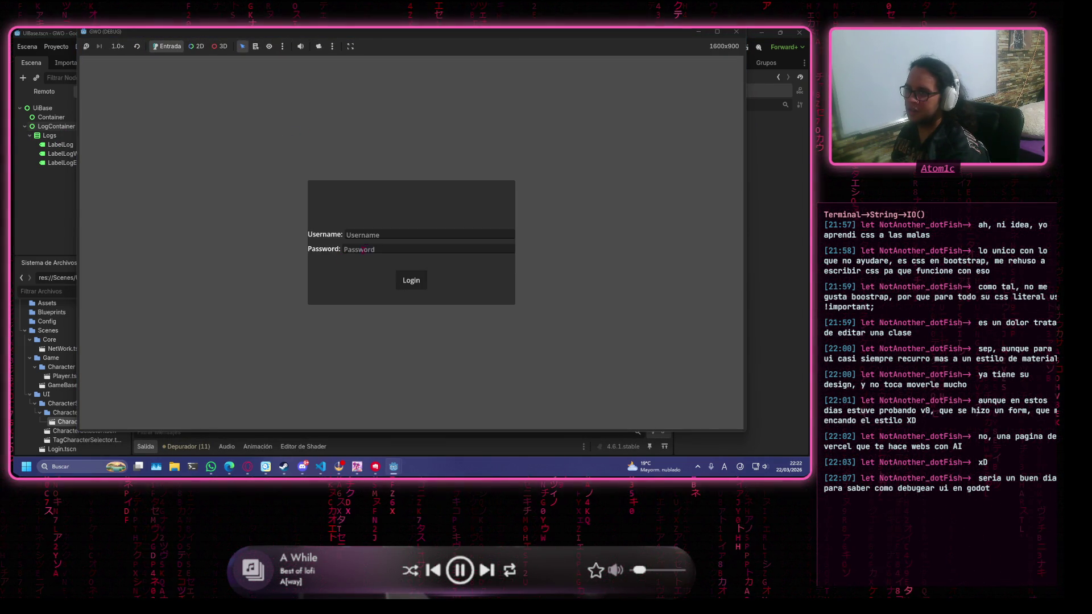
{"action": "left_click", "coordinate": [367, 235]}
{"action": "type", "text": "wea"}
{"action": "key", "text": "Tab"}
{"action": "type", "text": "wea"}
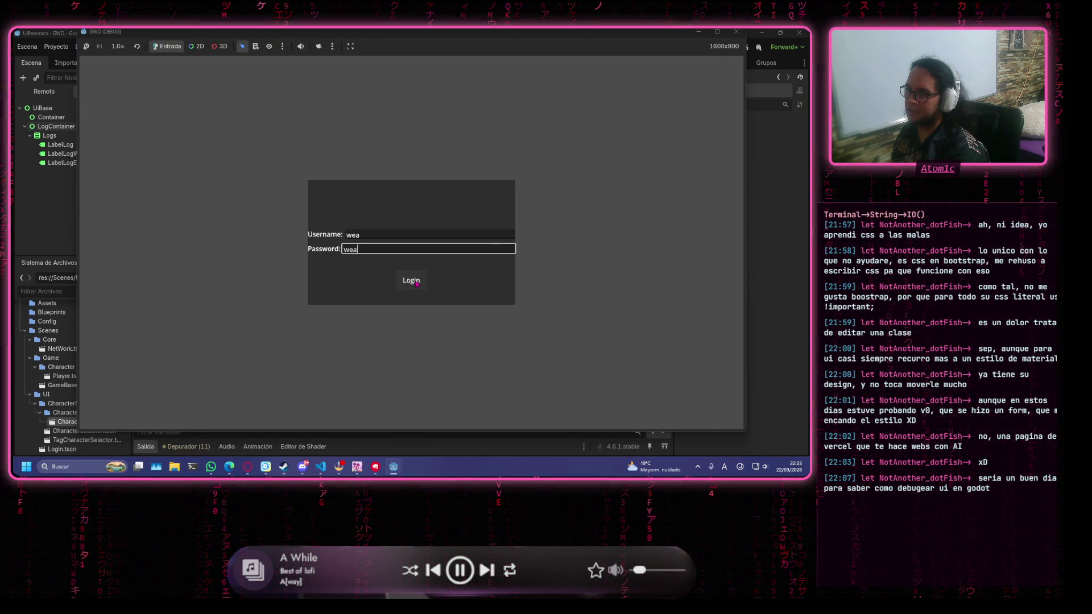
{"action": "left_click", "coordinate": [417, 283]}
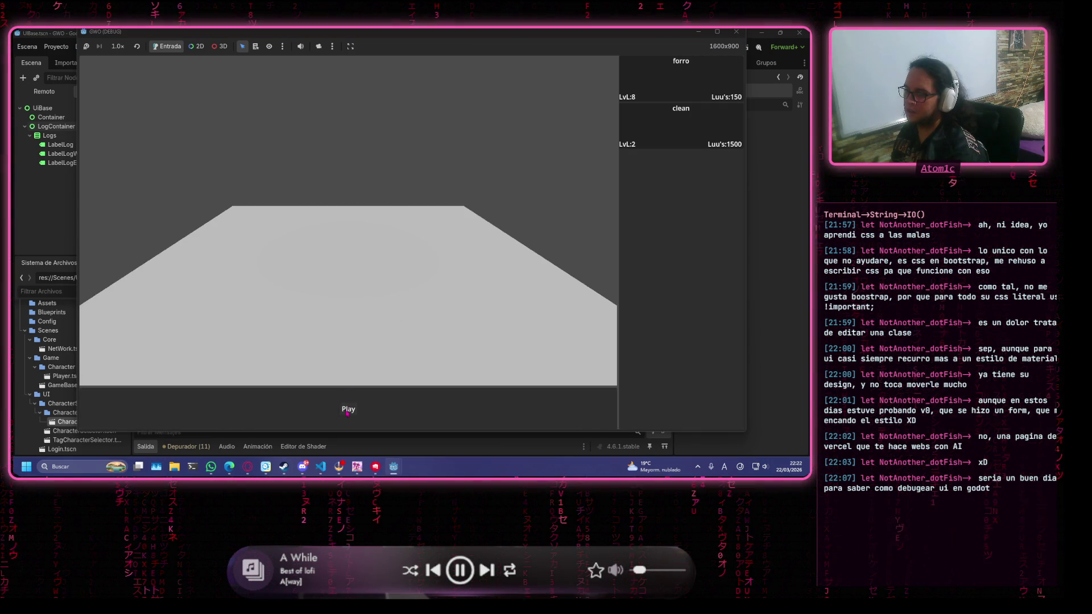
Step: Press Play in the character selector and highlight the 'estoy presinado' lines in the output log
{"action": "left_click", "coordinate": [348, 413]}
{"action": "left_click_drag", "start_coordinate": [324, 378], "coordinate": [321, 385]}
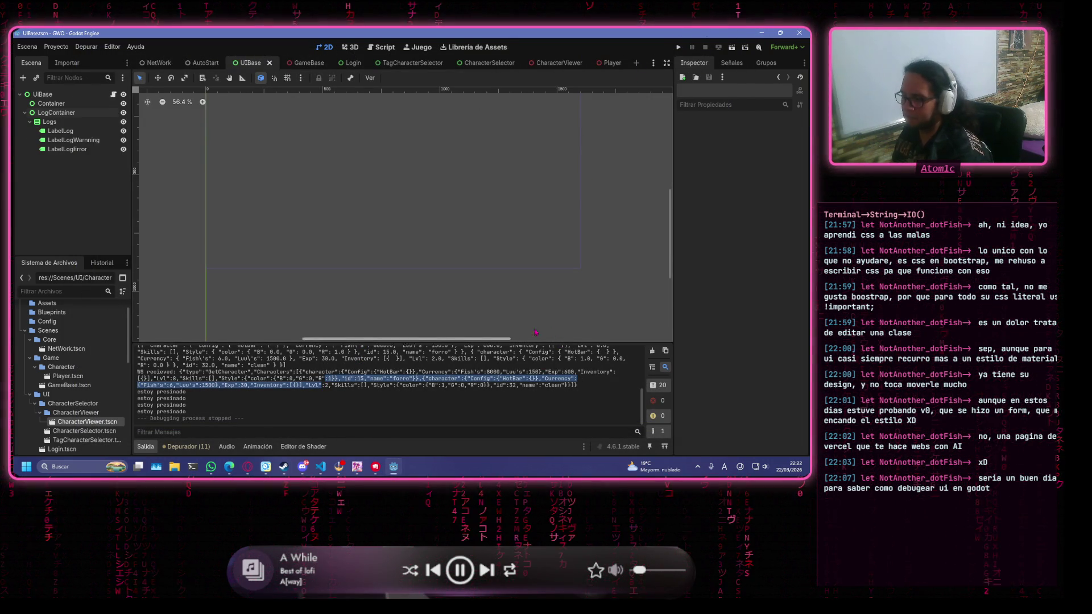
{"action": "left_click", "coordinate": [218, 414]}
{"action": "left_click_drag", "start_coordinate": [217, 413], "coordinate": [136, 385]}
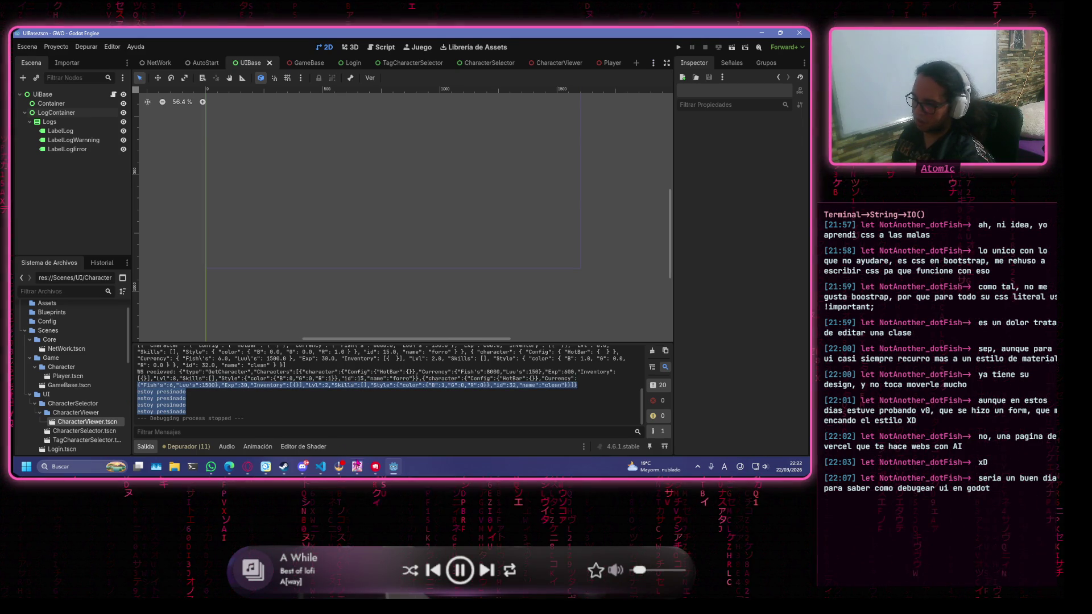
Step: In CharacterSelector.gd, remove the print("estoy presinado") statement from line 16, leaving it blank
{"action": "mouse_move", "coordinate": [375, 466]}
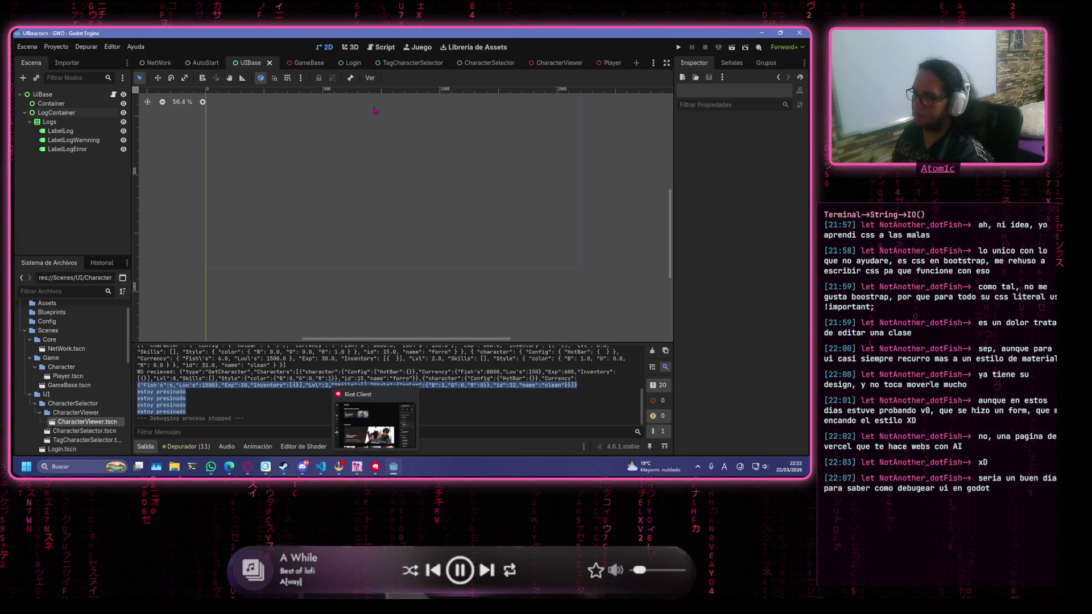
{"action": "left_click", "coordinate": [382, 48]}
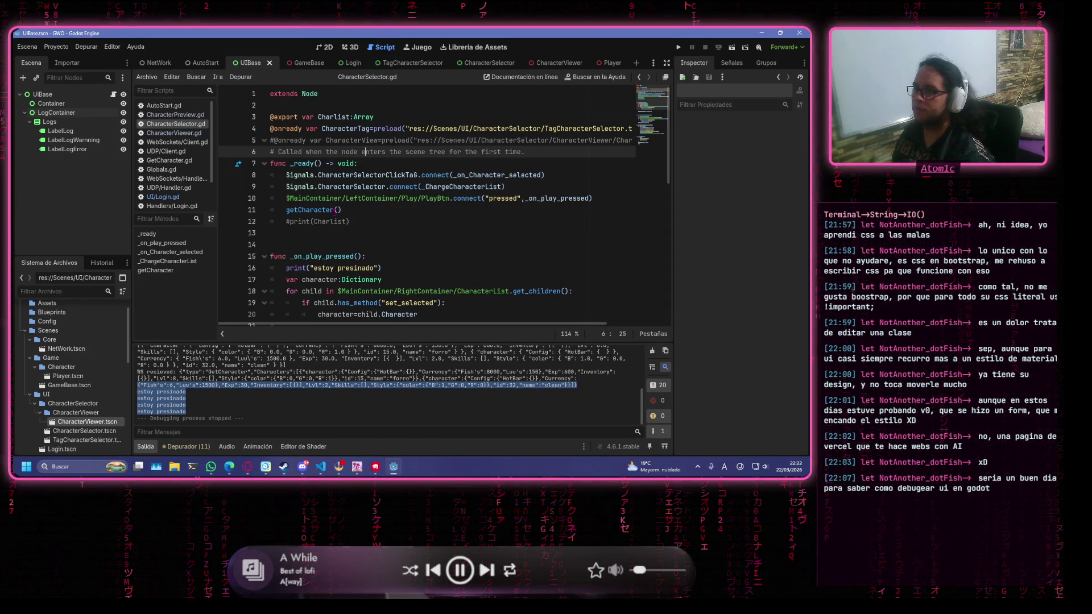
{"action": "scroll", "coordinate": [337, 210], "scroll_direction": "down", "scroll_amount": 5}
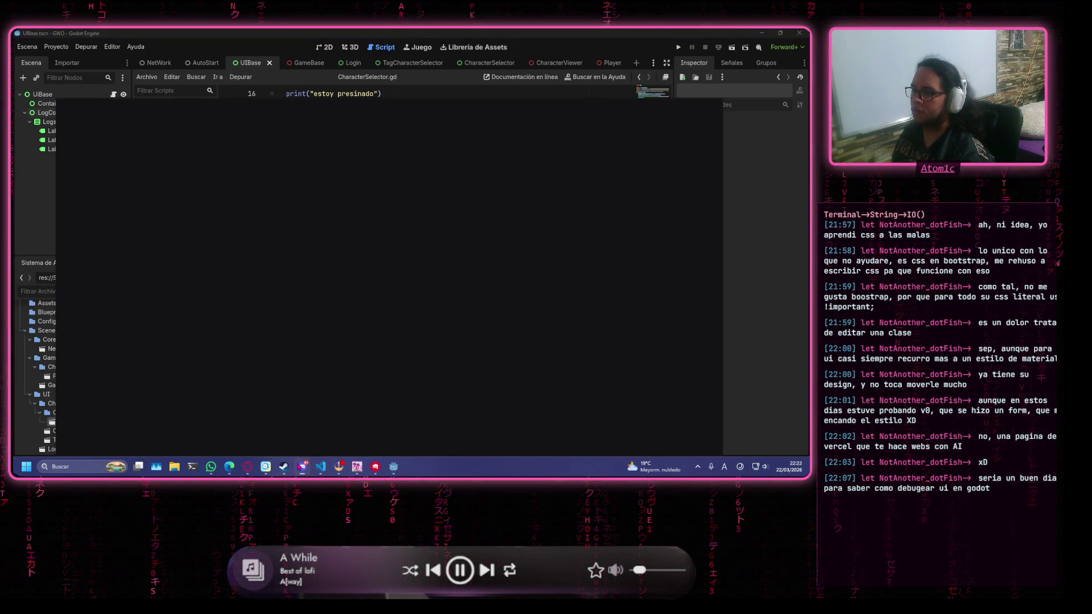
{"action": "key", "text": "alt+Tab"}
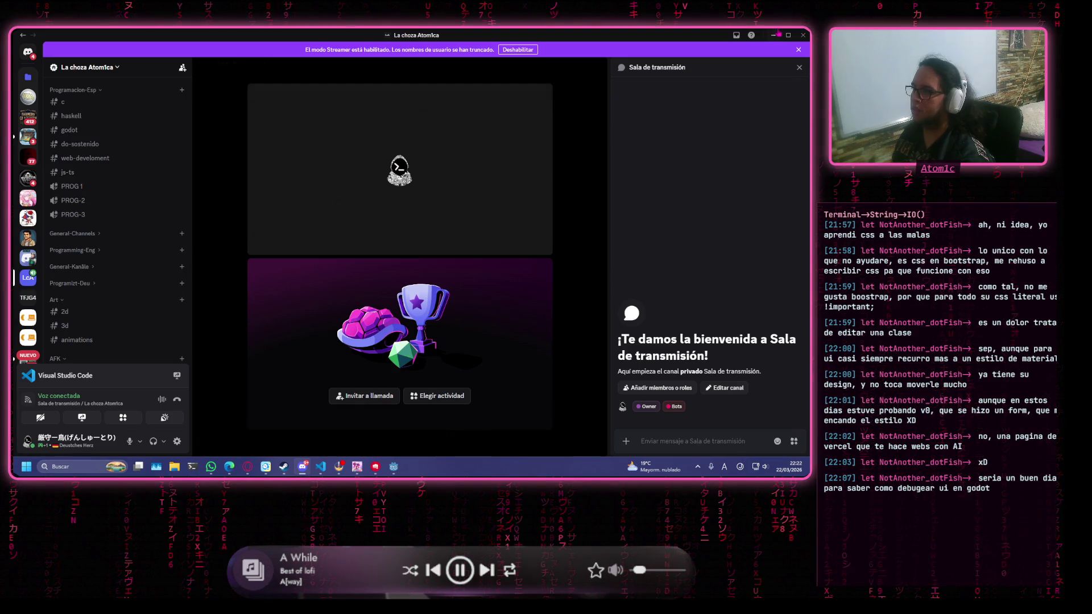
{"action": "left_click", "coordinate": [775, 35]}
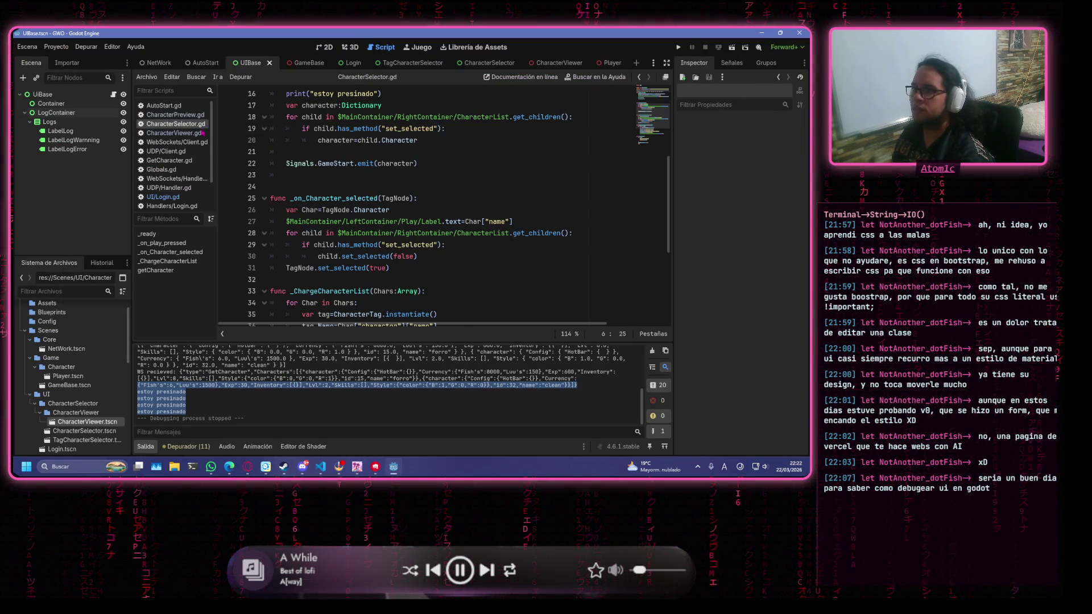
{"action": "left_click", "coordinate": [448, 244]}
{"action": "scroll", "coordinate": [449, 189], "scroll_direction": "up", "scroll_amount": 2}
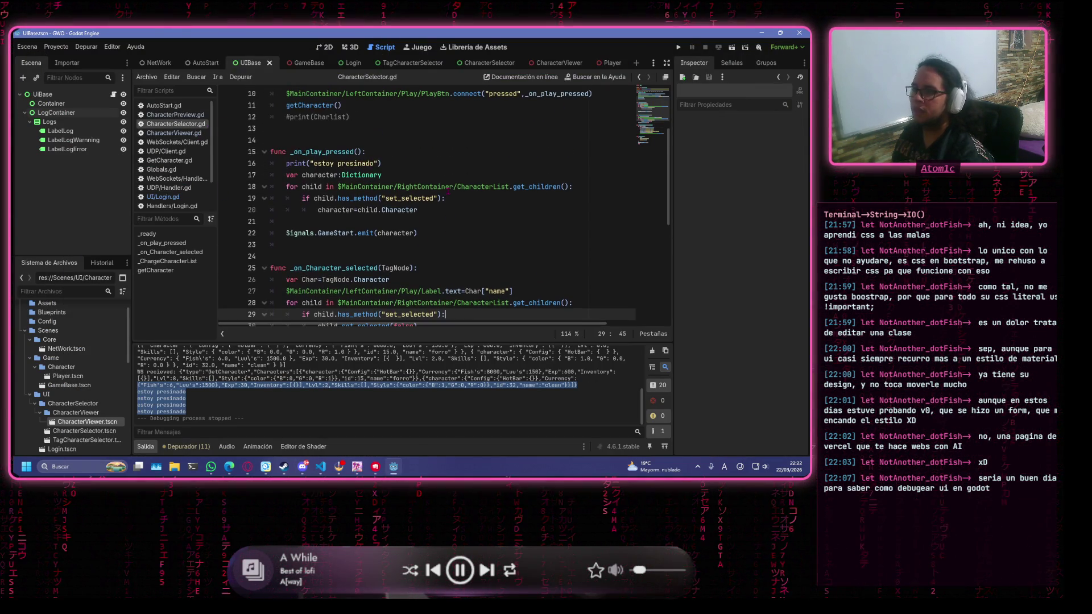
{"action": "left_click_drag", "start_coordinate": [383, 163], "coordinate": [286, 163]}
{"action": "key", "text": "ctrl+c"}
{"action": "key", "text": "BackSpace"}
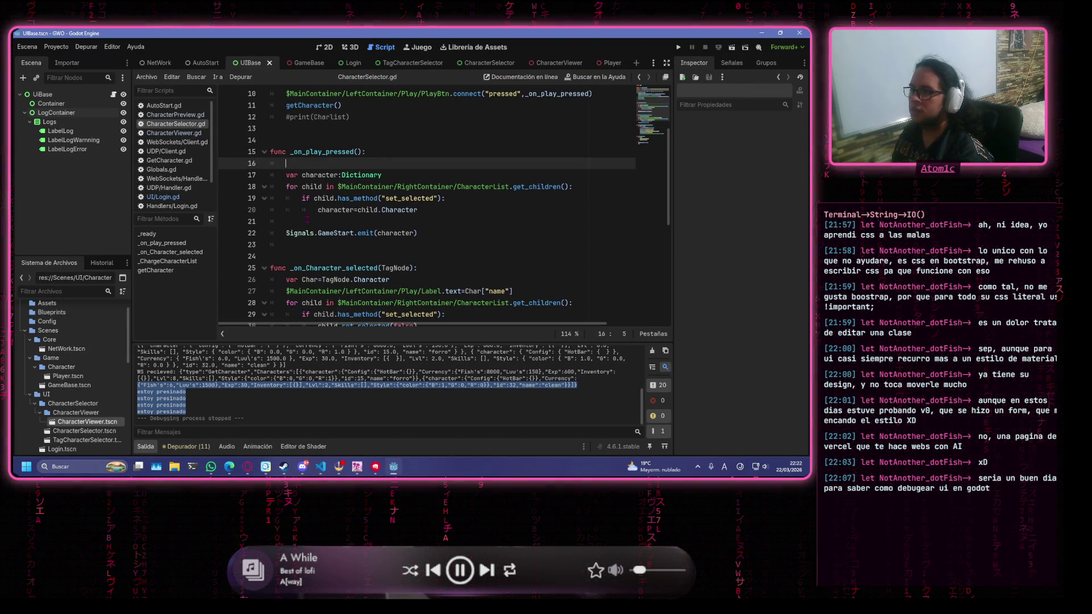
Step: Paste the print at line 21 as print(character) above the GameStart emit, save, and run the game
{"action": "left_click", "coordinate": [307, 221]}
{"action": "key", "text": "ctrl+v"}
{"action": "left_click_drag", "start_coordinate": [379, 221], "coordinate": [306, 221]}
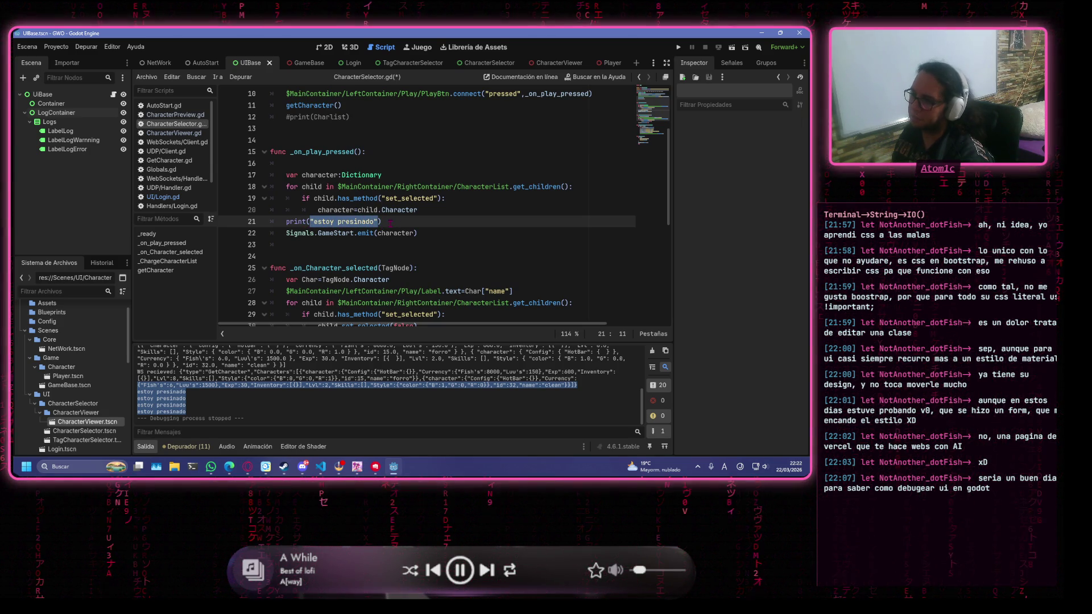
{"action": "type", "text": "ch"}
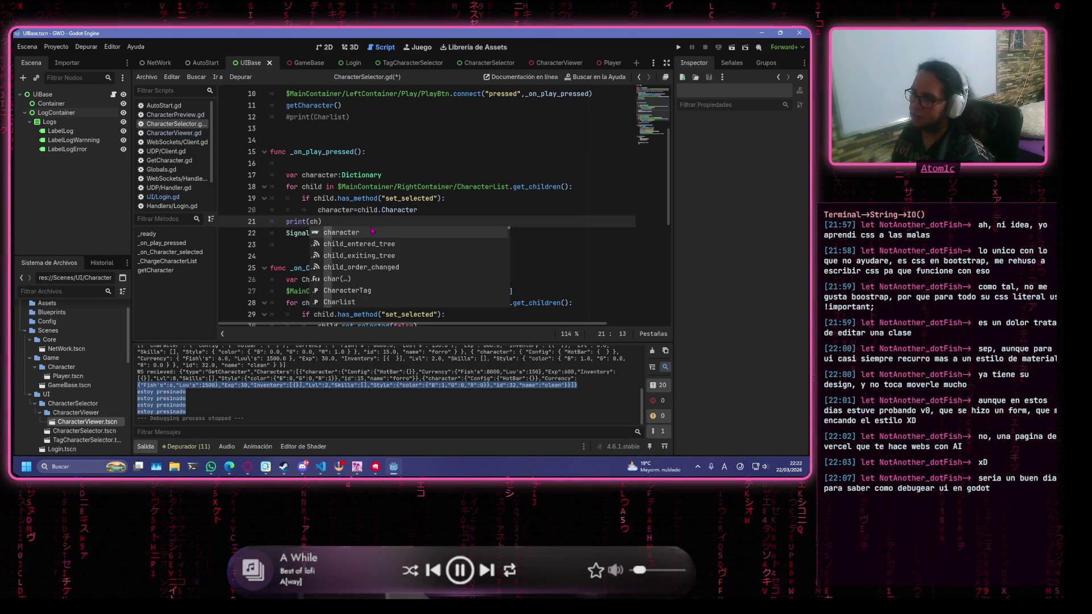
{"action": "key", "text": "Return"}
{"action": "left_click", "coordinate": [396, 218]}
{"action": "key", "text": "ctrl+s"}
{"action": "left_click", "coordinate": [678, 47]}
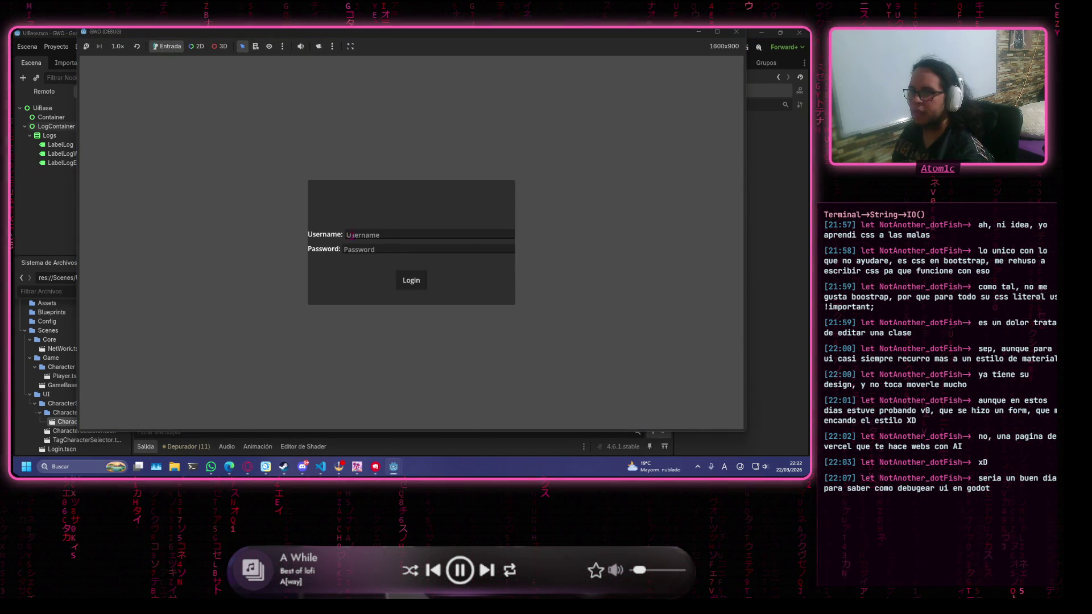
Step: Log into the running game with the test username and password
{"action": "left_click", "coordinate": [350, 235]}
{"action": "type", "text": "wea"}
{"action": "key", "text": "Tab"}
{"action": "type", "text": "wea"}
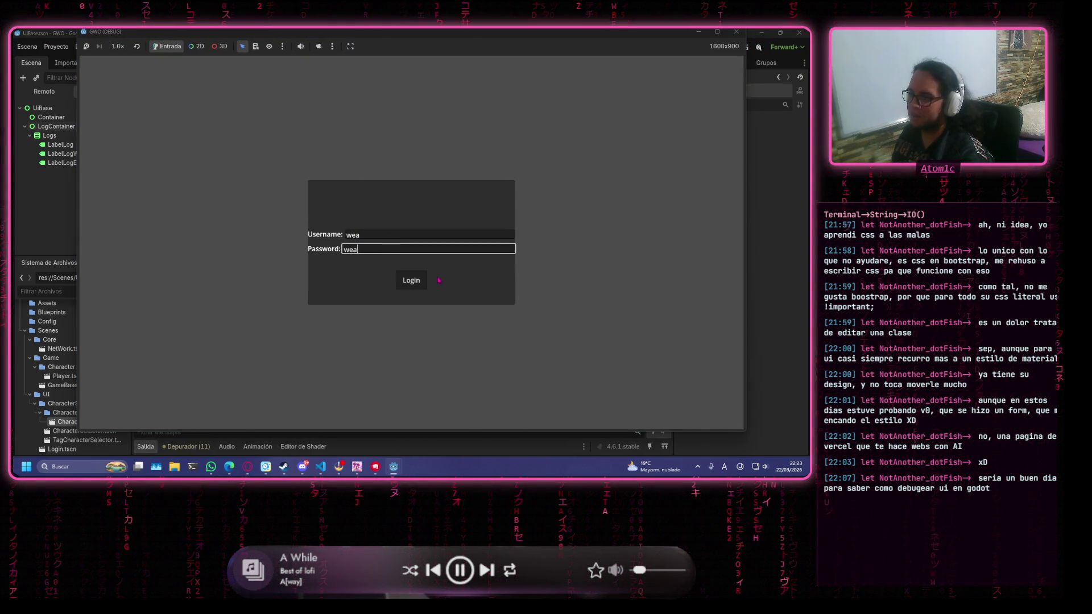
{"action": "left_click", "coordinate": [424, 281]}
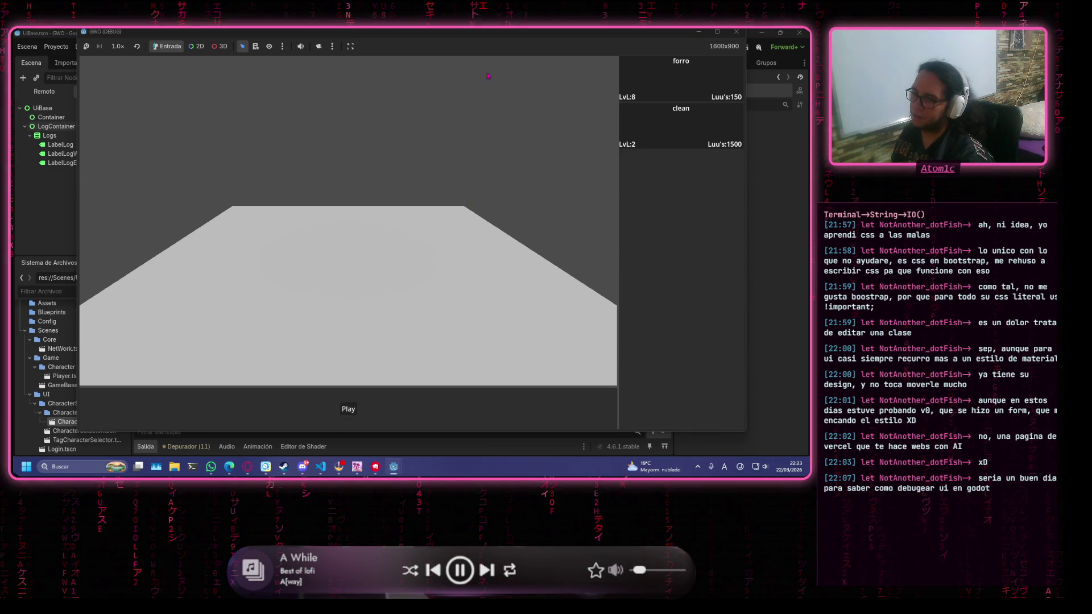
Step: Snap the game window to the left half and press Play with forro chosen
{"action": "mouse_move", "coordinate": [448, 34]}
{"action": "left_mouse_down"}
{"action": "mouse_move", "coordinate": [668, 48]}
{"action": "mouse_move", "coordinate": [722, 73]}
{"action": "mouse_move", "coordinate": [728, 65]}
{"action": "left_mouse_up"}
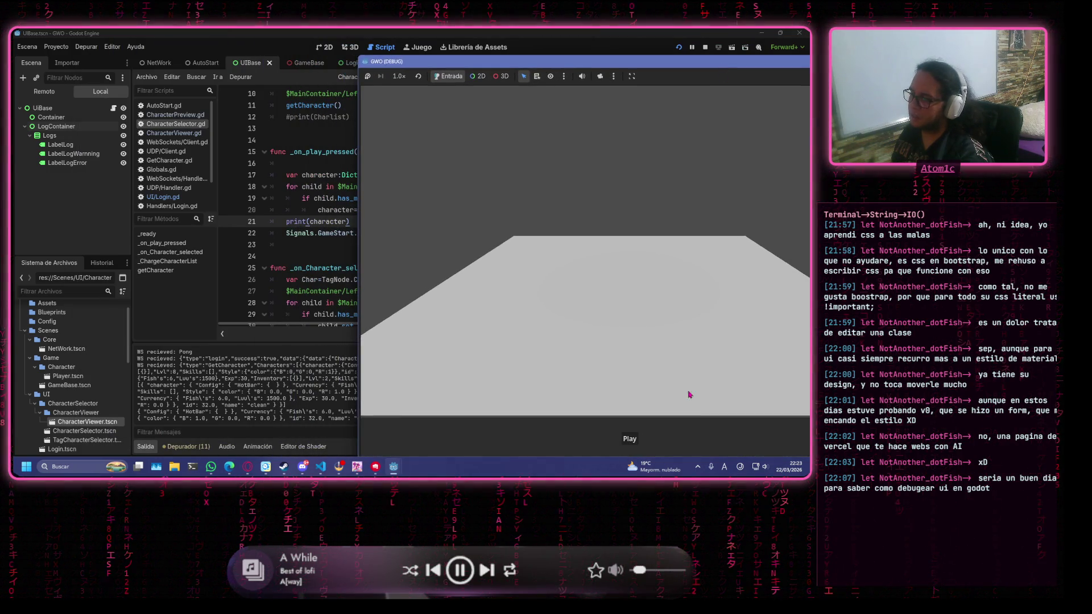
{"action": "left_click", "coordinate": [629, 441]}
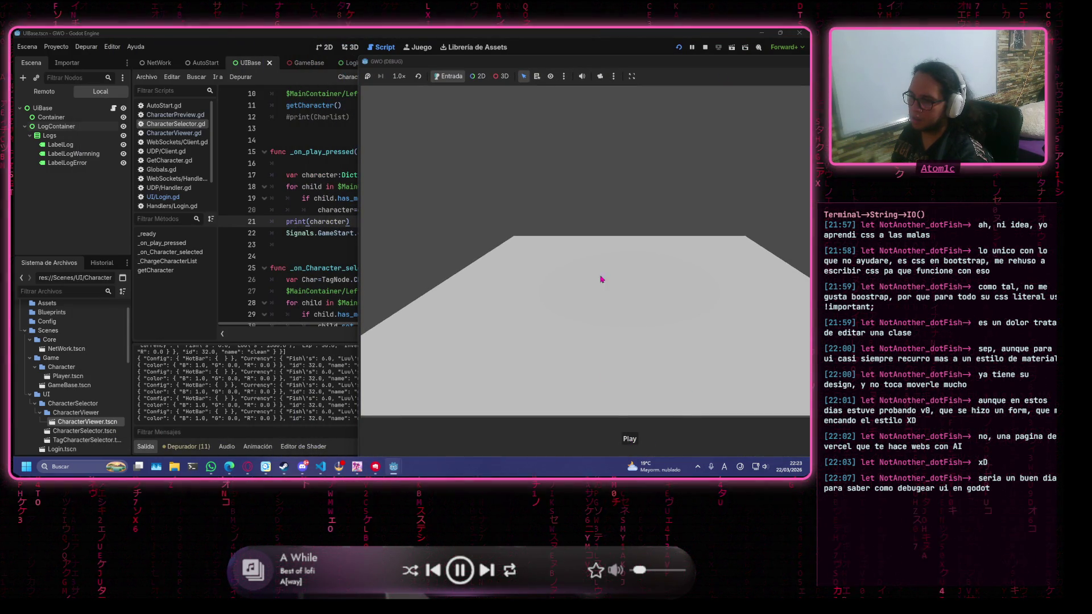
{"action": "mouse_move", "coordinate": [633, 63]}
{"action": "left_mouse_down"}
{"action": "mouse_move", "coordinate": [784, 75]}
{"action": "mouse_move", "coordinate": [651, 112]}
{"action": "mouse_move", "coordinate": [741, 425]}
{"action": "mouse_move", "coordinate": [604, 419]}
{"action": "mouse_move", "coordinate": [568, 142]}
{"action": "mouse_move", "coordinate": [417, 108]}
{"action": "mouse_move", "coordinate": [376, 32]}
{"action": "mouse_move", "coordinate": [424, 50]}
{"action": "left_mouse_up"}
{"action": "left_click", "coordinate": [349, 51]}
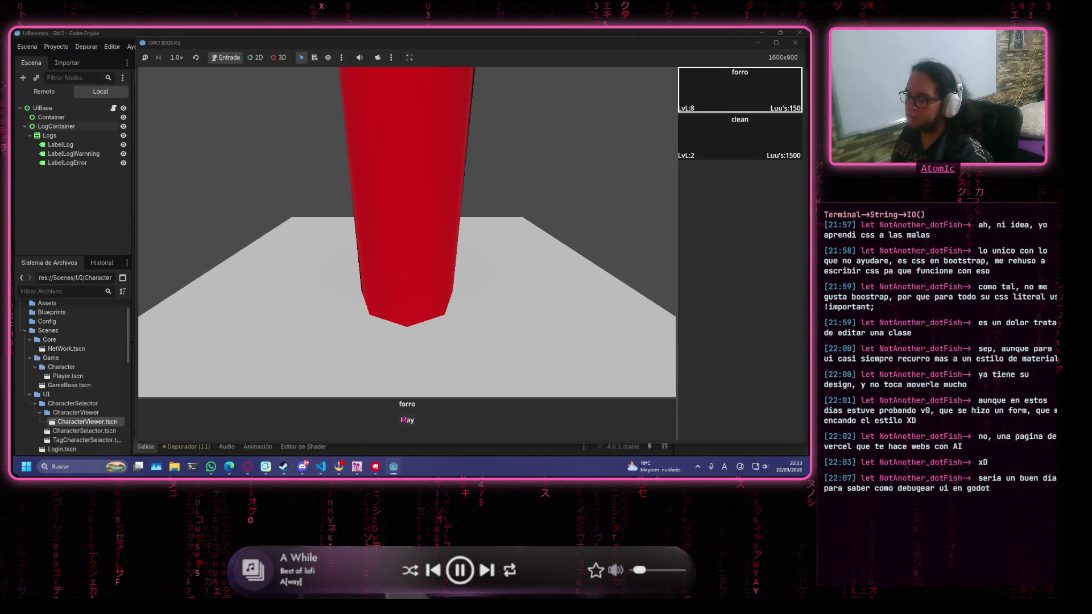
{"action": "left_click", "coordinate": [407, 420]}
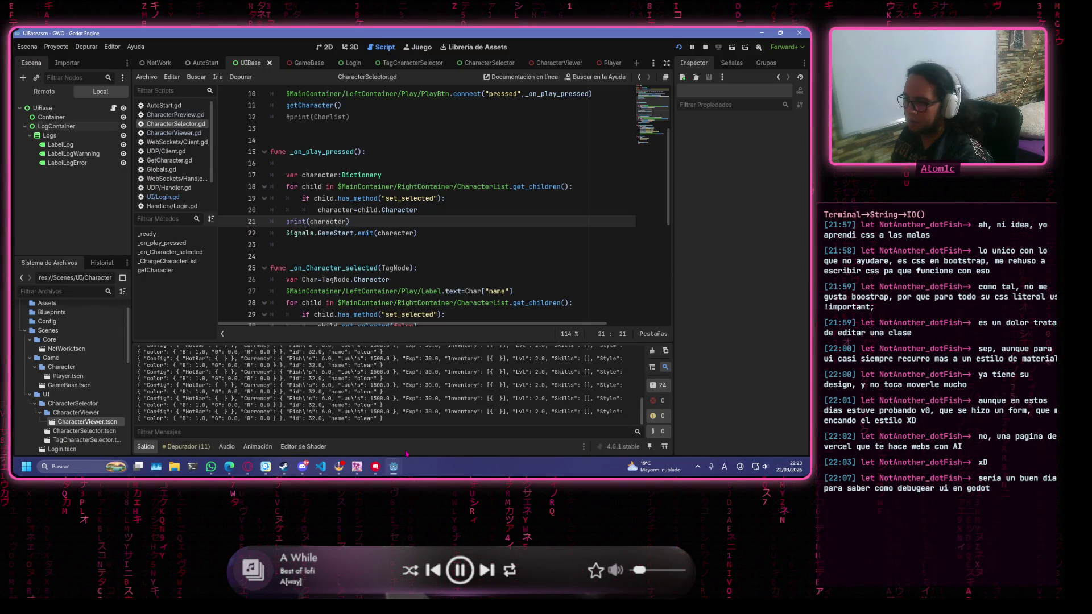
{"action": "mouse_move", "coordinate": [396, 468]}
{"action": "left_click", "coordinate": [370, 409]}
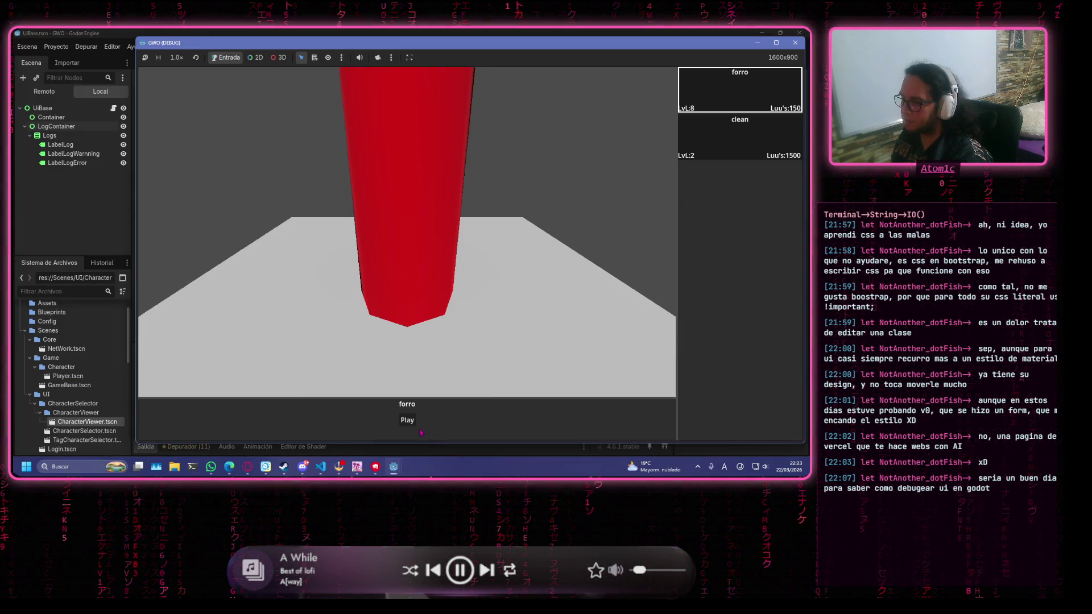
Step: Switch to the clean character, check the editor output, then close the game window
{"action": "left_click", "coordinate": [747, 135]}
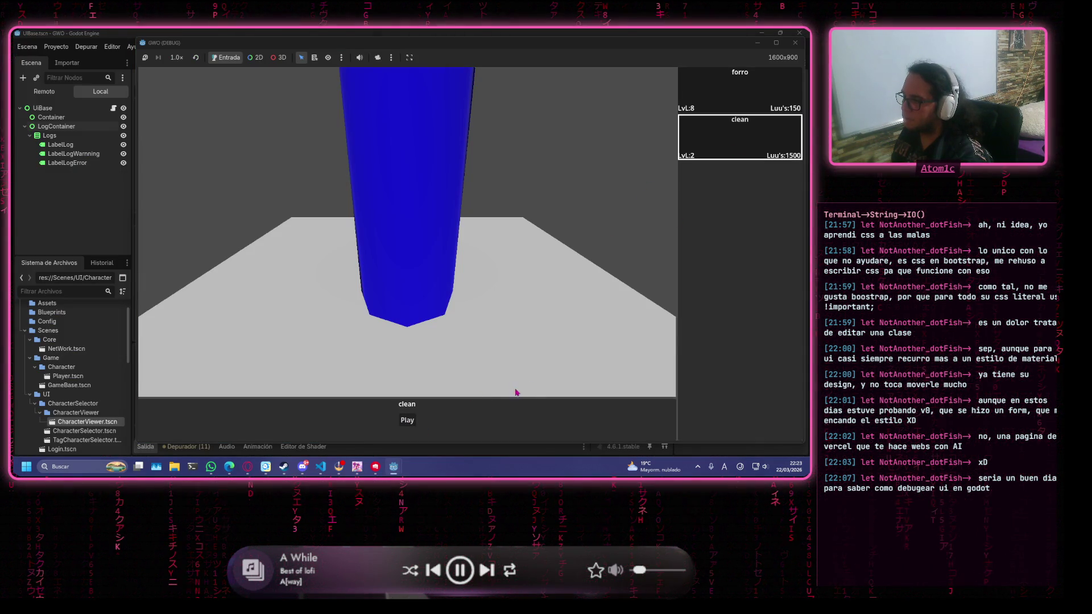
{"action": "left_click", "coordinate": [417, 445]}
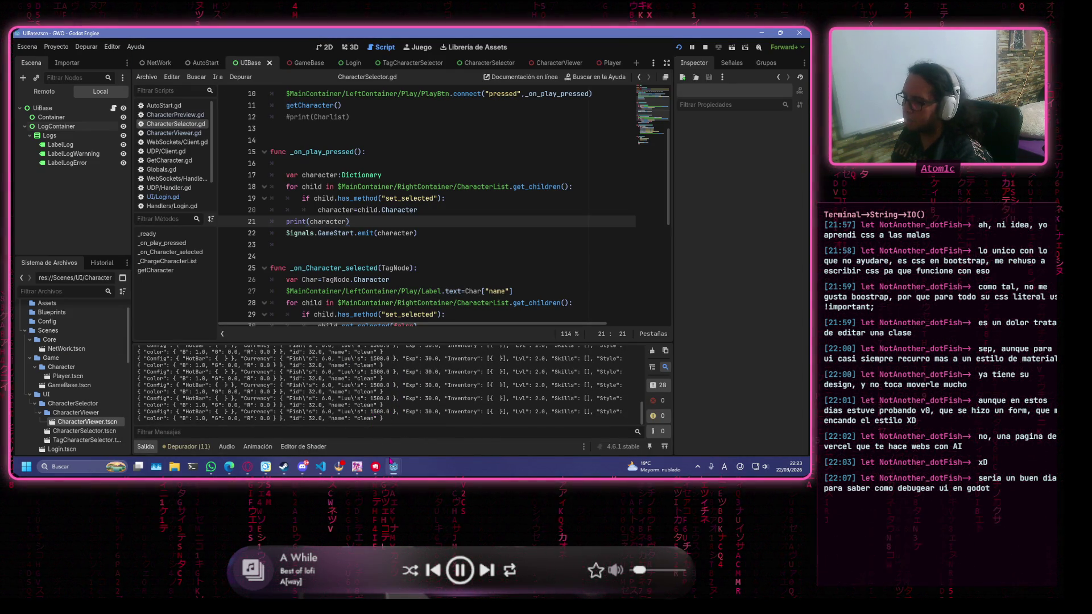
{"action": "mouse_move", "coordinate": [393, 465]}
{"action": "left_click", "coordinate": [444, 430]}
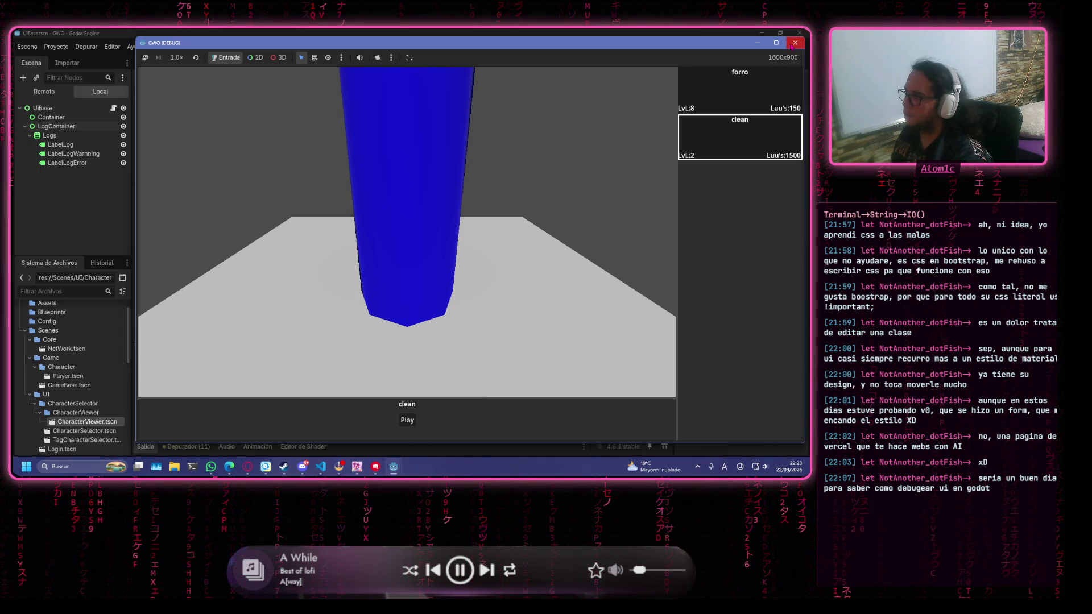
{"action": "left_click", "coordinate": [794, 43]}
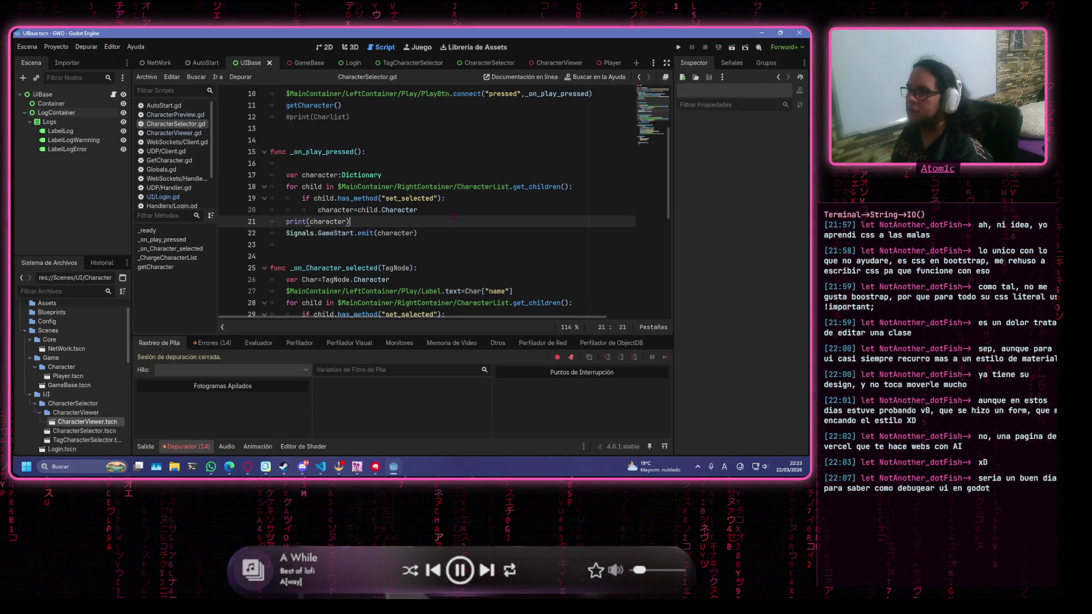
{"action": "left_click", "coordinate": [557, 187]}
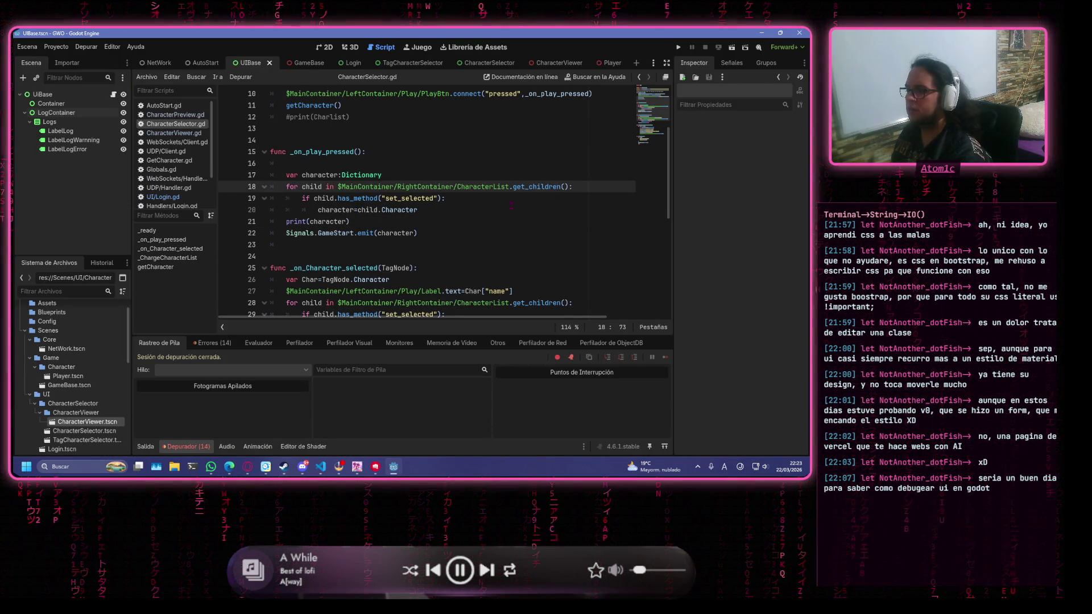
{"action": "scroll", "coordinate": [507, 210], "scroll_direction": "down", "scroll_amount": 4}
{"action": "scroll", "coordinate": [512, 171], "scroll_direction": "up", "scroll_amount": 7}
{"action": "scroll", "coordinate": [495, 174], "scroll_direction": "down", "scroll_amount": 8}
{"action": "scroll", "coordinate": [483, 176], "scroll_direction": "up", "scroll_amount": 5}
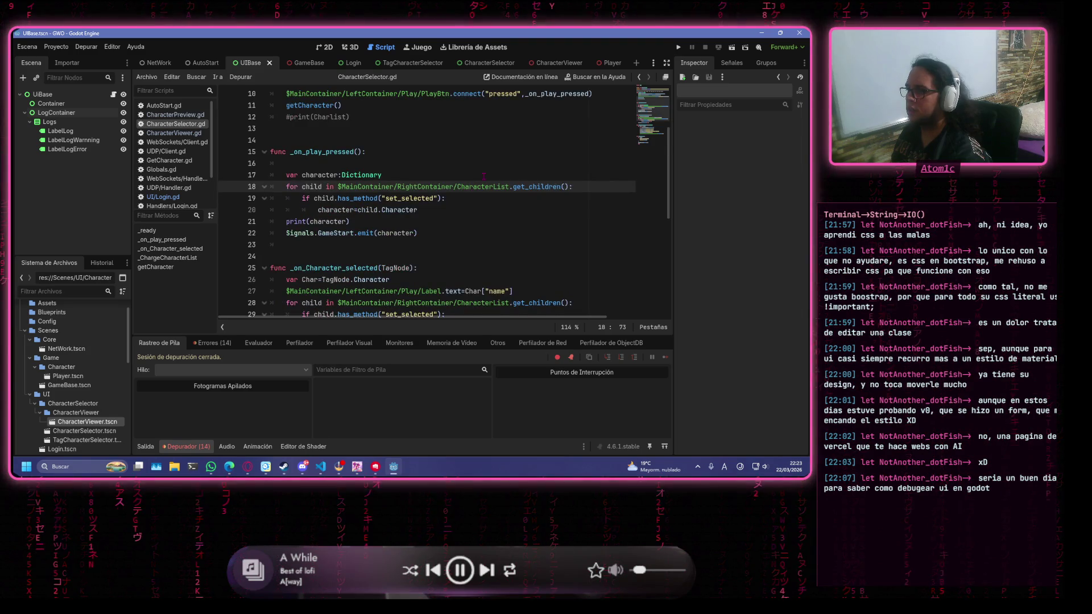
{"action": "scroll", "coordinate": [483, 176], "scroll_direction": "down", "scroll_amount": 1}
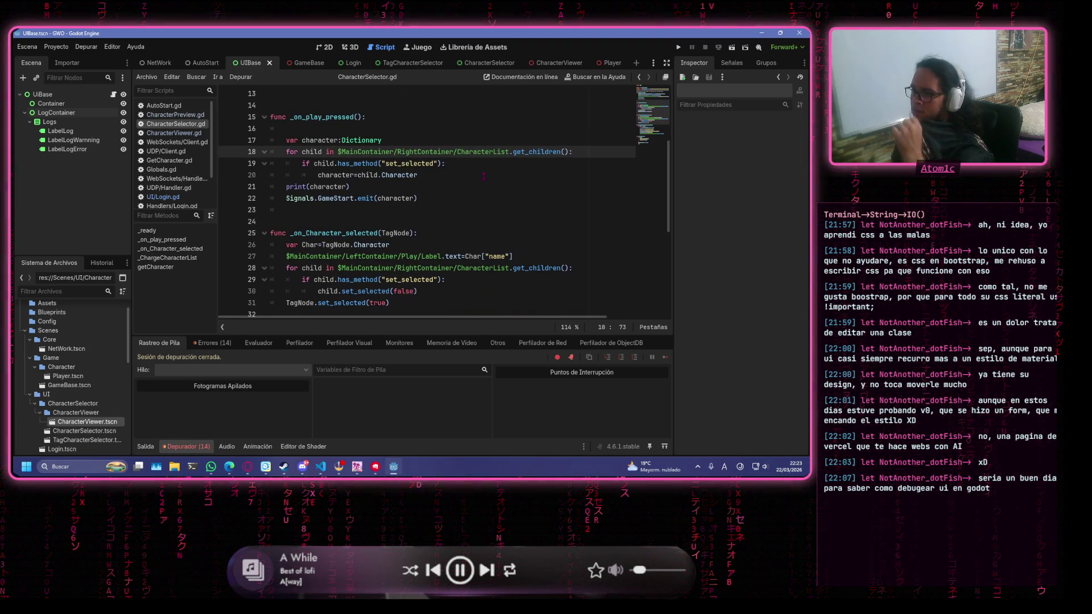
{"action": "scroll", "coordinate": [484, 177], "scroll_direction": "up", "scroll_amount": 4}
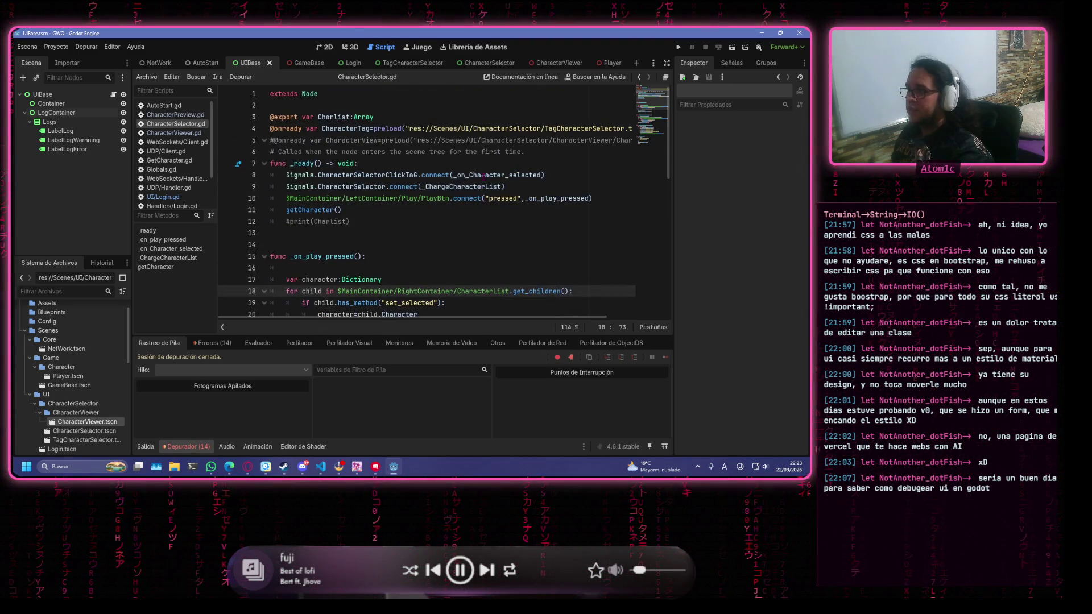
{"action": "scroll", "coordinate": [483, 177], "scroll_direction": "down", "scroll_amount": 4}
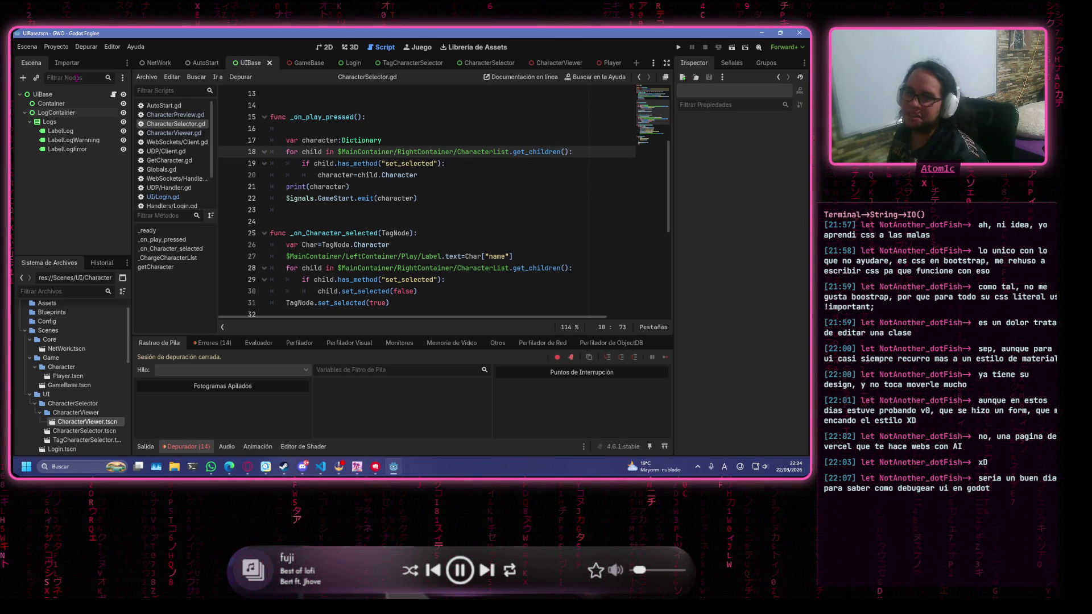
{"action": "scroll", "coordinate": [369, 171], "scroll_direction": "up", "scroll_amount": 1}
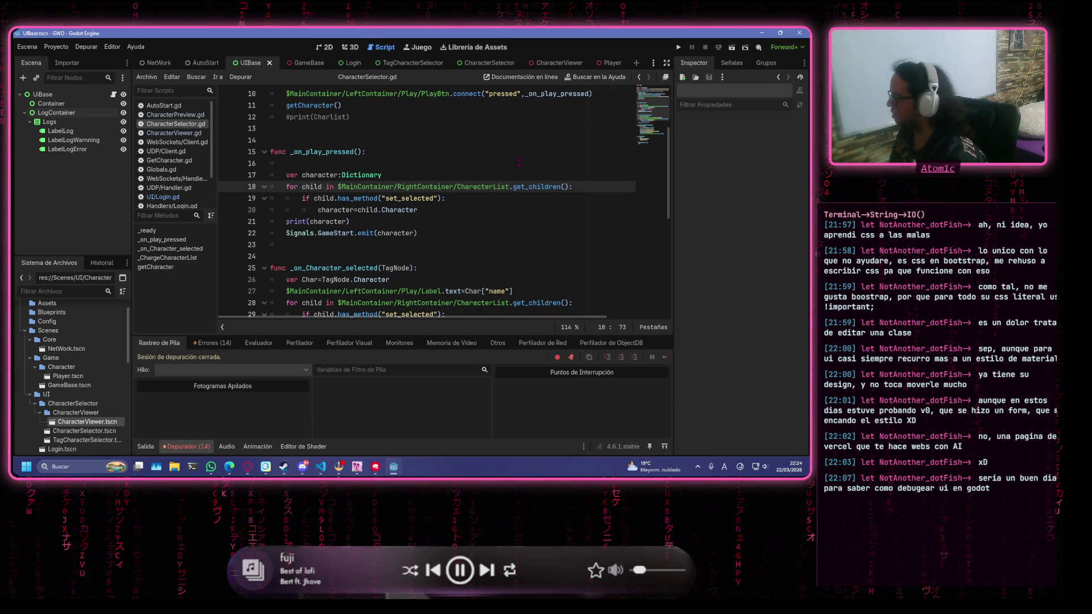
{"action": "scroll", "coordinate": [521, 200], "scroll_direction": "down", "scroll_amount": 7}
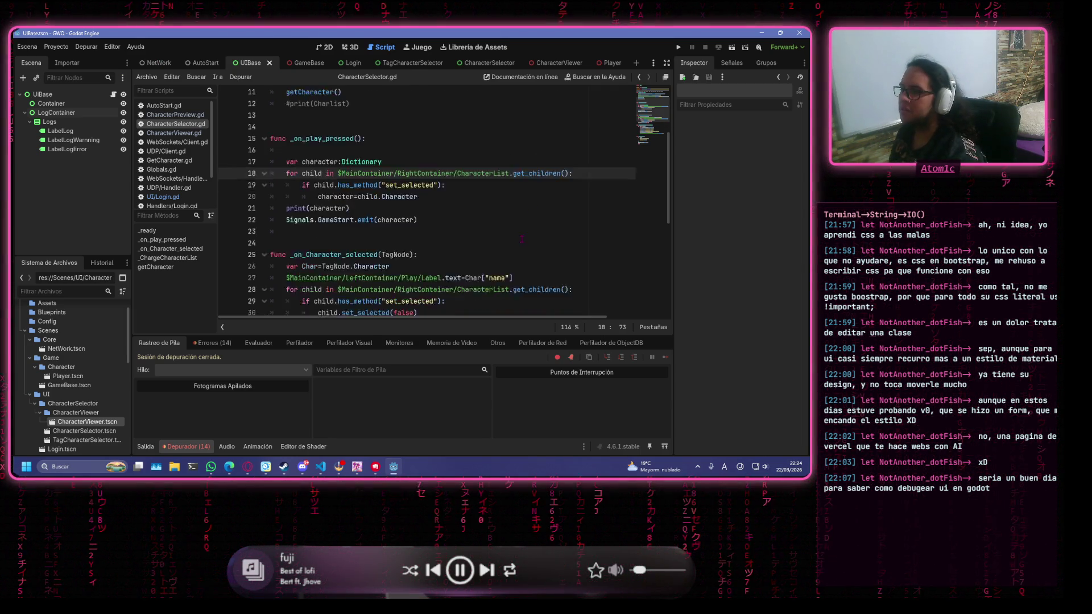
{"action": "scroll", "coordinate": [520, 167], "scroll_direction": "up", "scroll_amount": 5}
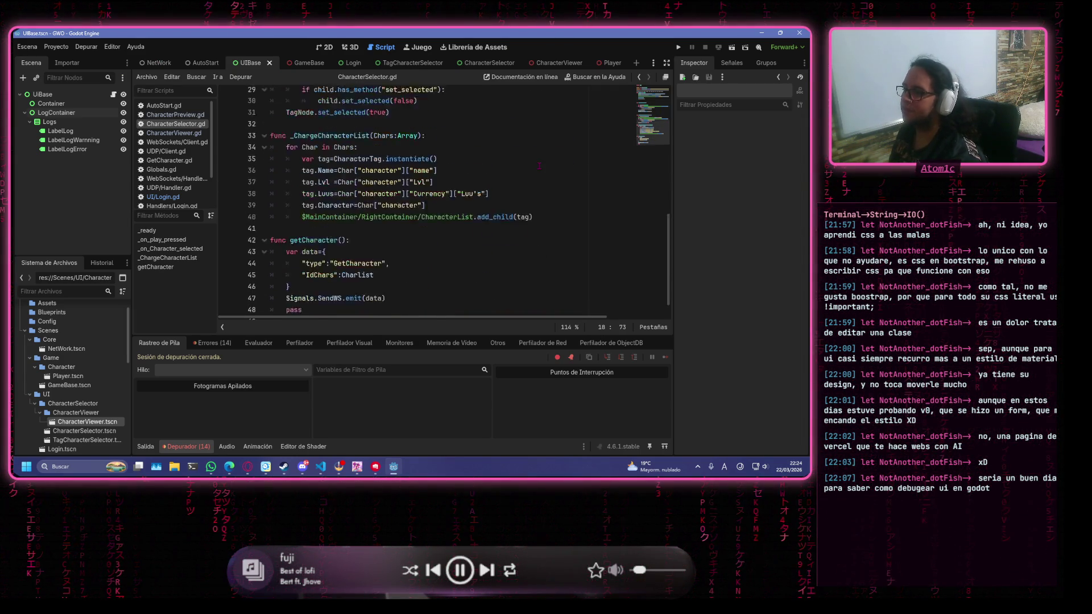
{"action": "scroll", "coordinate": [466, 191], "scroll_direction": "up", "scroll_amount": 5}
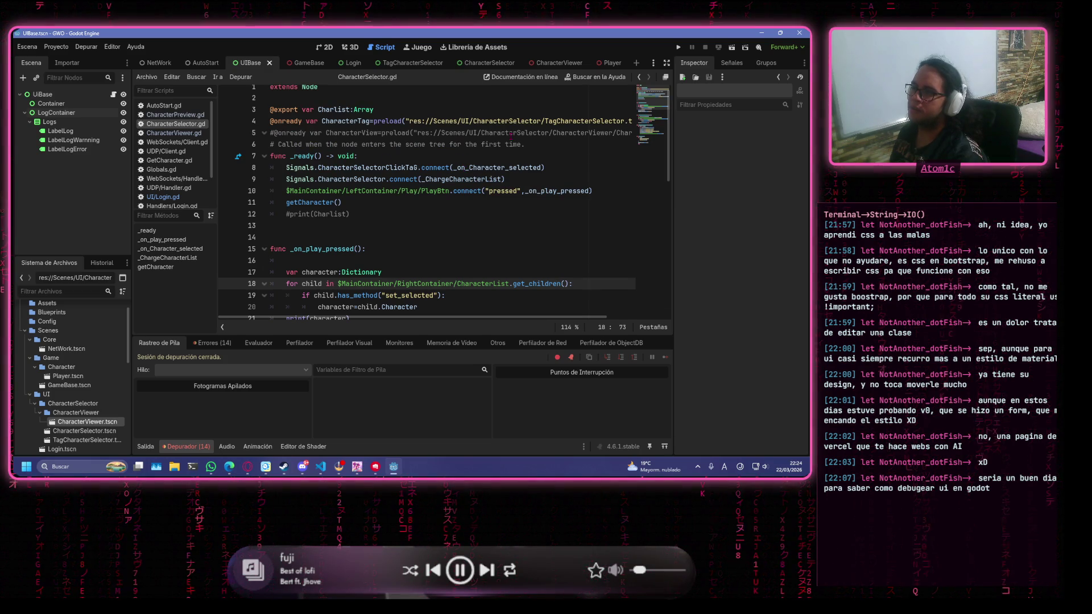
{"action": "scroll", "coordinate": [467, 163], "scroll_direction": "down", "scroll_amount": 5}
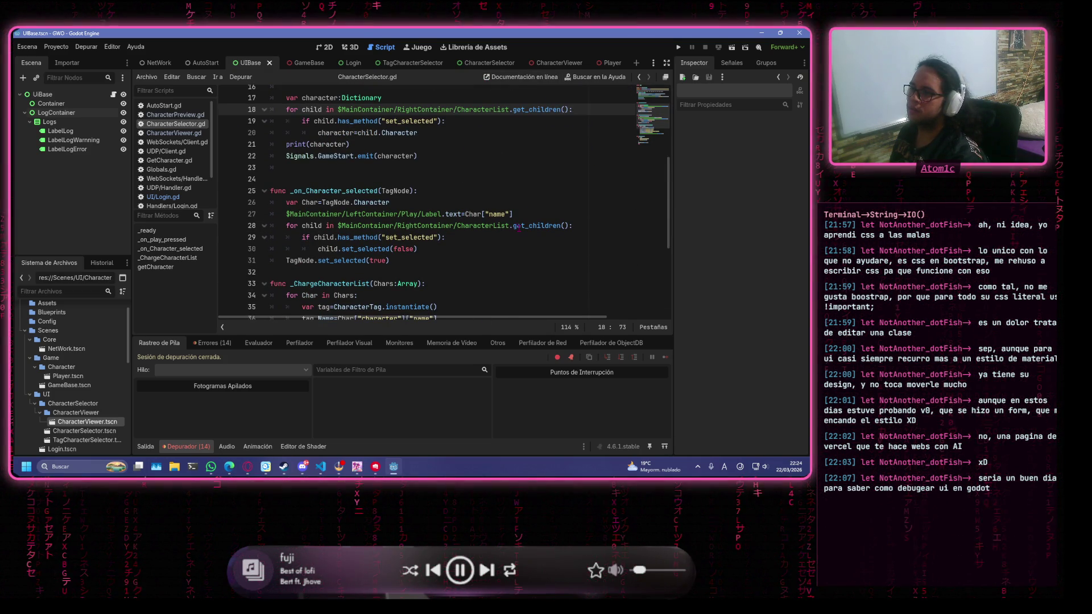
{"action": "left_click", "coordinate": [492, 226]}
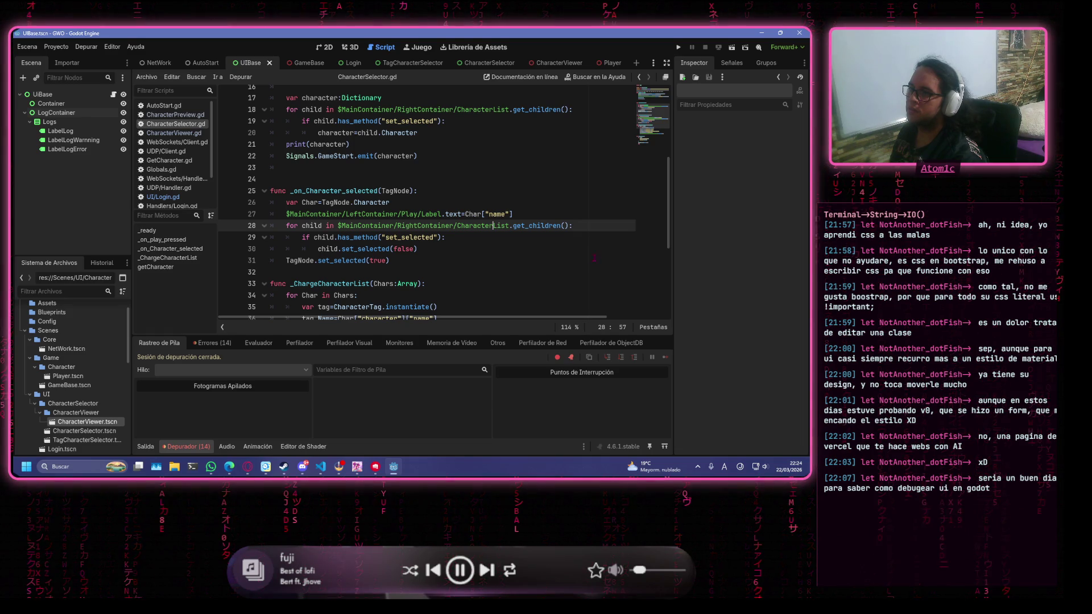
{"action": "scroll", "coordinate": [594, 258], "scroll_direction": "up", "scroll_amount": 2}
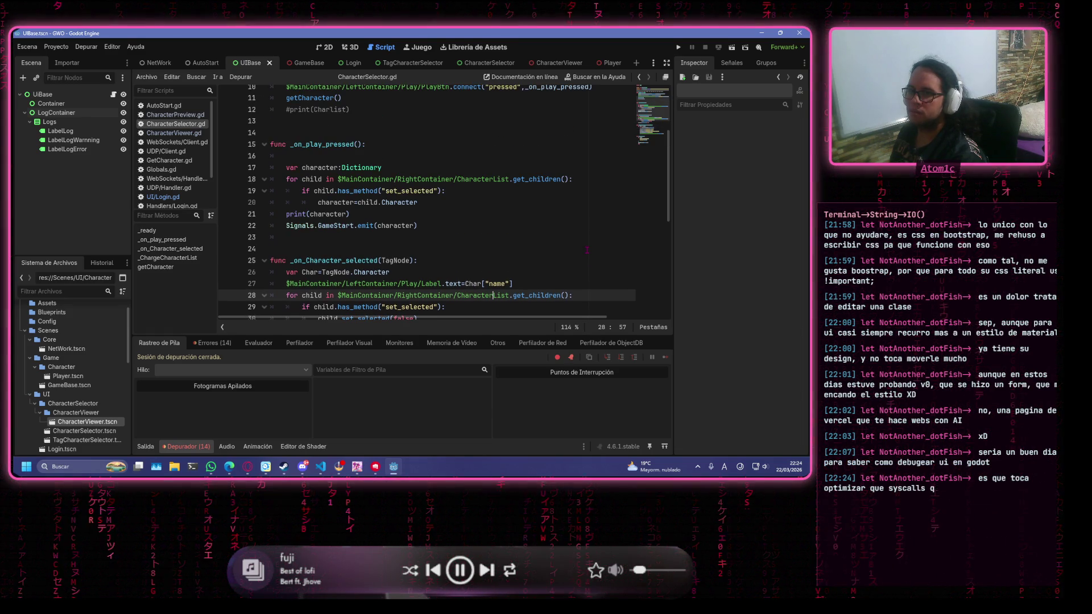
{"action": "scroll", "coordinate": [587, 250], "scroll_direction": "down", "scroll_amount": 1}
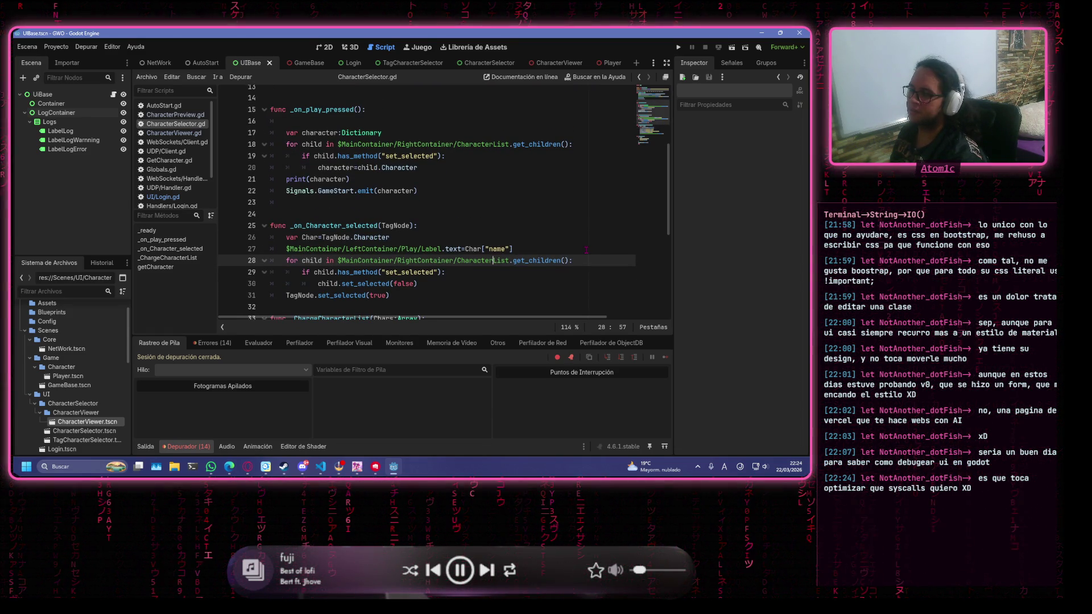
{"action": "left_click", "coordinate": [565, 227]}
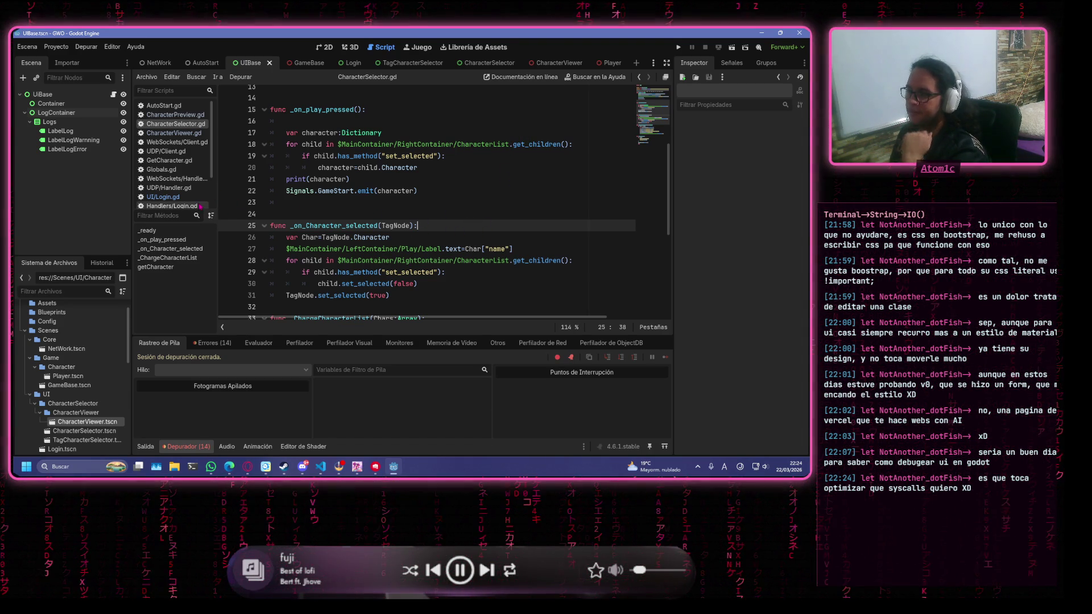
{"action": "scroll", "coordinate": [373, 193], "scroll_direction": "down", "scroll_amount": 4}
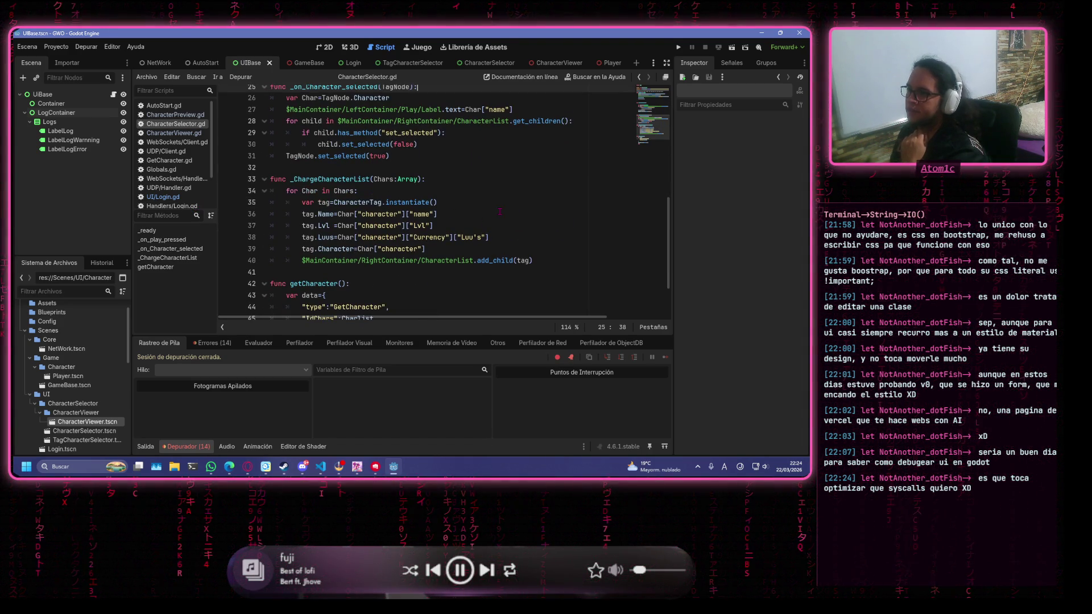
{"action": "left_click", "coordinate": [540, 271]}
{"action": "left_click", "coordinate": [540, 263]}
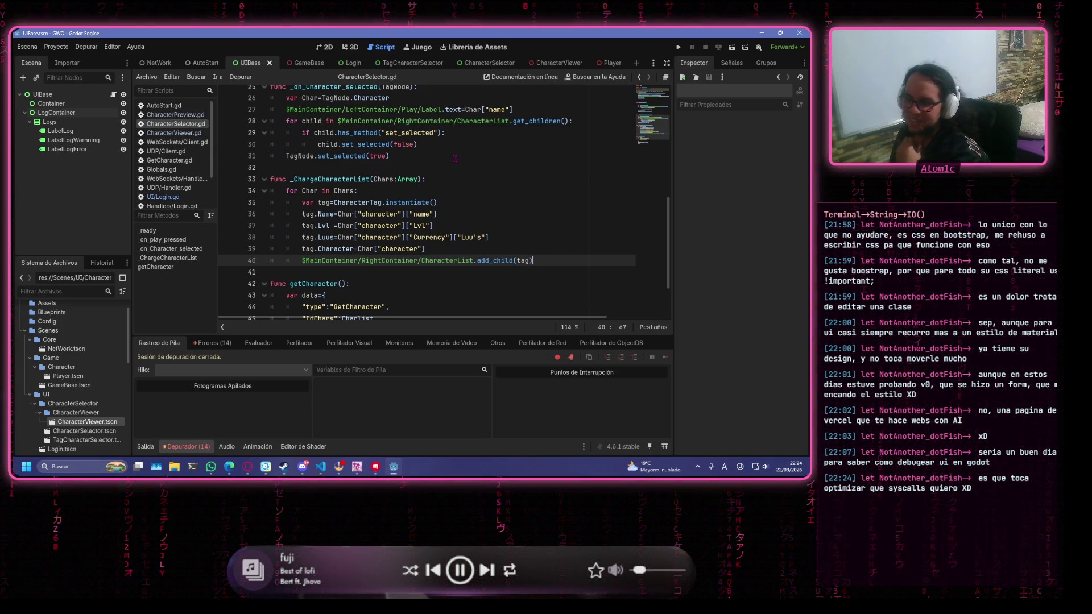
{"action": "left_click", "coordinate": [427, 144]}
{"action": "scroll", "coordinate": [280, 168], "scroll_direction": "down", "scroll_amount": 2}
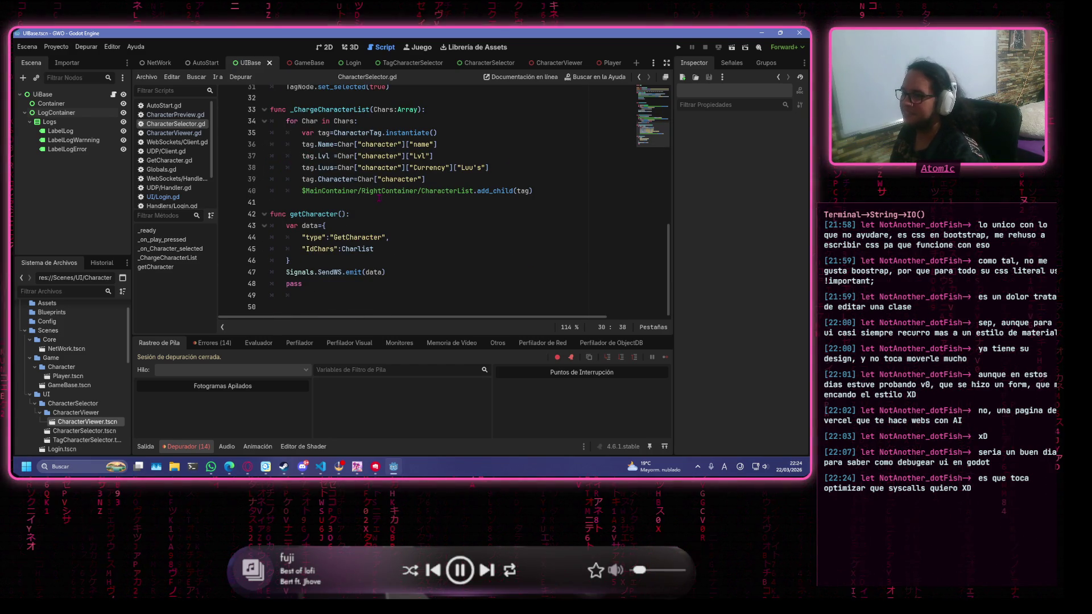
{"action": "left_click", "coordinate": [393, 199]}
{"action": "scroll", "coordinate": [393, 199], "scroll_direction": "up", "scroll_amount": 10}
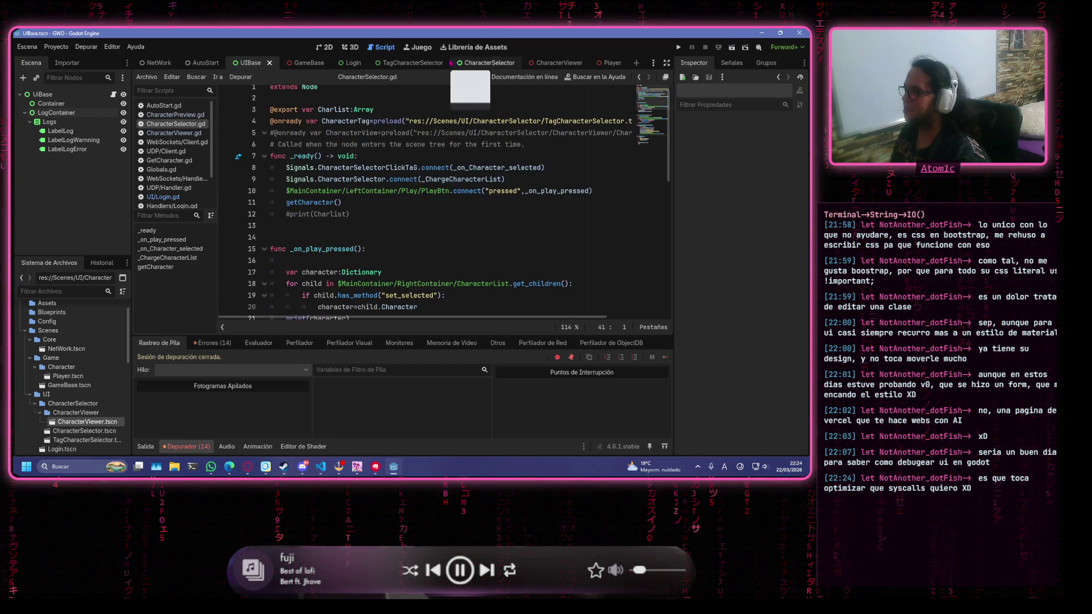
Step: Open the Login, TagCharacterSelector and CharacterSelector scene tabs in turn to inspect their properties
{"action": "left_click", "coordinate": [347, 62]}
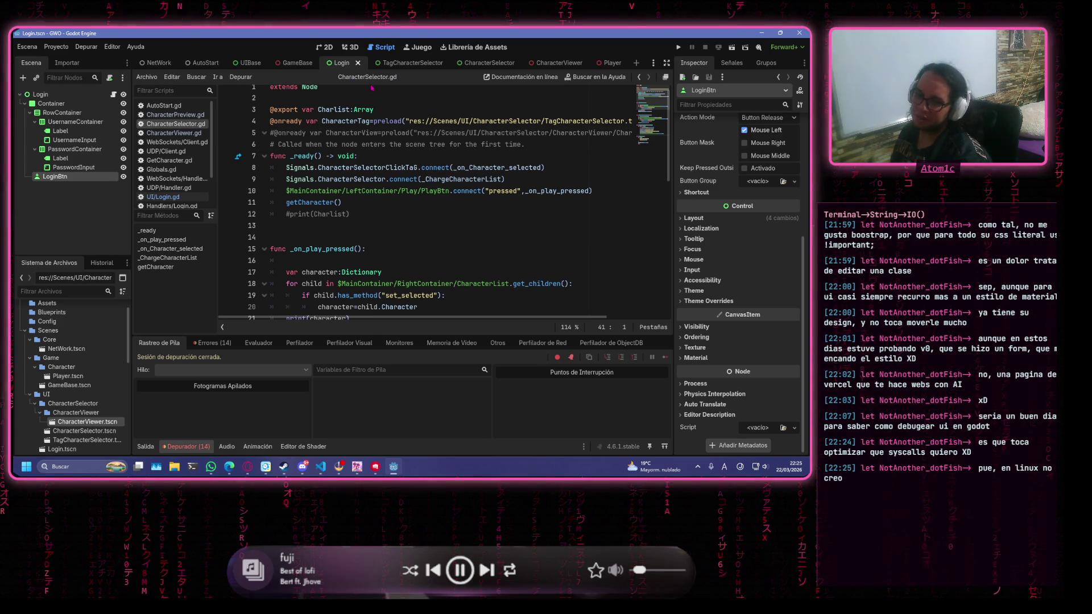
{"action": "left_click", "coordinate": [396, 67]}
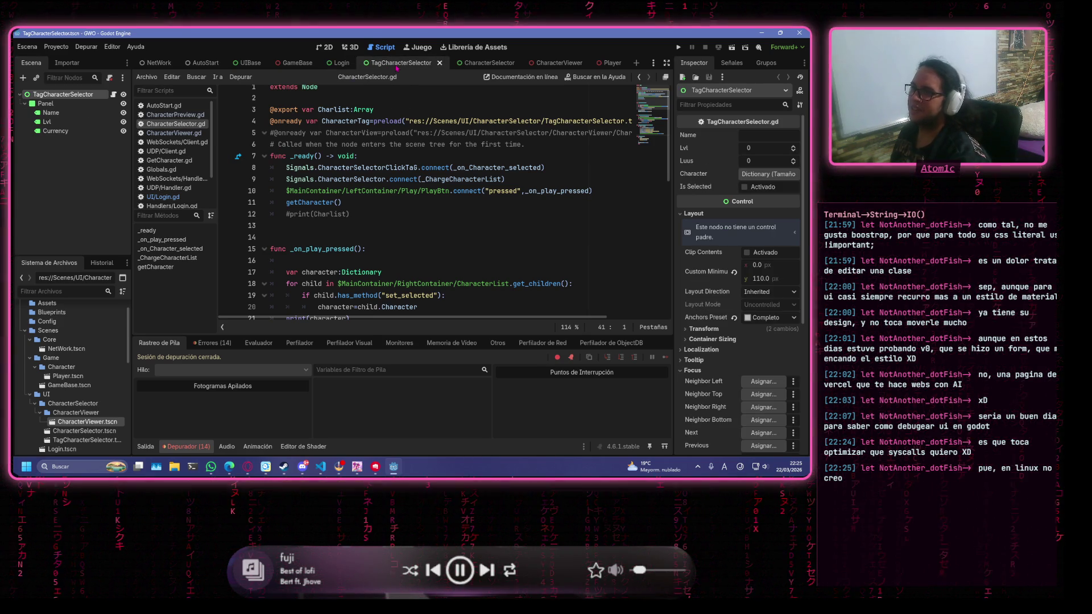
{"action": "left_click", "coordinate": [488, 61]}
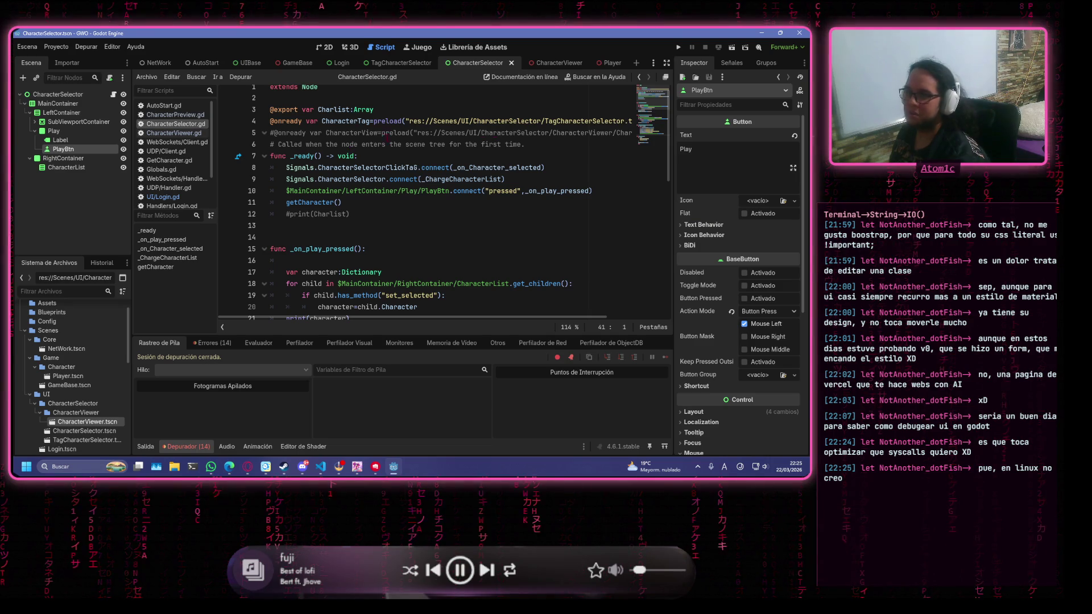
Step: Examine _on_play_pressed's CharacterList loop, chosen-character assignment and GameStart emit in CharacterSelector.gd
{"action": "left_click", "coordinate": [528, 66]}
{"action": "left_click", "coordinate": [478, 63]}
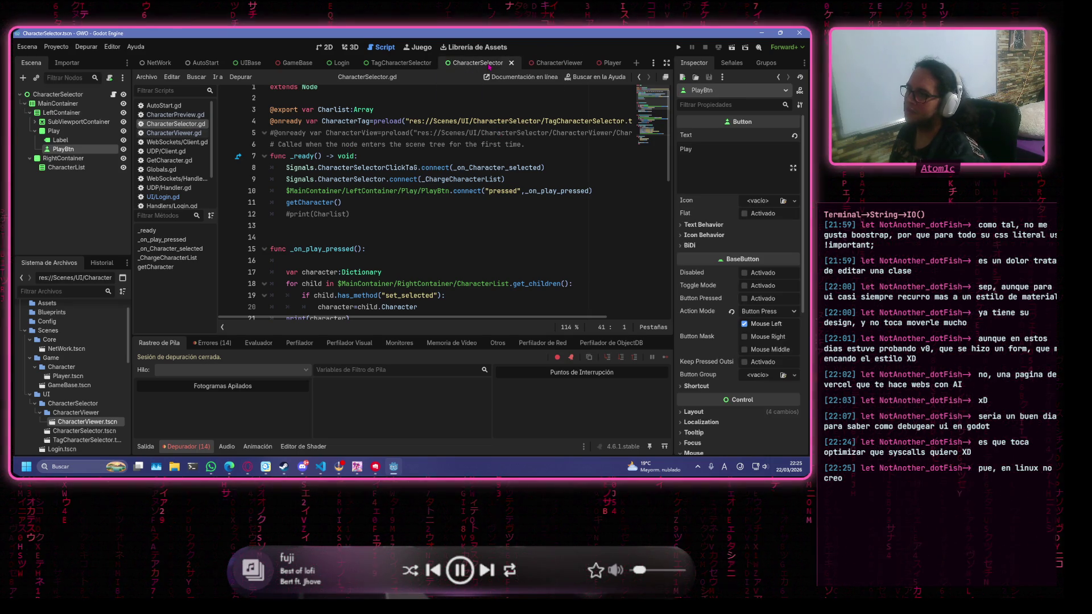
{"action": "left_click", "coordinate": [357, 191]}
{"action": "scroll", "coordinate": [419, 204], "scroll_direction": "down", "scroll_amount": 4}
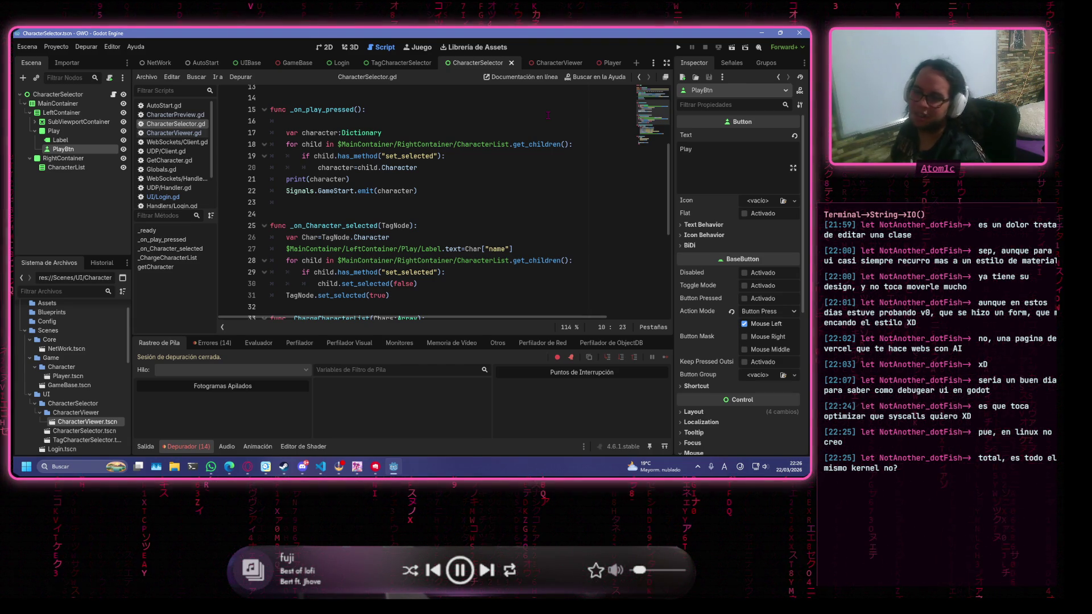
{"action": "left_click", "coordinate": [597, 144]}
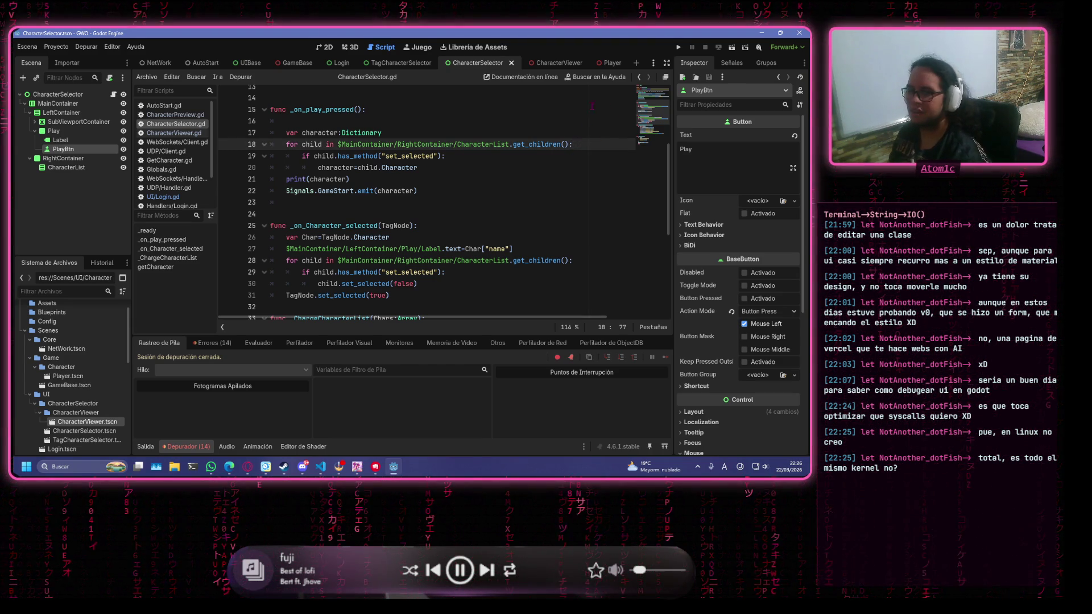
{"action": "left_click", "coordinate": [464, 166]}
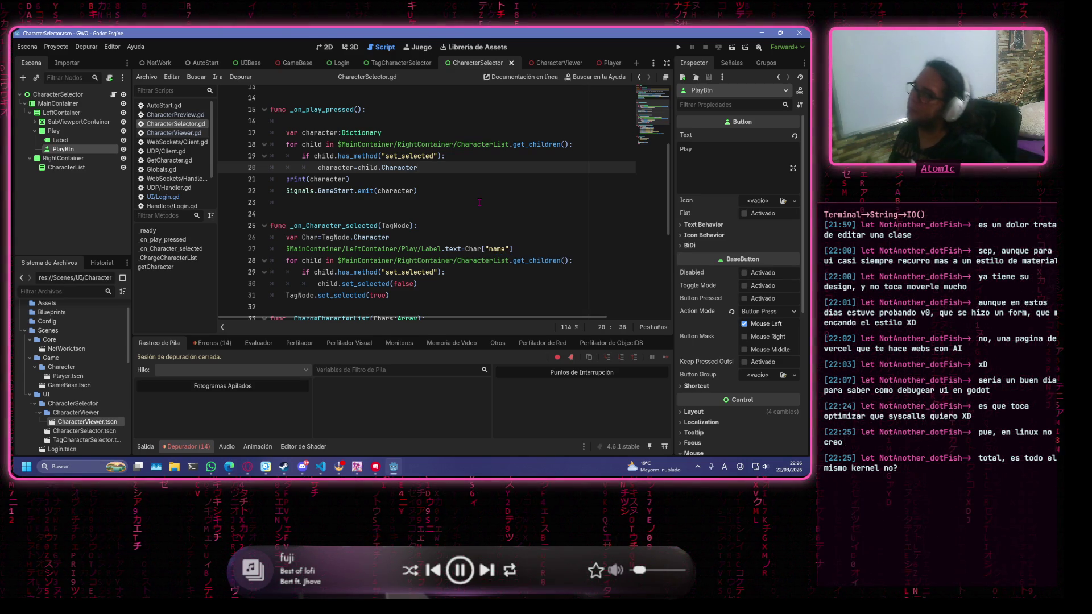
{"action": "left_click", "coordinate": [447, 189]}
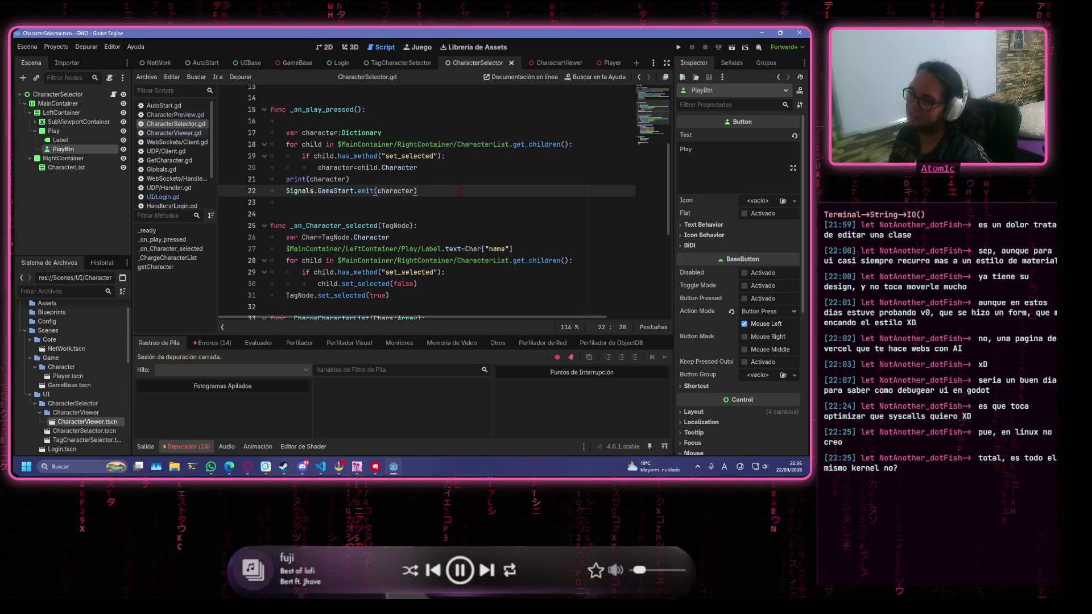
{"action": "scroll", "coordinate": [472, 181], "scroll_direction": "down", "scroll_amount": 6}
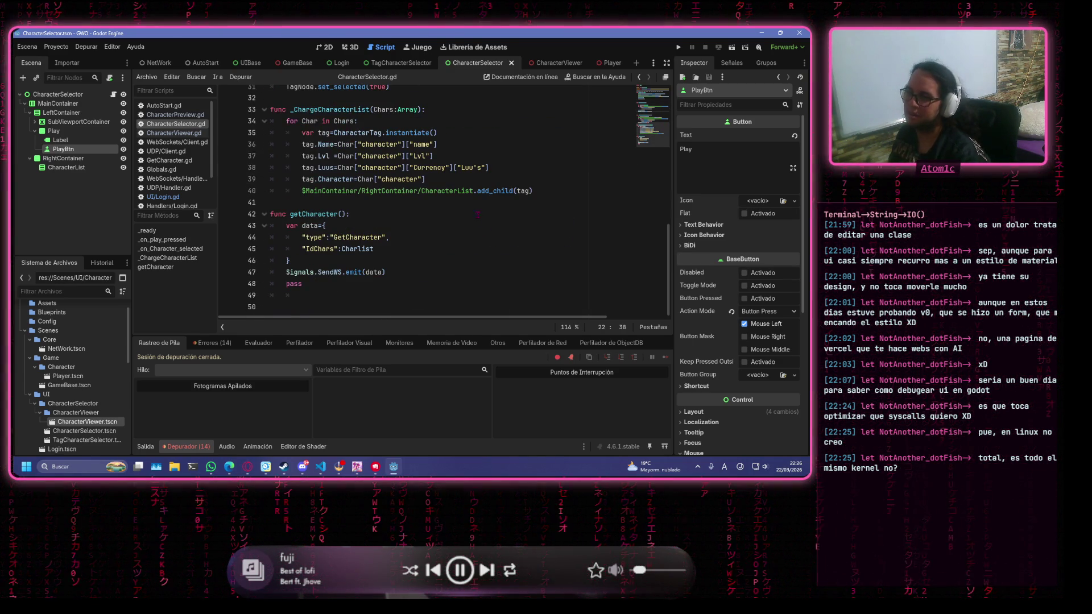
{"action": "left_click", "coordinate": [474, 179]}
{"action": "left_click", "coordinate": [493, 167]}
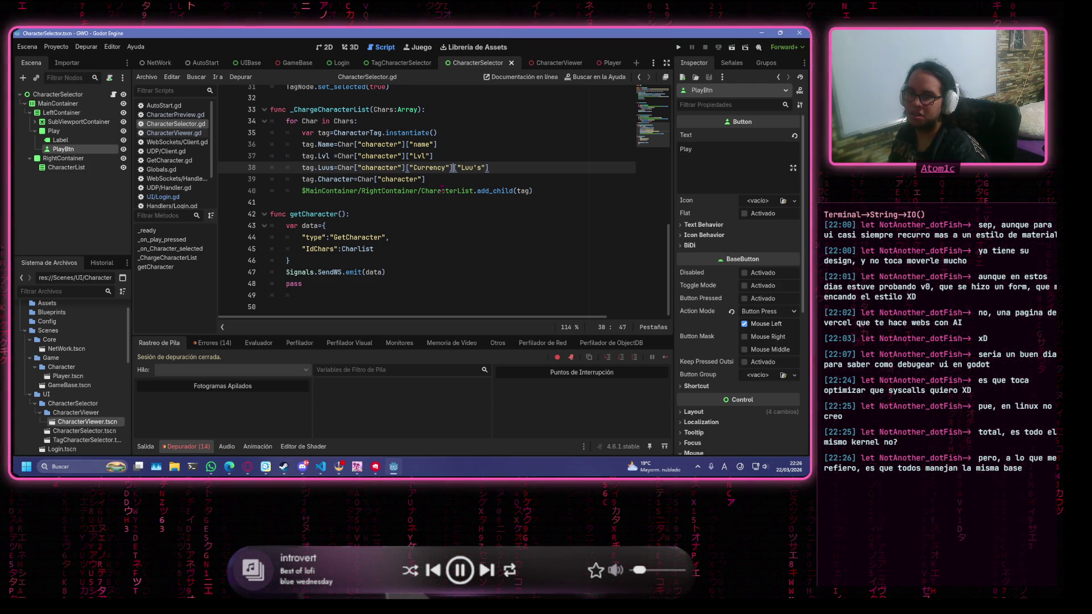
{"action": "left_click", "coordinate": [470, 155]}
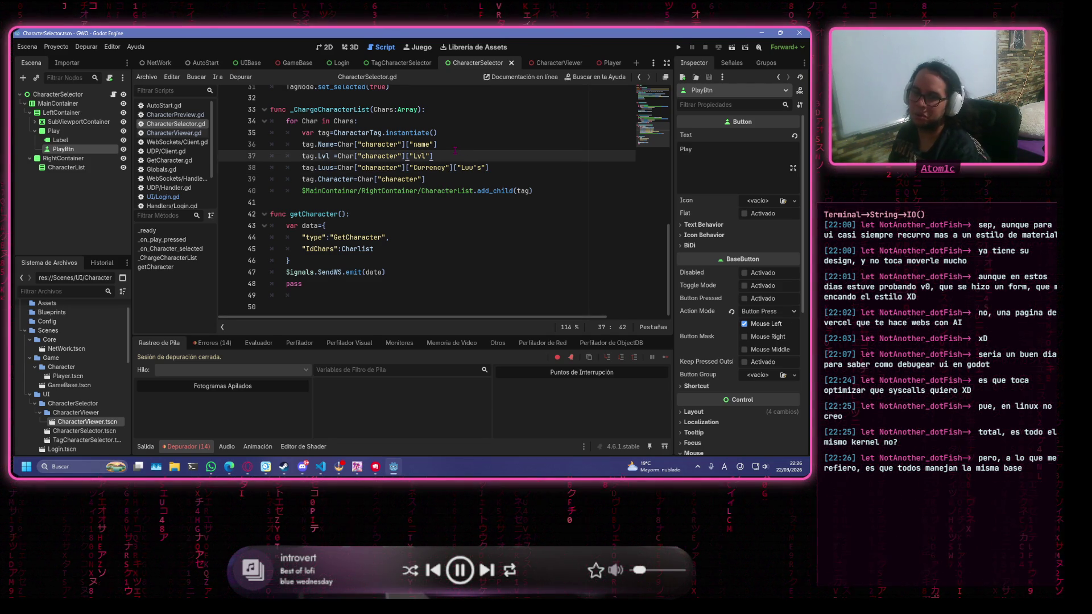
{"action": "scroll", "coordinate": [466, 152], "scroll_direction": "up", "scroll_amount": 5}
{"action": "scroll", "coordinate": [485, 153], "scroll_direction": "up", "scroll_amount": 5}
{"action": "scroll", "coordinate": [418, 160], "scroll_direction": "down", "scroll_amount": 6}
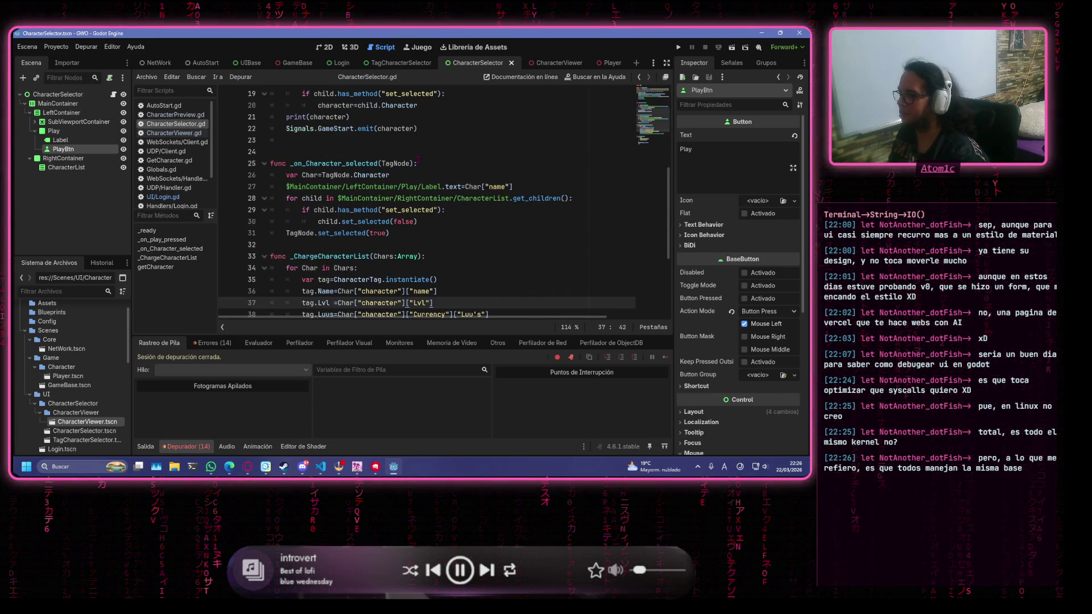
{"action": "scroll", "coordinate": [461, 169], "scroll_direction": "up", "scroll_amount": 4}
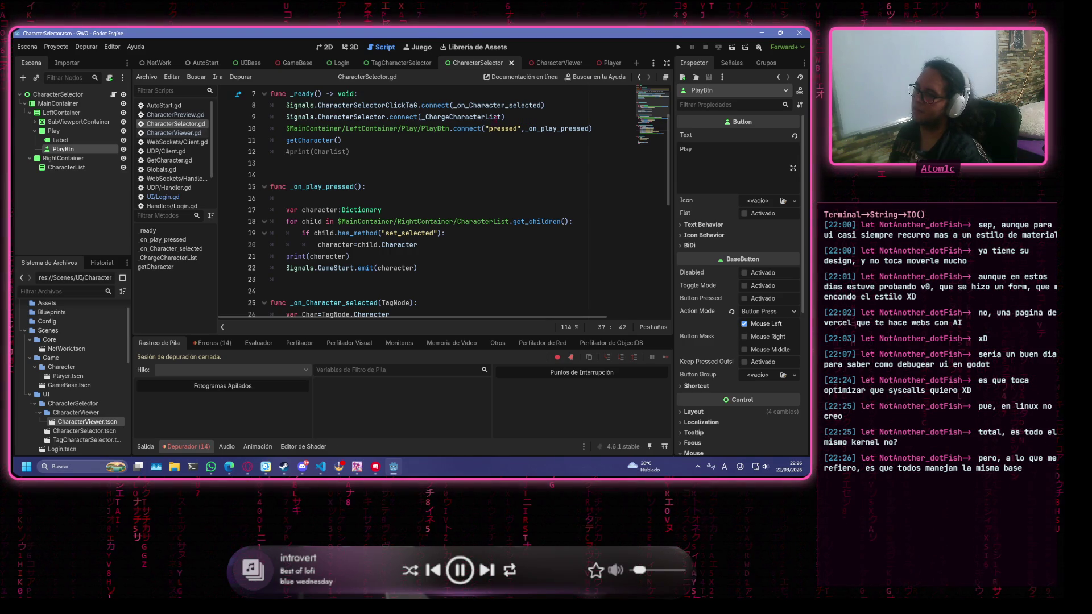
{"action": "left_click", "coordinate": [463, 222]}
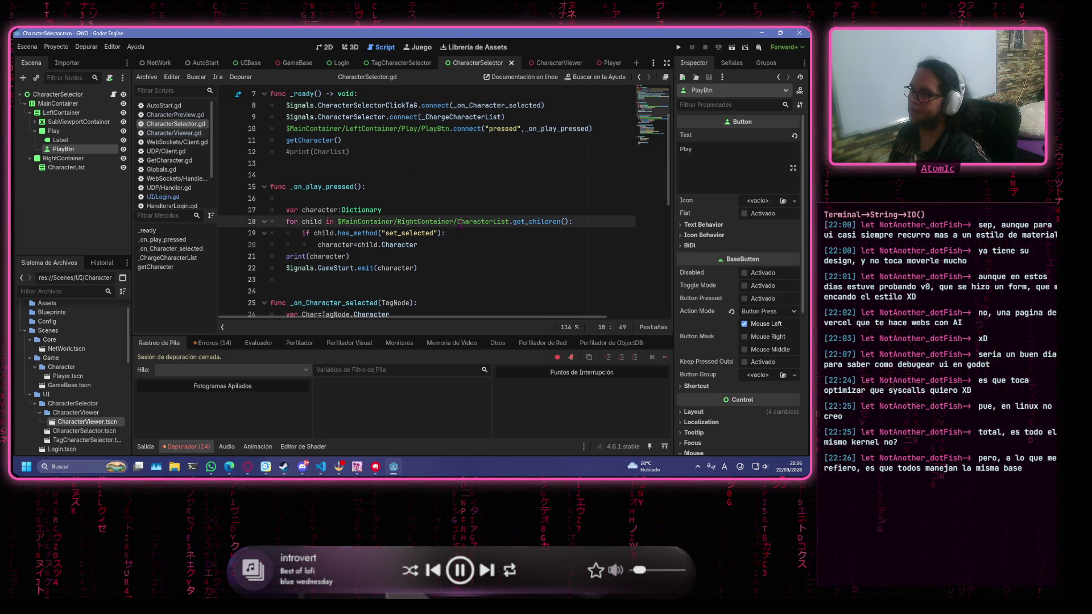
{"action": "left_click", "coordinate": [566, 222]}
{"action": "left_click", "coordinate": [343, 244]}
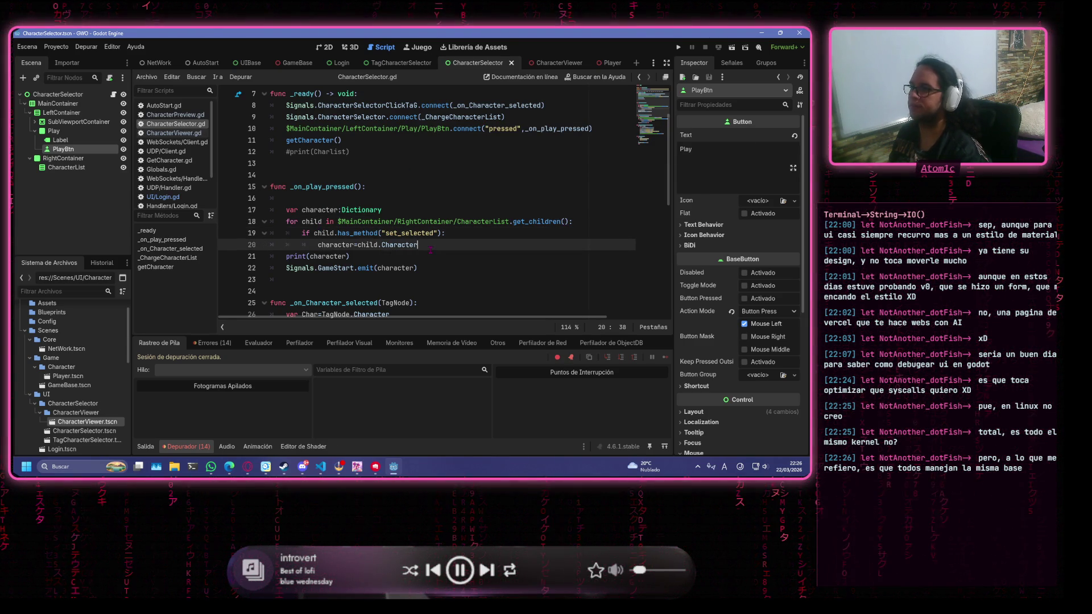
{"action": "left_click", "coordinate": [364, 210]}
{"action": "left_click", "coordinate": [370, 195]}
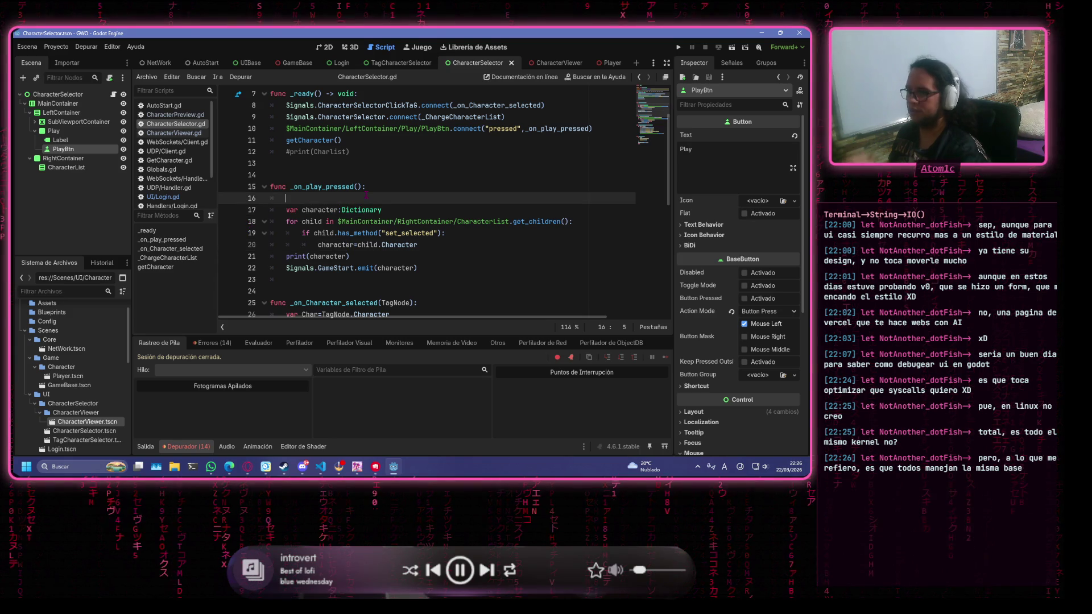
Step: Delete empty line 16 in _on_play_pressed, then review the set_selected(true) call and GameStart emit
{"action": "key", "text": "Delete"}
{"action": "left_click", "coordinate": [411, 198]}
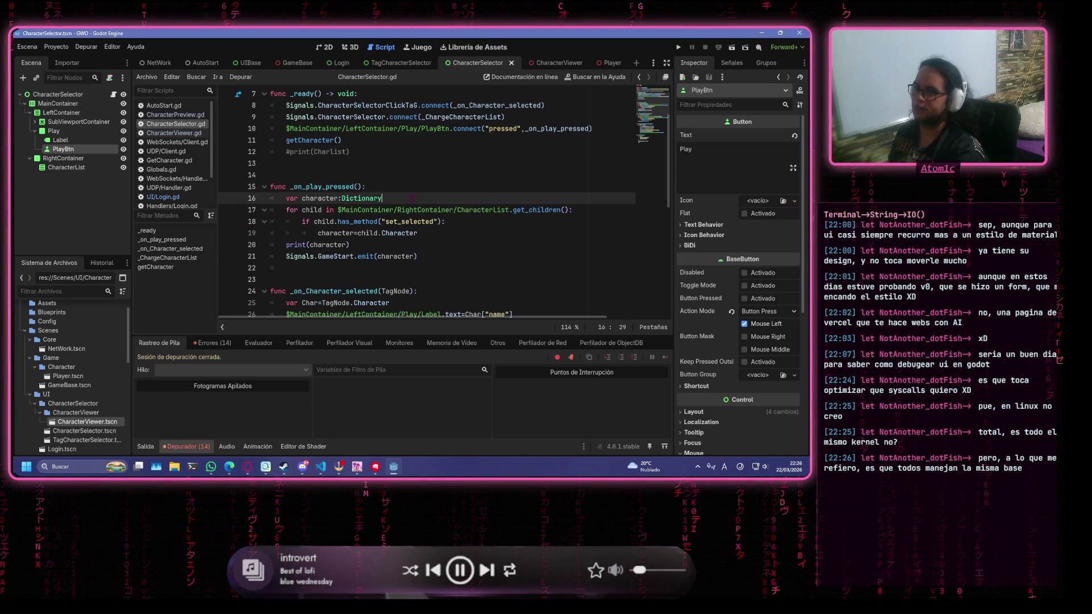
{"action": "scroll", "coordinate": [429, 152], "scroll_direction": "down", "scroll_amount": 5}
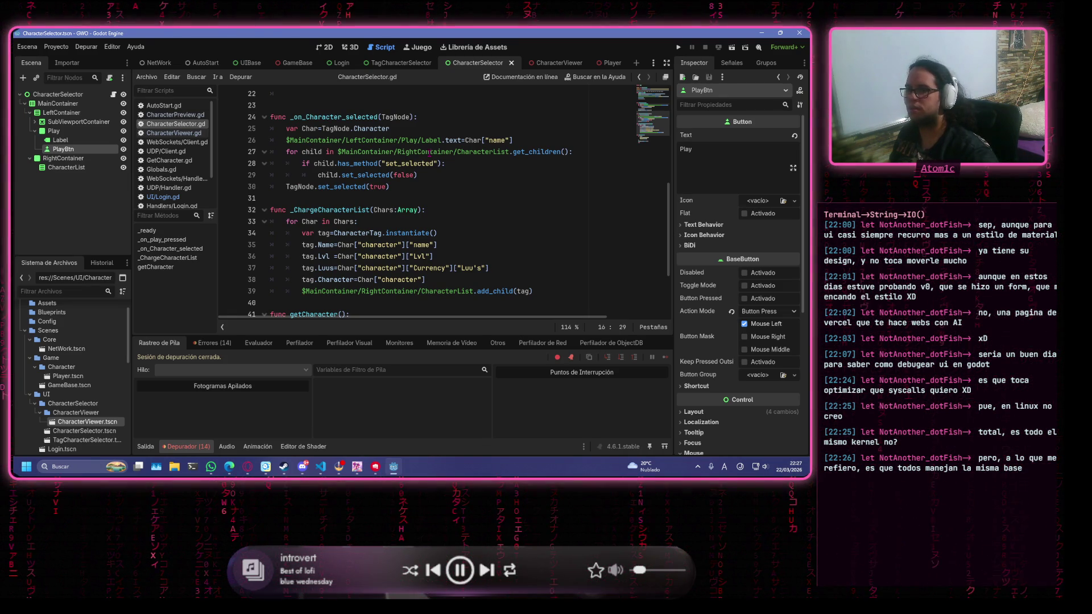
{"action": "left_click", "coordinate": [396, 187]}
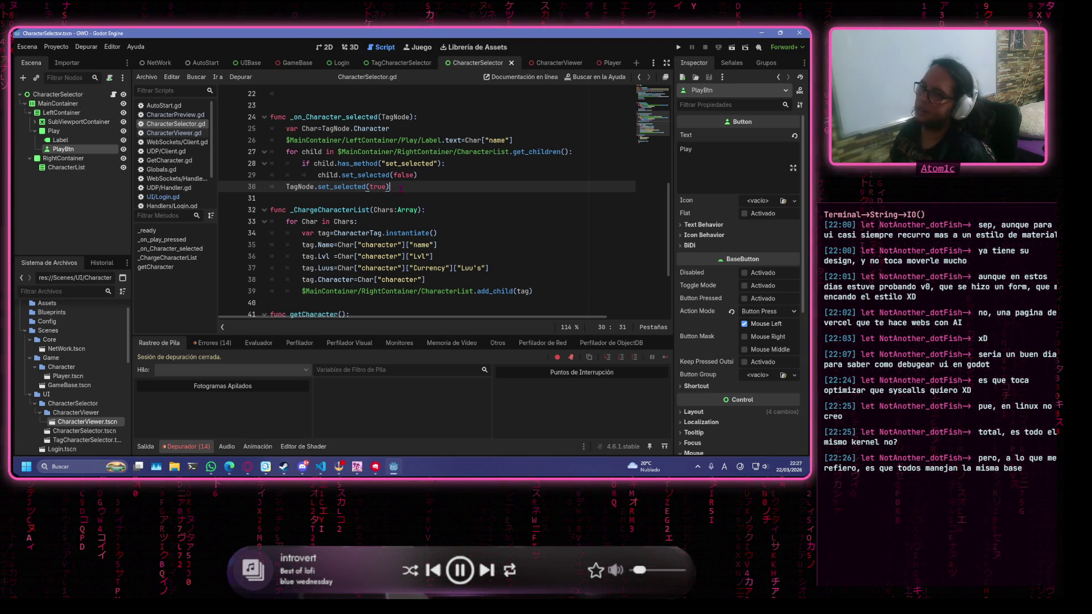
{"action": "scroll", "coordinate": [428, 130], "scroll_direction": "up", "scroll_amount": 7}
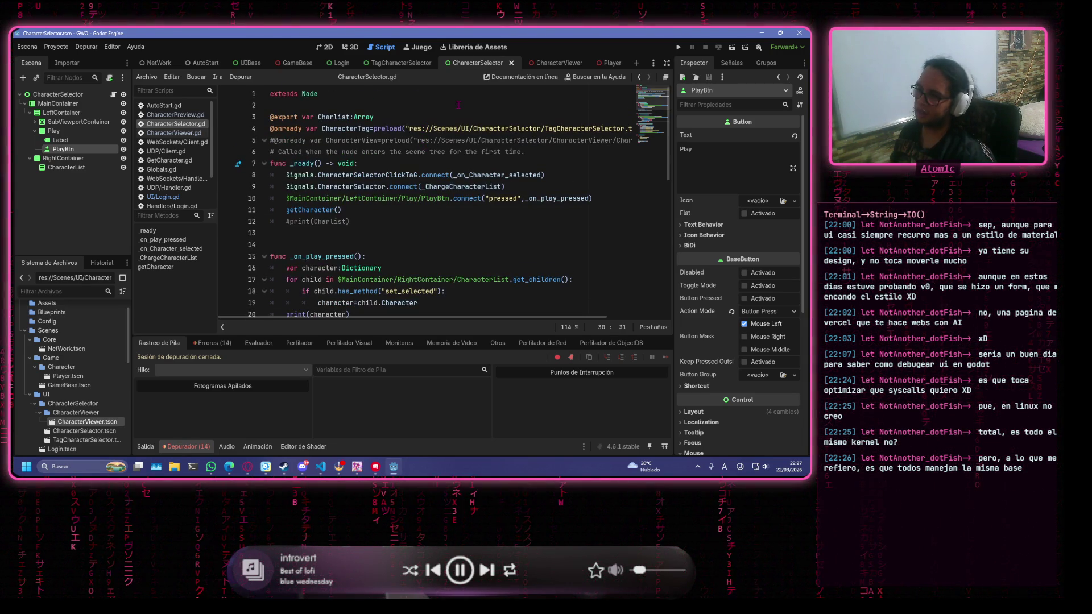
{"action": "scroll", "coordinate": [387, 151], "scroll_direction": "down", "scroll_amount": 5}
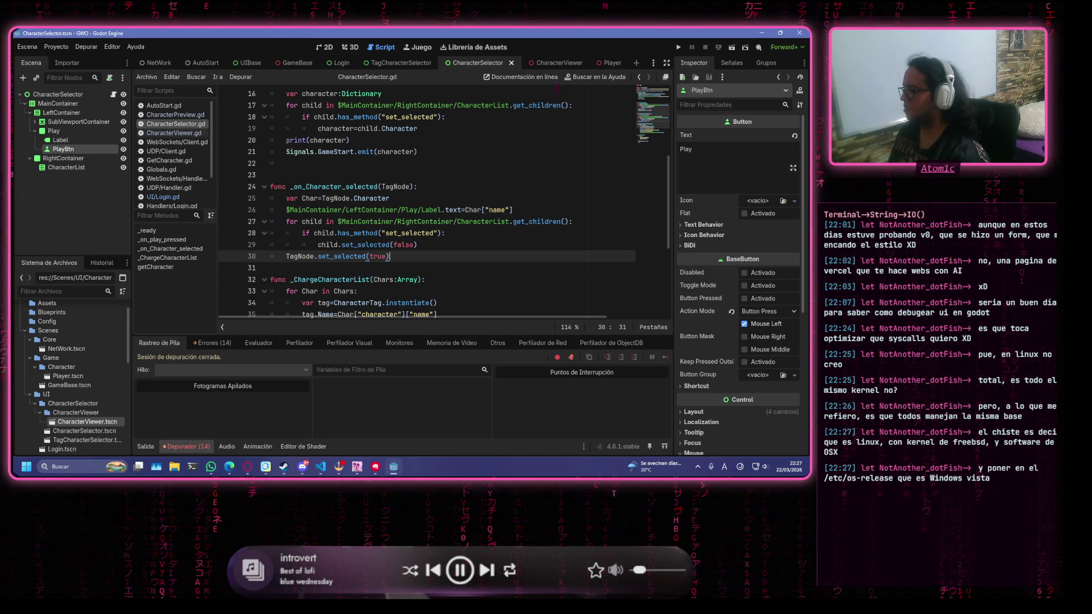
{"action": "left_click", "coordinate": [533, 161]}
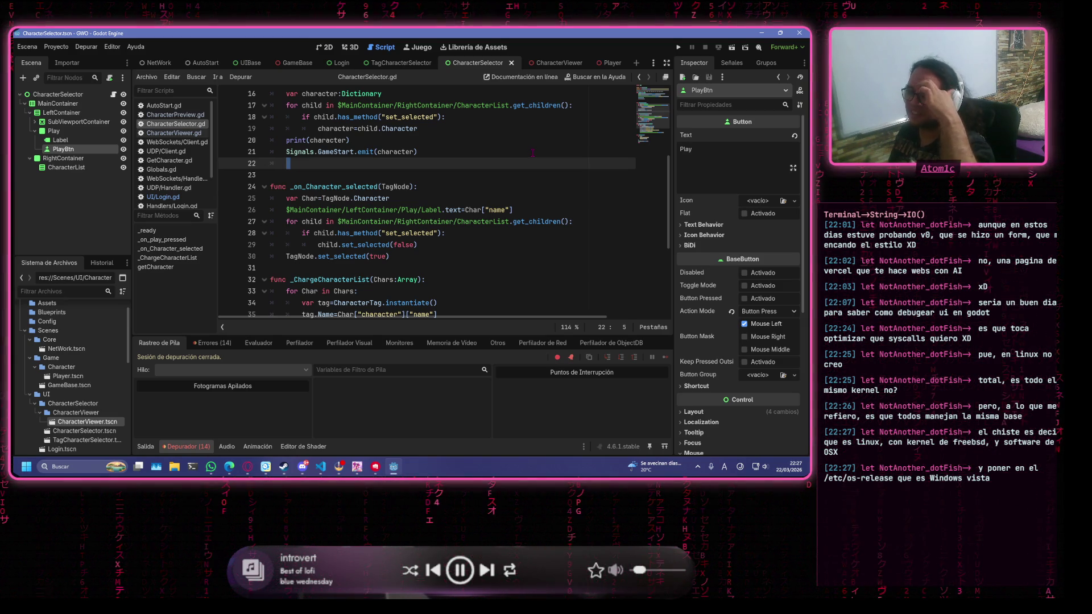
Step: Review _ready's signal connections, including ChargeCharacterList and the getCharacter call
{"action": "scroll", "coordinate": [392, 151], "scroll_direction": "up", "scroll_amount": 5}
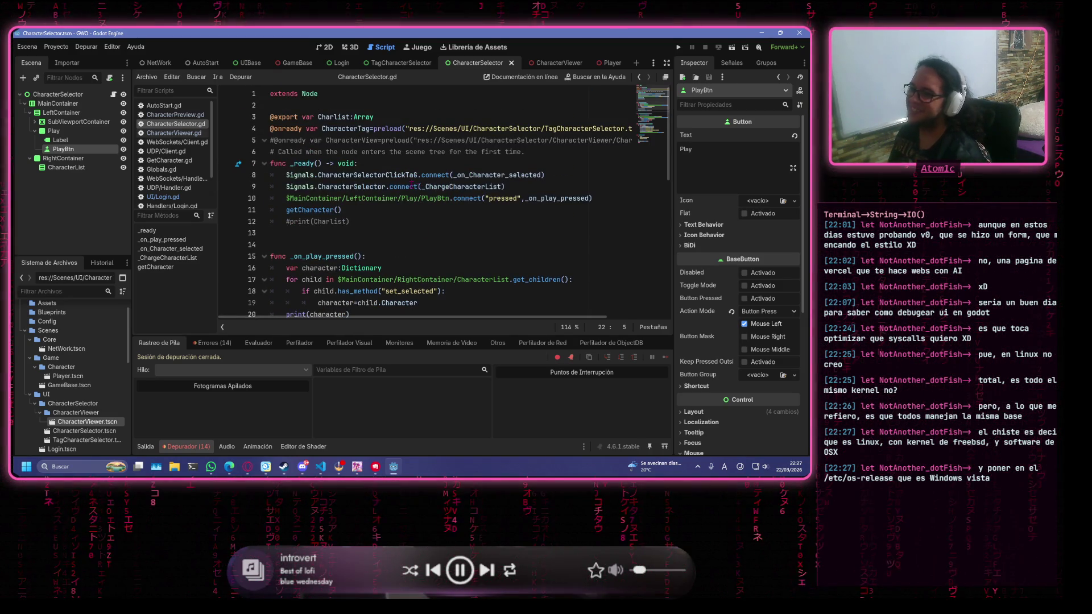
{"action": "left_click", "coordinate": [411, 187]}
{"action": "scroll", "coordinate": [412, 175], "scroll_direction": "down", "scroll_amount": 6}
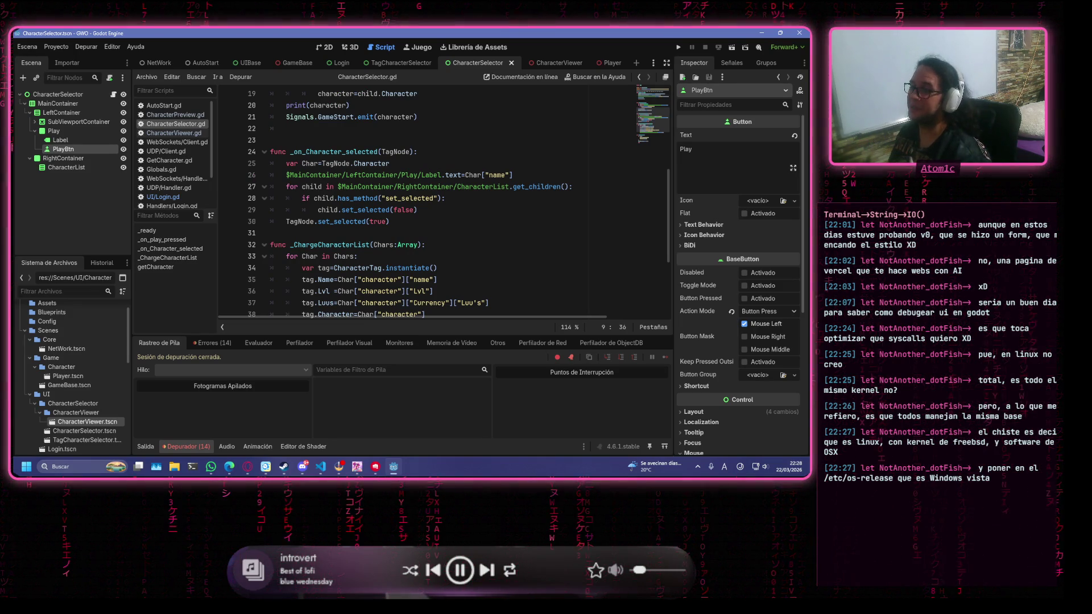
{"action": "scroll", "coordinate": [74, 375], "scroll_direction": "down", "scroll_amount": 1}
{"action": "scroll", "coordinate": [475, 215], "scroll_direction": "up", "scroll_amount": 6}
{"action": "left_click", "coordinate": [475, 212]}
{"action": "scroll", "coordinate": [475, 215], "scroll_direction": "down", "scroll_amount": 8}
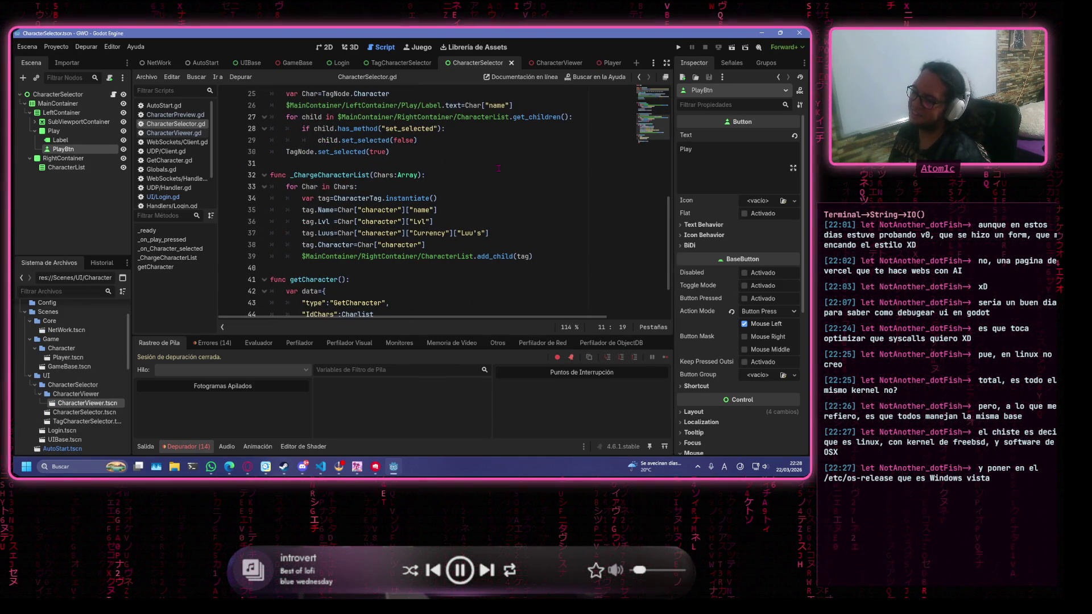
{"action": "scroll", "coordinate": [483, 188], "scroll_direction": "up", "scroll_amount": 5}
{"action": "scroll", "coordinate": [484, 186], "scroll_direction": "up", "scroll_amount": 3}
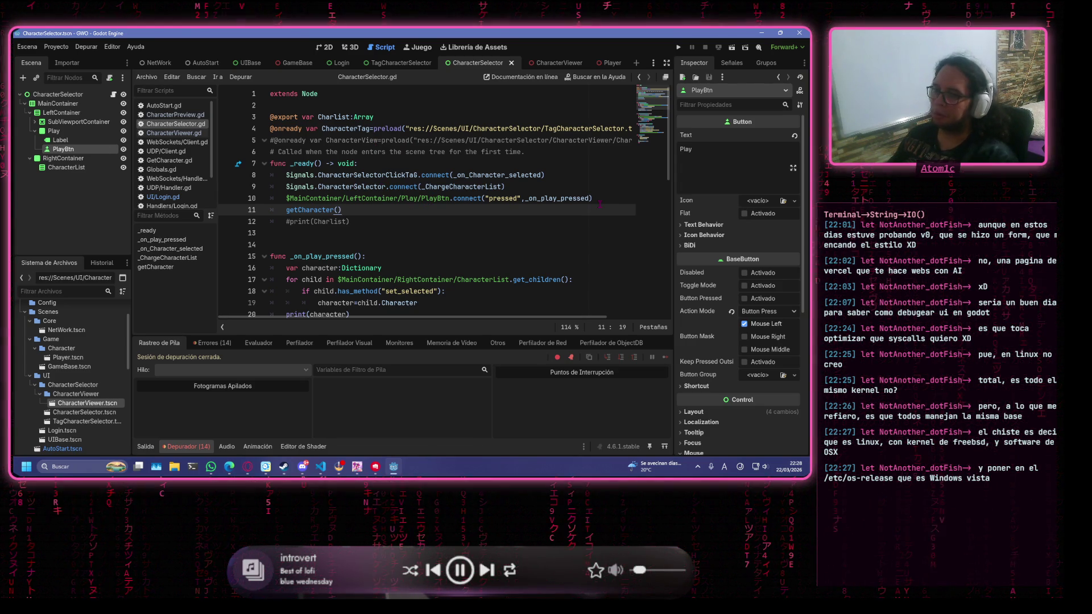
{"action": "scroll", "coordinate": [598, 210], "scroll_direction": "down", "scroll_amount": 5}
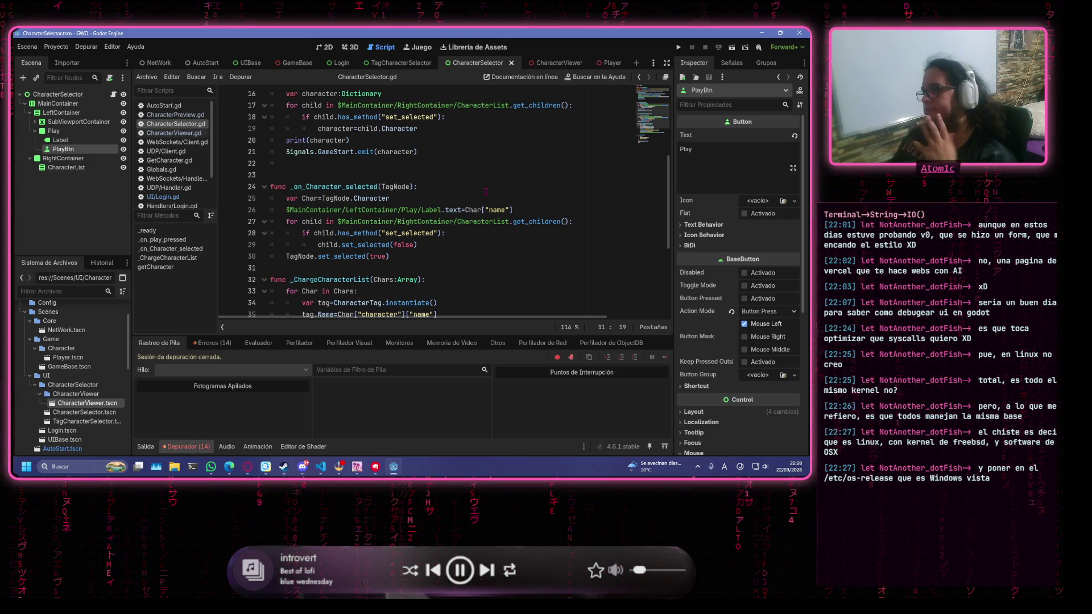
Step: Step through _on_Character_selected, _ChargeCharacterList and the print(character) line, then run the project
{"action": "left_click", "coordinate": [462, 210]}
{"action": "left_click", "coordinate": [473, 200]}
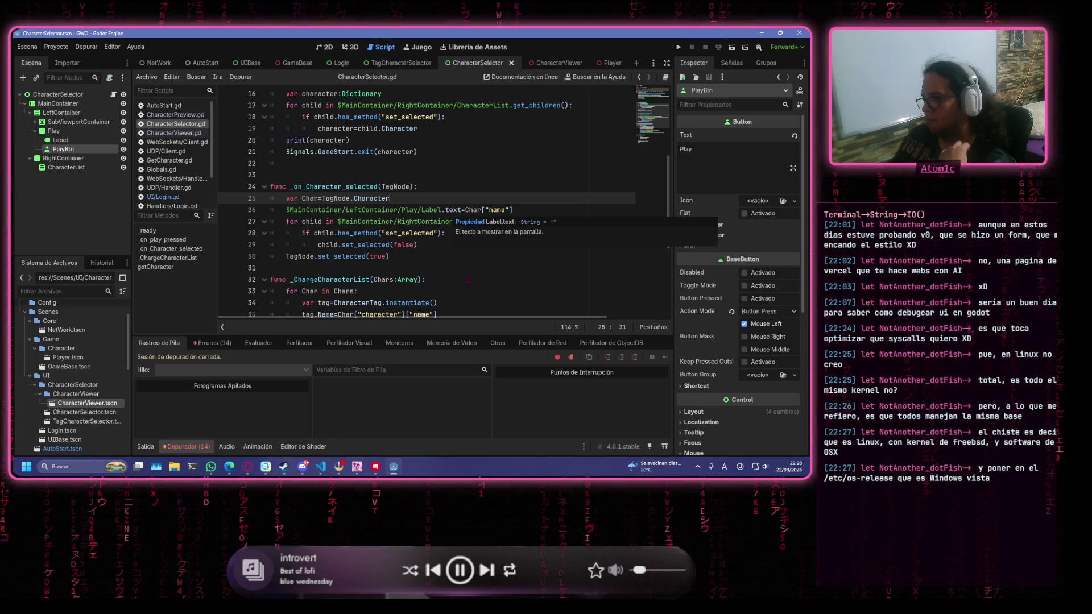
{"action": "scroll", "coordinate": [468, 286], "scroll_direction": "down", "scroll_amount": 5}
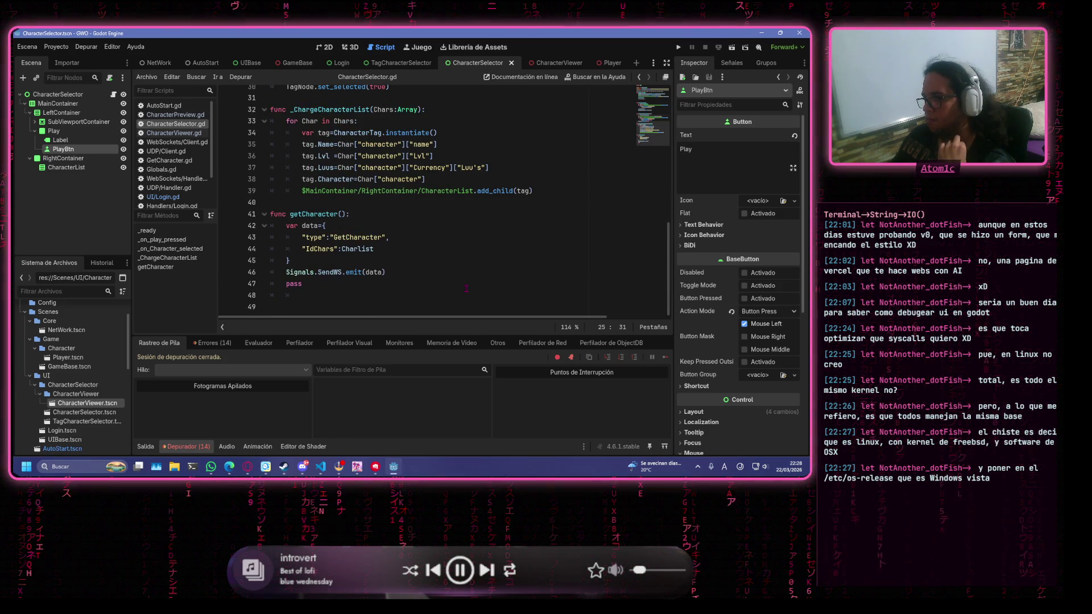
{"action": "left_click", "coordinate": [413, 249]}
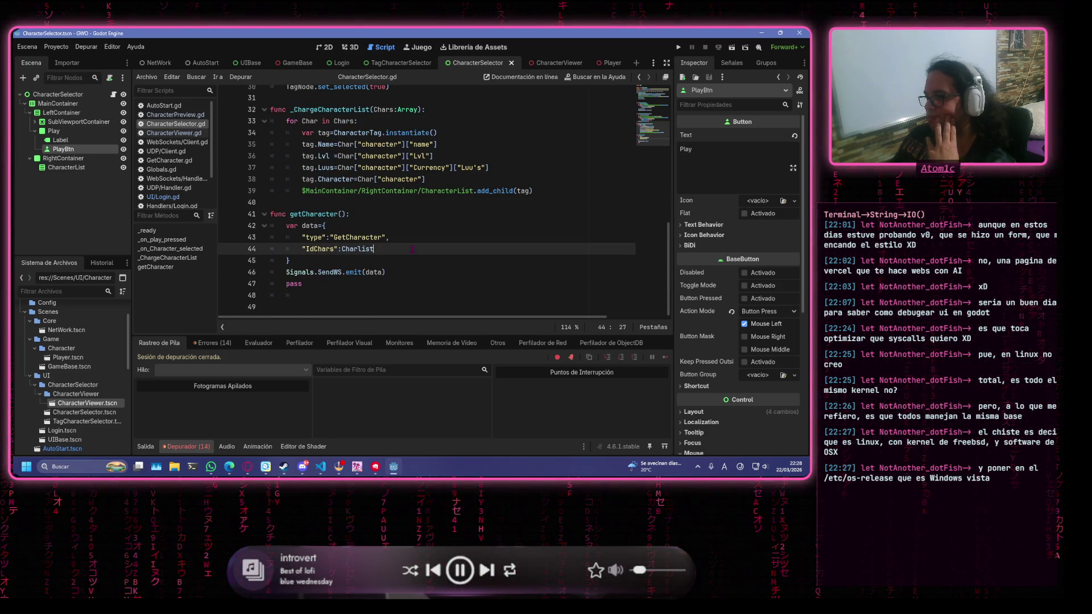
{"action": "scroll", "coordinate": [413, 249], "scroll_direction": "up", "scroll_amount": 3}
{"action": "left_click", "coordinate": [493, 213]}
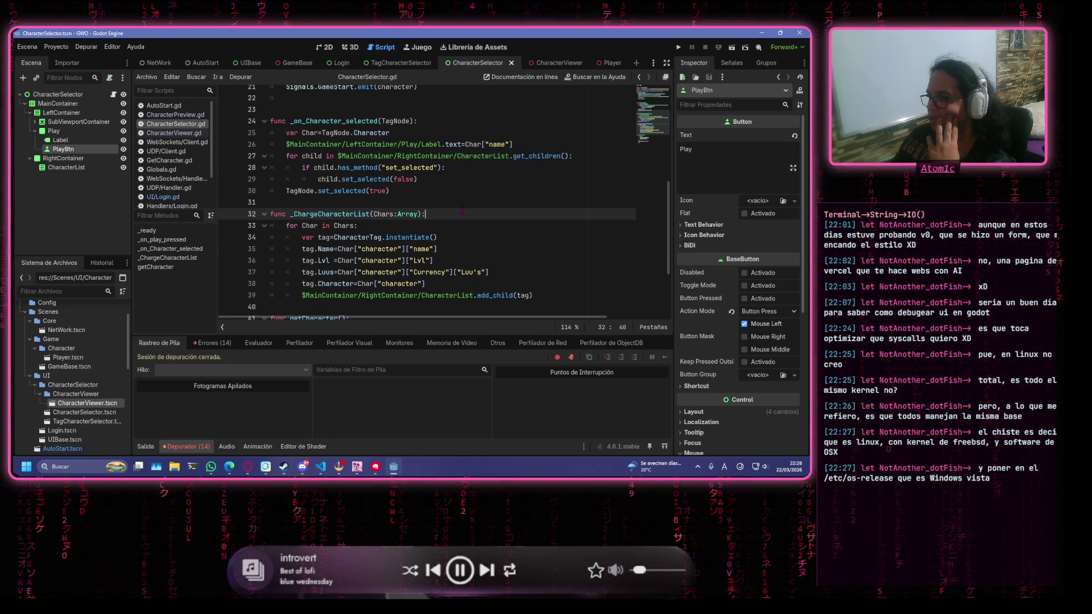
{"action": "scroll", "coordinate": [462, 211], "scroll_direction": "up", "scroll_amount": 3}
{"action": "left_click", "coordinate": [446, 249]}
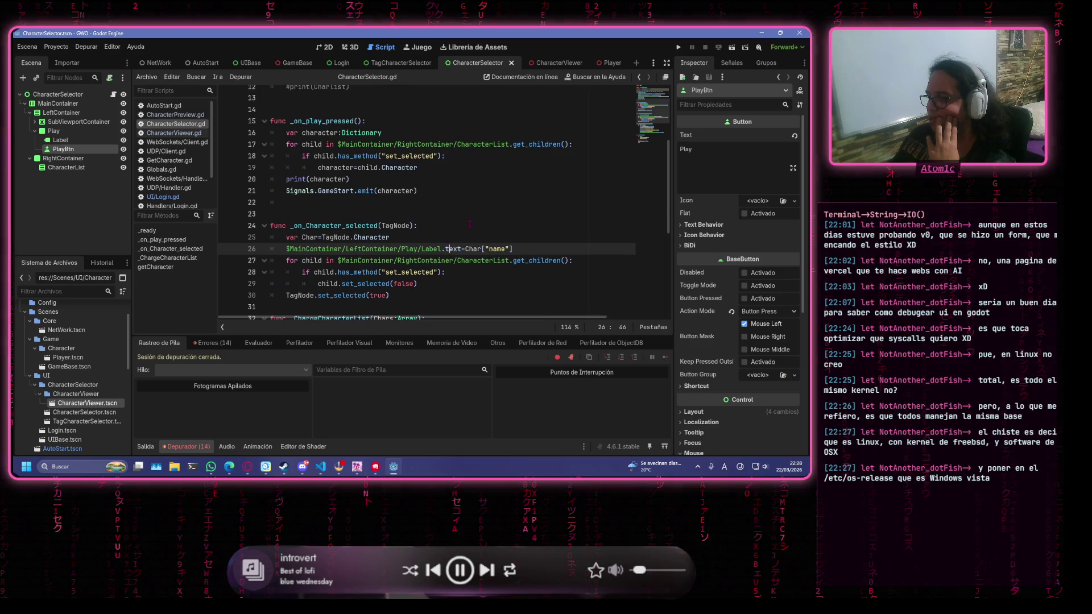
{"action": "scroll", "coordinate": [458, 211], "scroll_direction": "up", "scroll_amount": 4}
{"action": "scroll", "coordinate": [458, 210], "scroll_direction": "down", "scroll_amount": 2}
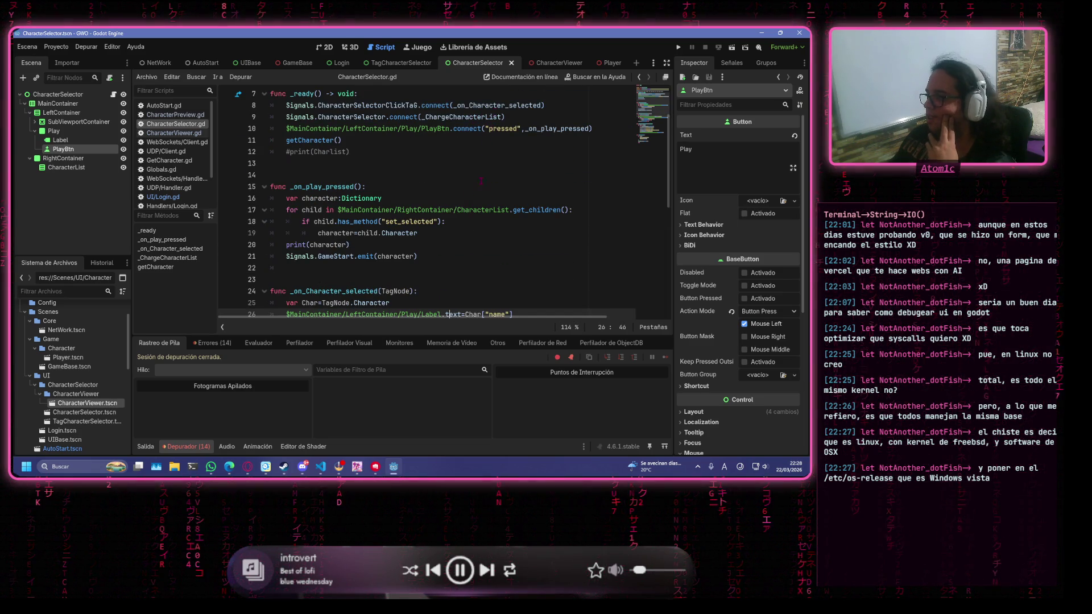
{"action": "left_click", "coordinate": [463, 209]}
{"action": "left_click", "coordinate": [433, 257]}
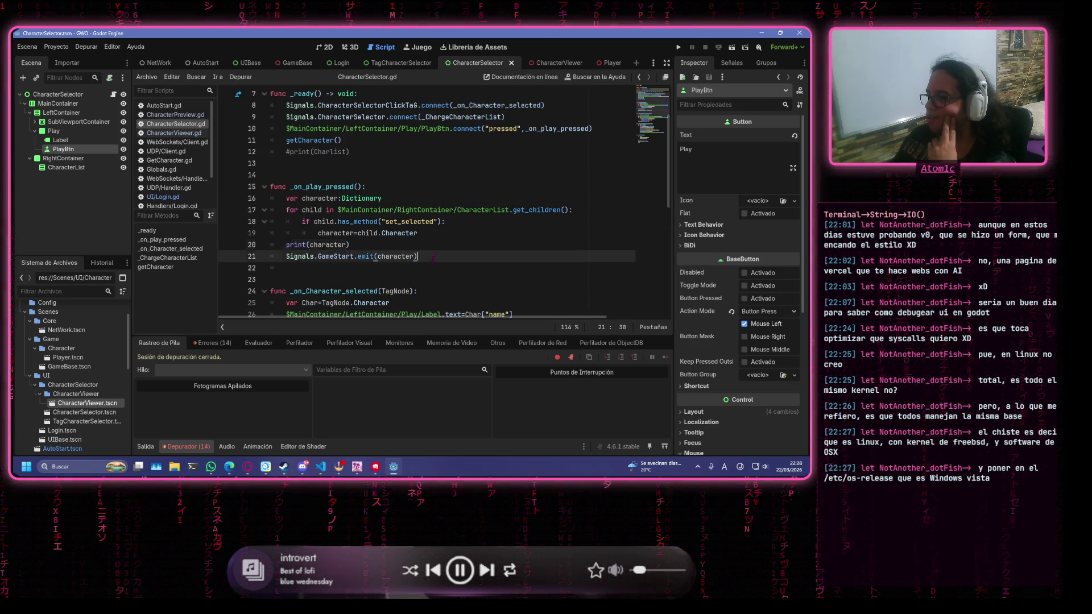
{"action": "left_click", "coordinate": [432, 247]}
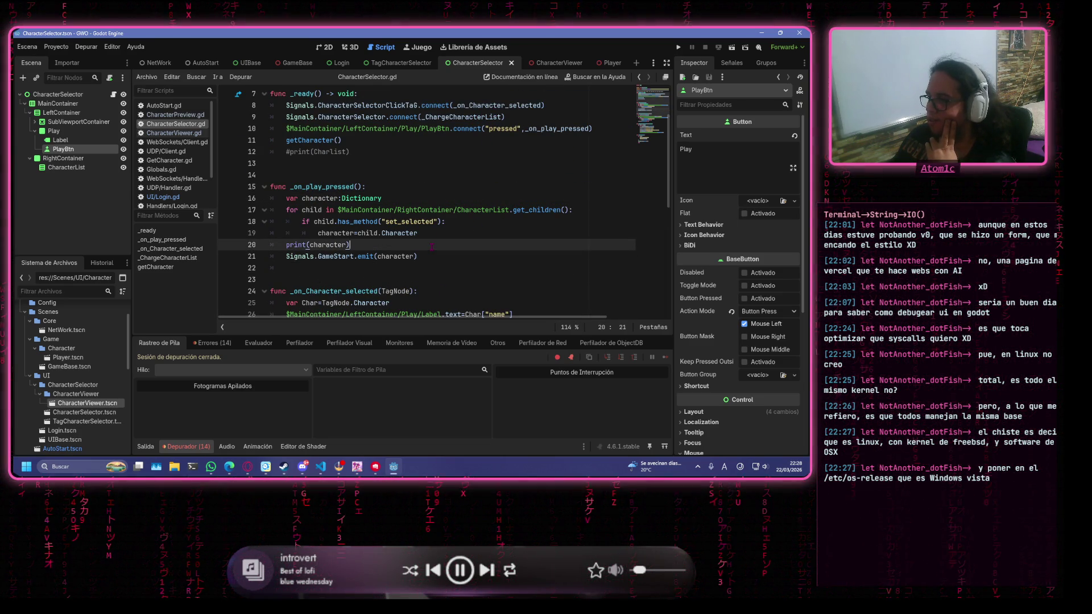
{"action": "left_click", "coordinate": [678, 47]}
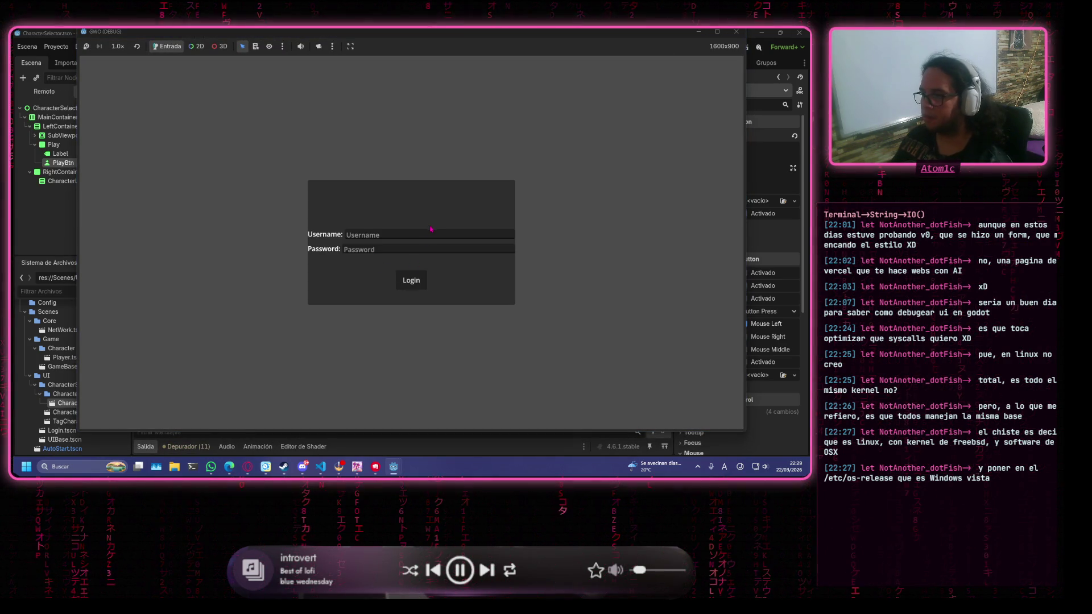
Step: Log in with the test username and password and select the forro character
{"action": "left_click", "coordinate": [428, 235]}
{"action": "type", "text": "wea"}
{"action": "left_click", "coordinate": [427, 248]}
{"action": "type", "text": "wea"}
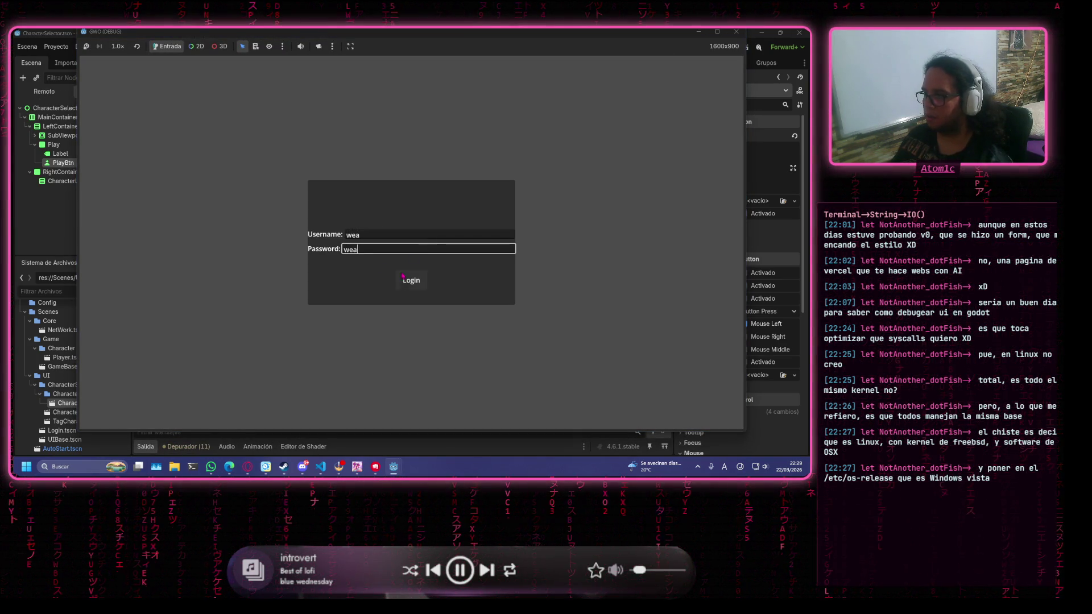
{"action": "left_click", "coordinate": [406, 276]}
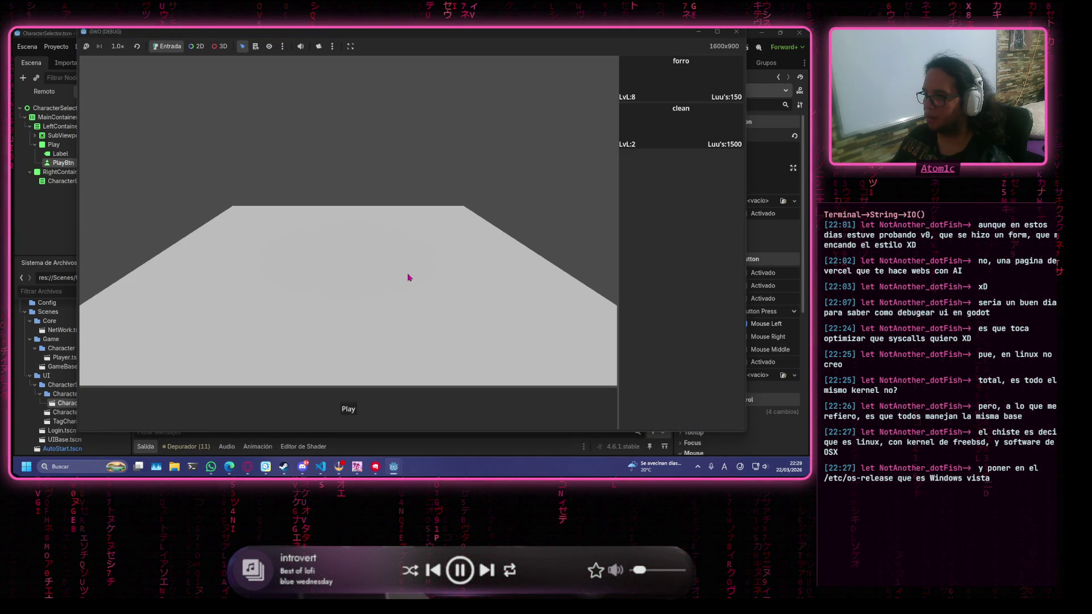
{"action": "left_click", "coordinate": [637, 94]}
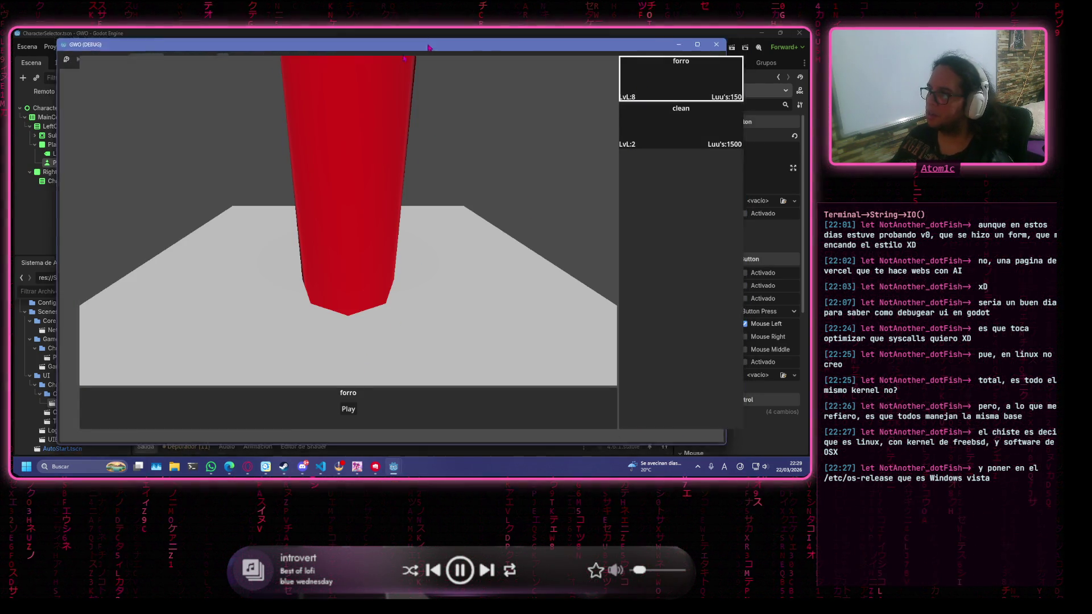
Step: Press Play to print forro's character data, pick clean, stop the game, and return to the script
{"action": "left_click_drag", "start_coordinate": [424, 50], "coordinate": [756, 58]}
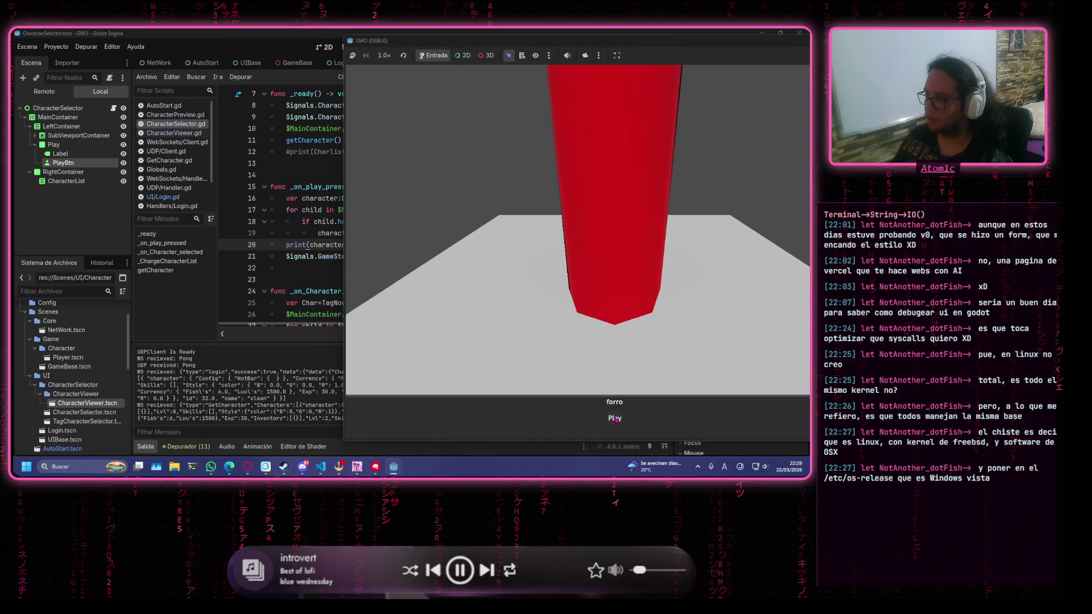
{"action": "left_click", "coordinate": [615, 418]}
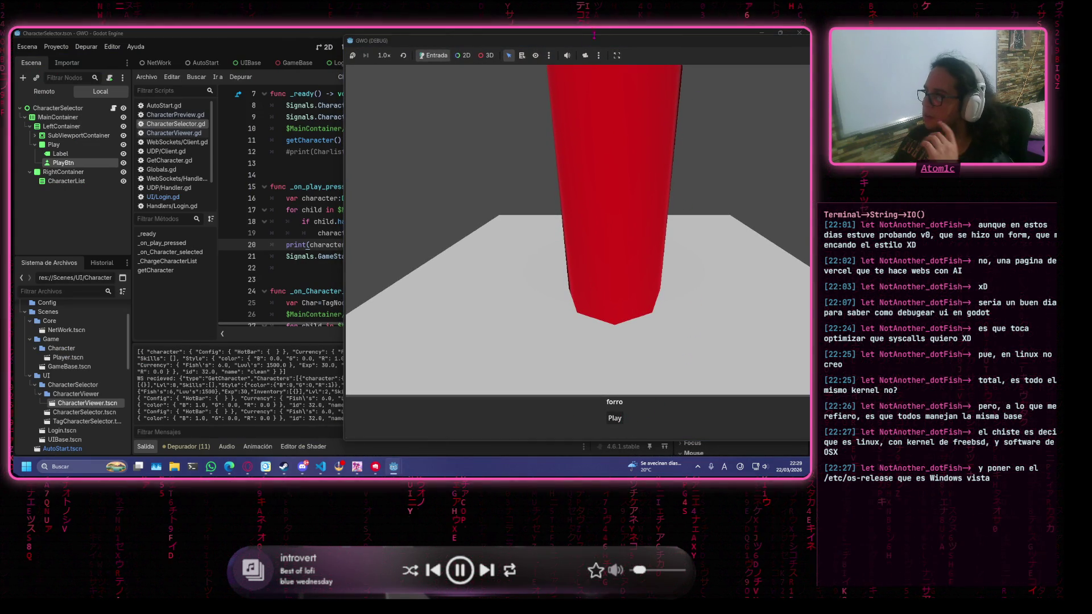
{"action": "mouse_move", "coordinate": [593, 44]}
{"action": "left_mouse_down"}
{"action": "mouse_move", "coordinate": [760, 98]}
{"action": "mouse_move", "coordinate": [329, 42]}
{"action": "left_mouse_up"}
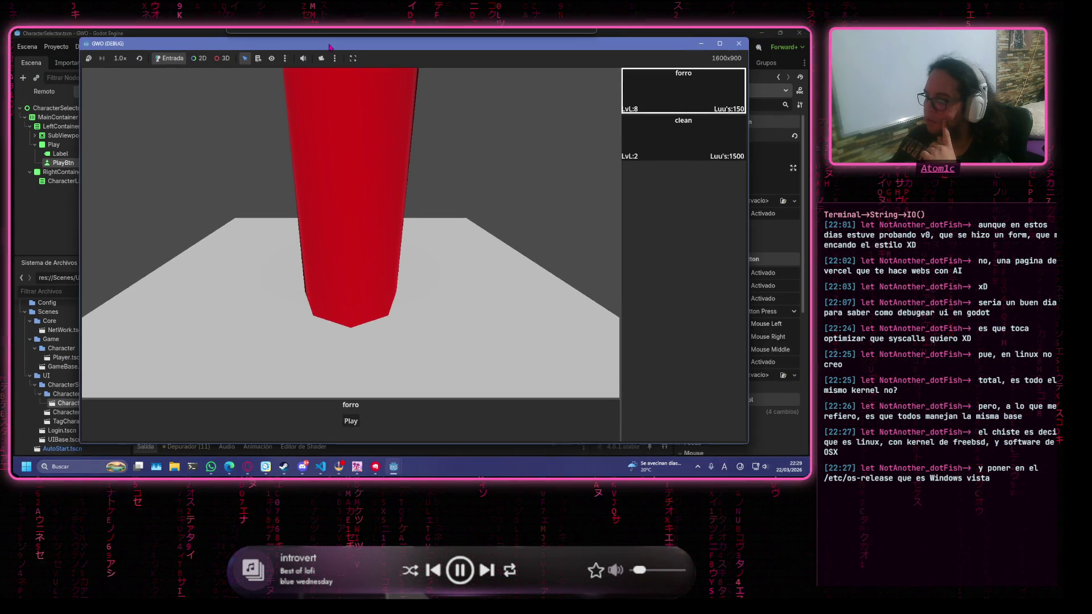
{"action": "left_click", "coordinate": [717, 146]}
{"action": "left_click", "coordinate": [738, 44]}
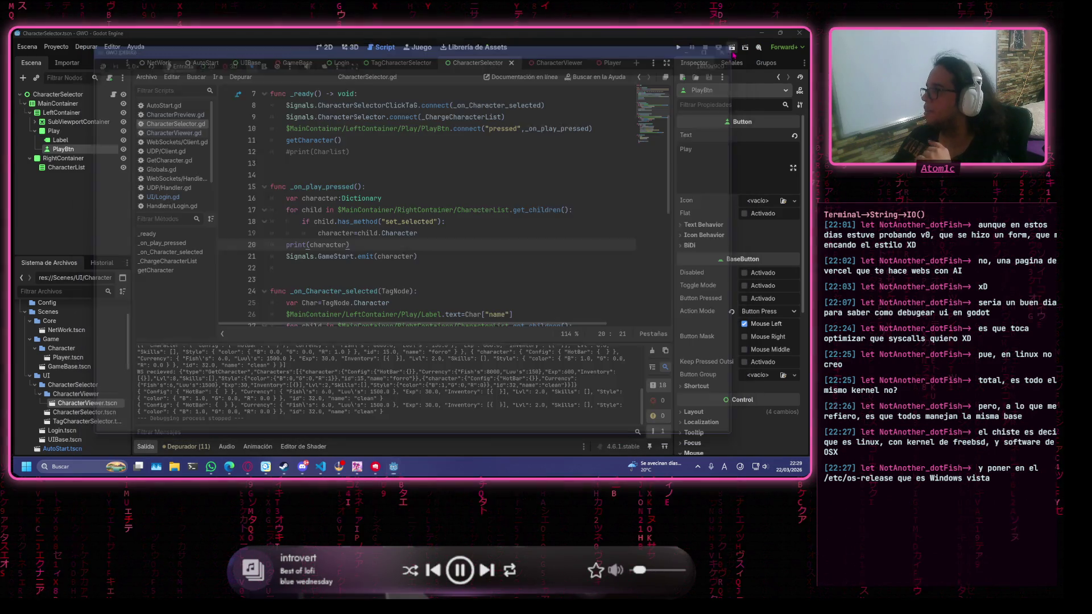
{"action": "left_click", "coordinate": [486, 210]}
{"action": "key", "text": "Down"}
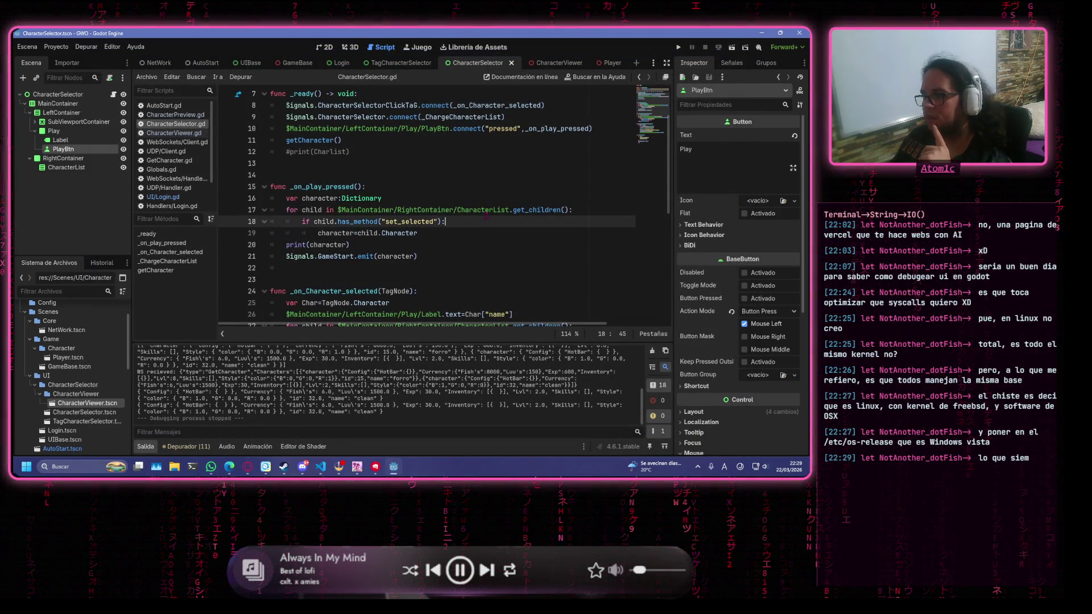
{"action": "scroll", "coordinate": [486, 216], "scroll_direction": "down", "scroll_amount": 3}
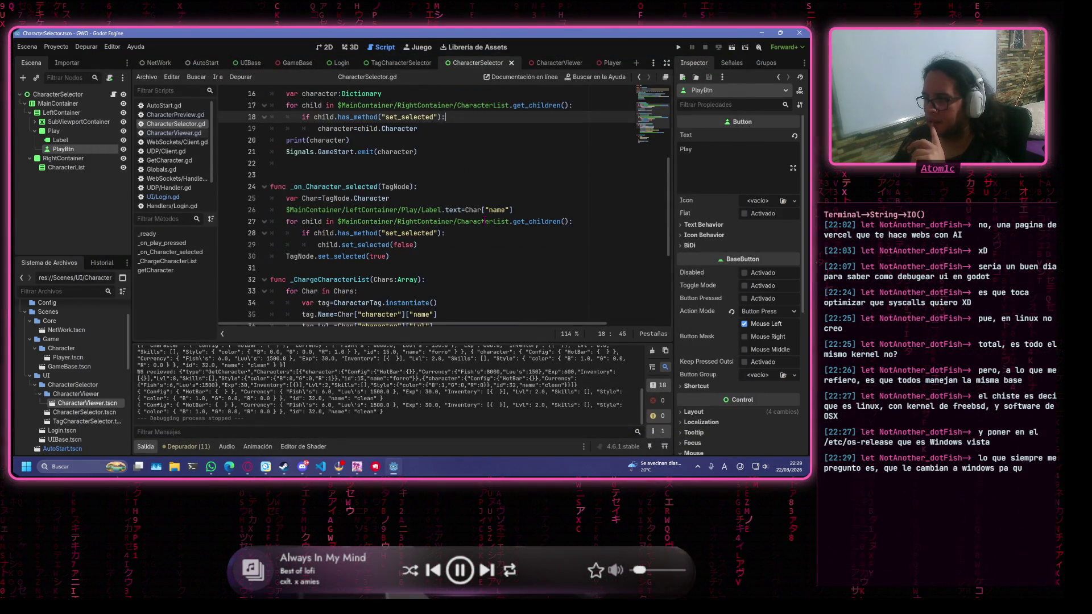
Step: Review the character Dictionary declaration and assignment in CharacterSelector.gd
{"action": "scroll", "coordinate": [484, 221], "scroll_direction": "up", "scroll_amount": 2}
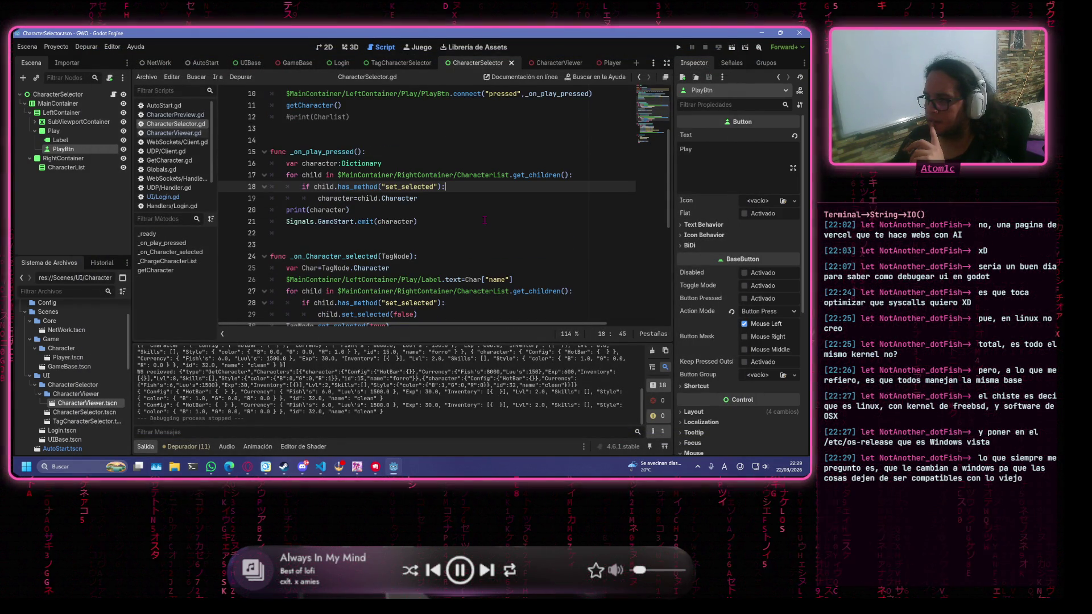
{"action": "key", "text": "Down"}
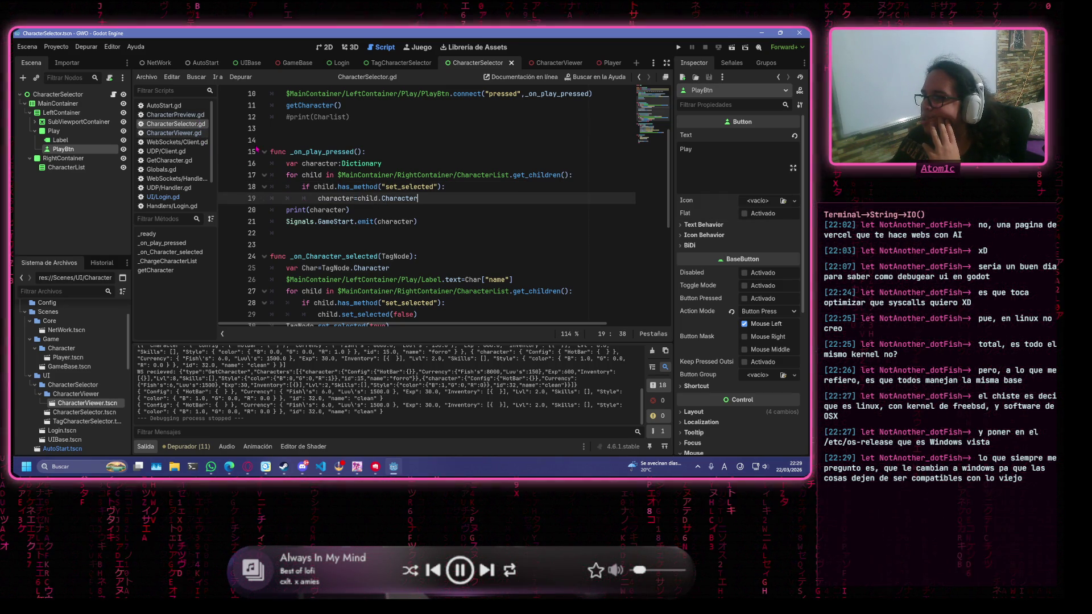
{"action": "left_click", "coordinate": [463, 163]}
{"action": "scroll", "coordinate": [188, 170], "scroll_direction": "down", "scroll_amount": 3}
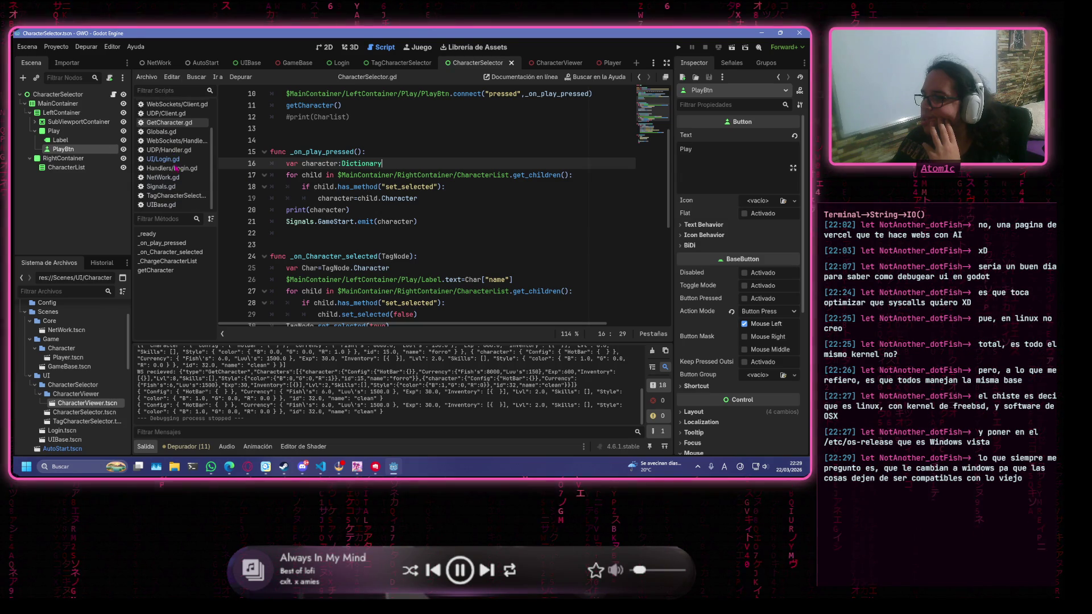
Step: Inspect TagCharacterSelector.gd's set_selected and its IsSelected assignment, then return to CharacterSelector.gd
{"action": "left_click", "coordinate": [196, 195]}
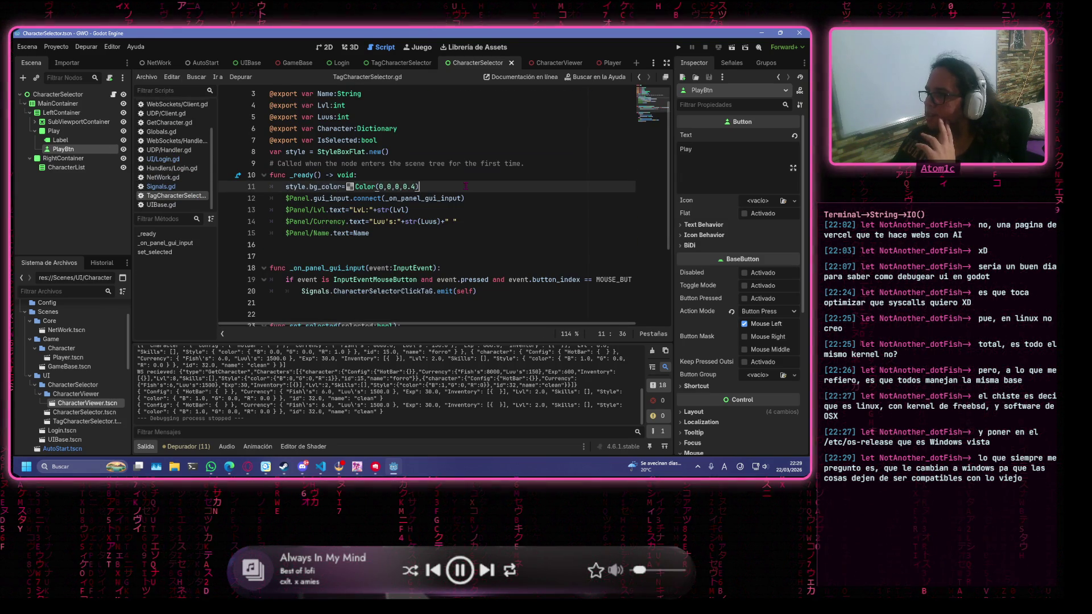
{"action": "left_click", "coordinate": [449, 163]}
{"action": "scroll", "coordinate": [446, 192], "scroll_direction": "down", "scroll_amount": 4}
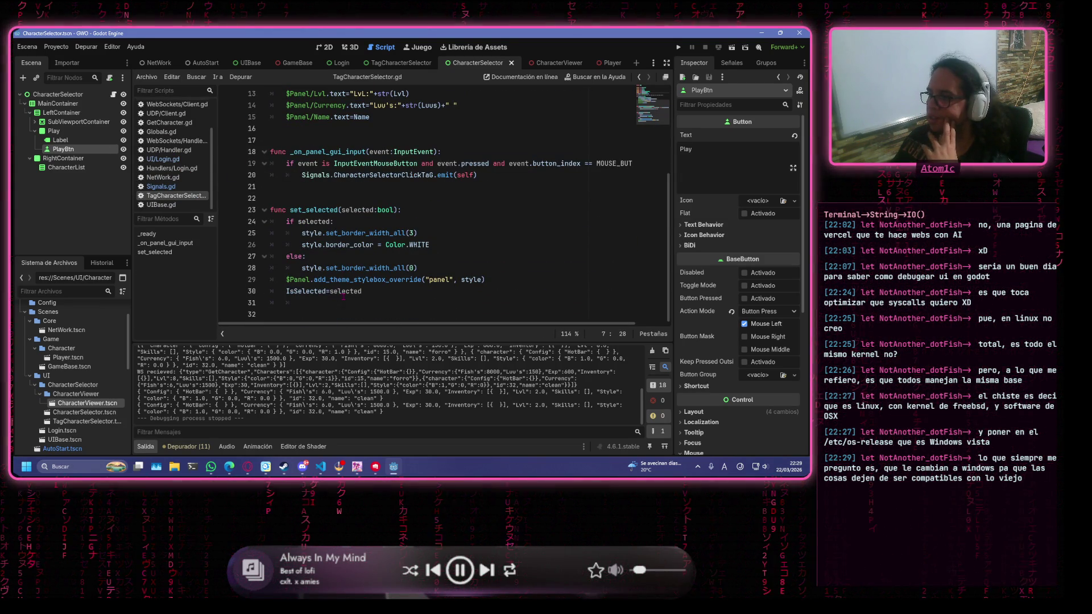
{"action": "mouse_move", "coordinate": [344, 295]}
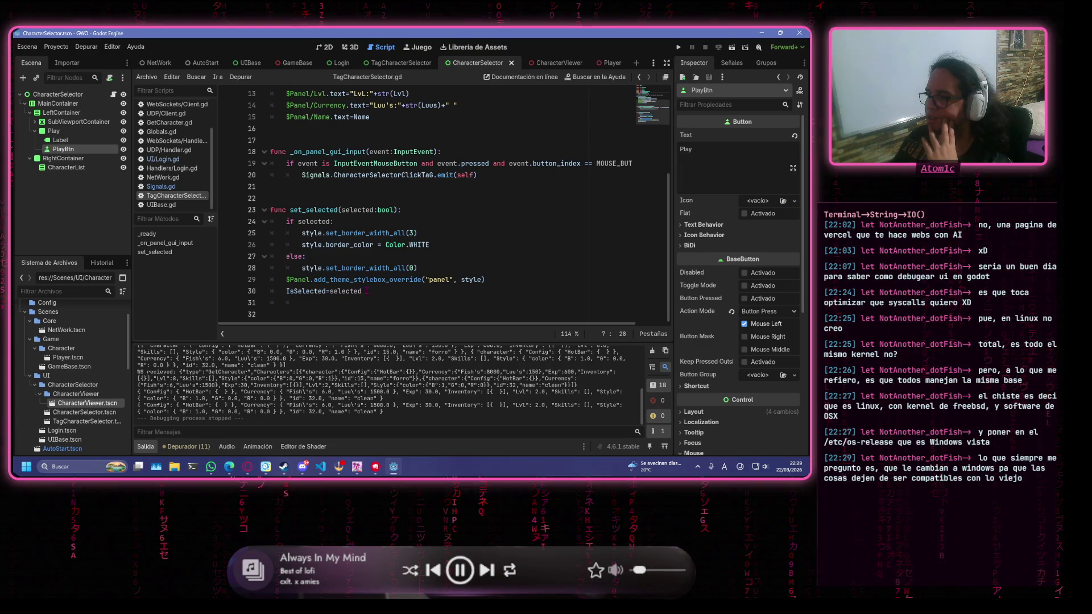
{"action": "left_click_drag", "start_coordinate": [364, 291], "coordinate": [286, 291]}
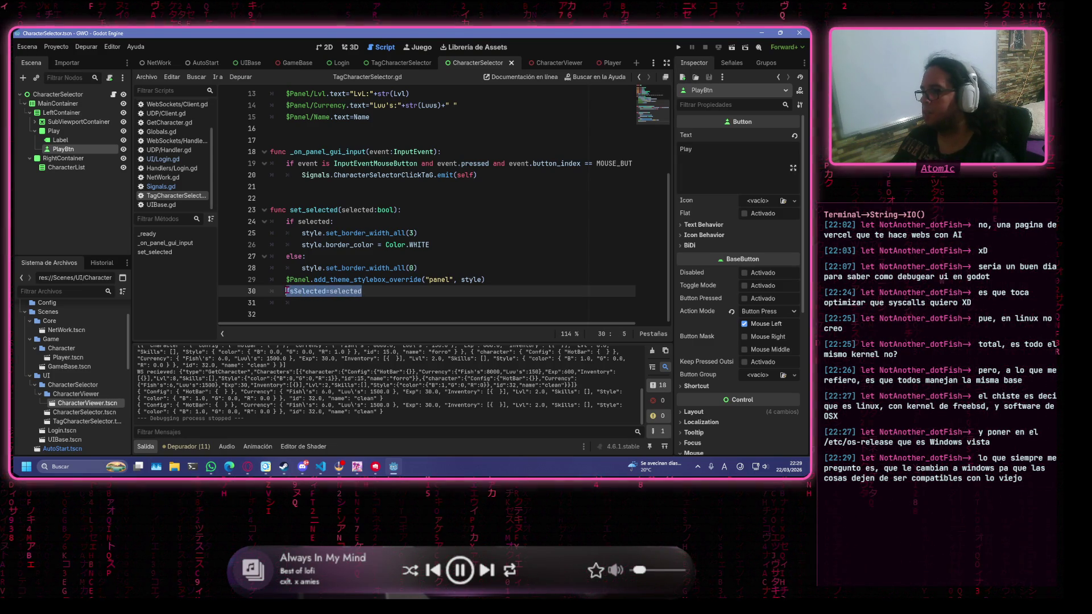
{"action": "left_click", "coordinate": [286, 291]}
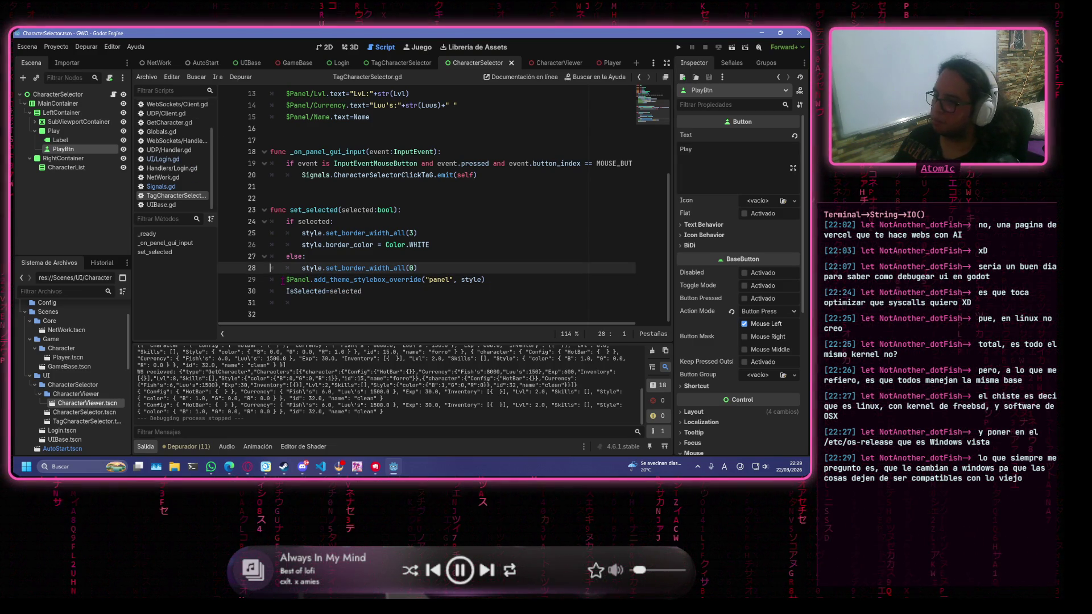
{"action": "double_click", "coordinate": [288, 291]}
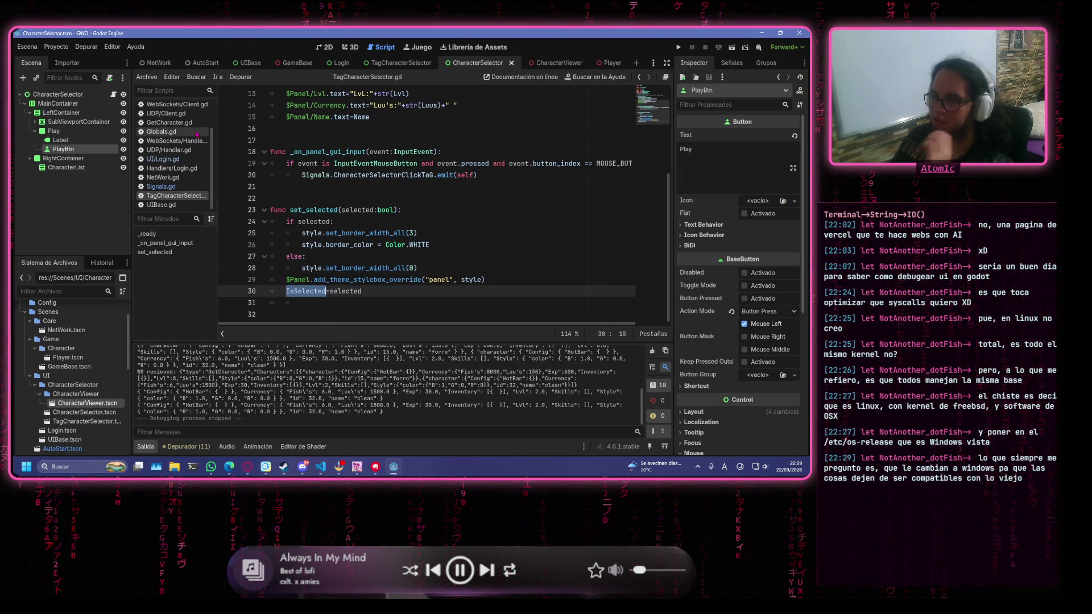
{"action": "scroll", "coordinate": [191, 152], "scroll_direction": "up", "scroll_amount": 2}
{"action": "left_click", "coordinate": [175, 124]}
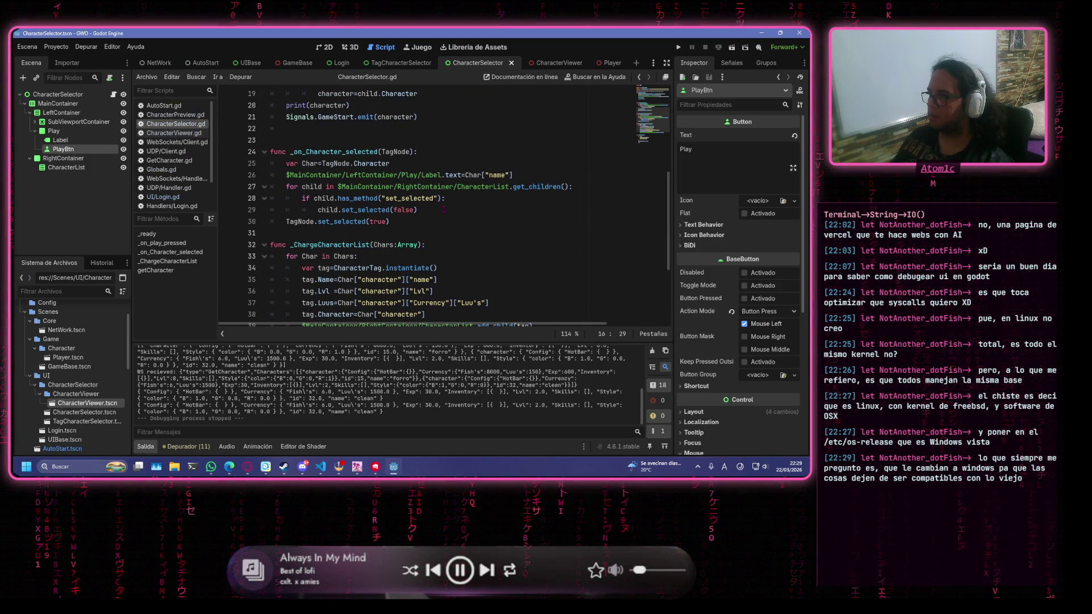
Step: Replace the has_method("set_selected") check on line 18 with child.IsSelected
{"action": "left_click", "coordinate": [432, 210]}
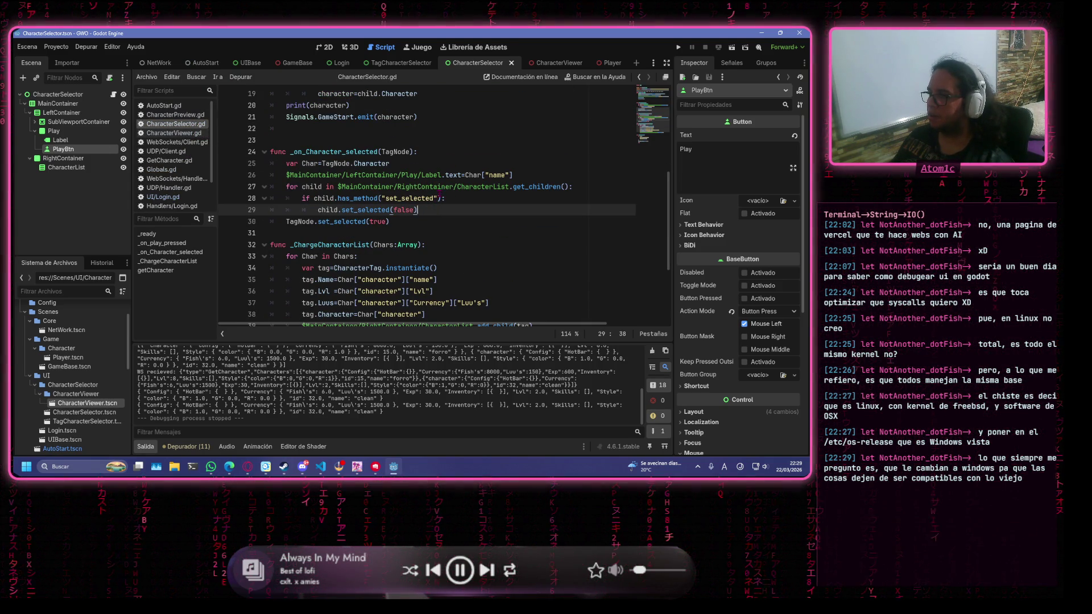
{"action": "scroll", "coordinate": [421, 200], "scroll_direction": "up", "scroll_amount": 3}
{"action": "left_click_drag", "start_coordinate": [442, 187], "coordinate": [338, 187]}
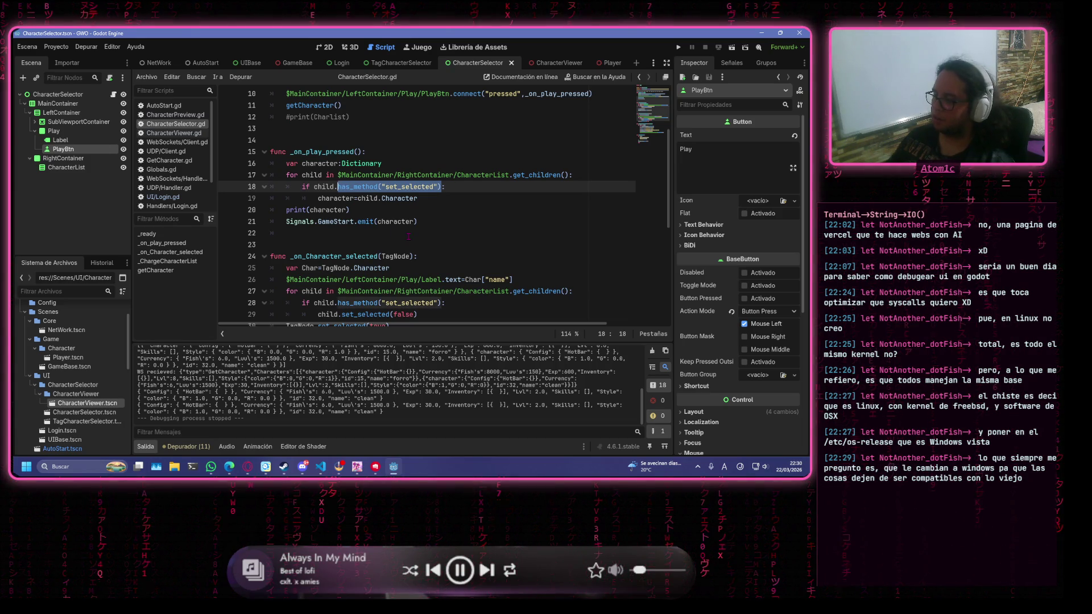
{"action": "type", "text": "IsS"}
{"action": "type", "text": "electer"}
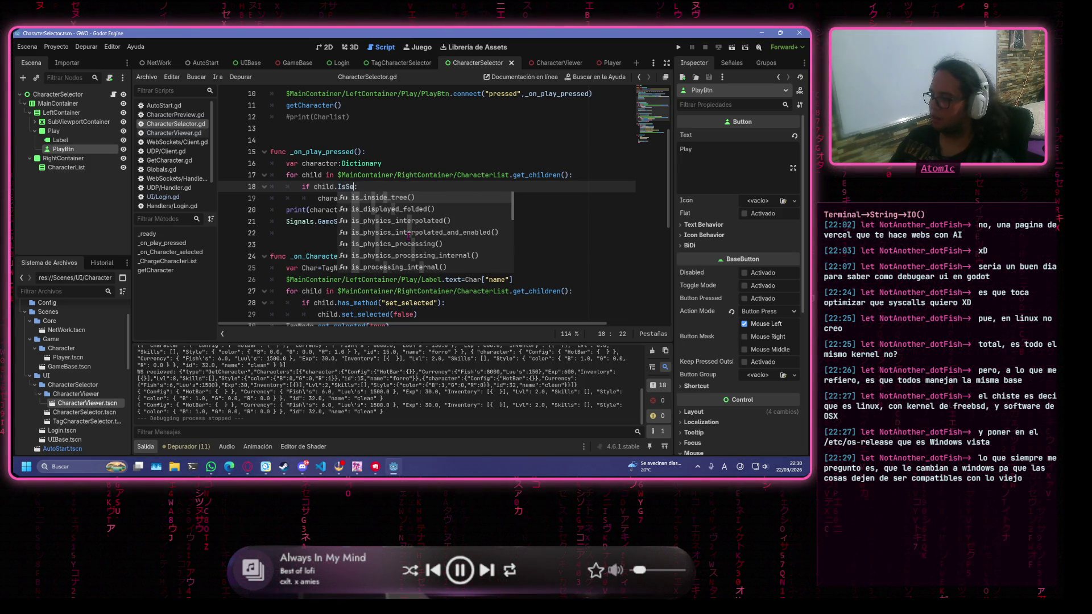
{"action": "key", "text": "BackSpace"}
{"action": "type", "text": "d"}
{"action": "key", "text": "Down"}
{"action": "key", "text": "End"}
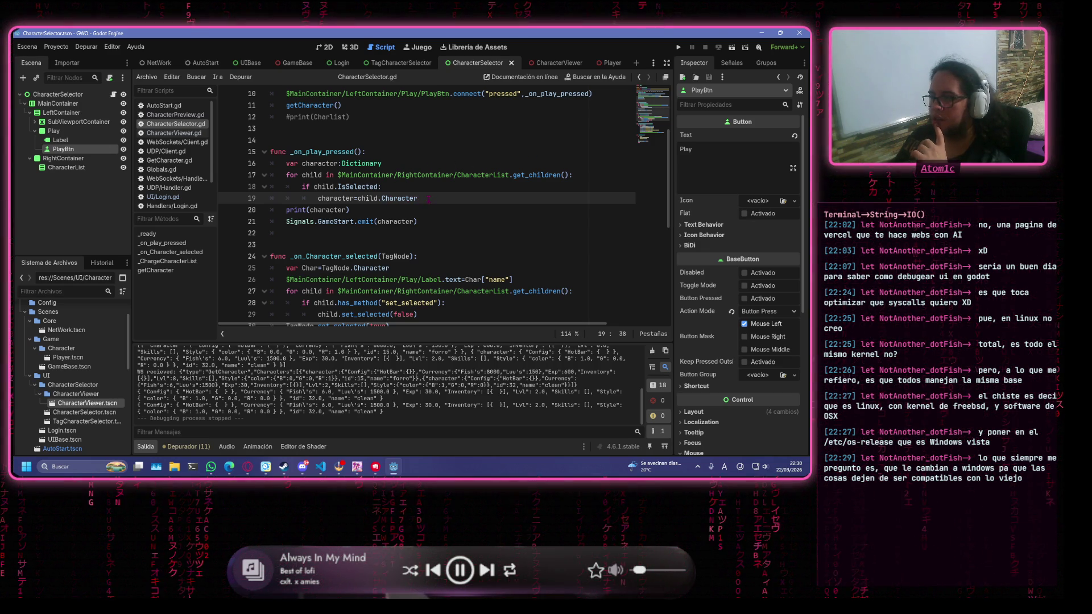
{"action": "key", "text": "Return"}
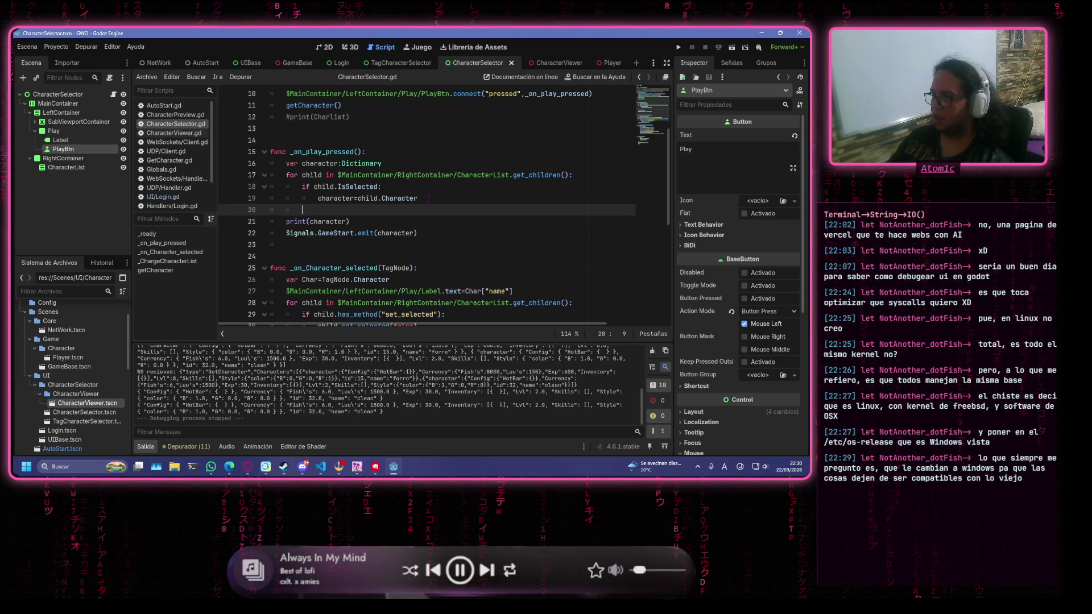
{"action": "type", "text": "e"}
{"action": "key", "text": "BackSpace"}
{"action": "key", "text": "BackSpace"}
{"action": "key", "text": "BackSpace"}
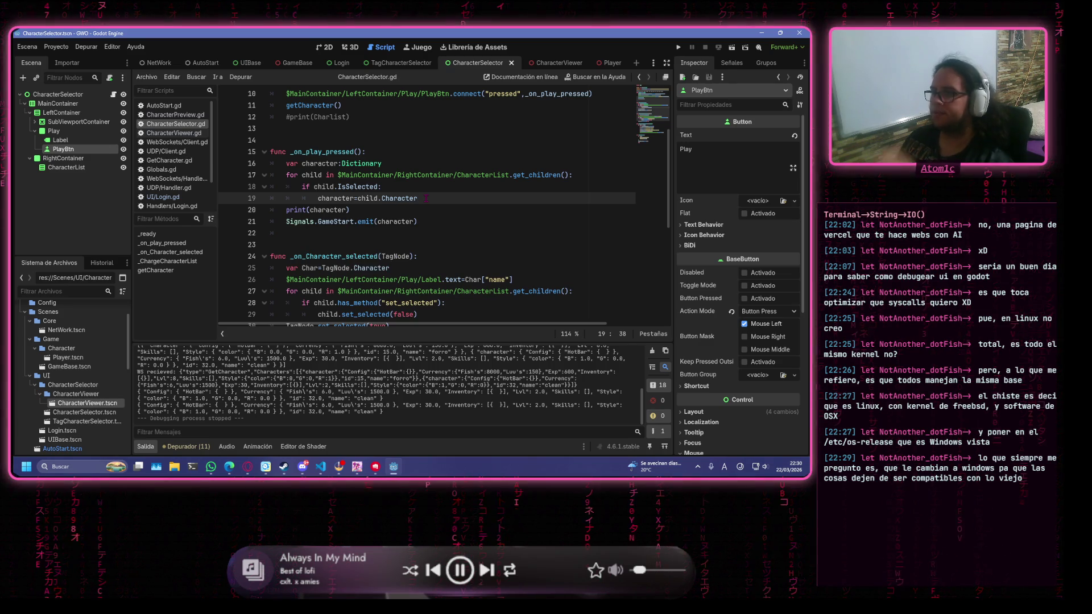
{"action": "mouse_move", "coordinate": [345, 210]}
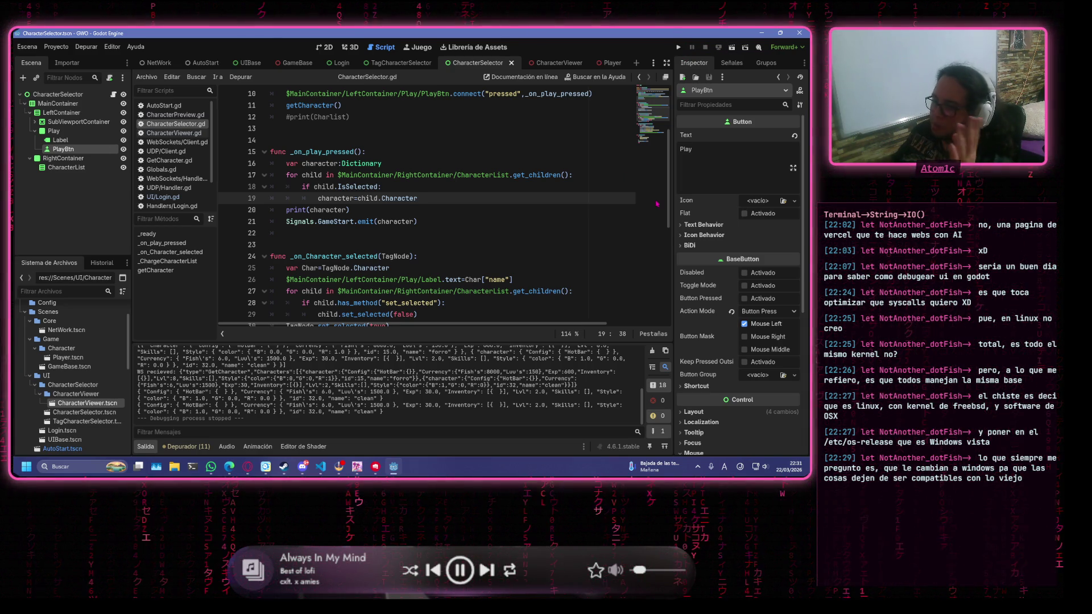
{"action": "left_click", "coordinate": [678, 46]}
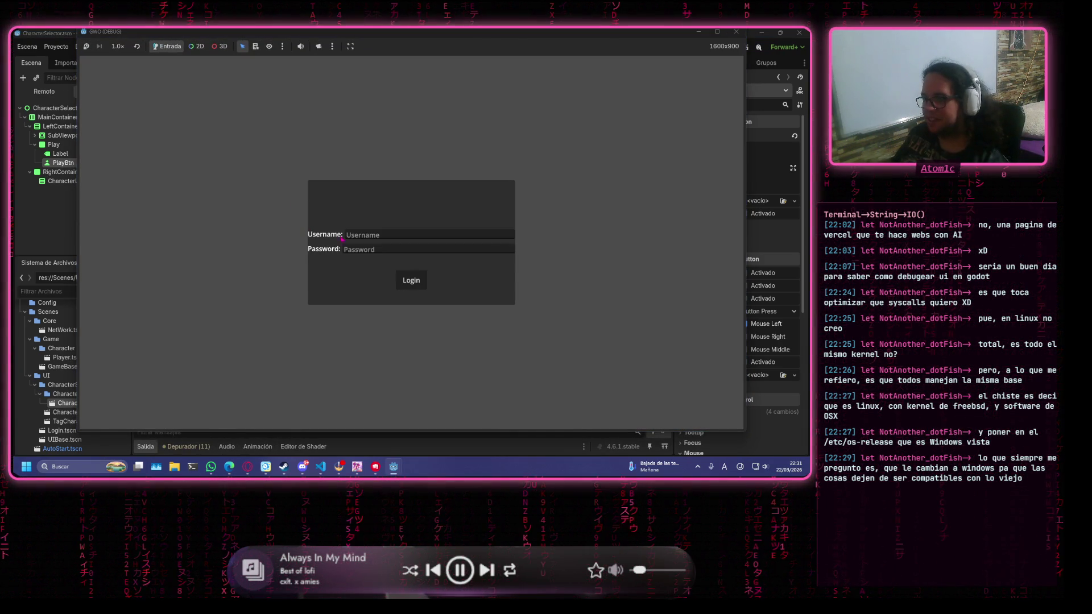
Step: Fill in the login form, log in, and select the forro character
{"action": "type", "text": "wea"}
{"action": "left_click", "coordinate": [383, 249]}
{"action": "type", "text": "wea"}
{"action": "left_click", "coordinate": [409, 278]}
{"action": "left_click", "coordinate": [660, 89]}
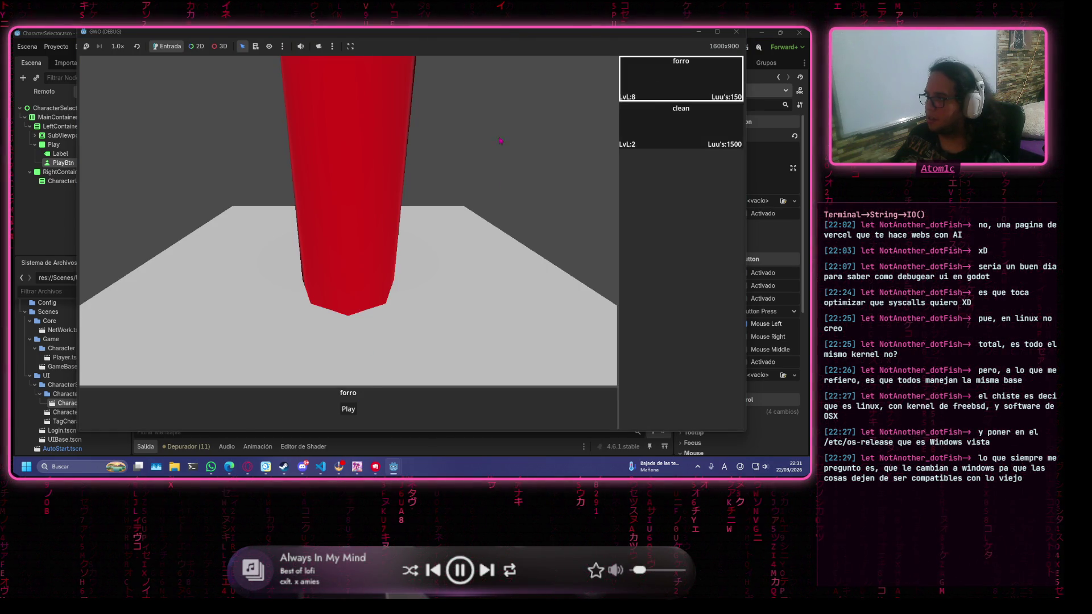
Step: Arrange the game window beside the editor and bring the script editor forward
{"action": "mouse_move", "coordinate": [728, 32]}
{"action": "left_mouse_down"}
{"action": "mouse_move", "coordinate": [798, 111]}
{"action": "mouse_move", "coordinate": [808, 30]}
{"action": "left_mouse_up"}
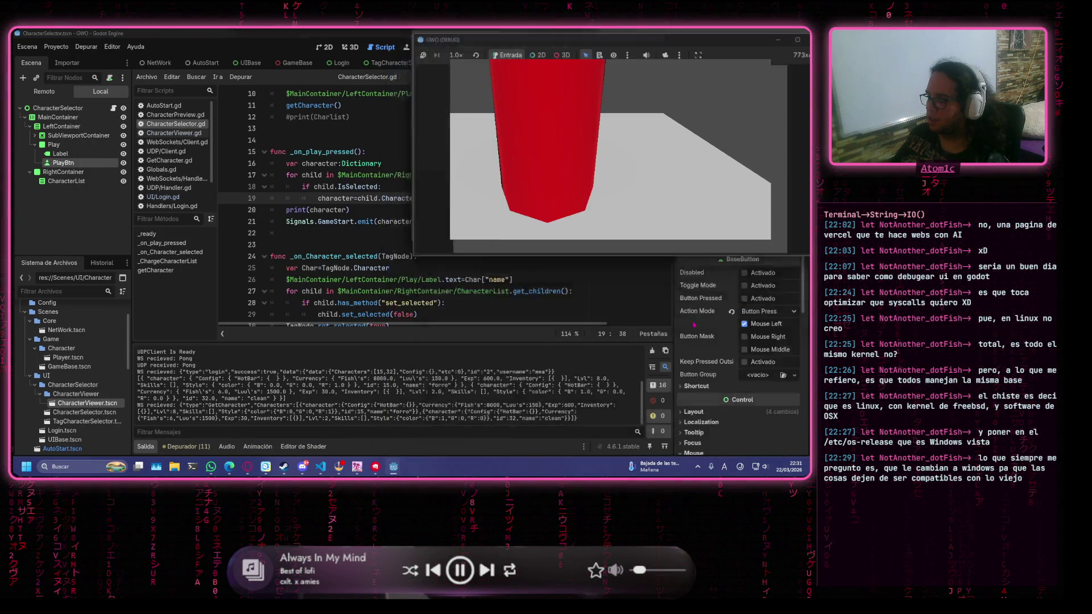
{"action": "left_click", "coordinate": [570, 135]}
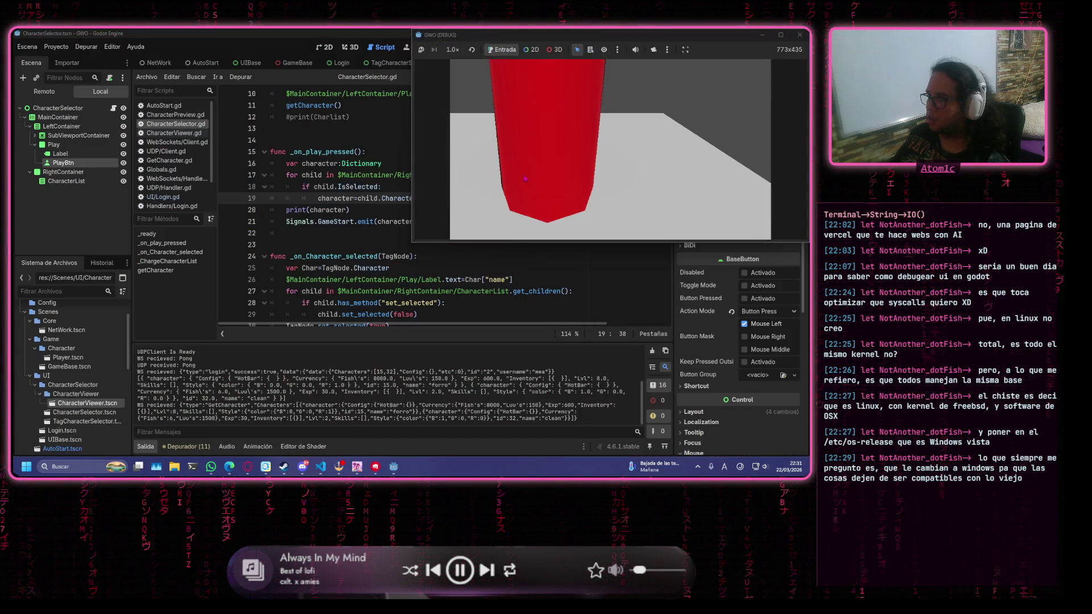
{"action": "double_click", "coordinate": [682, 35]}
{"action": "mouse_move", "coordinate": [682, 45]}
{"action": "left_mouse_down"}
{"action": "mouse_move", "coordinate": [654, 45]}
{"action": "mouse_move", "coordinate": [807, 30]}
{"action": "left_mouse_up"}
{"action": "left_click", "coordinate": [609, 221]}
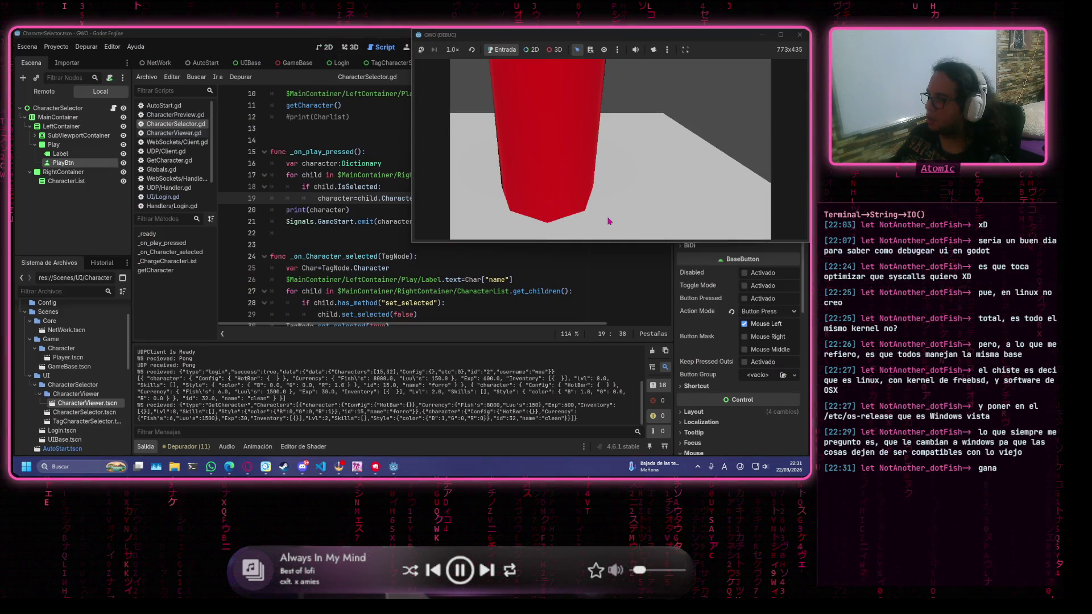
{"action": "left_click", "coordinate": [780, 35]}
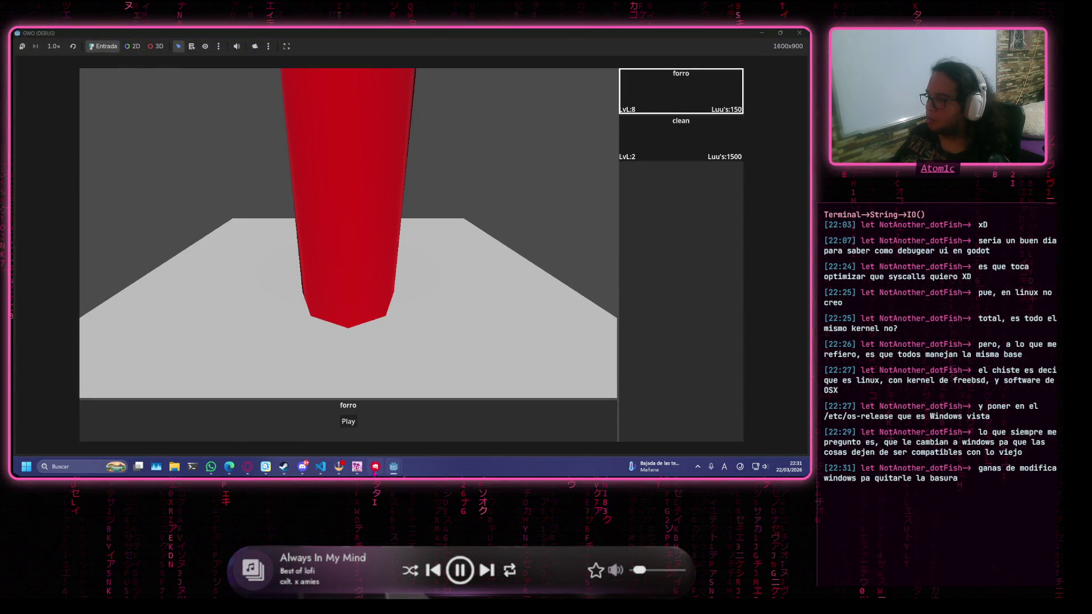
{"action": "mouse_move", "coordinate": [393, 466]}
{"action": "left_click", "coordinate": [347, 418]}
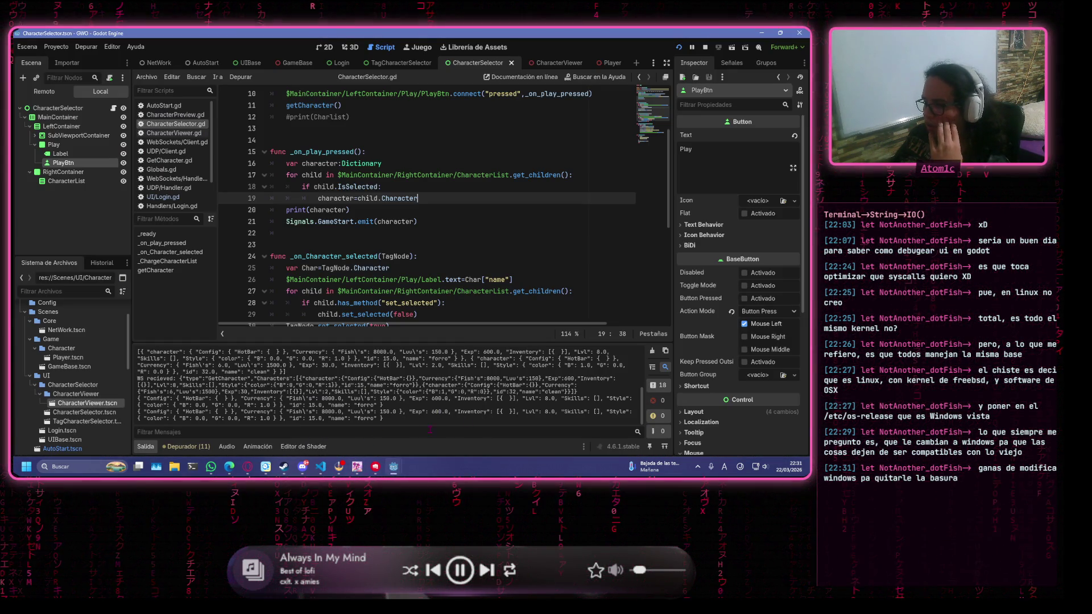
Step: Select the clean character in the game and check its printed name in the Output log
{"action": "mouse_move", "coordinate": [394, 467]}
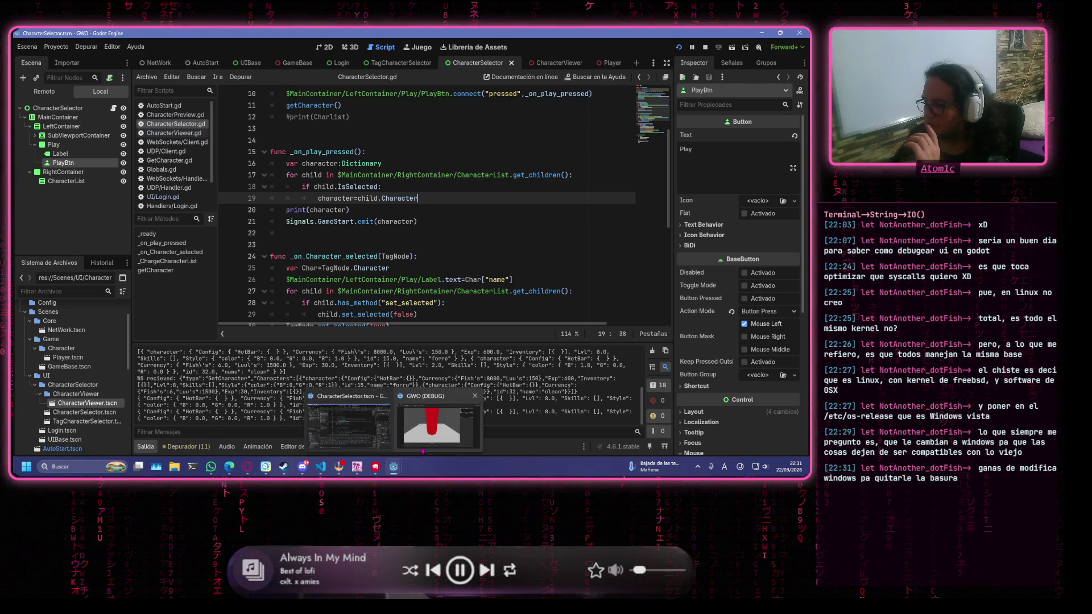
{"action": "left_click", "coordinate": [393, 421]}
{"action": "left_click", "coordinate": [695, 159]}
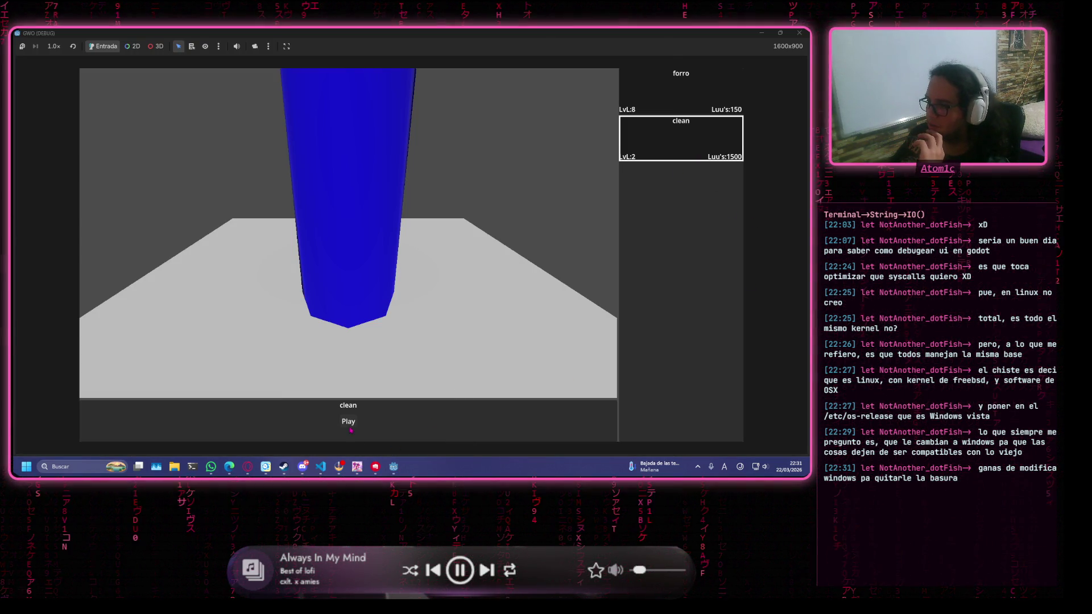
{"action": "mouse_move", "coordinate": [400, 470]}
{"action": "left_click", "coordinate": [393, 425]}
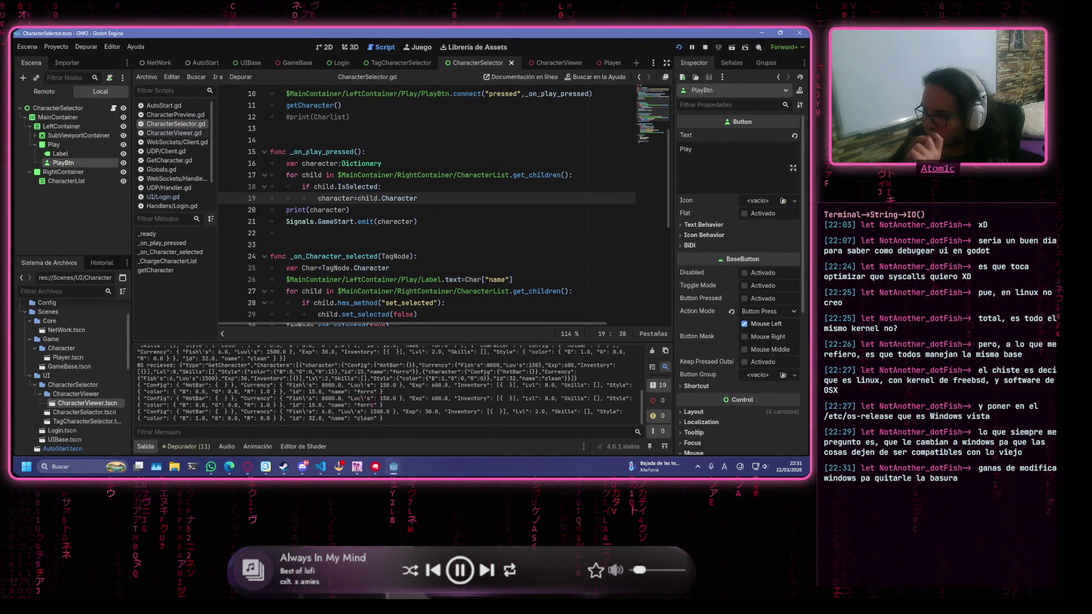
{"action": "left_click_drag", "start_coordinate": [377, 419], "coordinate": [340, 419]}
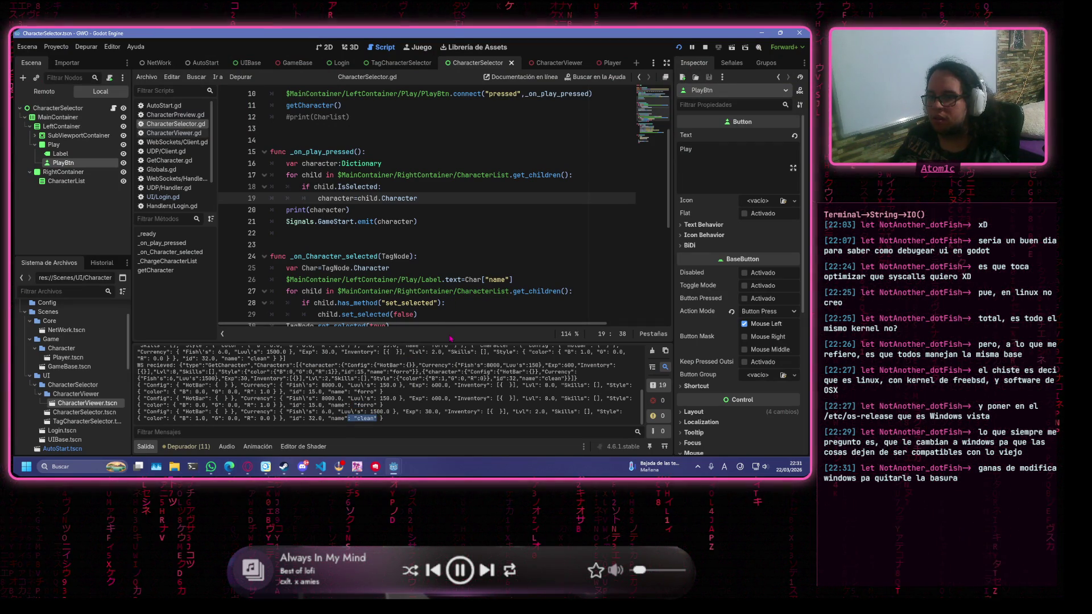
Step: Rerun the project, stop it with F8, and go to the print(character) line
{"action": "key", "text": "F5"}
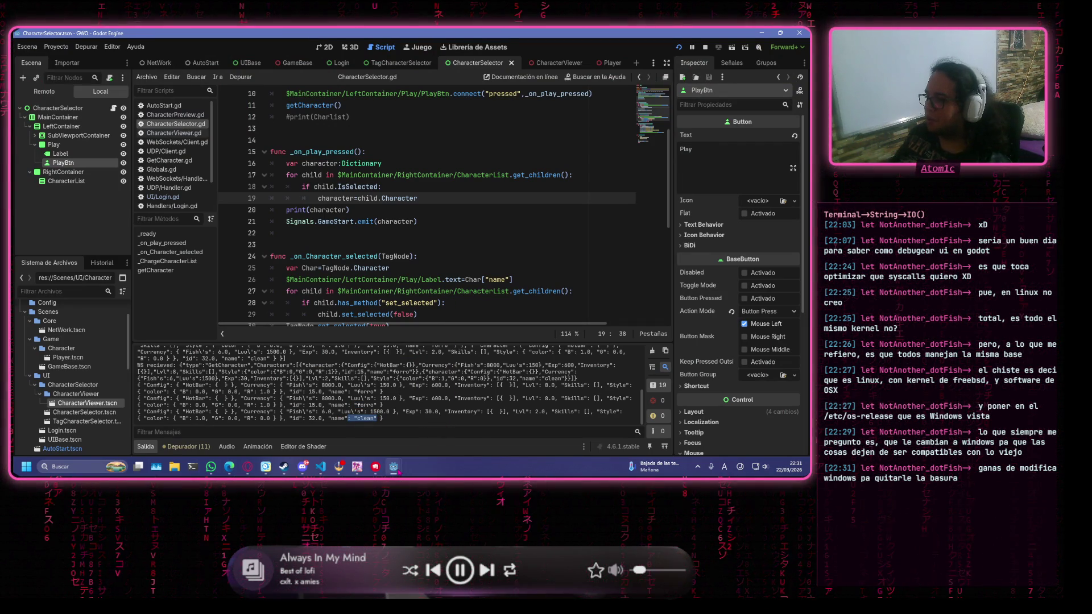
{"action": "key", "text": "F8"}
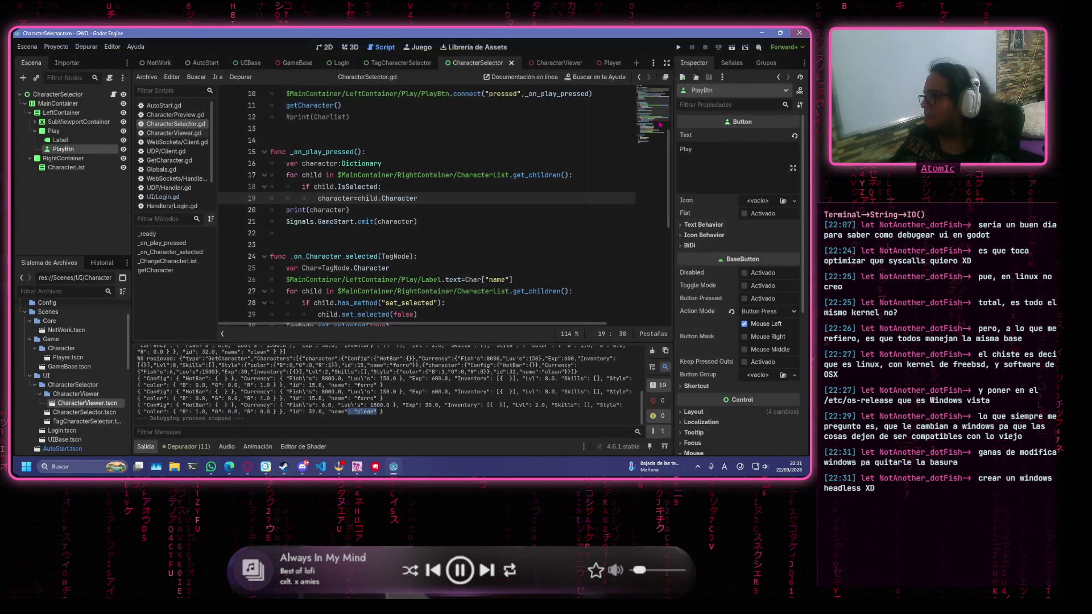
{"action": "left_click", "coordinate": [551, 207]}
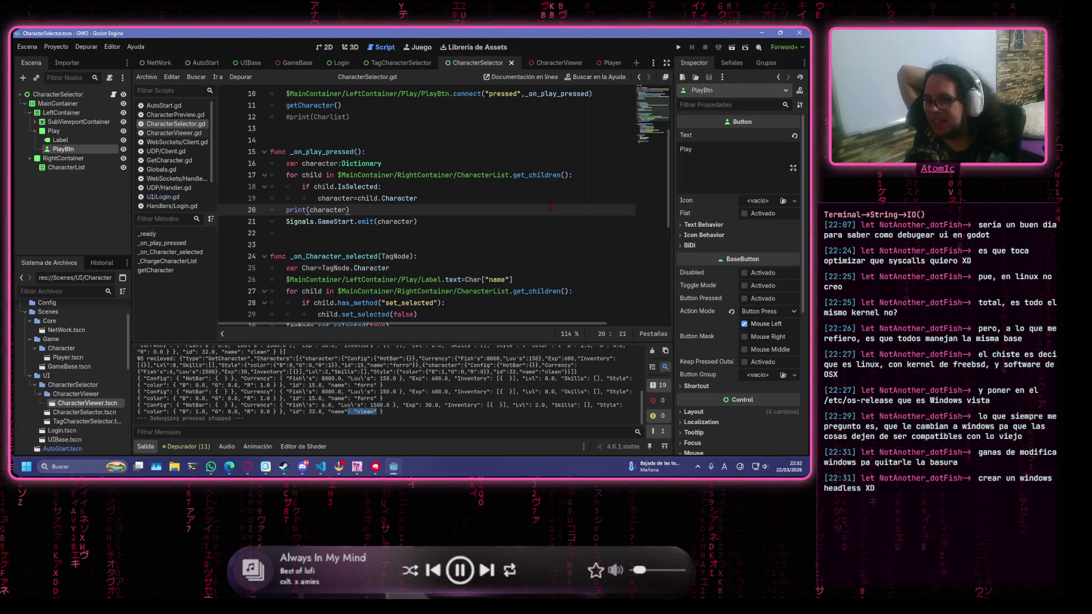
{"action": "left_click", "coordinate": [507, 161]}
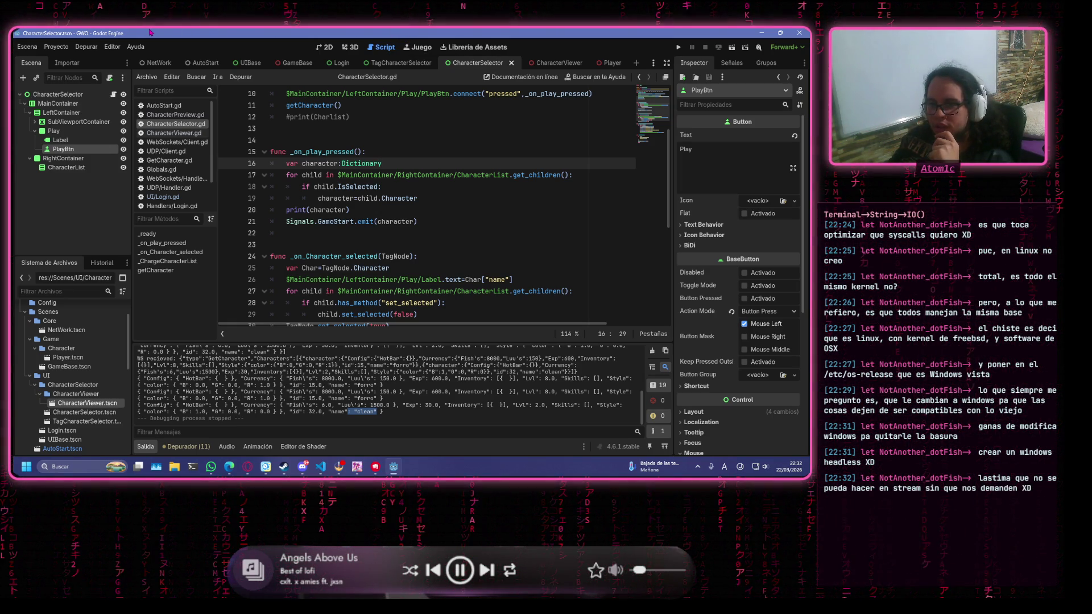
{"action": "scroll", "coordinate": [520, 185], "scroll_direction": "down", "scroll_amount": 1}
{"action": "scroll", "coordinate": [519, 186], "scroll_direction": "down", "scroll_amount": 5}
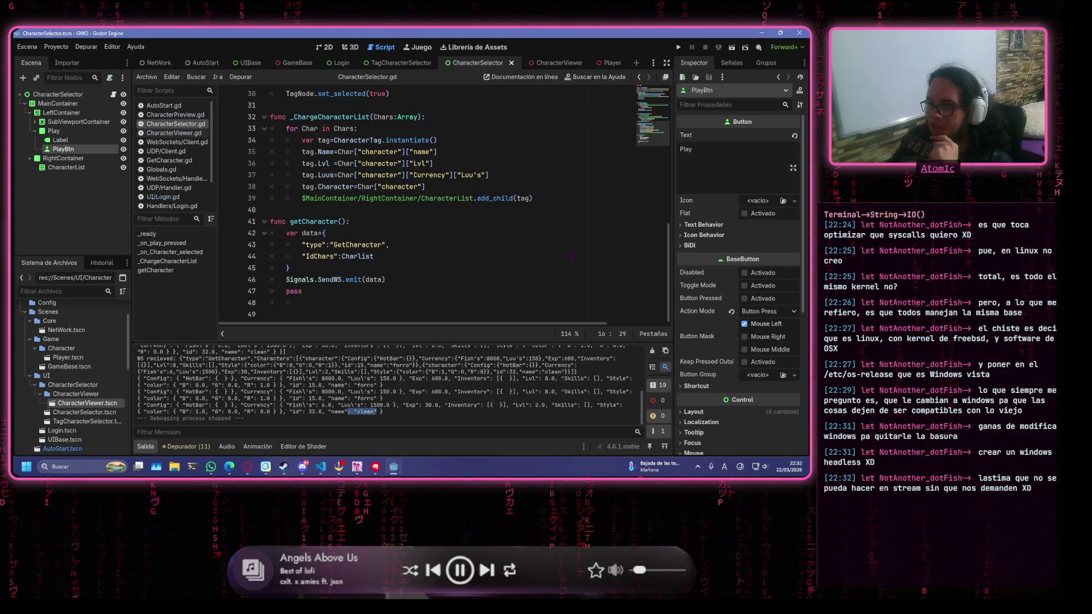
{"action": "left_click", "coordinate": [571, 257]}
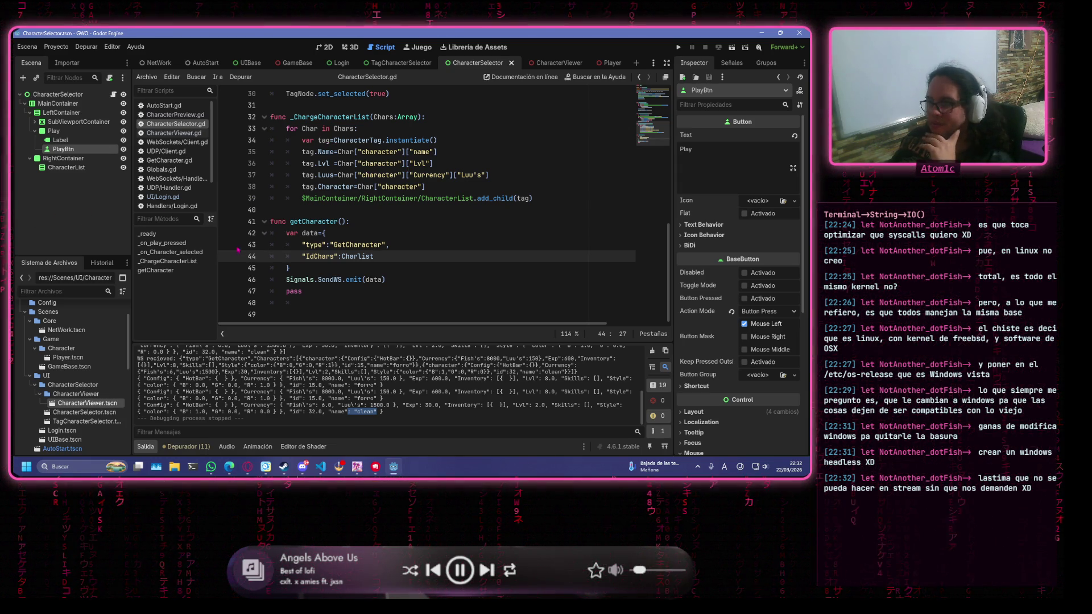
{"action": "left_click", "coordinate": [469, 206]}
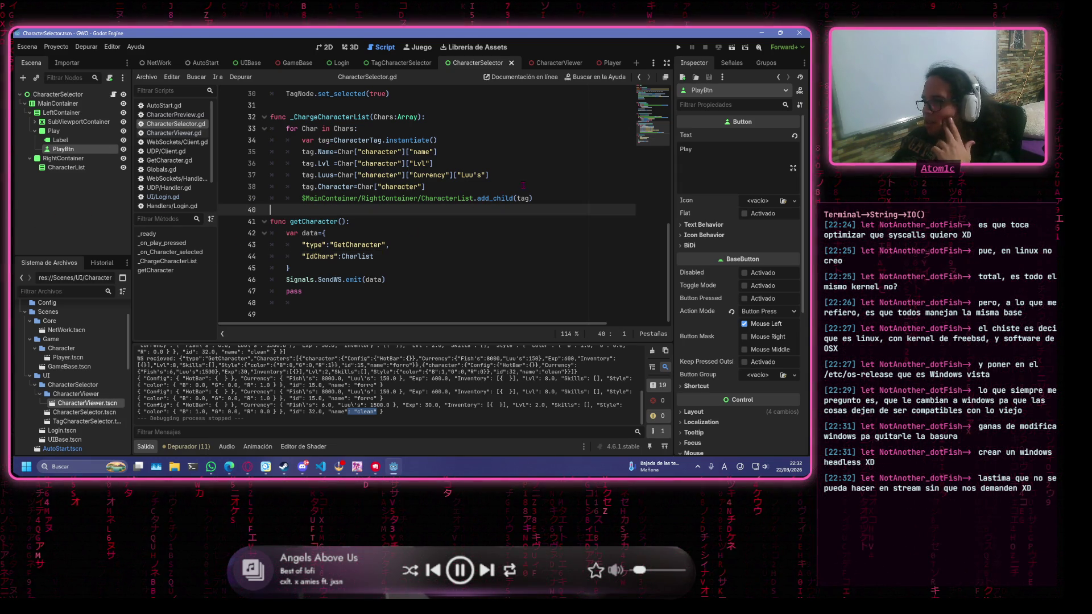
{"action": "mouse_move", "coordinate": [526, 198]}
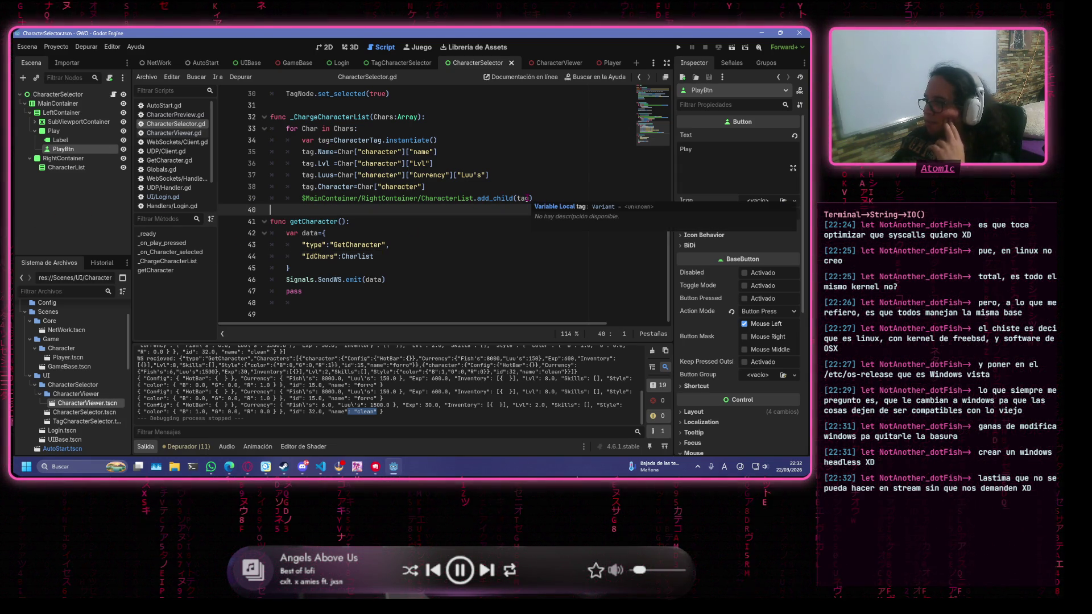
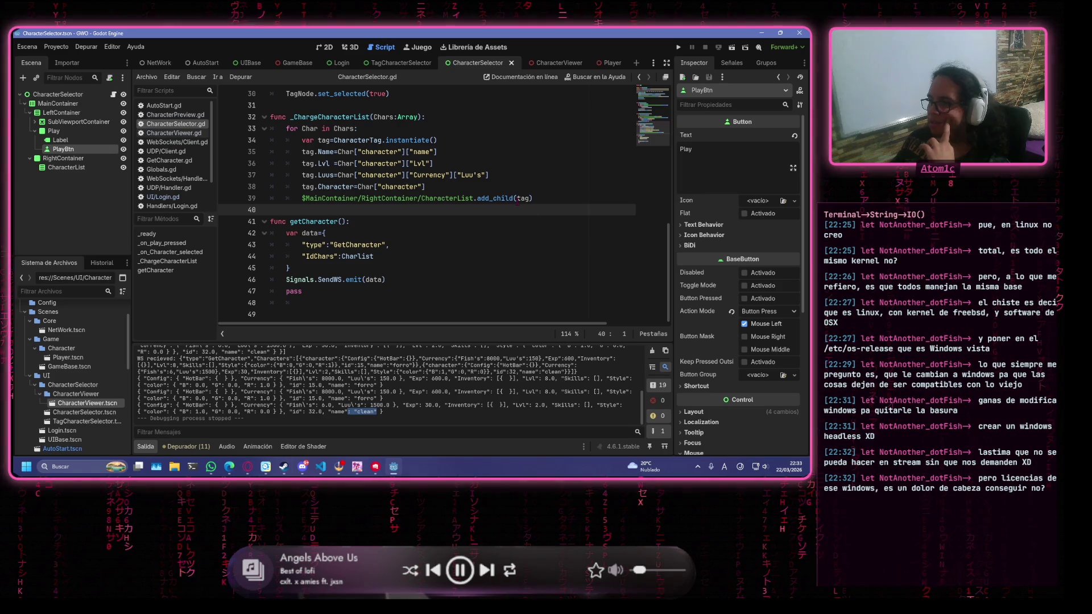
Step: Leave the caret at the end of line 38 in CharacterSelector.gd and switch to the Opera GX browser
{"action": "key", "text": "Up"}
{"action": "key", "text": "Up"}
{"action": "key", "text": "End"}
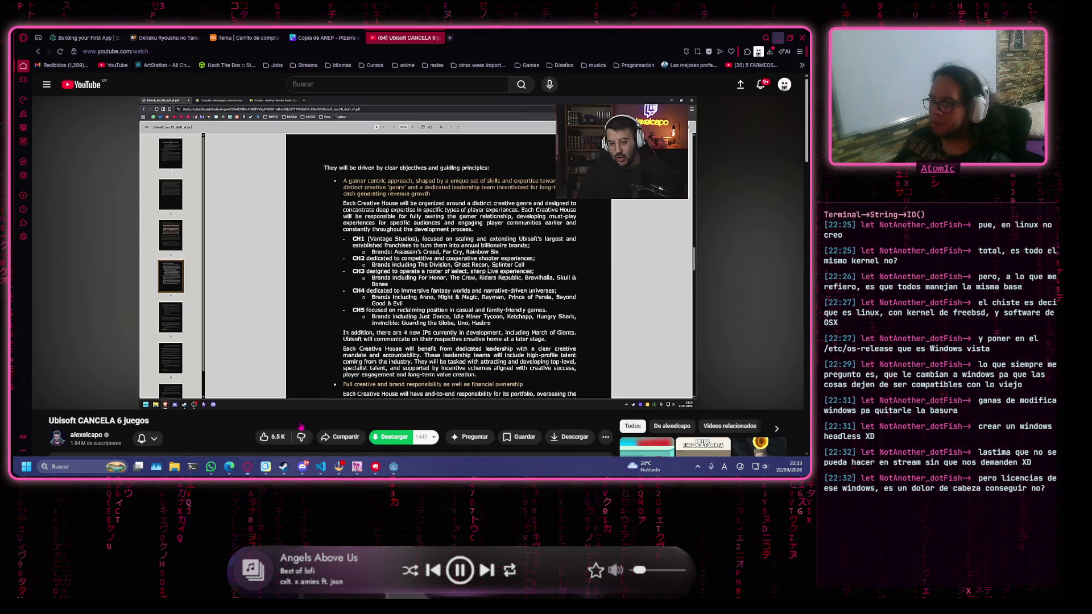
{"action": "left_click", "coordinate": [248, 466]}
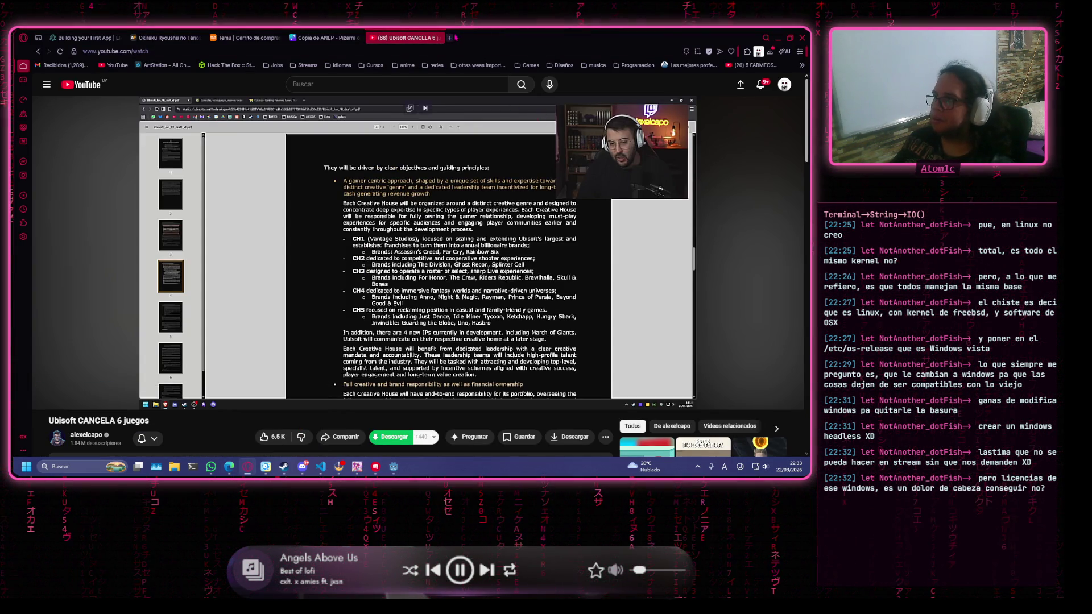
Step: Search Google for 'windows 11 enterprise oem' in a new tab
{"action": "left_click", "coordinate": [455, 37]}
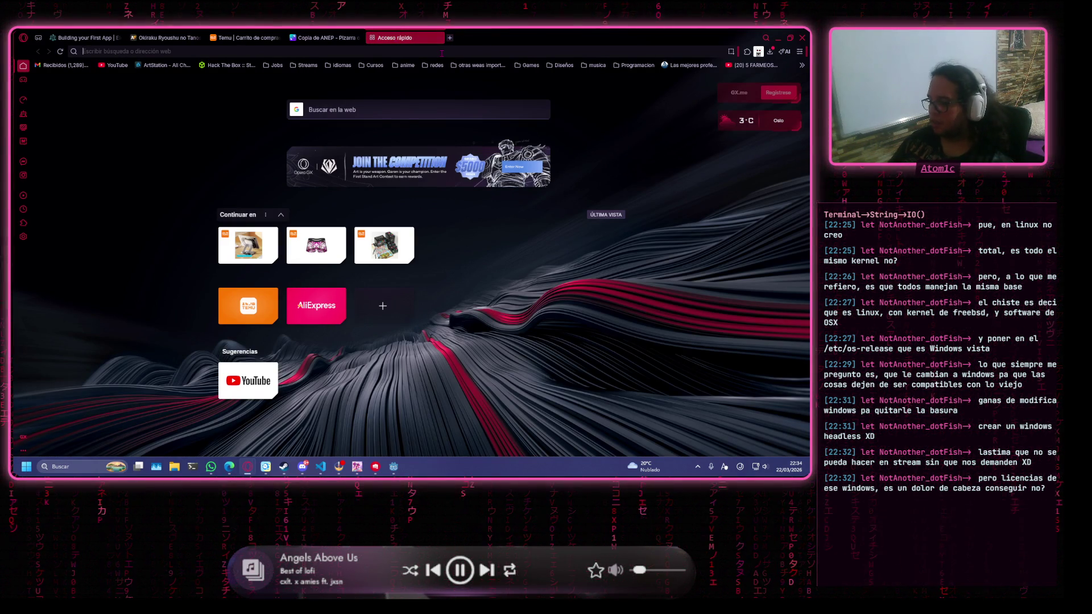
{"action": "type", "text": "windows 11 enter"}
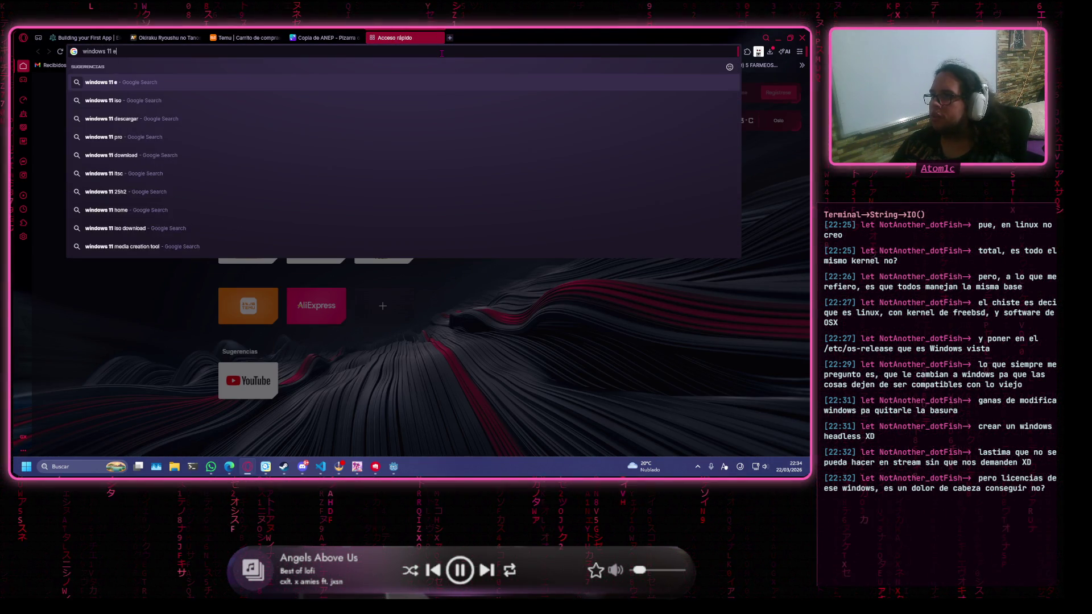
{"action": "type", "text": "prise "}
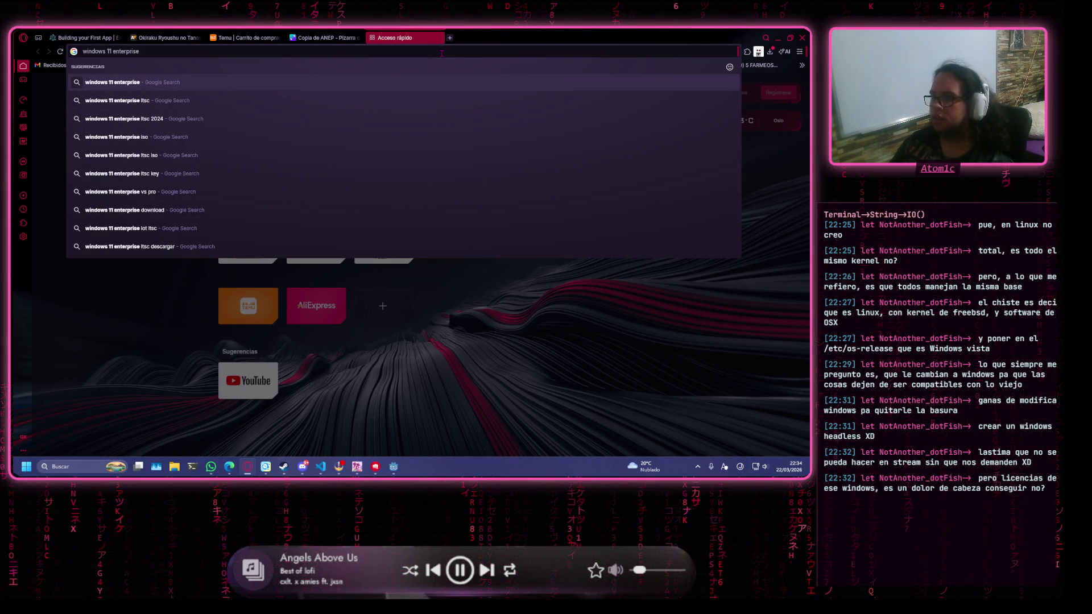
{"action": "type", "text": "oem"}
{"action": "key", "text": "Return"}
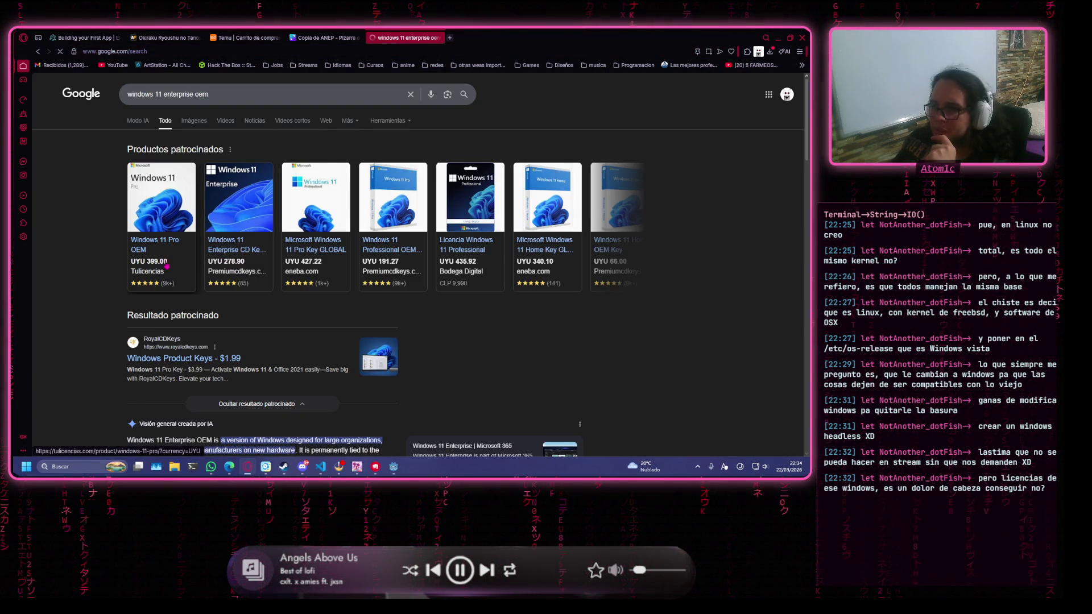
Step: Look over the sponsored RoyalCDKeys result, then return to the search results
{"action": "left_click", "coordinate": [218, 359]}
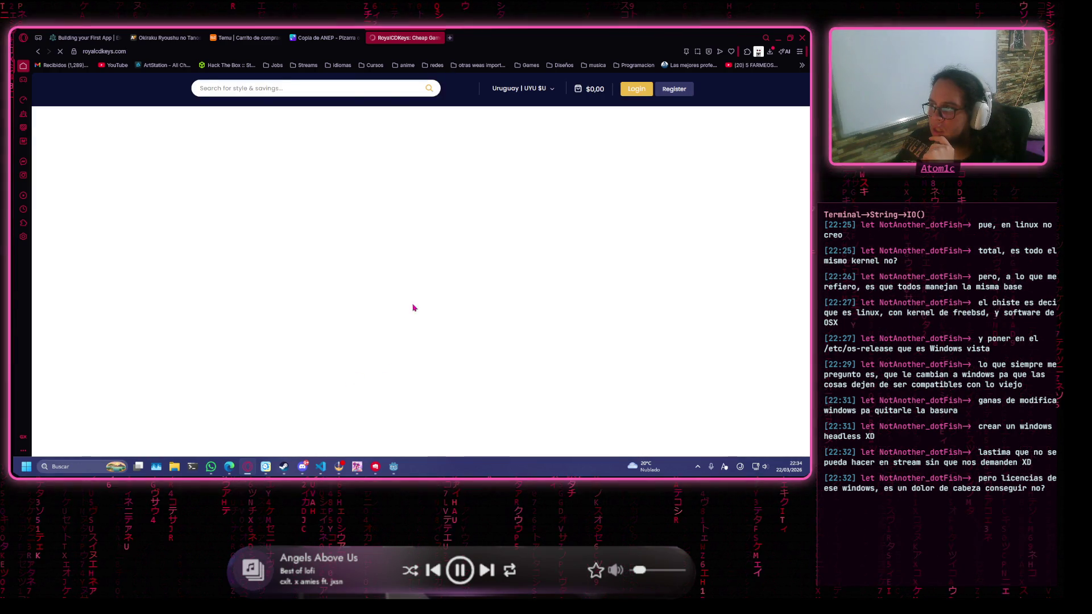
{"action": "scroll", "coordinate": [228, 266], "scroll_direction": "down", "scroll_amount": 3}
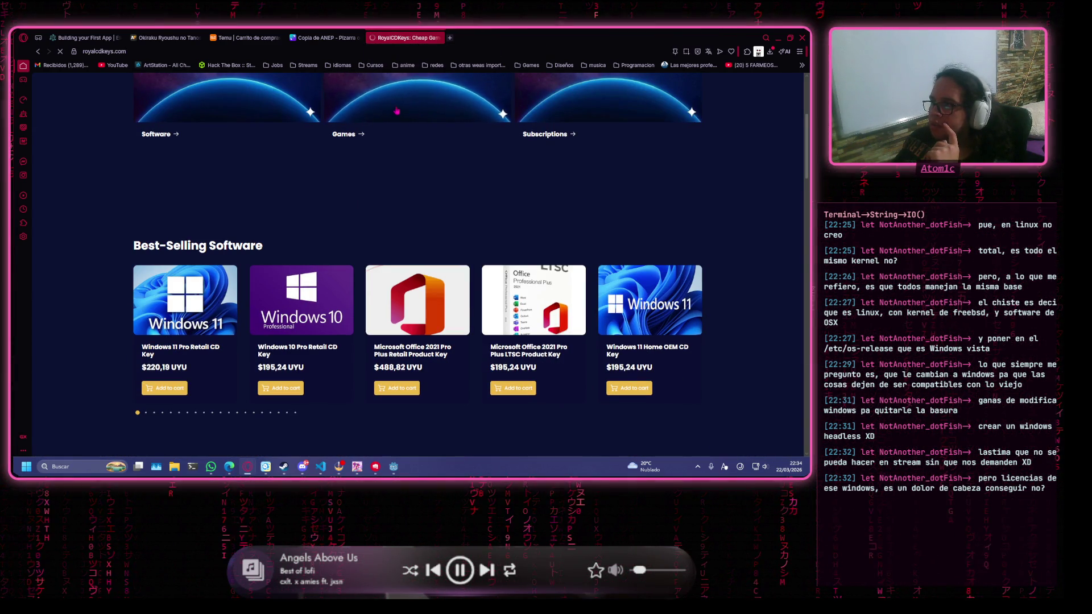
{"action": "key", "text": "alt+Left"}
{"action": "scroll", "coordinate": [475, 233], "scroll_direction": "down", "scroll_amount": 3}
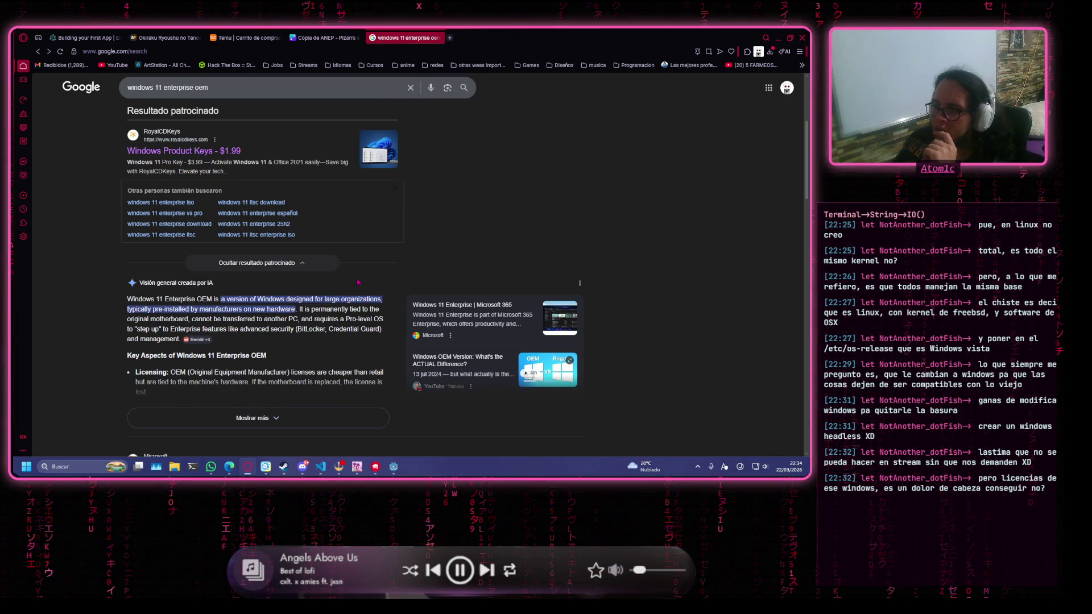
Step: Change the query to 'windows 11 enterprise licence' and search again
{"action": "left_click_drag", "start_coordinate": [208, 87], "coordinate": [187, 86]}
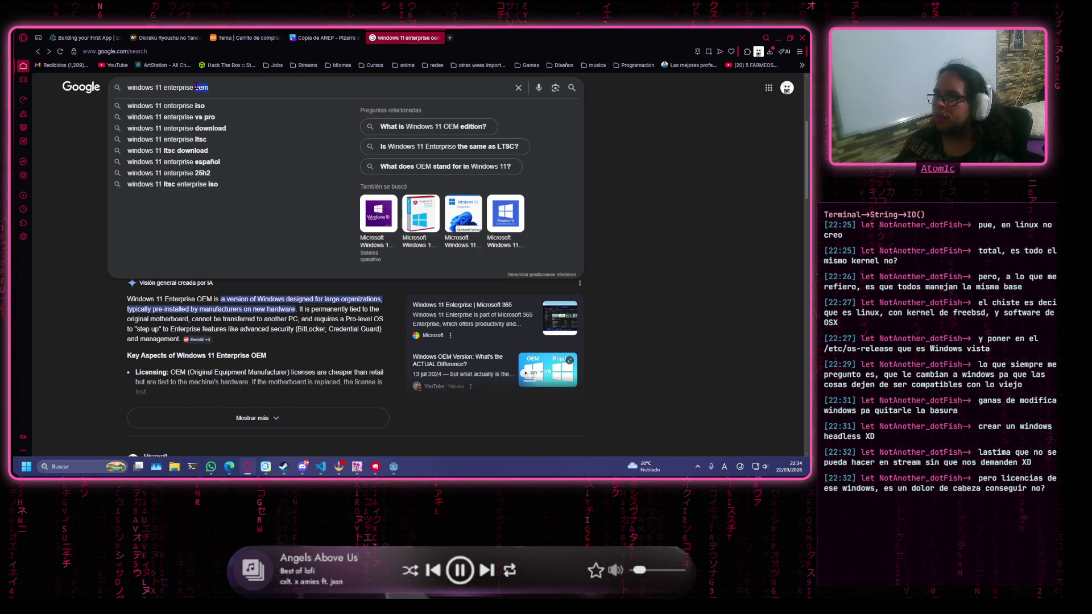
{"action": "key", "text": "BackSpace"}
{"action": "type", "text": "licence"}
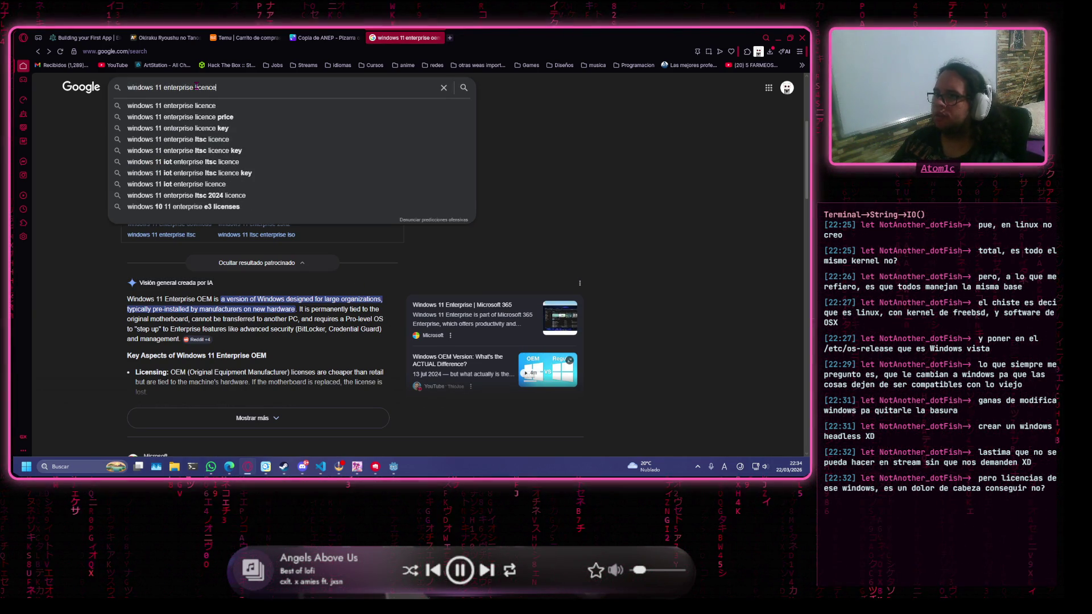
{"action": "key", "text": "Return"}
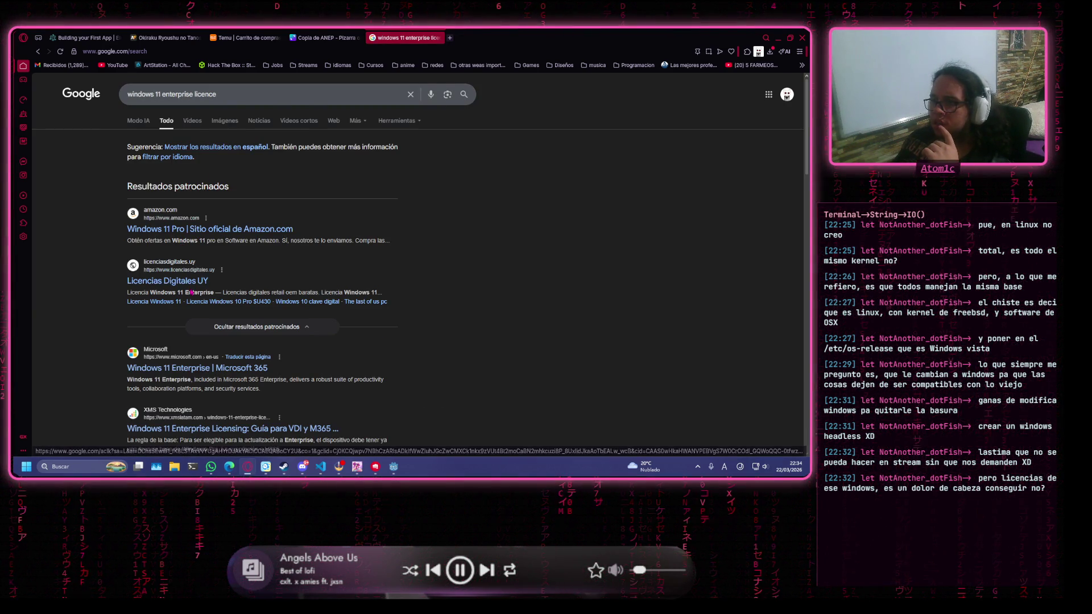
Step: Browse Microsoft's Windows 11 Enterprise page down to the E3/E5 plan cards
{"action": "left_click", "coordinate": [241, 370]}
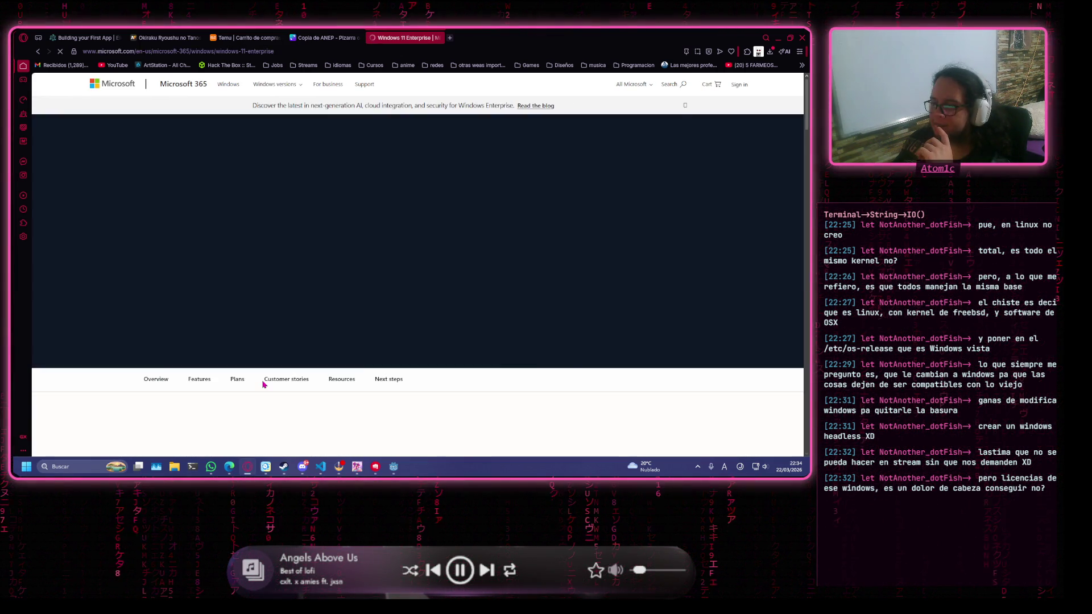
{"action": "scroll", "coordinate": [377, 256], "scroll_direction": "down", "scroll_amount": 10}
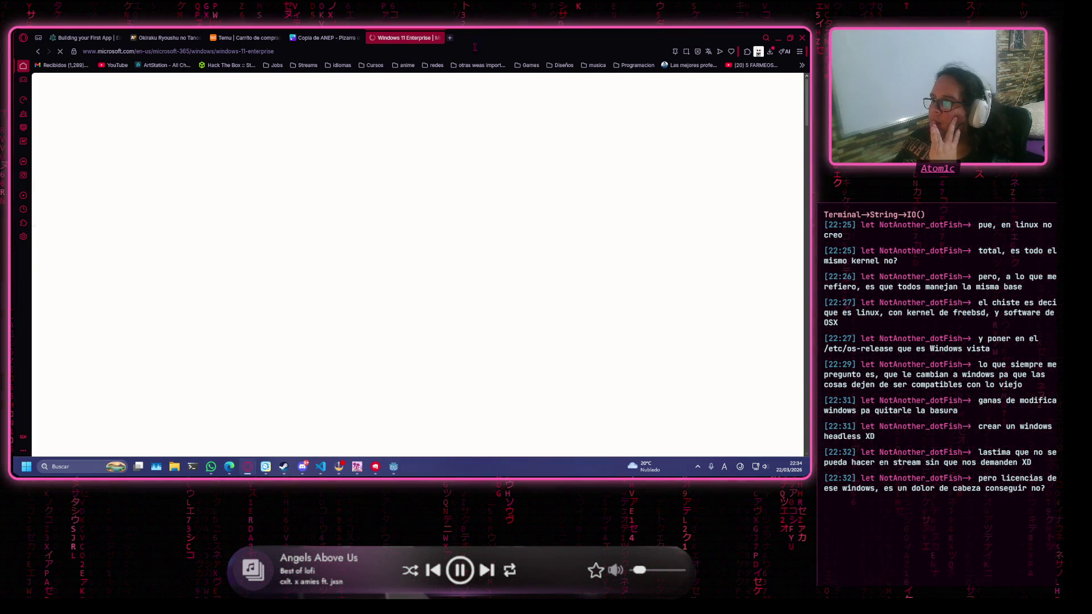
{"action": "scroll", "coordinate": [359, 231], "scroll_direction": "down", "scroll_amount": 10}
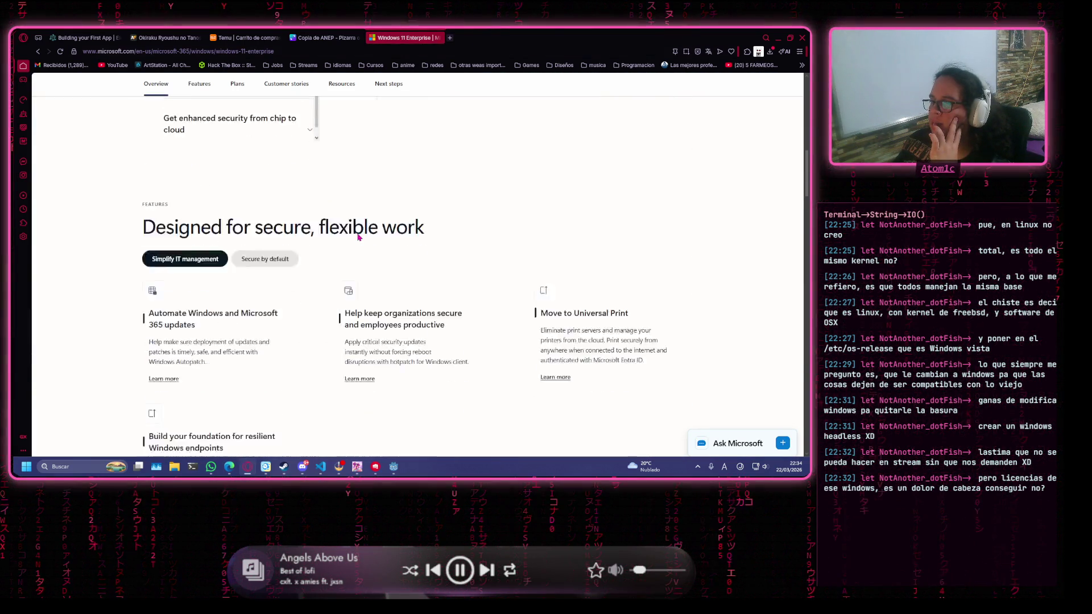
{"action": "scroll", "coordinate": [360, 240], "scroll_direction": "down", "scroll_amount": 5}
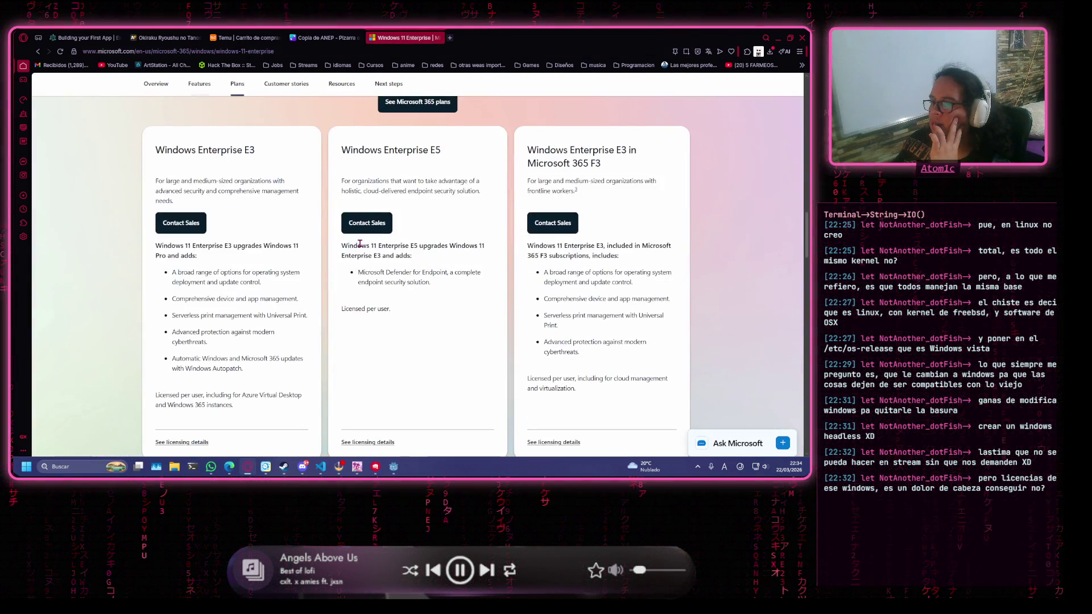
{"action": "scroll", "coordinate": [360, 245], "scroll_direction": "down", "scroll_amount": 2}
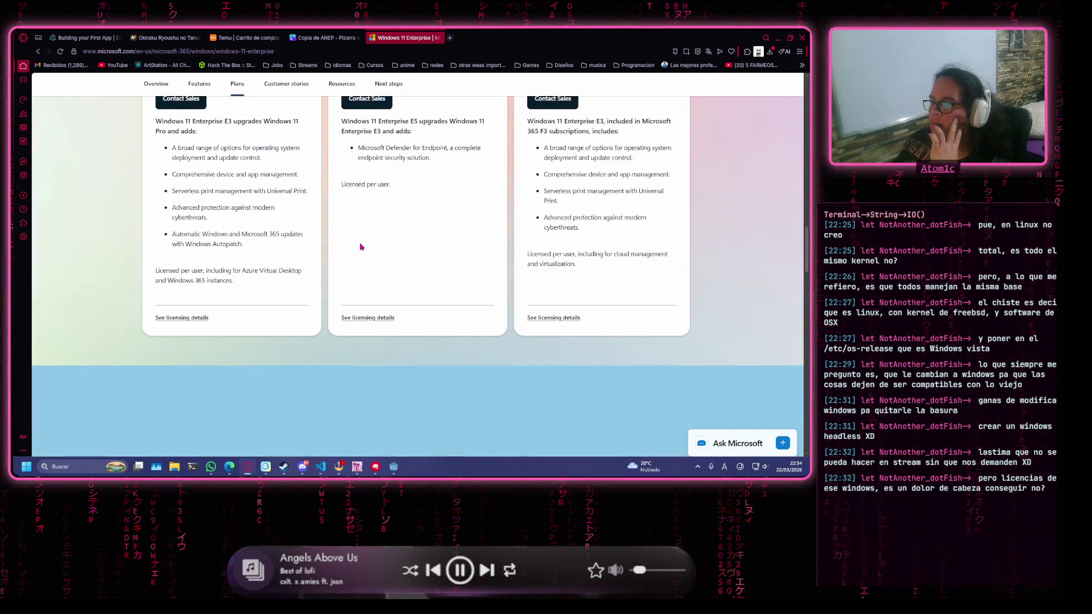
{"action": "scroll", "coordinate": [360, 247], "scroll_direction": "up", "scroll_amount": 1}
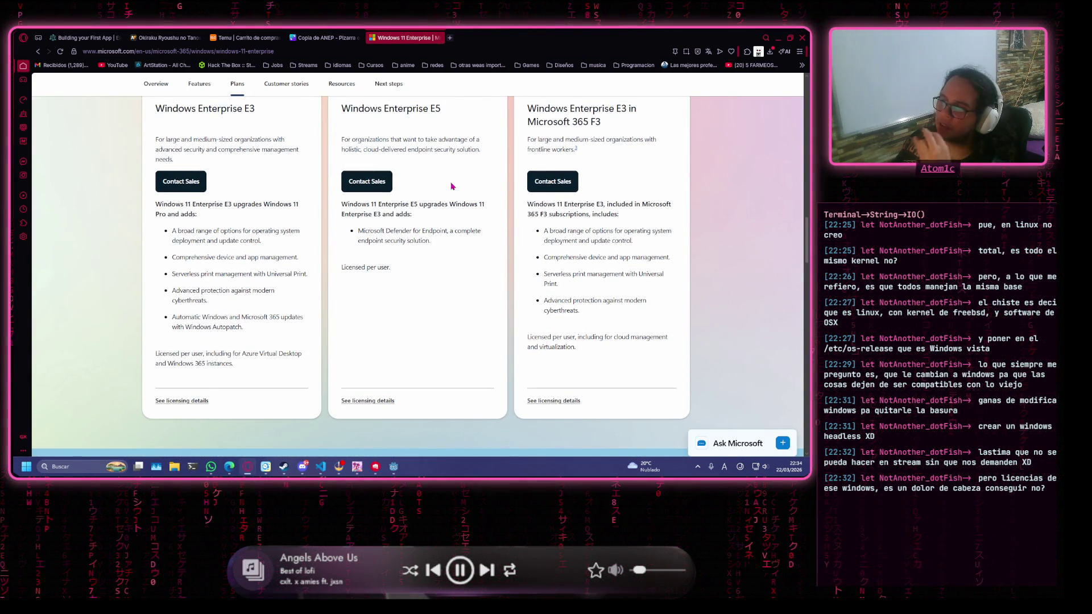
{"action": "scroll", "coordinate": [417, 88], "scroll_direction": "up", "scroll_amount": 4}
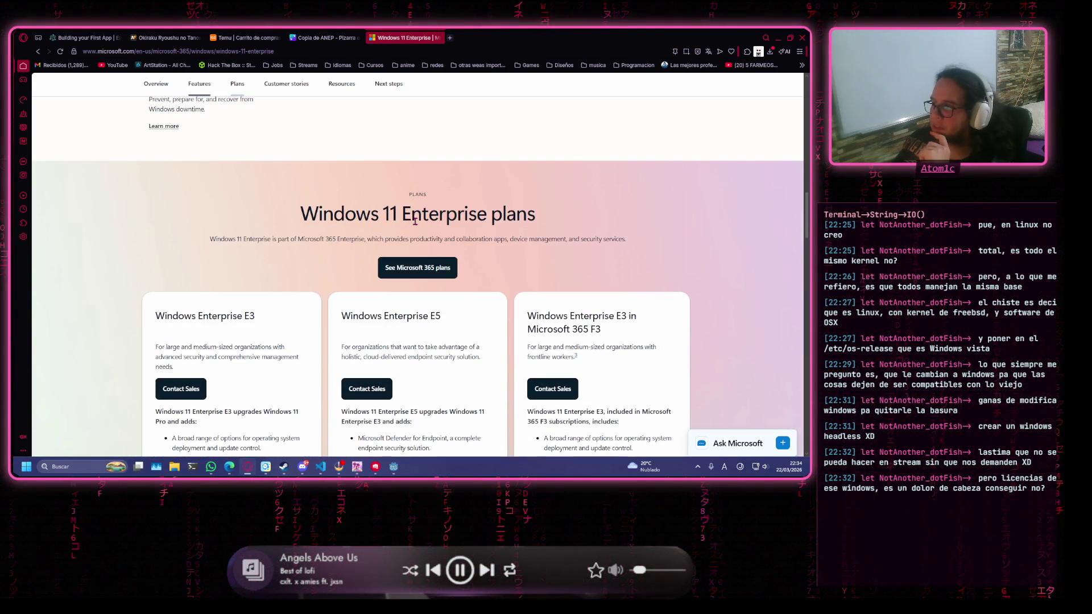
Step: Close the Windows 11 Enterprise tab and minimize the browser to return to Godot
{"action": "left_click", "coordinate": [438, 37]}
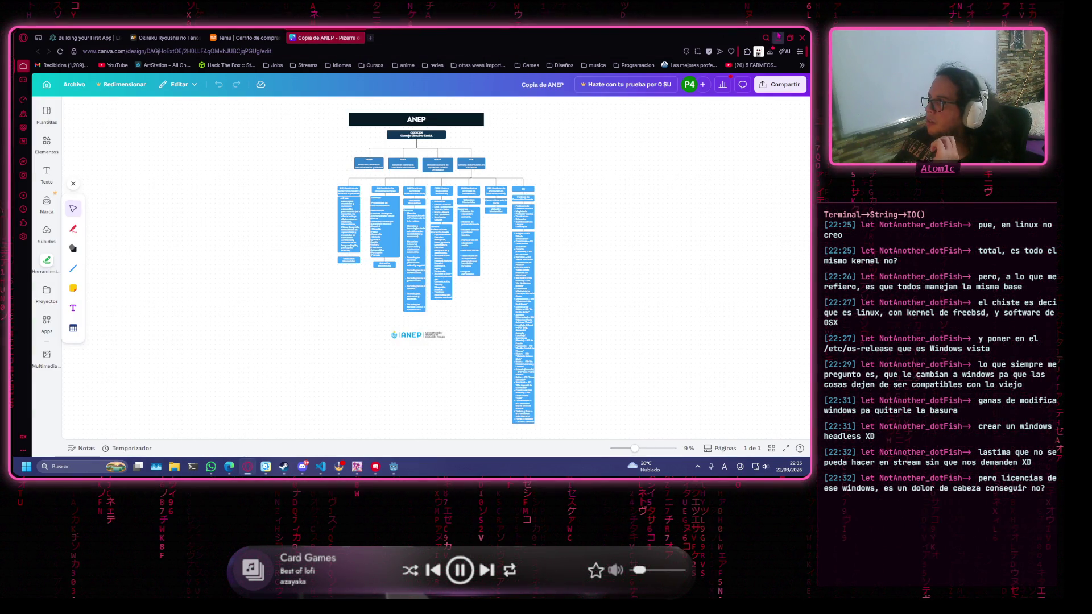
{"action": "left_click", "coordinate": [779, 38]}
{"action": "mouse_move", "coordinate": [780, 33]}
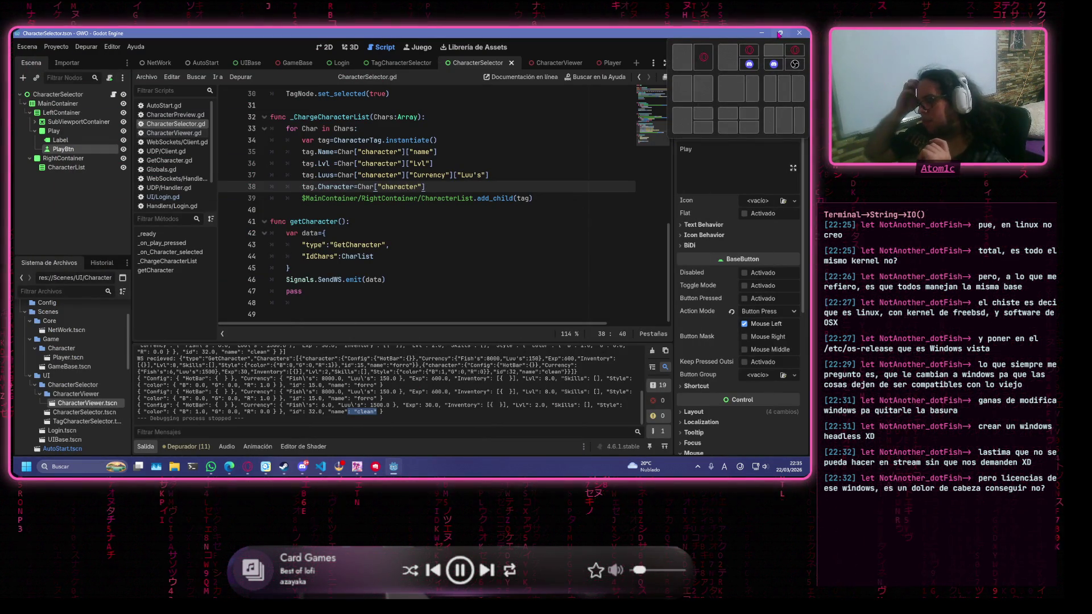
Step: Comment out print(character) on line 20 of CharacterSelector.gd
{"action": "left_click", "coordinate": [454, 165]}
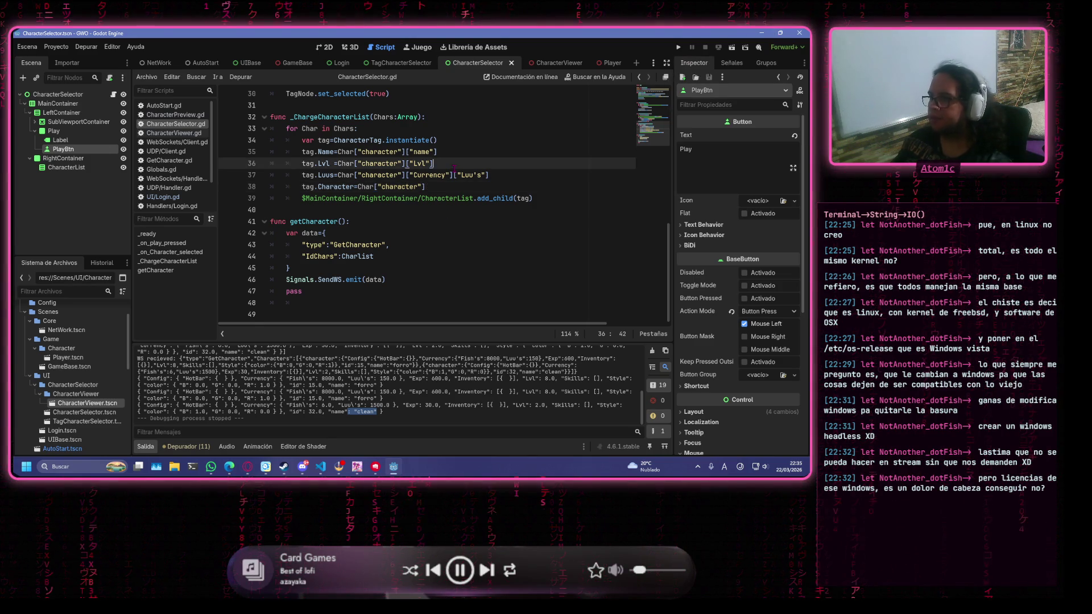
{"action": "scroll", "coordinate": [461, 176], "scroll_direction": "up", "scroll_amount": 6}
{"action": "scroll", "coordinate": [470, 186], "scroll_direction": "down", "scroll_amount": 2}
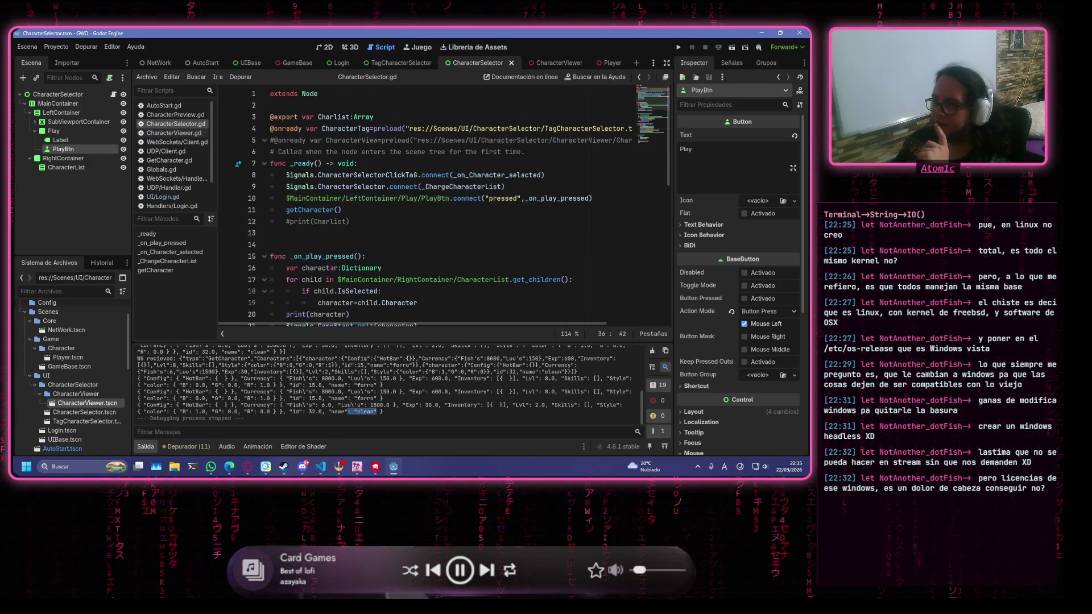
{"action": "left_click", "coordinate": [286, 140]}
{"action": "type", "text": "#"}
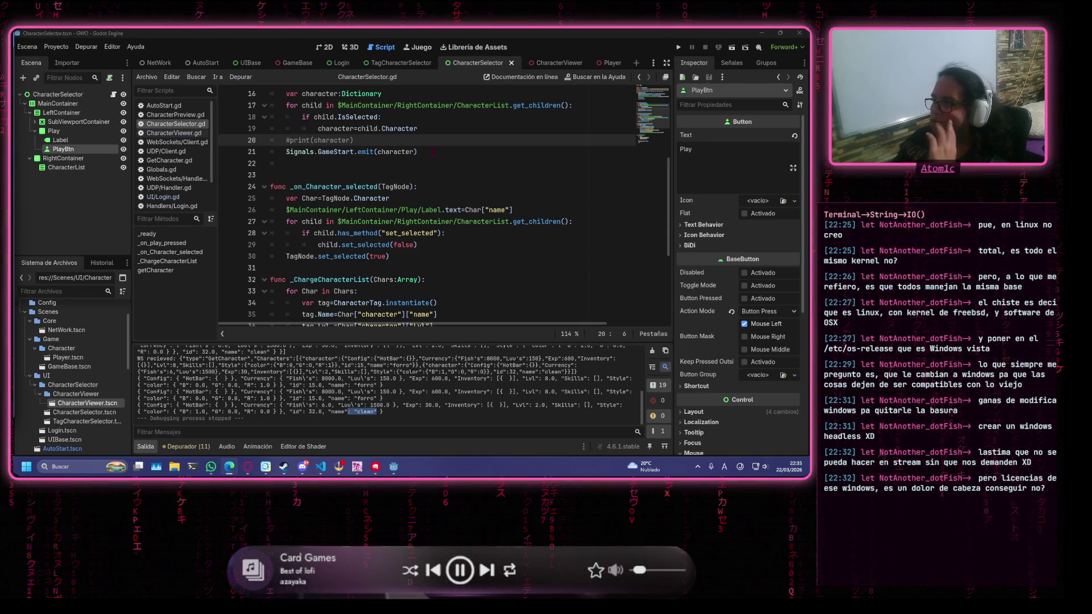
{"action": "left_click", "coordinate": [429, 143]}
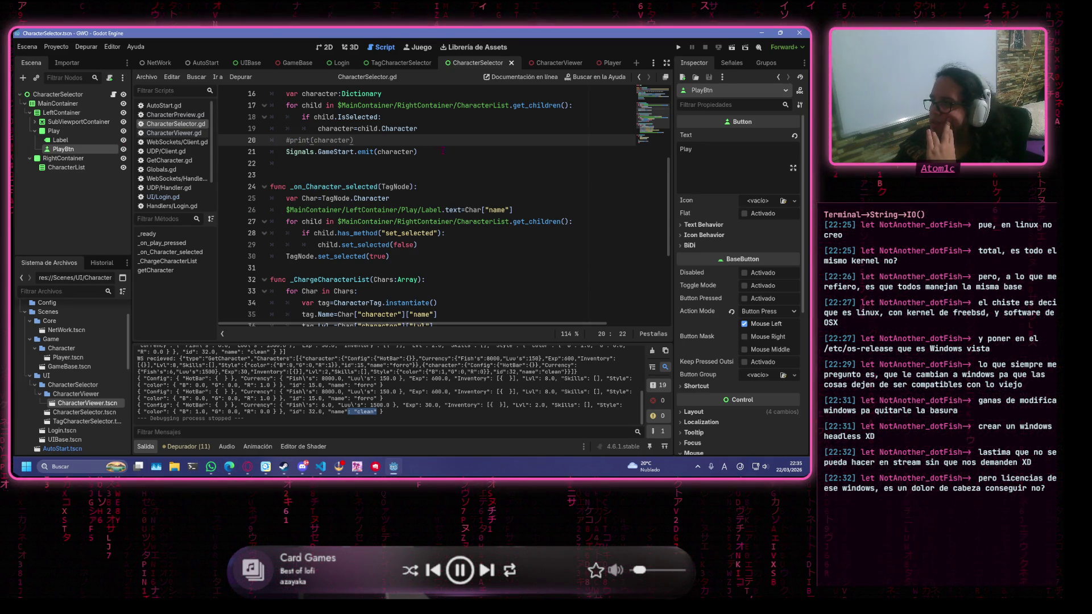
{"action": "left_click", "coordinate": [443, 152]}
{"action": "left_click", "coordinate": [451, 144]}
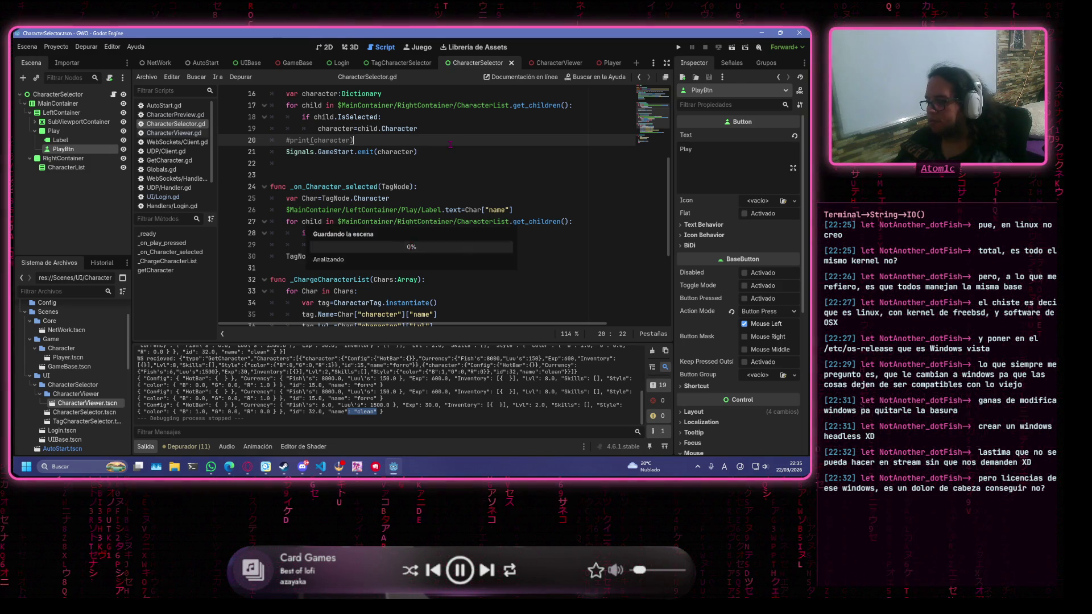
Step: Shrink Discord into a small window at the left and bring the script editor back
{"action": "key", "text": "alt+Tab"}
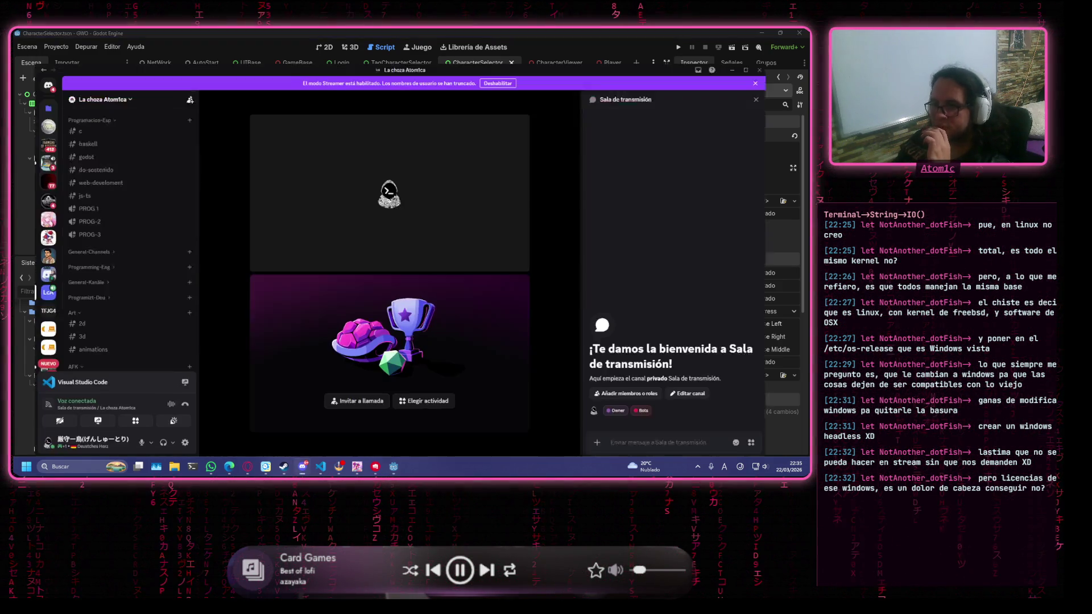
{"action": "mouse_move", "coordinate": [345, 36]}
{"action": "left_mouse_down"}
{"action": "mouse_move", "coordinate": [12, 86]}
{"action": "mouse_move", "coordinate": [17, 101]}
{"action": "left_mouse_up"}
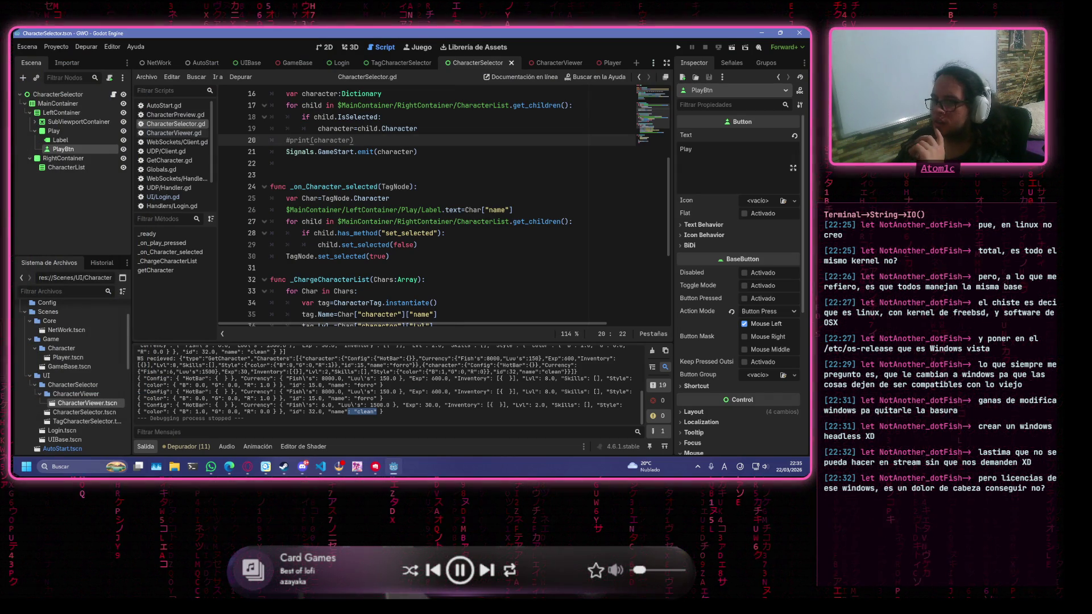
{"action": "left_click", "coordinate": [376, 467]}
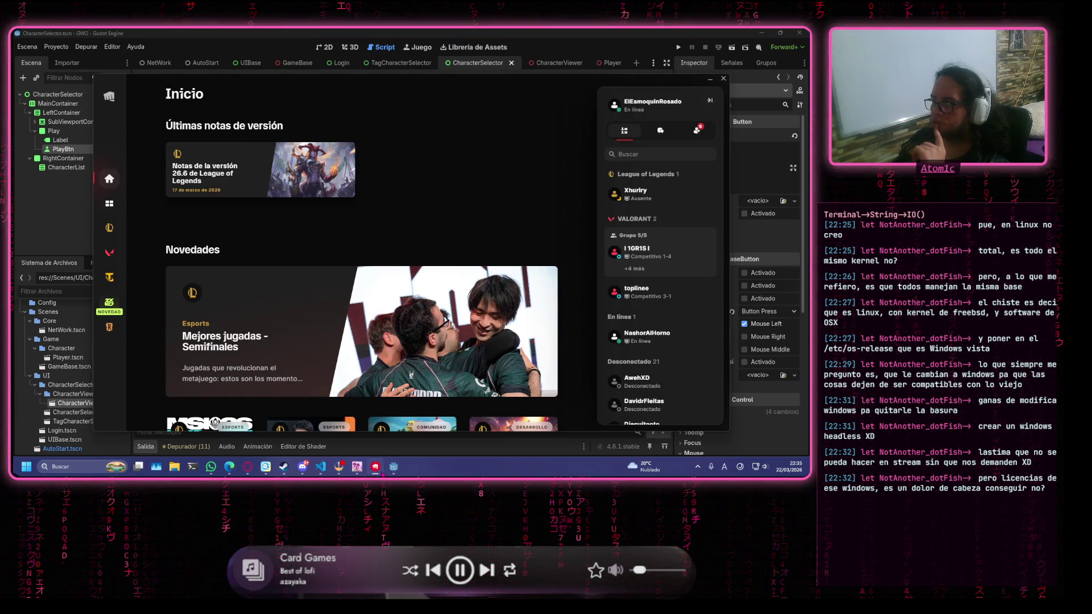
{"action": "left_click", "coordinate": [376, 466]}
Step: Review lines 29–30 of the character selection code, then bring up the UIBase scene
{"action": "left_click", "coordinate": [445, 210]}
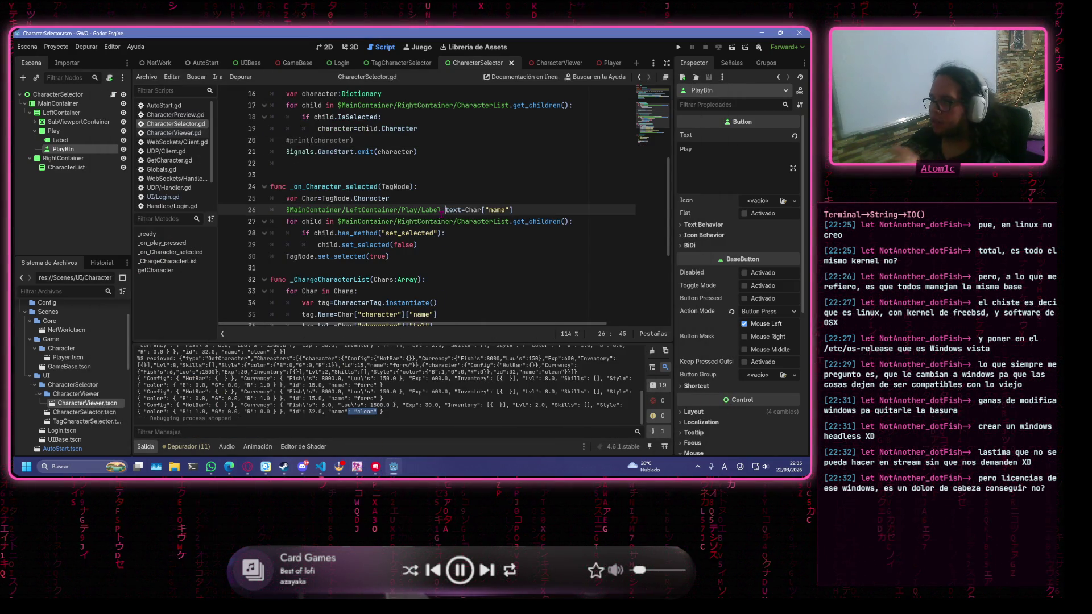
{"action": "left_click", "coordinate": [471, 244]}
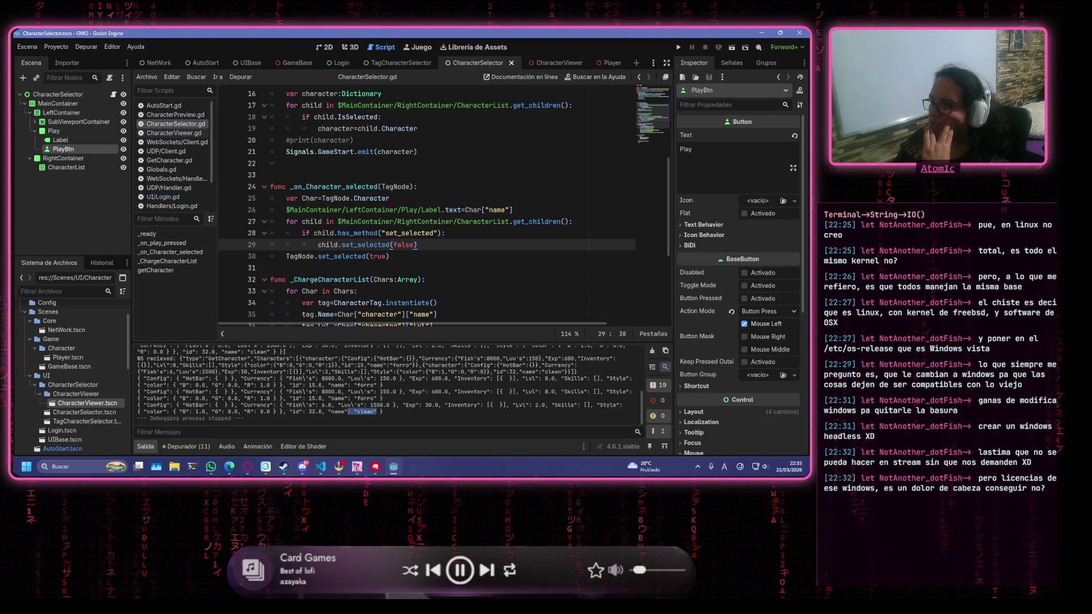
{"action": "left_click", "coordinate": [427, 385]}
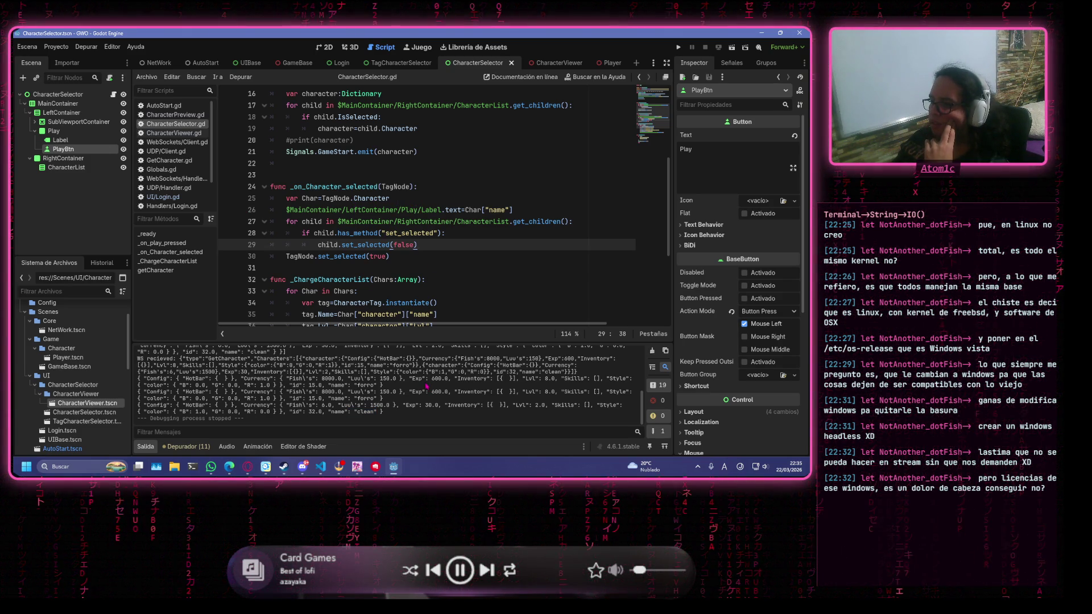
{"action": "left_click", "coordinate": [434, 261]}
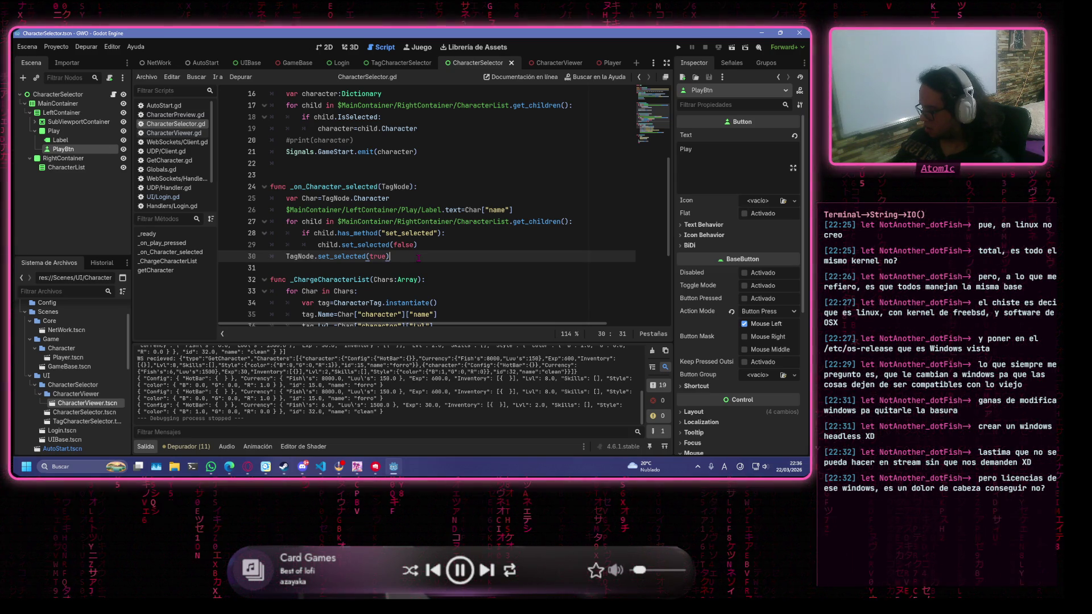
{"action": "key", "text": "ctrl+z"}
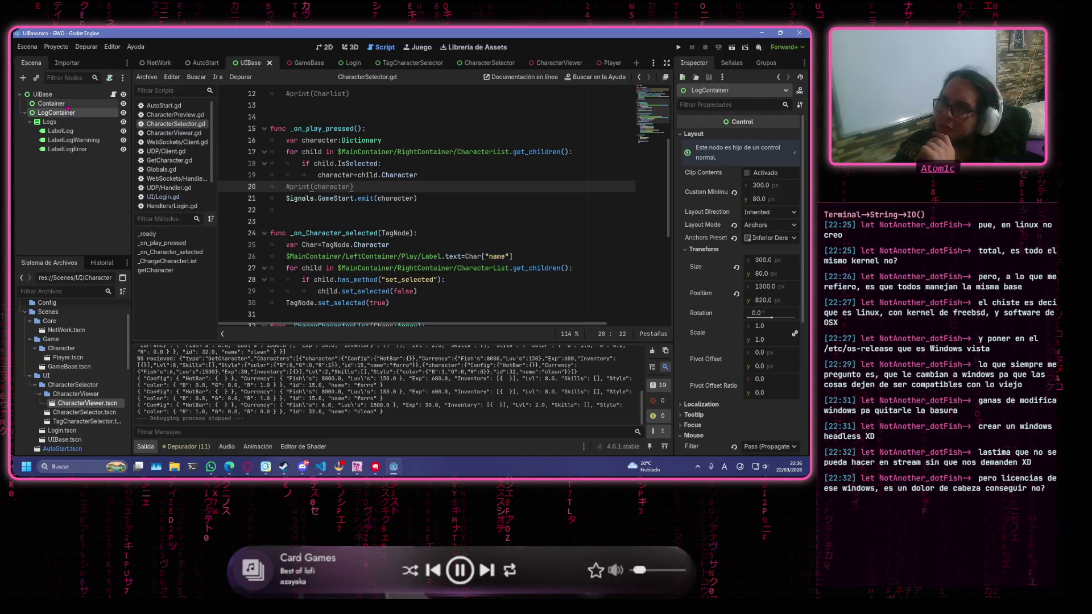
Step: Open UIBase.gd and add Signals.GameStart.connect() at the end of _ready
{"action": "scroll", "coordinate": [179, 165], "scroll_direction": "down", "scroll_amount": 2}
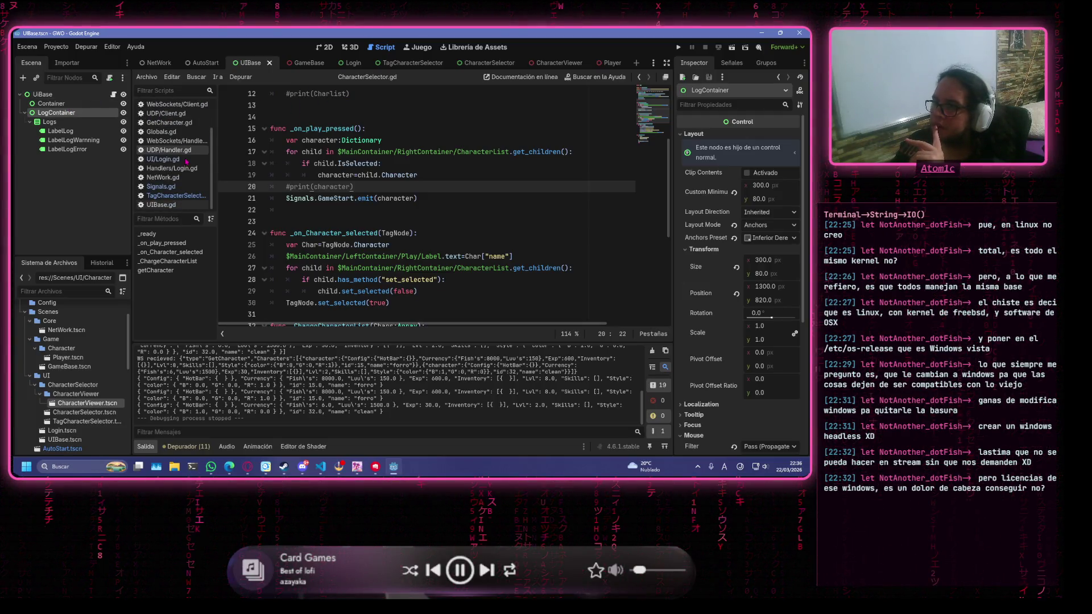
{"action": "left_click", "coordinate": [189, 205]}
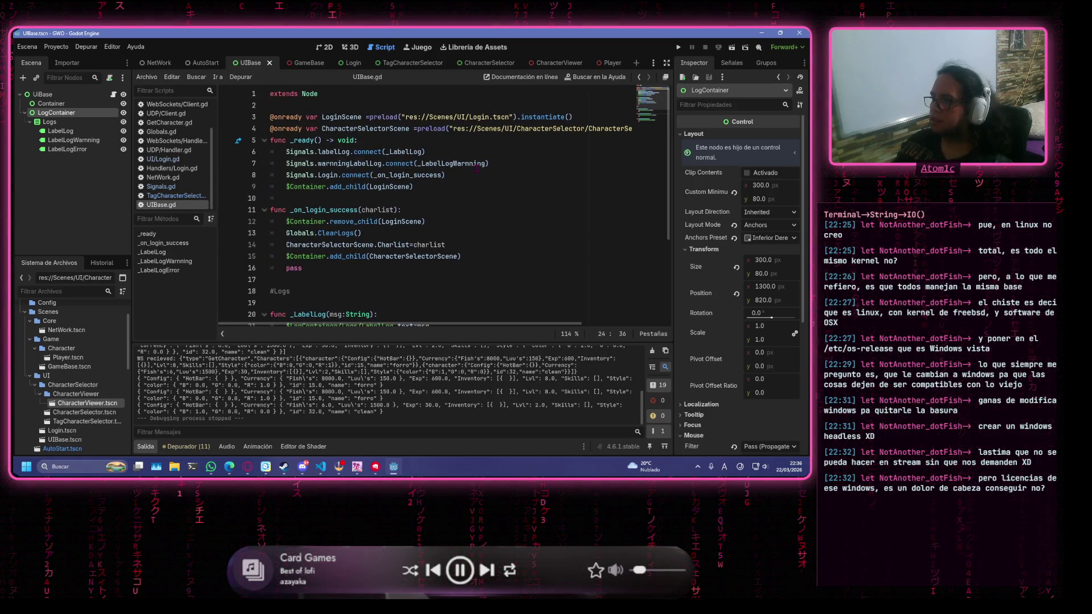
{"action": "left_click", "coordinate": [631, 175]}
{"action": "key", "text": "Return"}
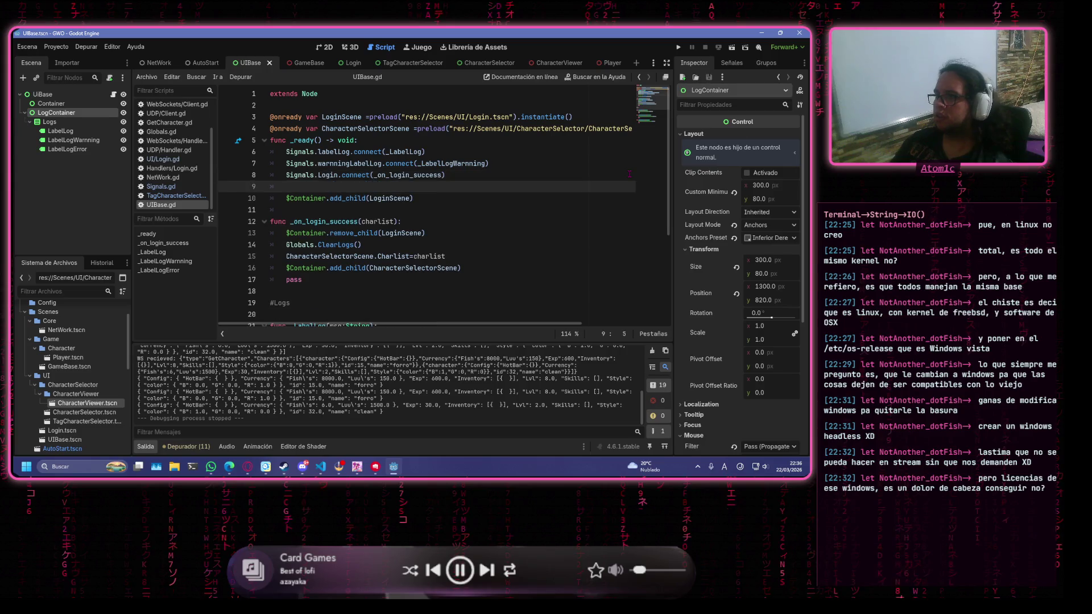
{"action": "type", "text": "ignal."}
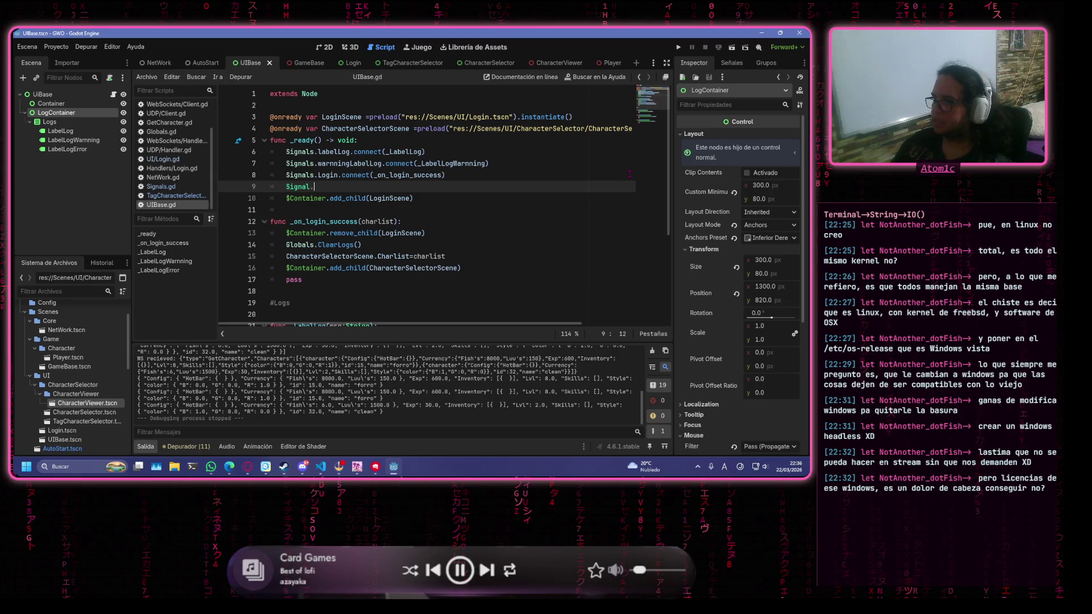
{"action": "key", "text": "BackSpace"}
{"action": "type", "text": "s."}
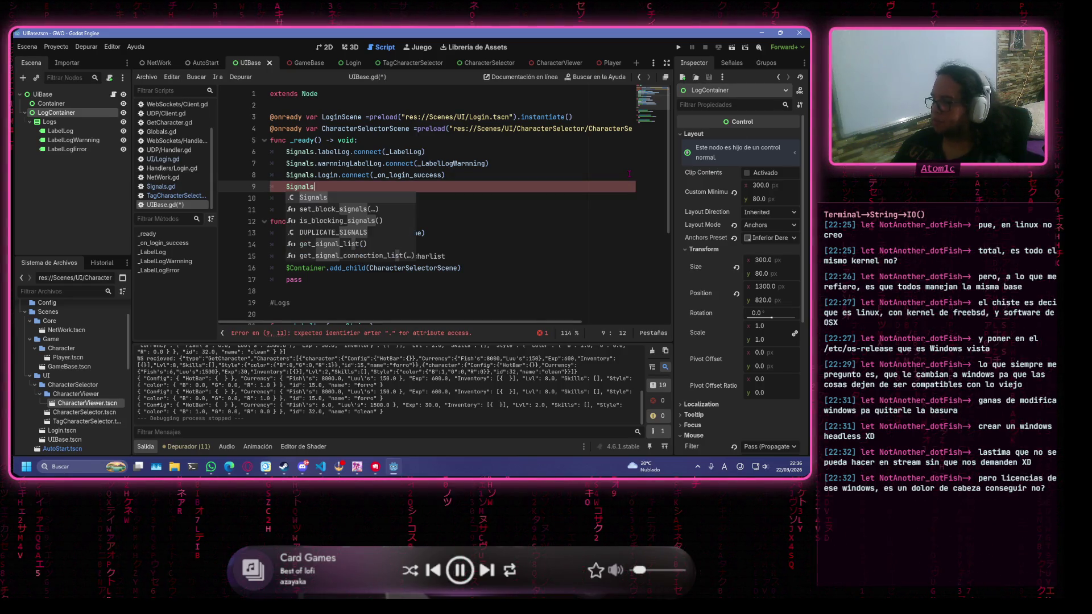
{"action": "type", "text": "GameStart"}
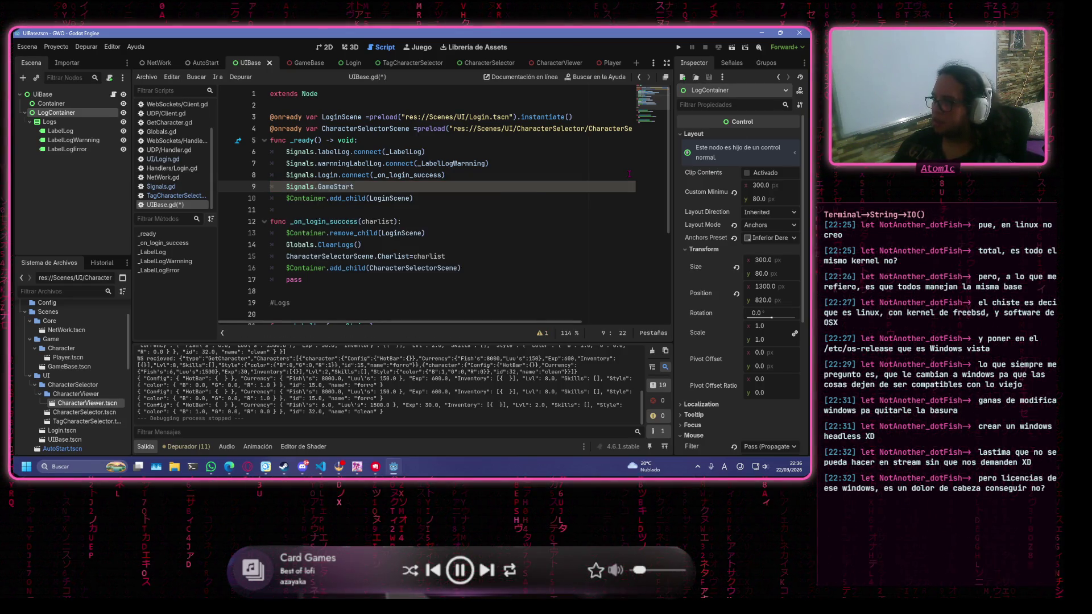
{"action": "type", "text": ".connect("}
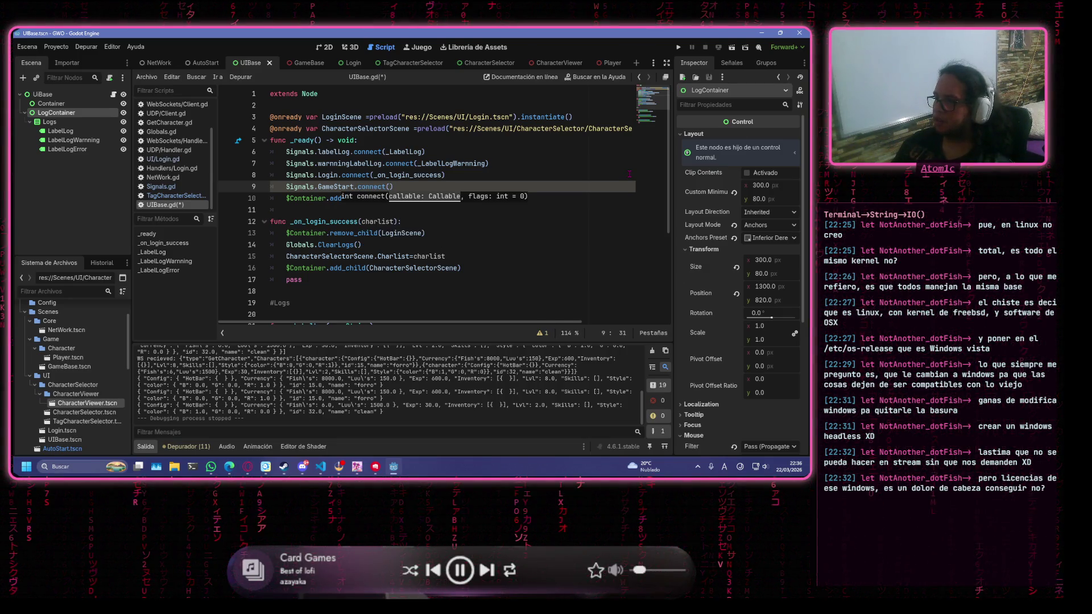
Step: Write a new func _on_GameStart() with a pass body below _ready
{"action": "key", "text": "Down"}
{"action": "key", "text": "Down"}
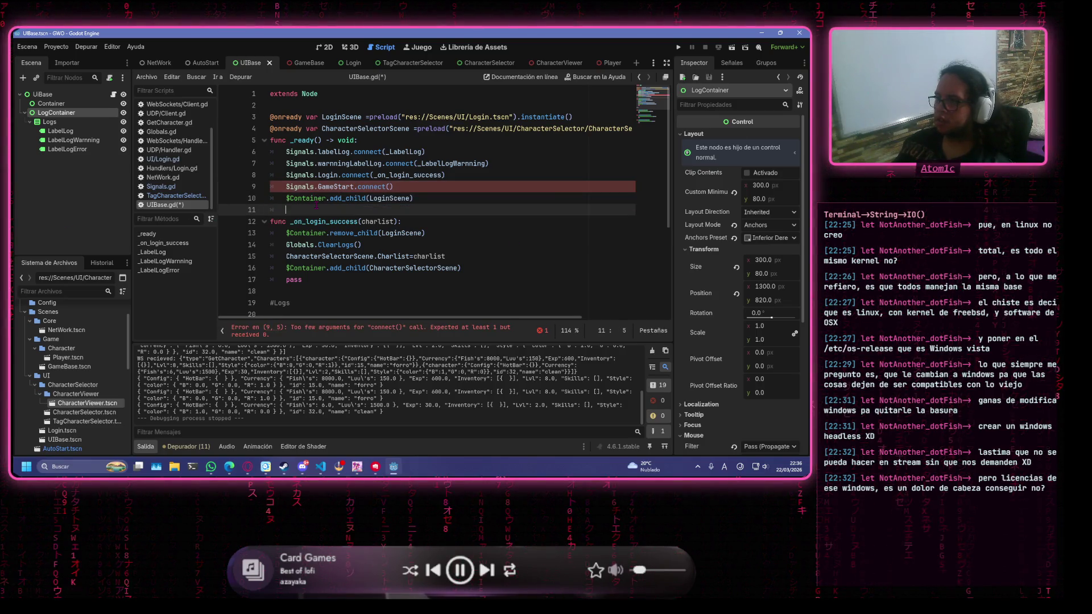
{"action": "key", "text": "Return"}
{"action": "key", "text": "Up"}
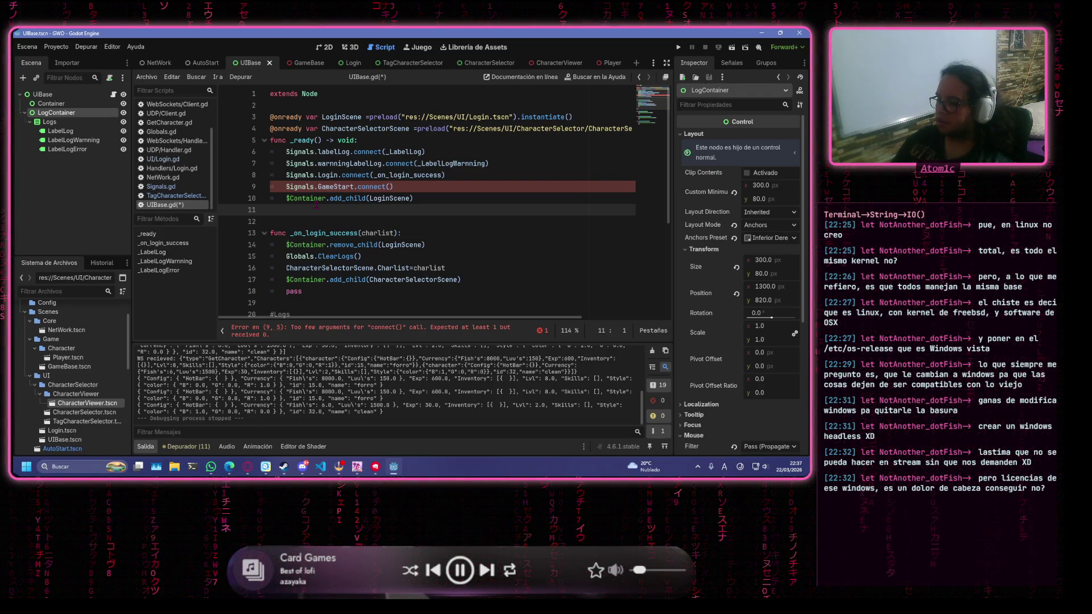
{"action": "key", "text": "Return"}
{"action": "type", "text": "func"}
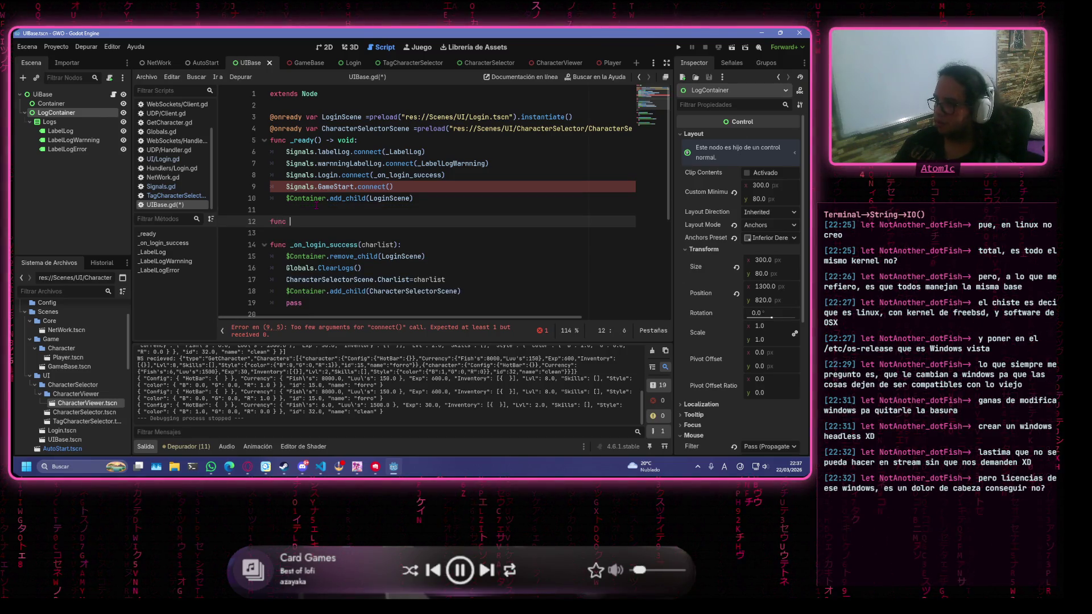
{"action": "type", "text": "_on"}
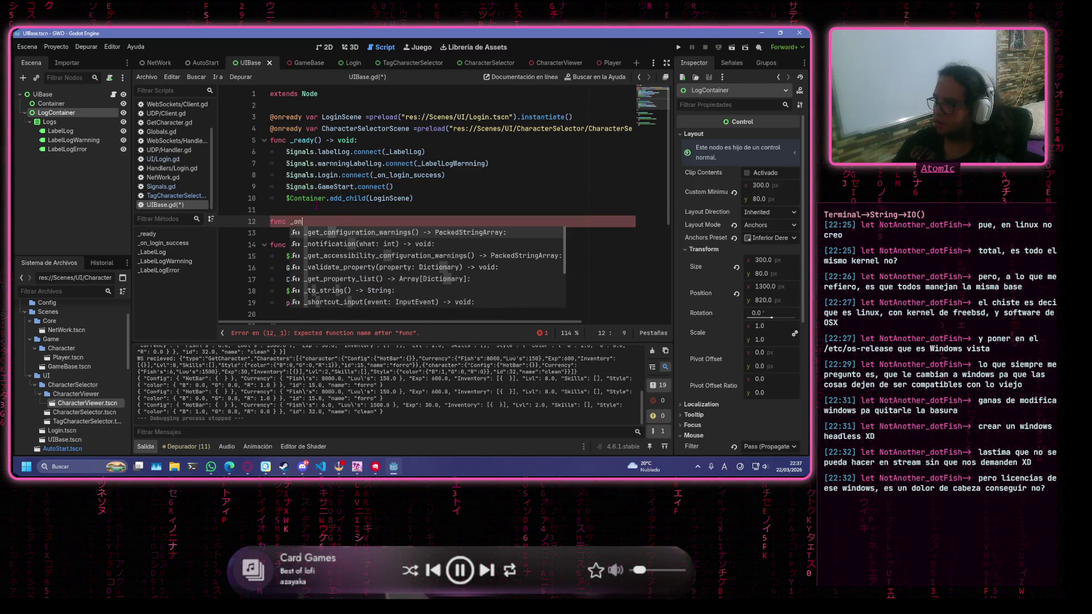
{"action": "type", "text": "_s"}
{"action": "type", "text": "ameStart"}
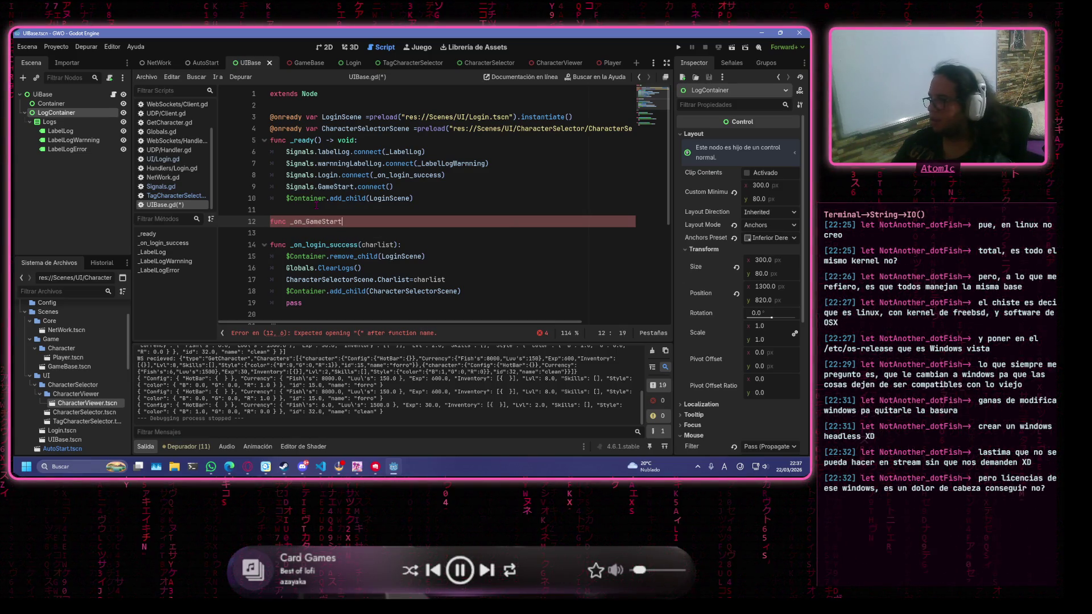
{"action": "type", "text": "("}
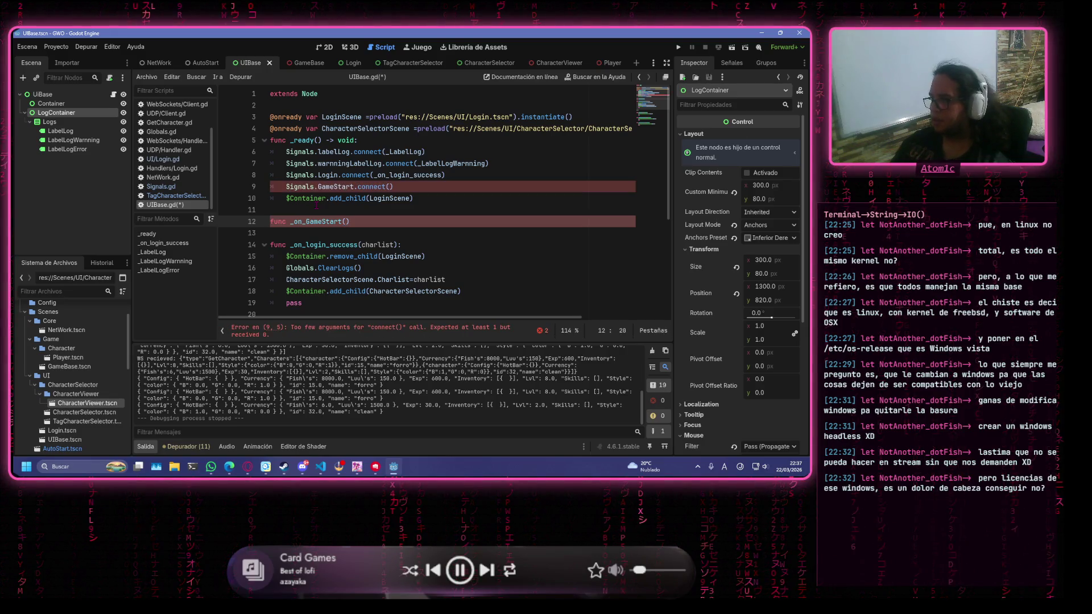
{"action": "type", "text": ":"}
{"action": "key", "text": "Return"}
{"action": "type", "text": "pass"}
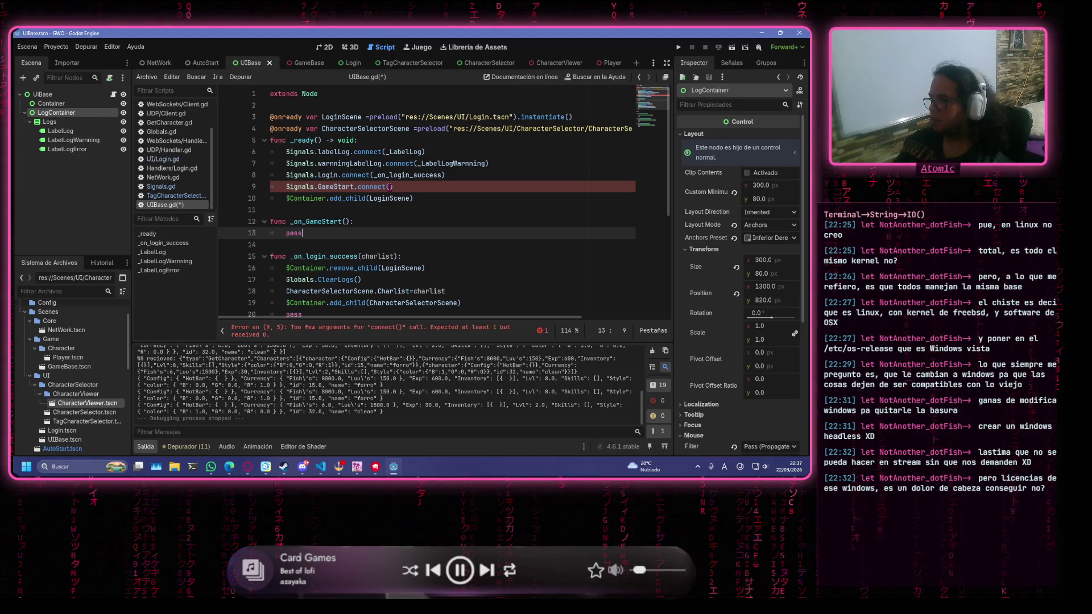
Step: Pass _on_GameStart as the connect target and save UIBase.gd
{"action": "left_click", "coordinate": [391, 187]}
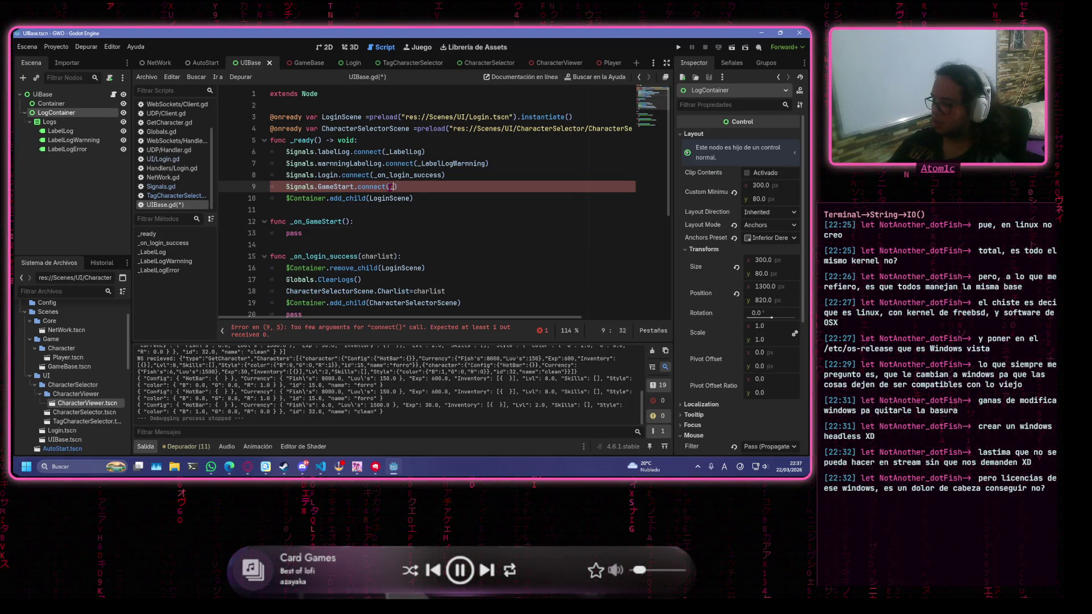
{"action": "type", "text": "_on"}
{"action": "key", "text": "Return"}
{"action": "key", "text": "ctrl+s"}
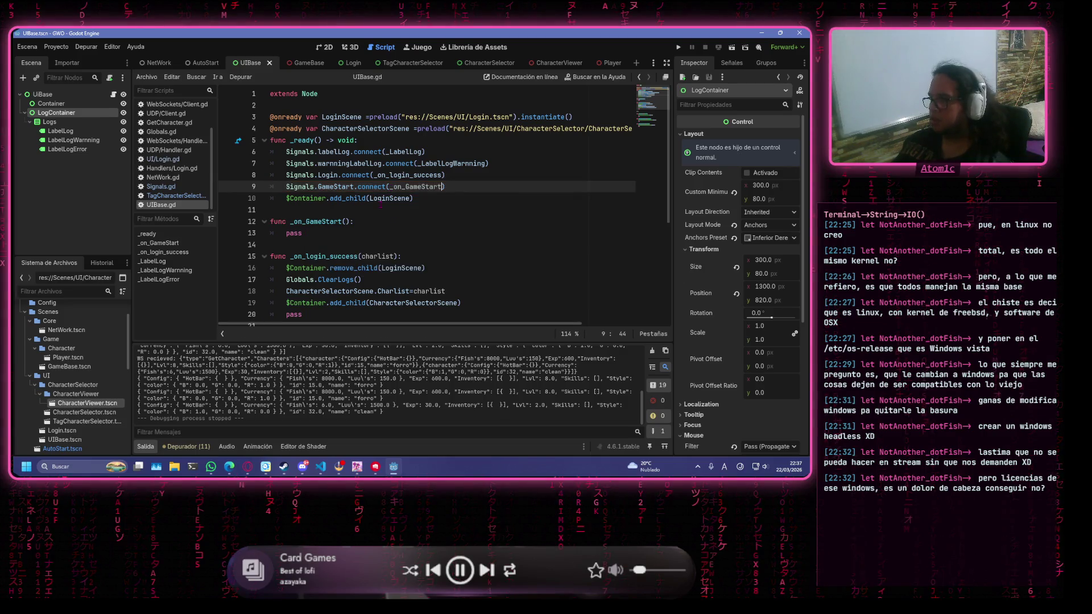
{"action": "left_click", "coordinate": [365, 221]}
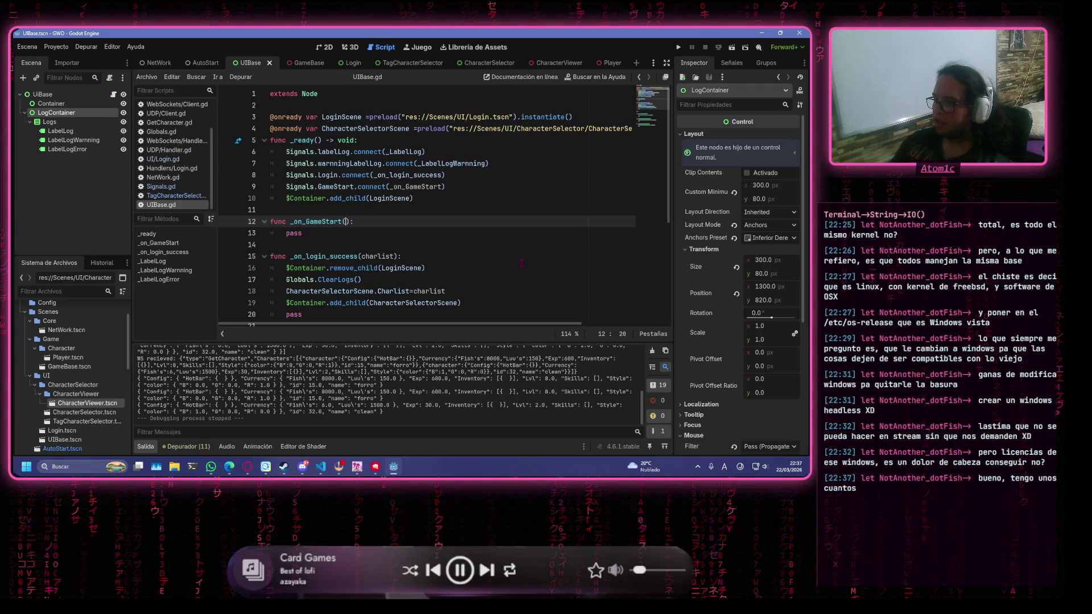
Step: Give _on_GameStart a character parameter and a $Container.remove_child() call, then save
{"action": "type", "text": "character"}
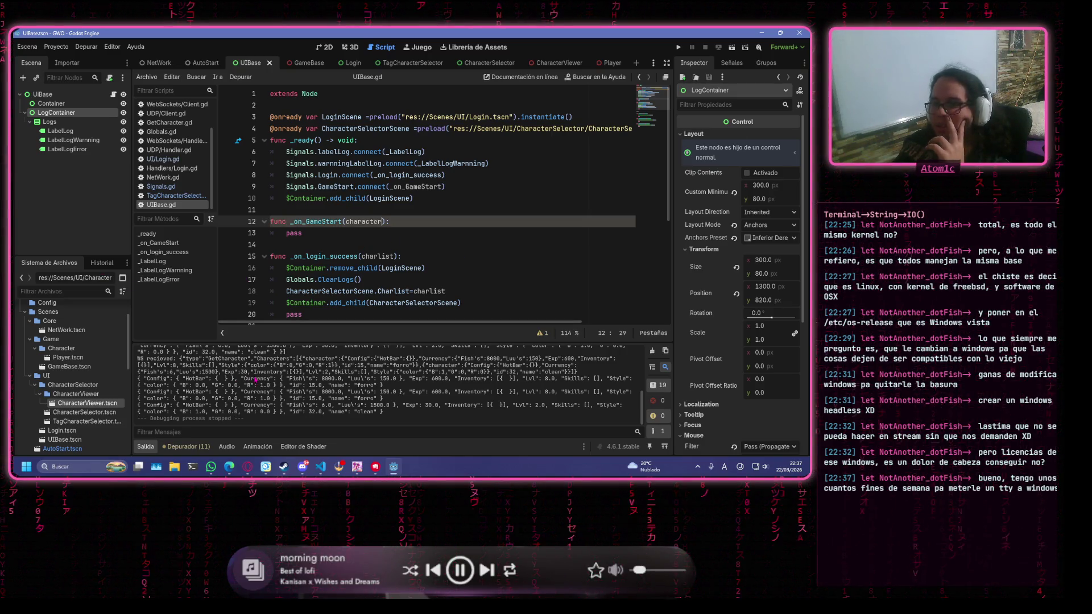
{"action": "left_click", "coordinate": [418, 221]}
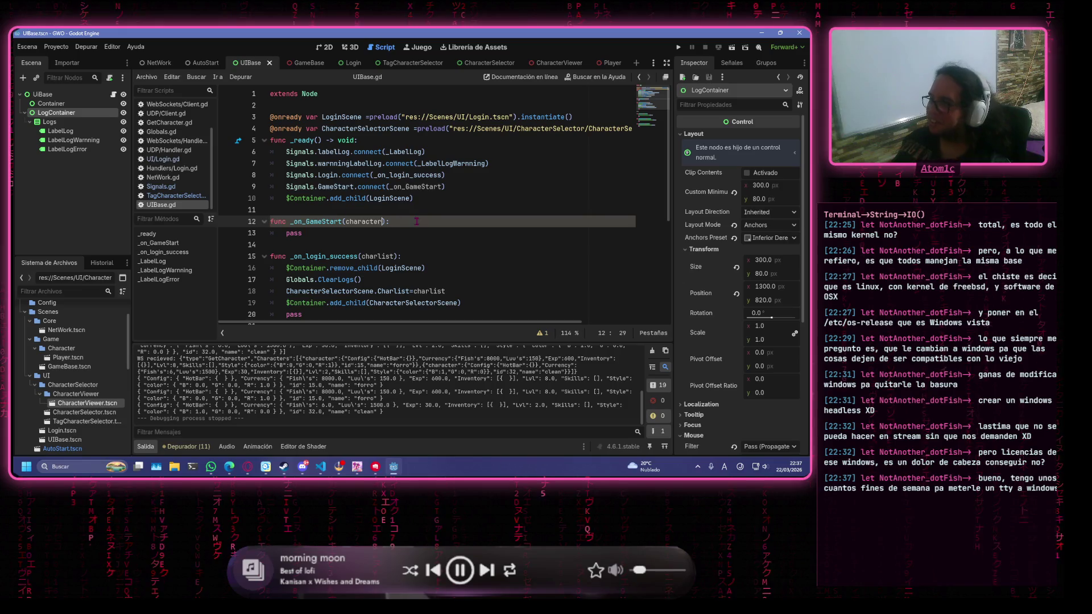
{"action": "key", "text": "Return"}
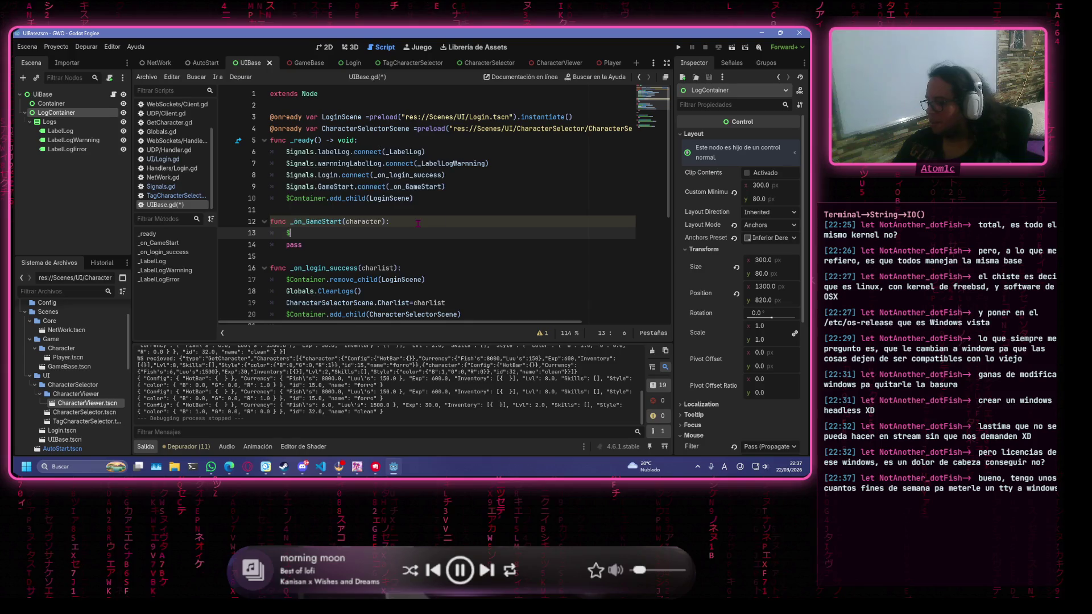
{"action": "type", "text": "Container"}
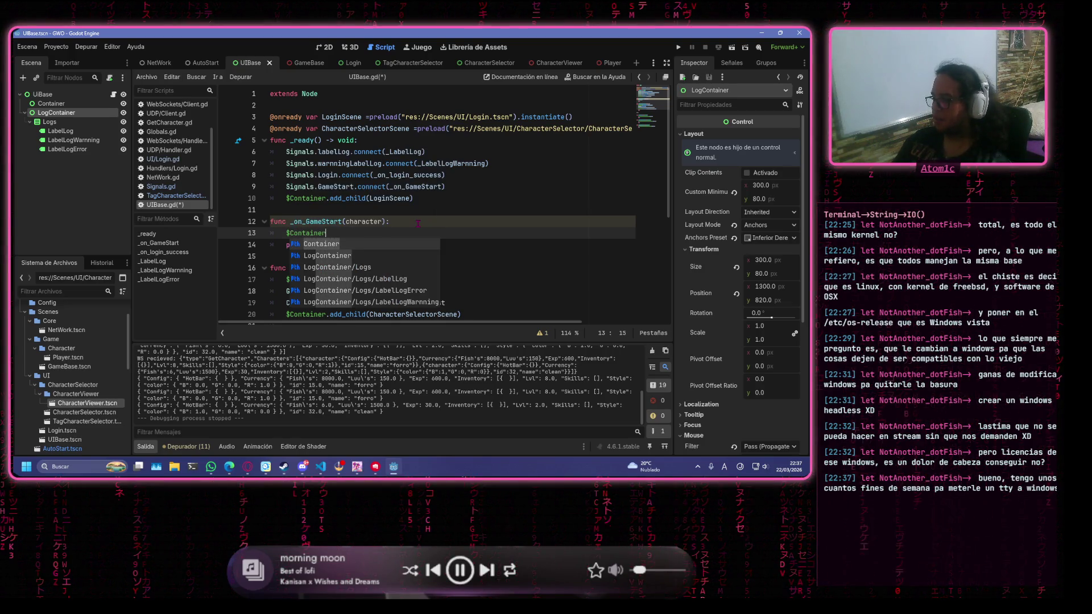
{"action": "type", "text": ".re"}
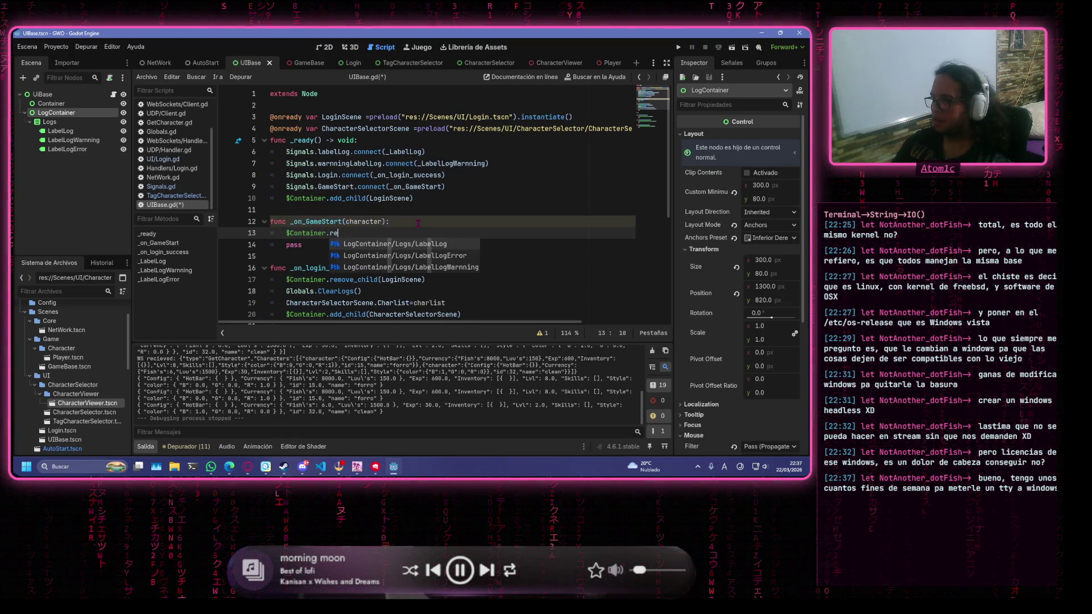
{"action": "key", "text": "BackSpace"}
{"action": "key", "text": "BackSpace"}
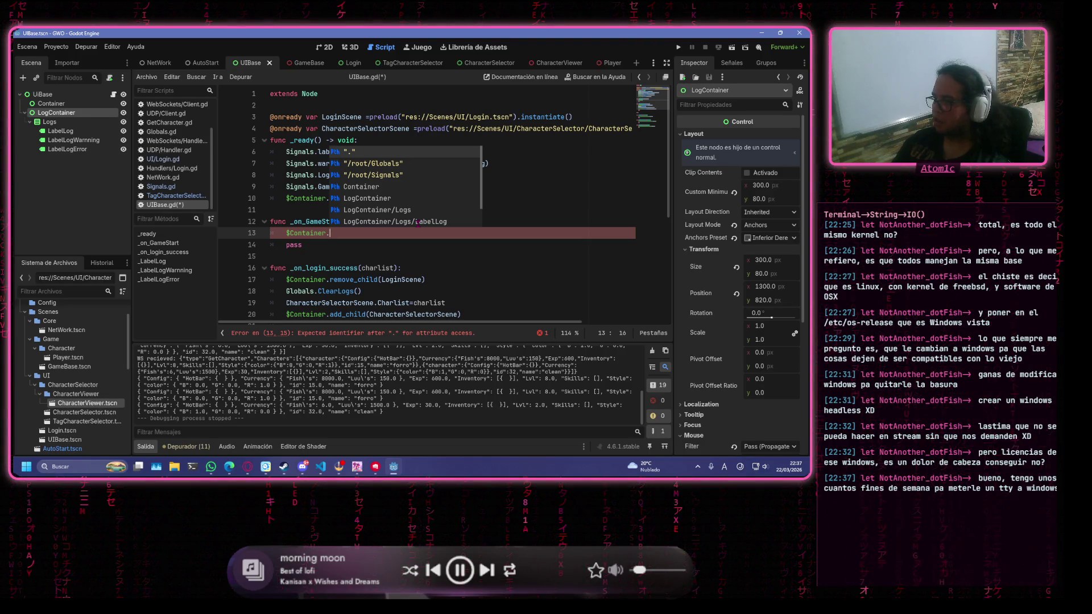
{"action": "type", "text": "re"}
{"action": "key", "text": "BackSpace"}
{"action": "key", "text": "BackSpace"}
{"action": "key", "text": "BackSpace"}
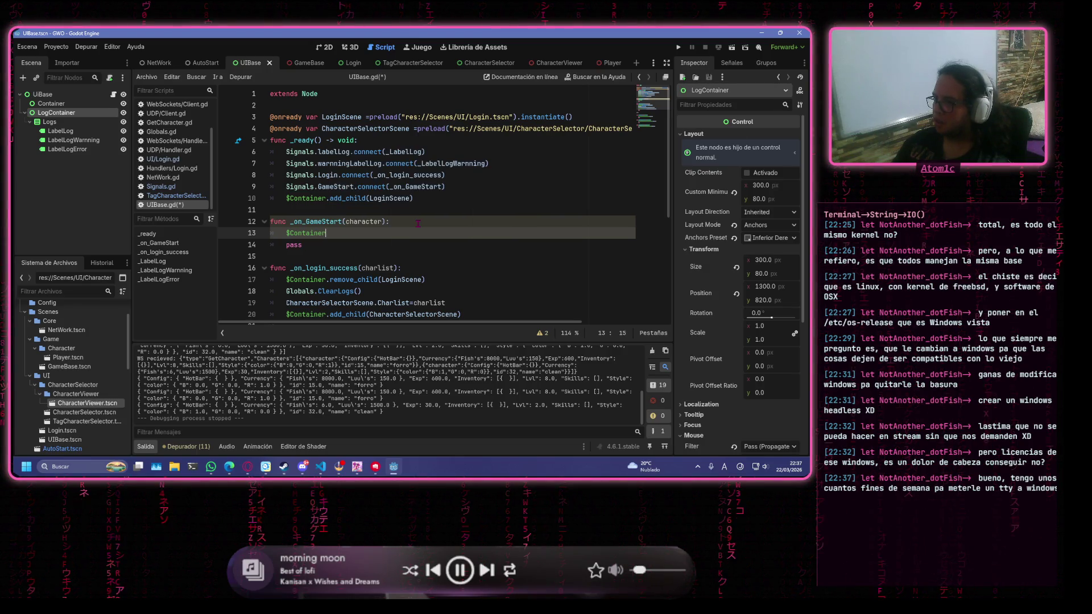
{"action": "type", "text": ".remove"}
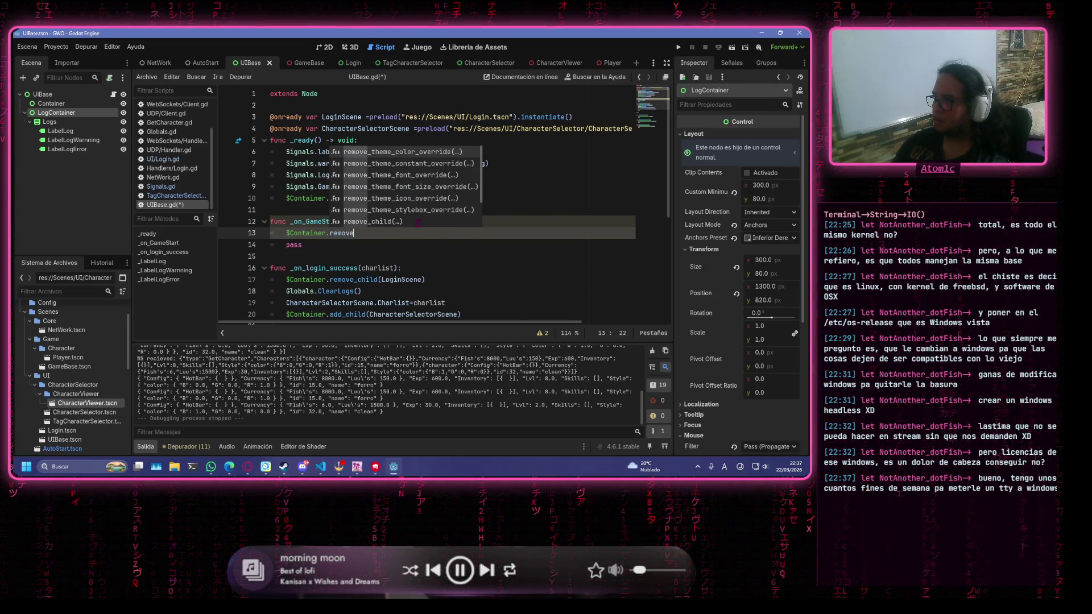
{"action": "key", "text": "Down"}
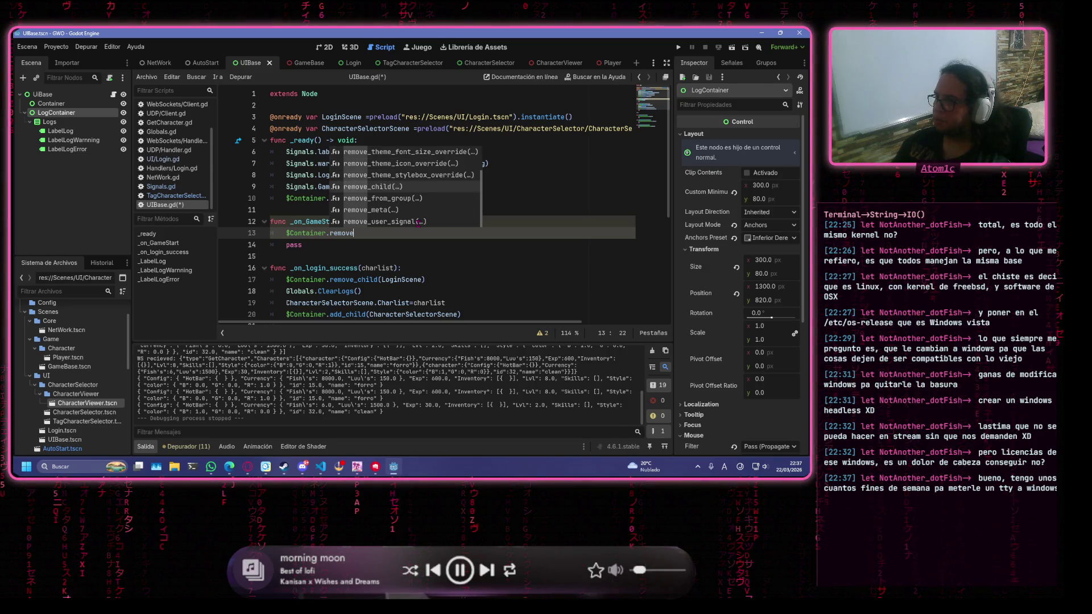
{"action": "key", "text": "Return"}
{"action": "left_click", "coordinate": [418, 223]}
{"action": "key", "text": "ctrl+s"}
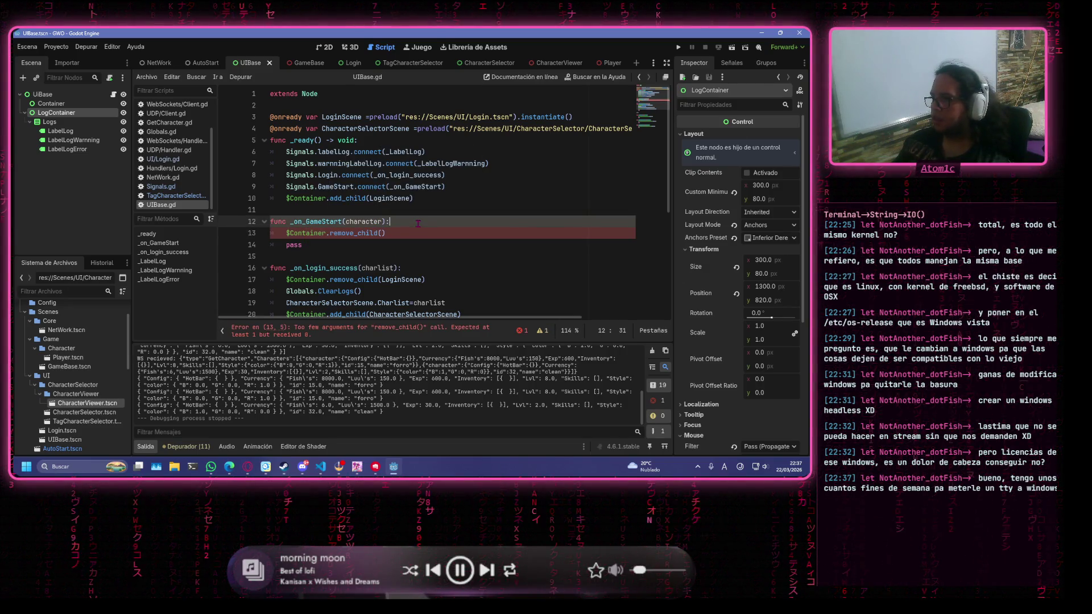
Step: Copy CharacterSelectorScene into the remove_child() call on line 13 and save
{"action": "scroll", "coordinate": [436, 223], "scroll_direction": "down", "scroll_amount": 4}
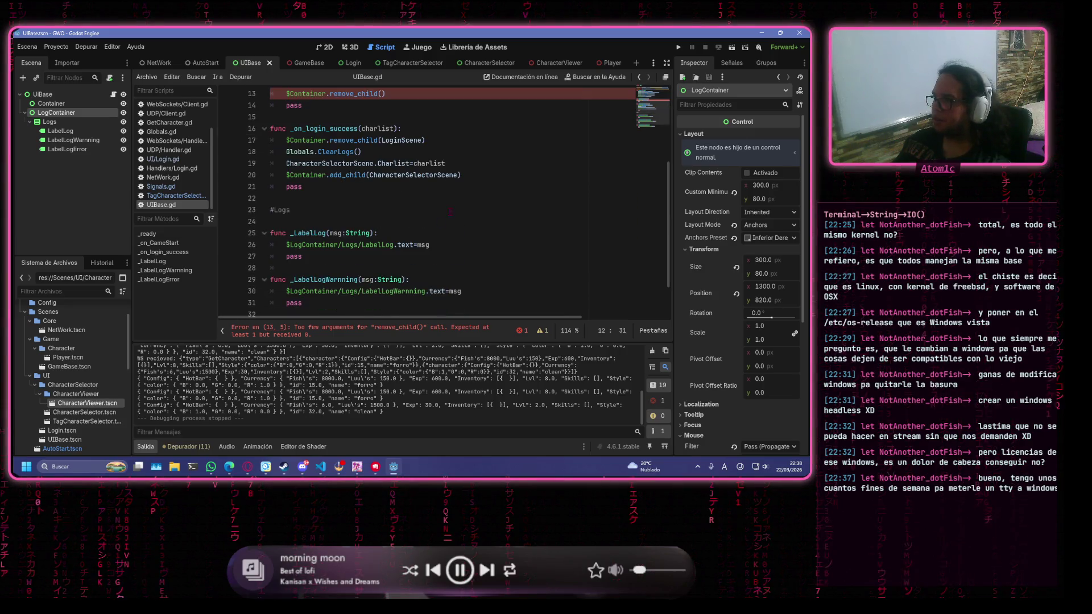
{"action": "left_click_drag", "start_coordinate": [460, 175], "coordinate": [370, 175]}
{"action": "key", "text": "ctrl+c"}
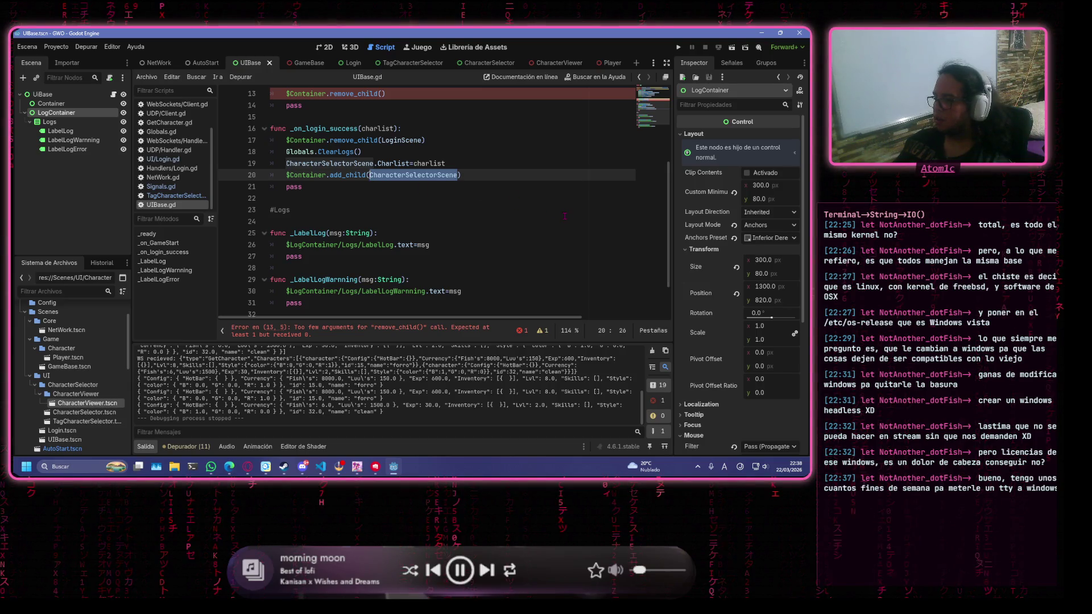
{"action": "scroll", "coordinate": [499, 186], "scroll_direction": "up", "scroll_amount": 2}
{"action": "scroll", "coordinate": [499, 187], "scroll_direction": "up", "scroll_amount": 3}
{"action": "left_click", "coordinate": [380, 233]}
{"action": "key", "text": "ctrl+v"}
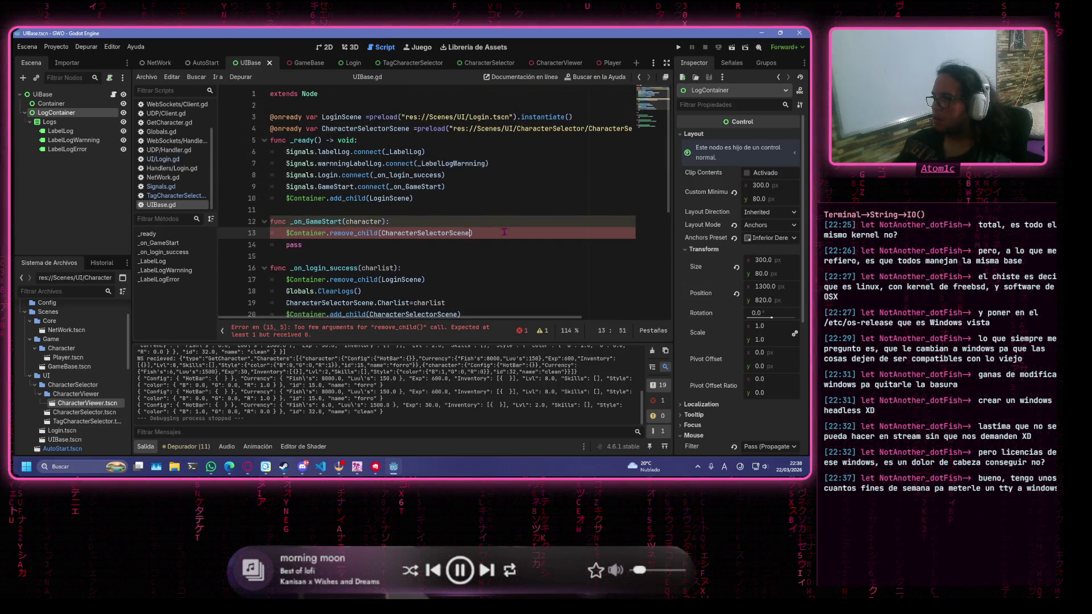
{"action": "key", "text": "Up"}
{"action": "left_click", "coordinate": [526, 229]}
{"action": "scroll", "coordinate": [529, 216], "scroll_direction": "down", "scroll_amount": 5}
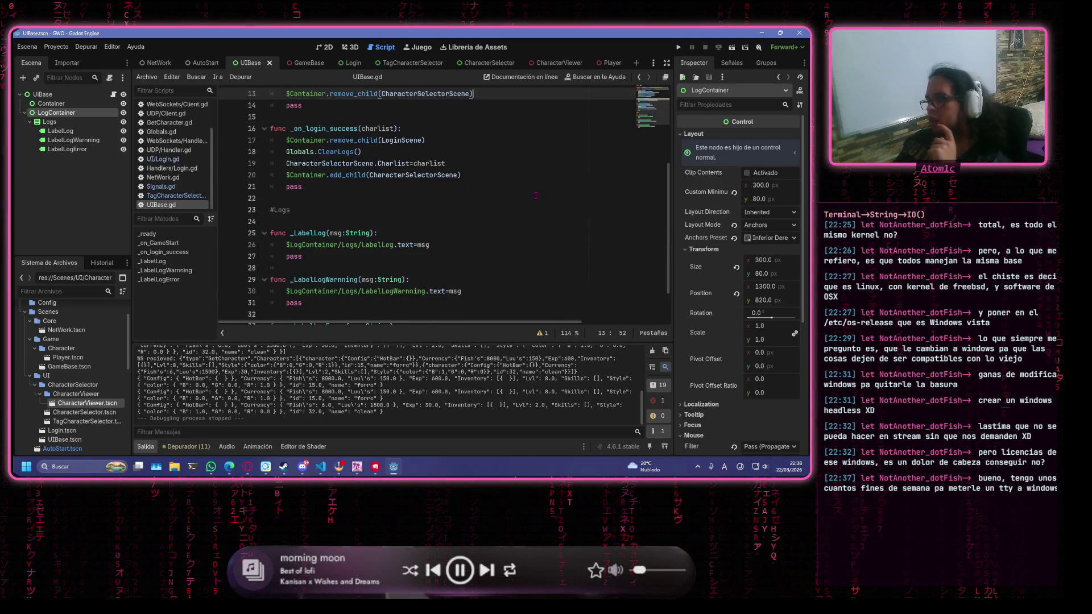
{"action": "scroll", "coordinate": [535, 194], "scroll_direction": "up", "scroll_amount": 5}
{"action": "key", "text": "ctrl+s"}
Step: Add print(character) on a new line below the remove_child call
{"action": "scroll", "coordinate": [532, 205], "scroll_direction": "down", "scroll_amount": 2}
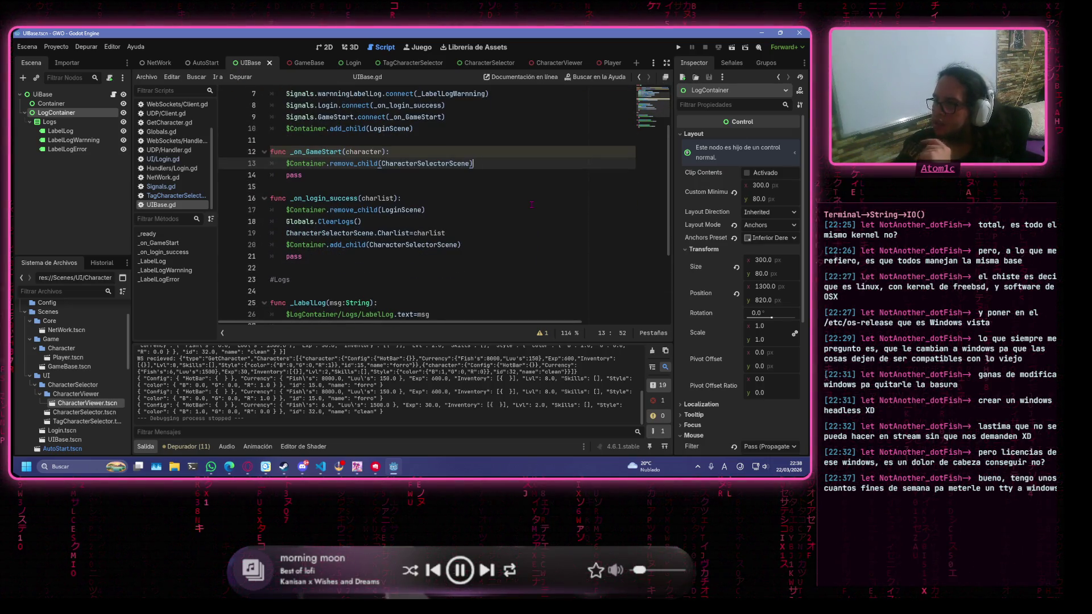
{"action": "key", "text": "Return"}
{"action": "type", "text": "pr"}
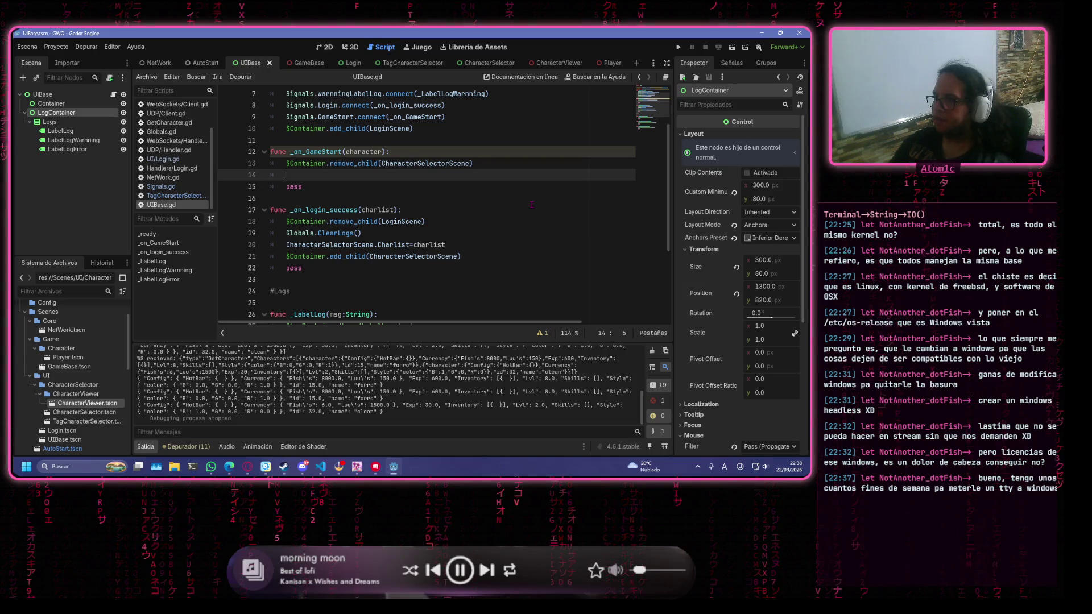
{"action": "type", "text": "int("}
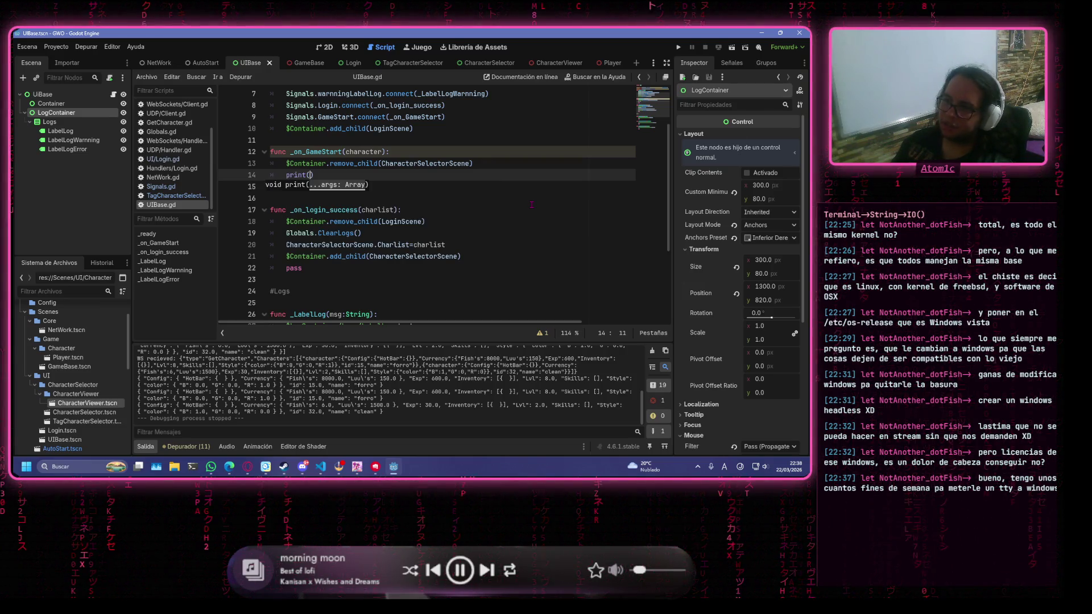
{"action": "type", "text": "character"}
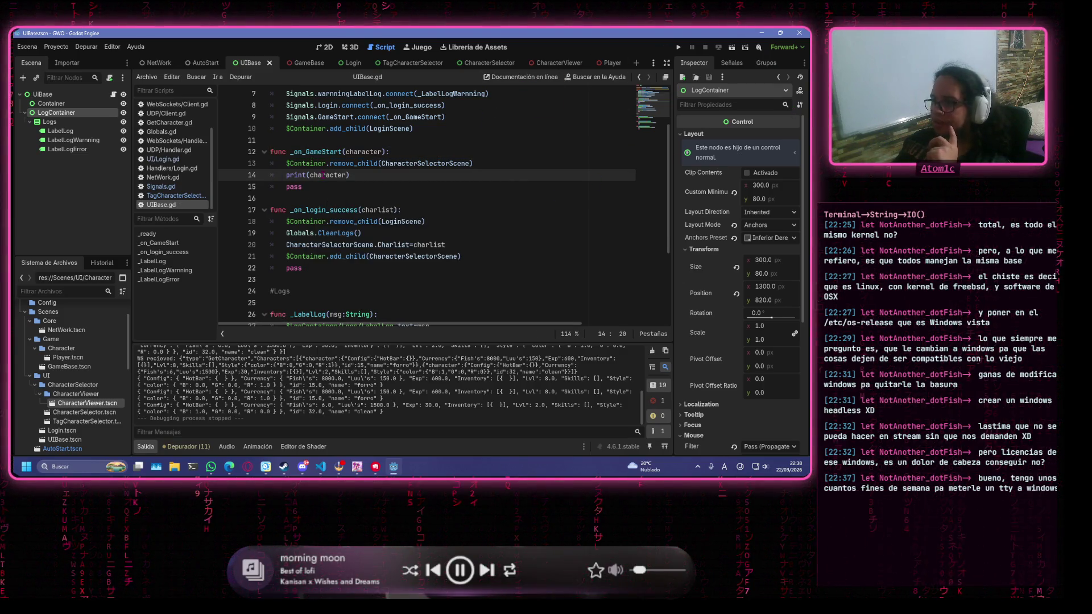
{"action": "left_click", "coordinate": [378, 175]}
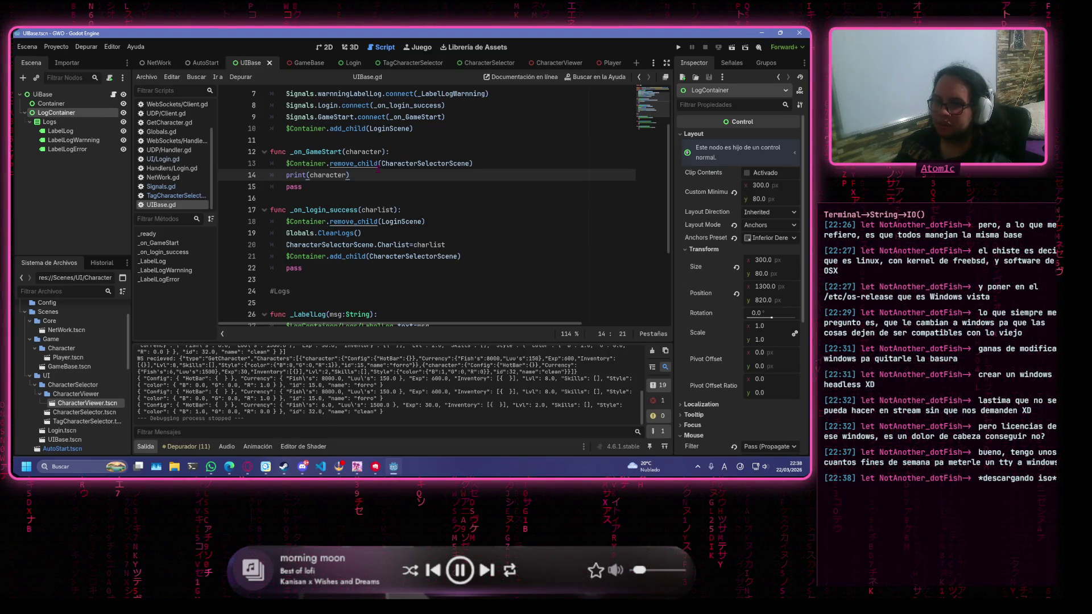
Step: Run the project with F5, log in with test credentials, pick the forro character and press Play
{"action": "key", "text": "F5"}
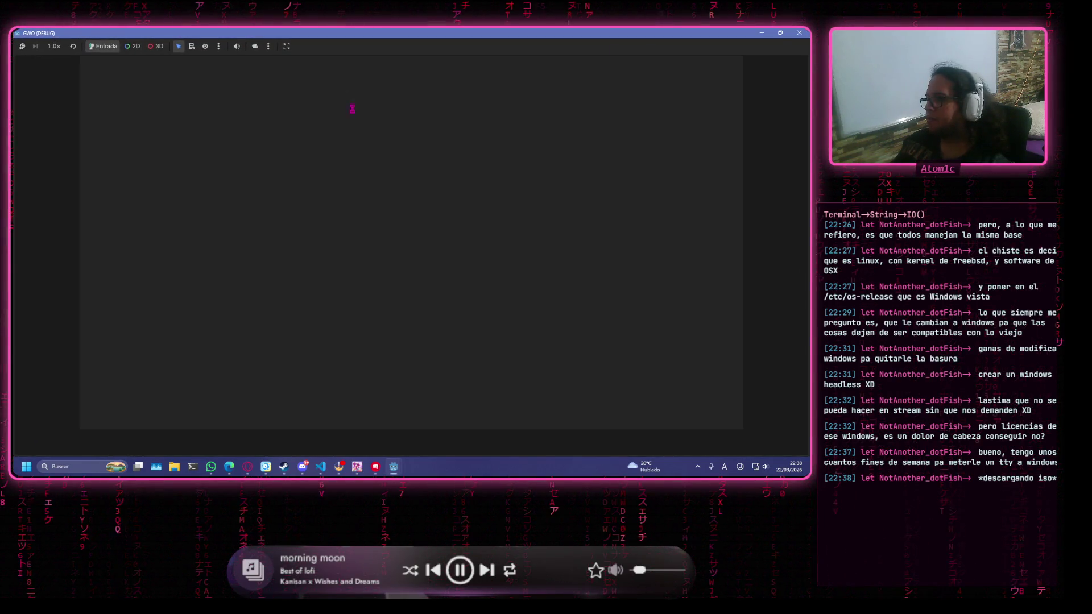
{"action": "left_click", "coordinate": [399, 247]}
{"action": "type", "text": "wea"}
{"action": "left_click", "coordinate": [400, 260]}
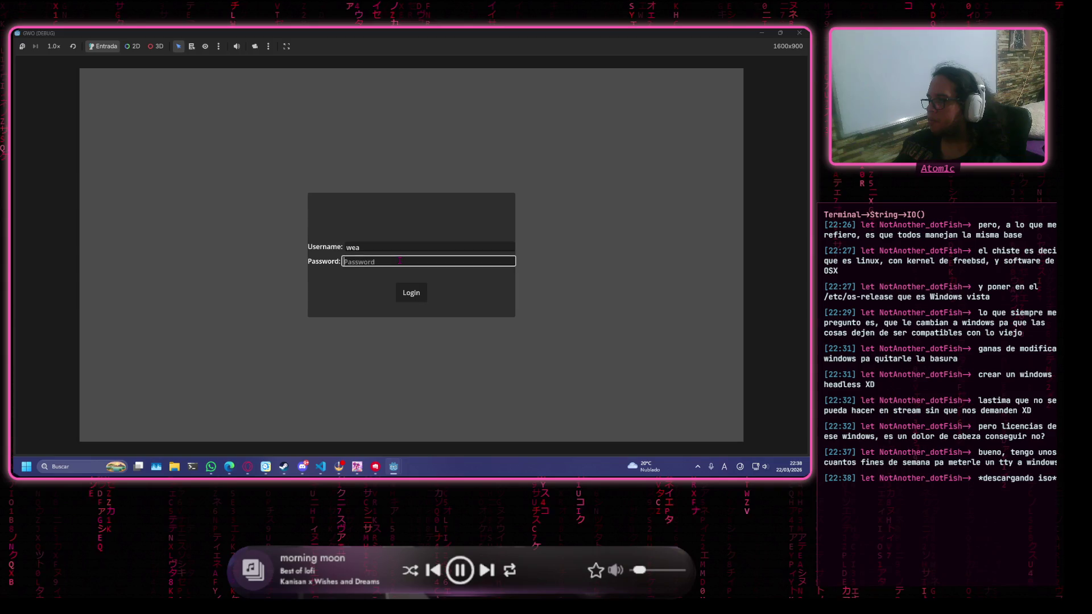
{"action": "type", "text": "wea"}
{"action": "left_click", "coordinate": [412, 293]}
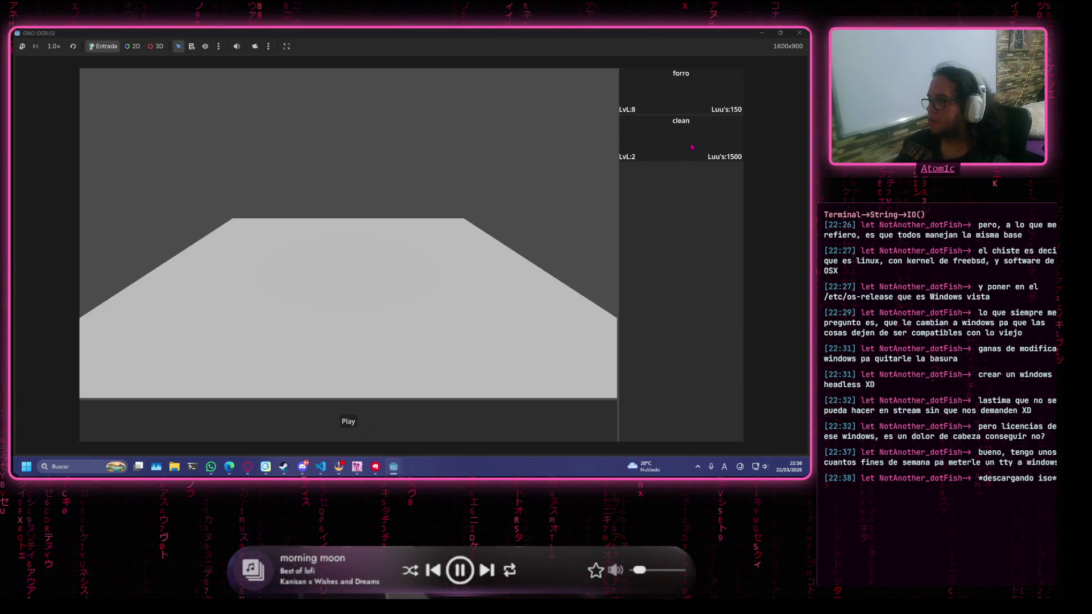
{"action": "left_click", "coordinate": [682, 91]}
{"action": "left_click", "coordinate": [356, 427]}
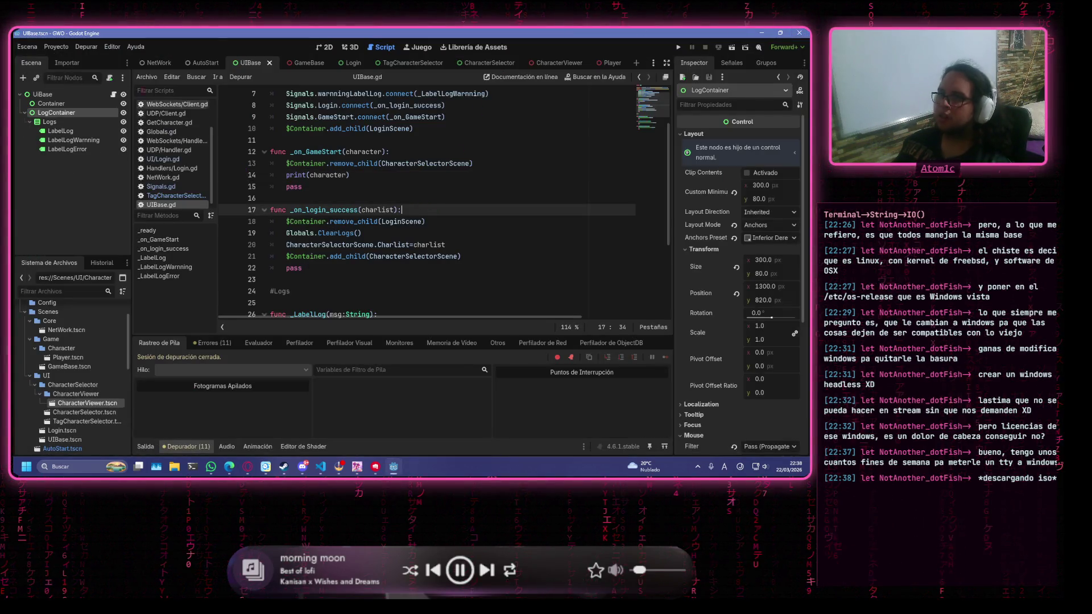
{"action": "left_click", "coordinate": [202, 63]}
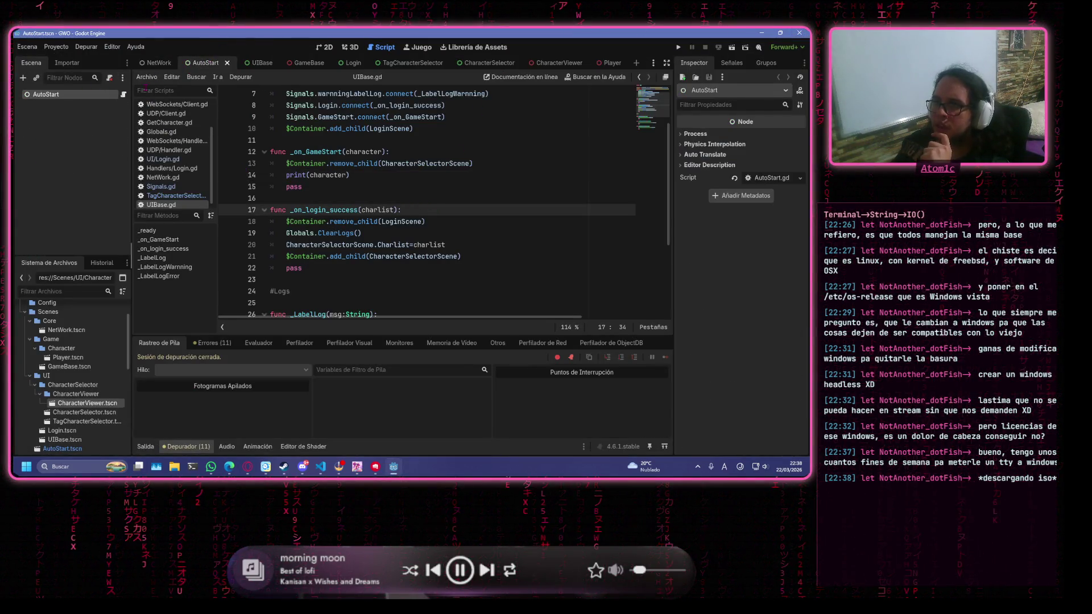
Step: Open AutoStart.gd and add Signals.GameStart.connect() at the end of _ready
{"action": "scroll", "coordinate": [182, 151], "scroll_direction": "up", "scroll_amount": 3}
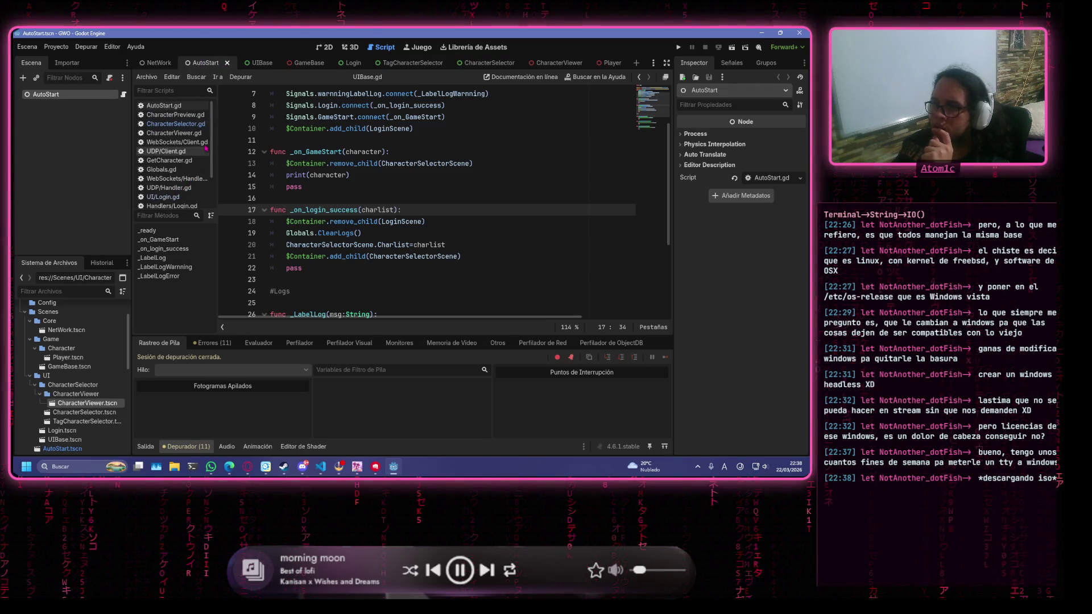
{"action": "left_click", "coordinate": [192, 105]}
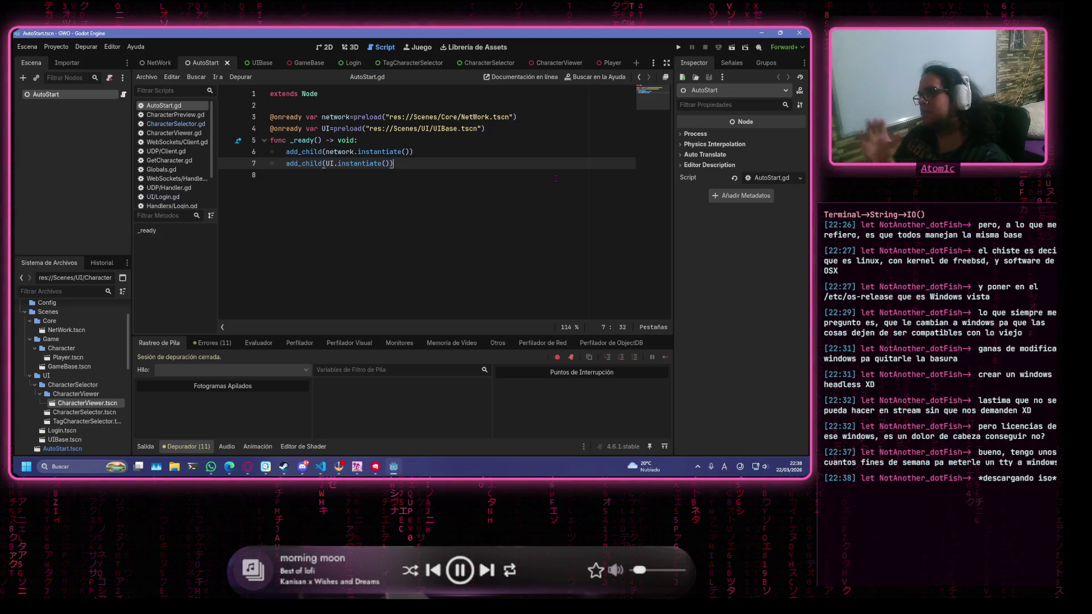
{"action": "key", "text": "Return"}
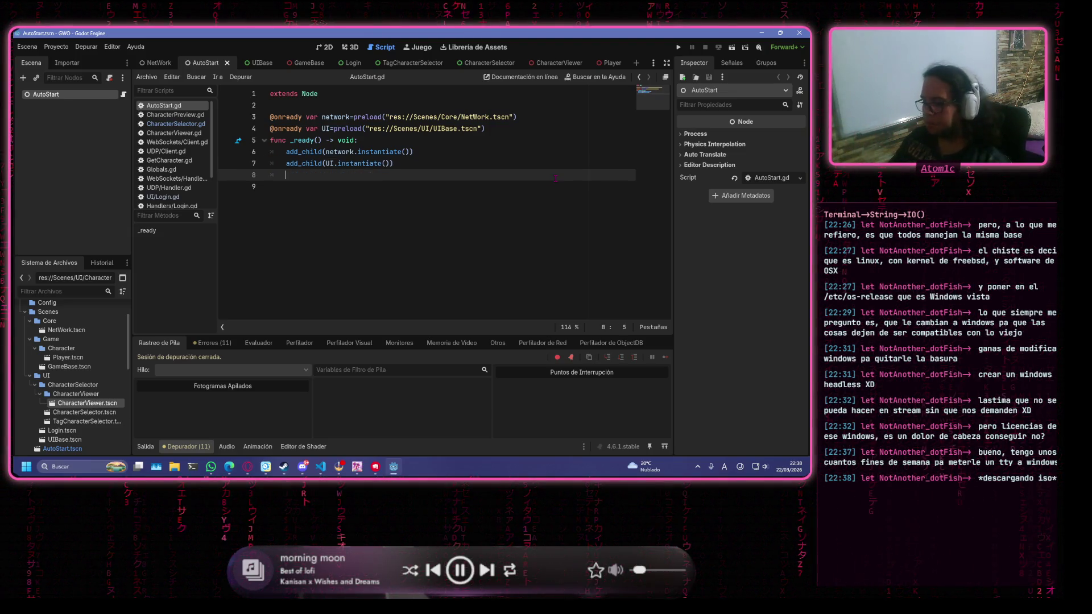
{"action": "type", "text": "ignals"}
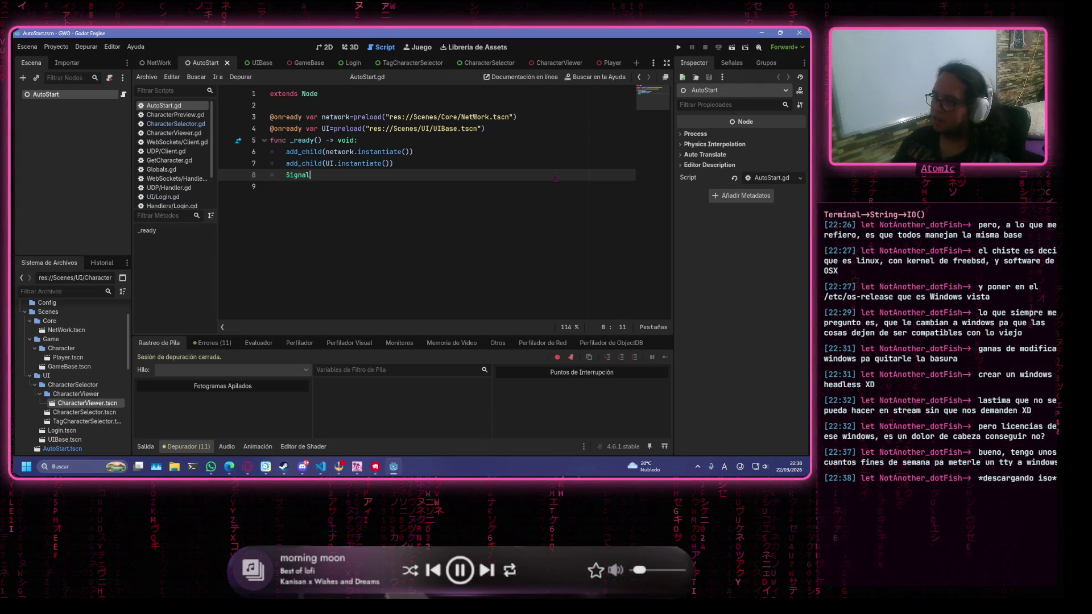
{"action": "type", "text": "."}
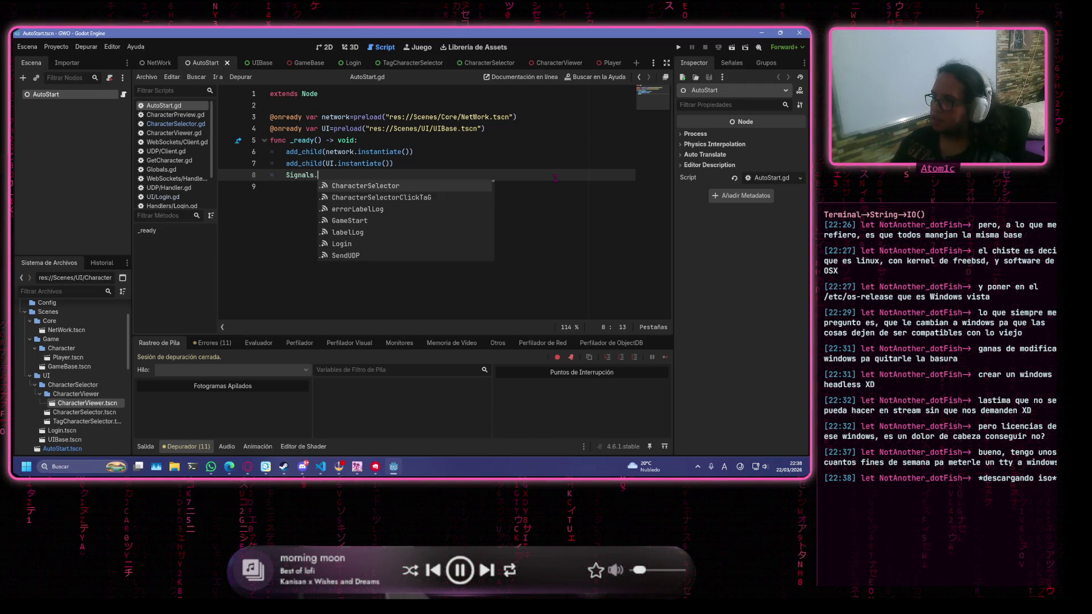
{"action": "key", "text": "Down"}
{"action": "key", "text": "Down"}
{"action": "key", "text": "Down"}
{"action": "key", "text": "Return"}
{"action": "type", "text": "()"}
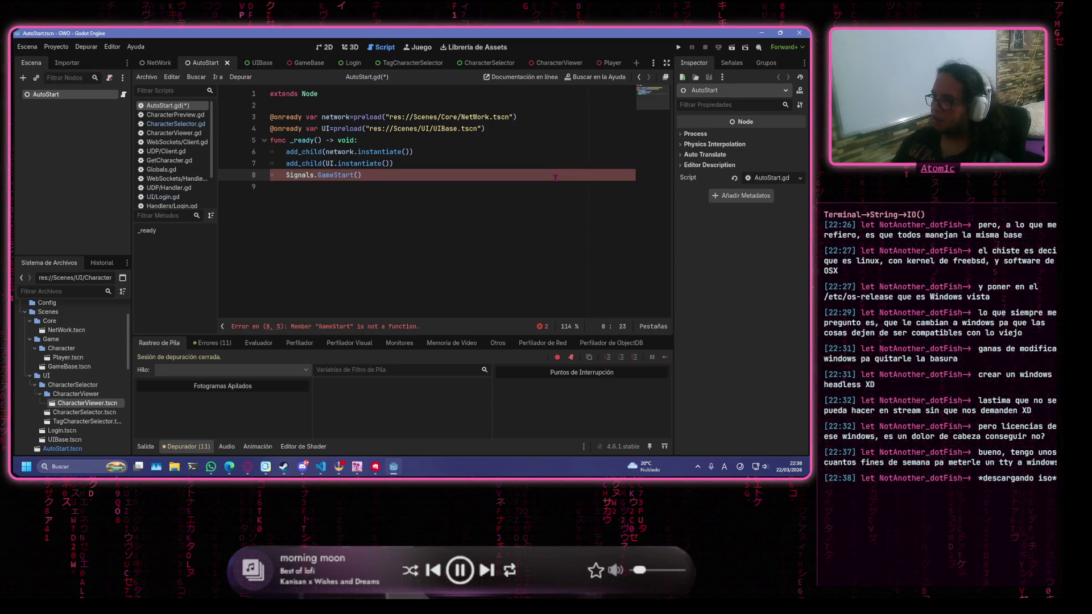
{"action": "key", "text": "BackSpace"}
{"action": "type", "text": ".co"}
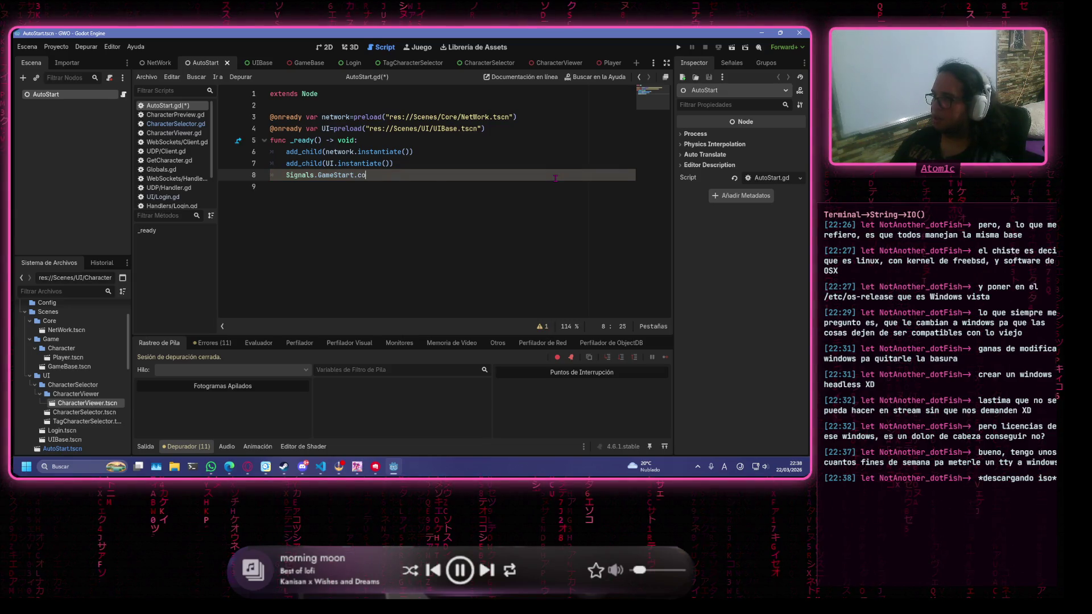
{"action": "key", "text": "Return"}
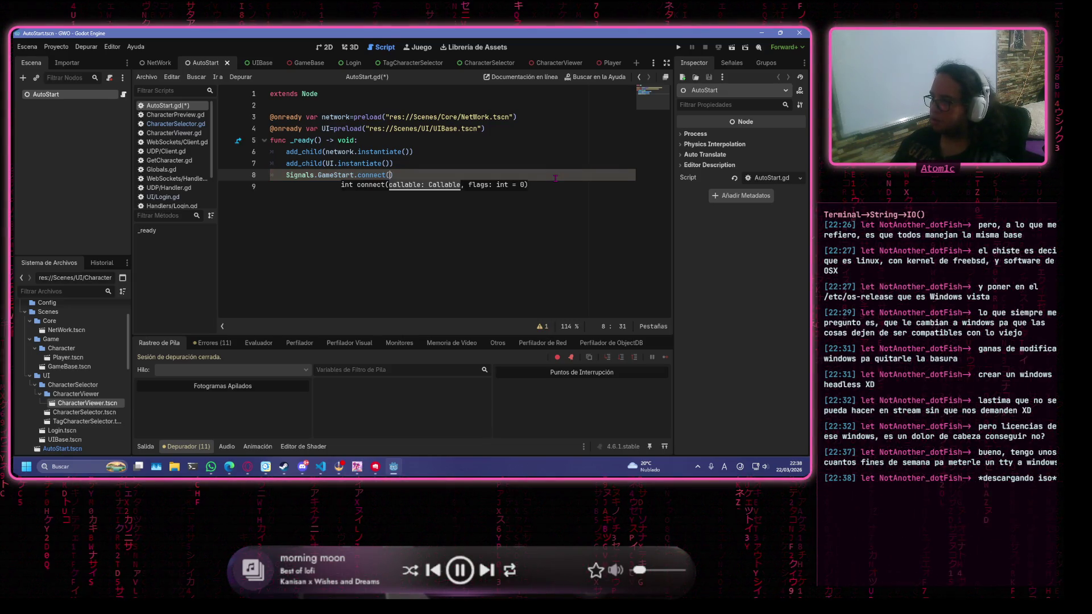
{"action": "type", "text": "_o"}
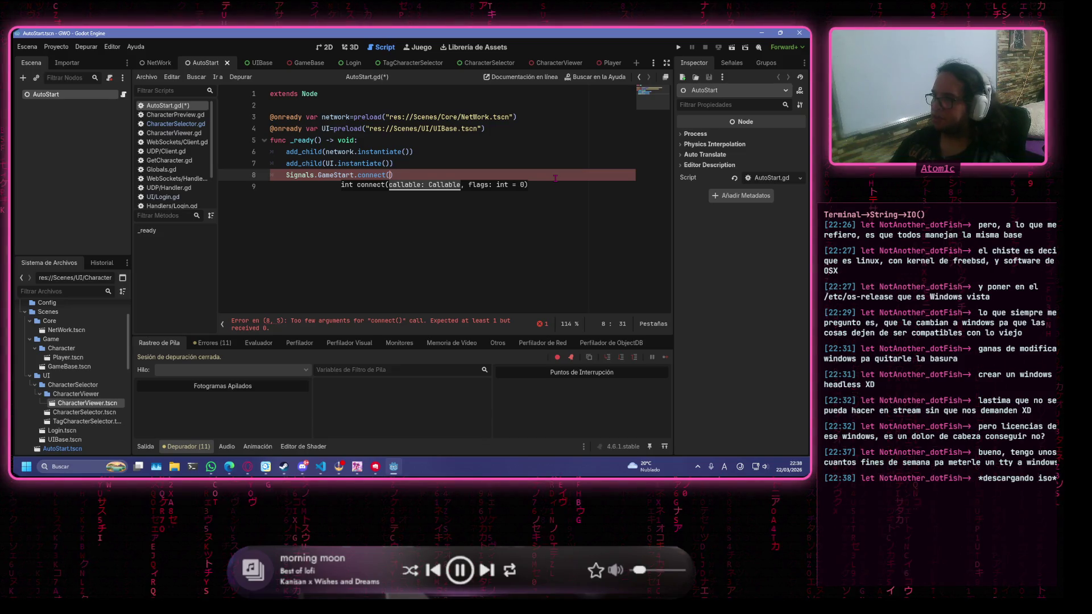
{"action": "key", "text": "Return"}
{"action": "key", "text": "BackSpace"}
Step: Write func _on_GameStart(character): with a pass body
{"action": "type", "text": "func o"}
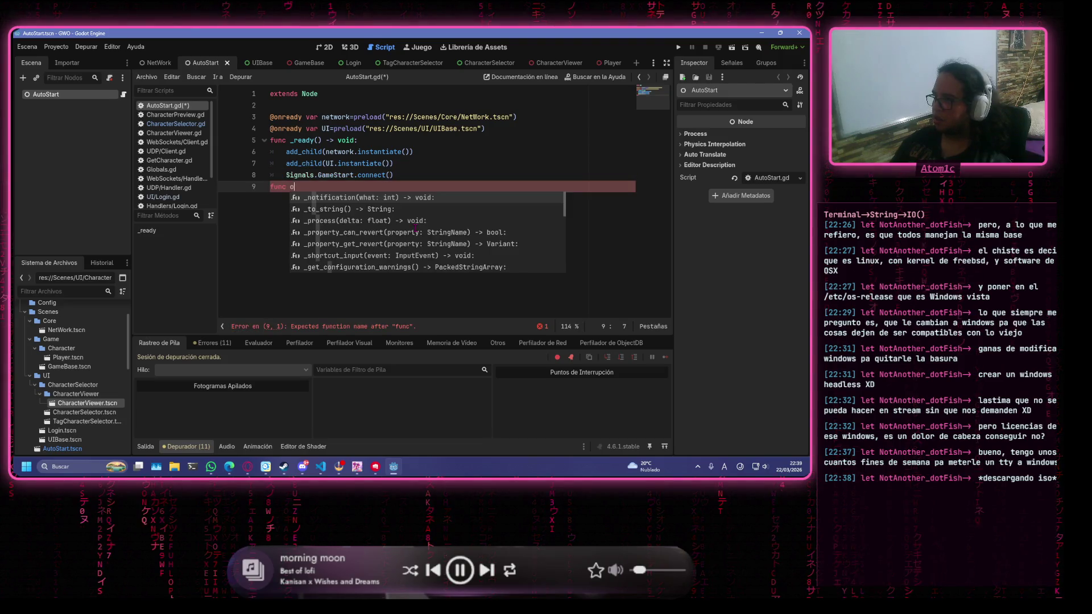
{"action": "type", "text": " _onGa"}
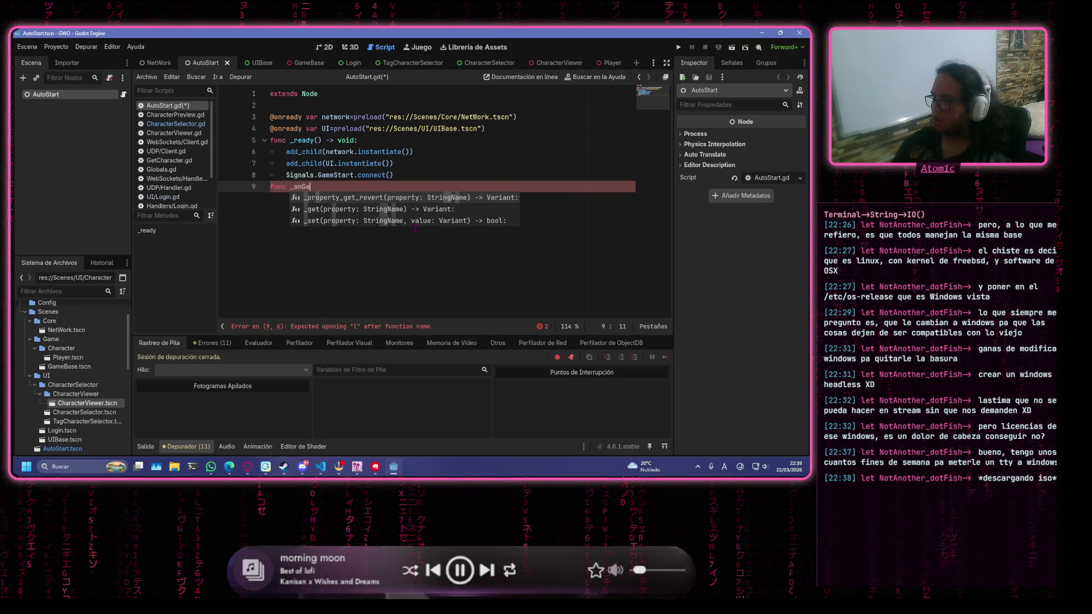
{"action": "type", "text": "_game"}
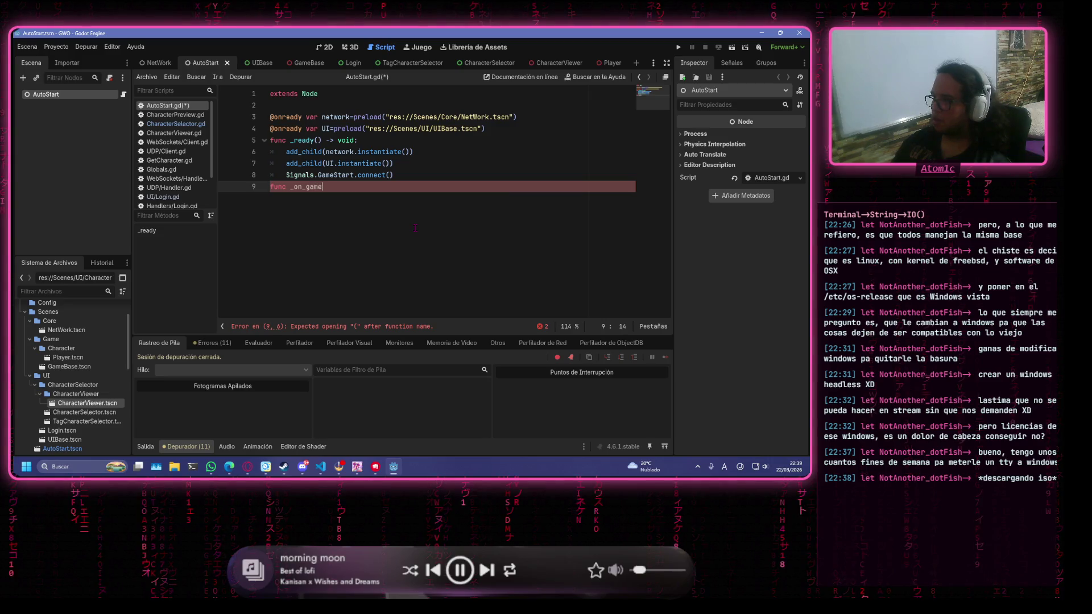
{"action": "key", "text": "BackSpace"}
{"action": "key", "text": "BackSpace"}
{"action": "key", "text": "BackSpace"}
{"action": "type", "text": "Game"}
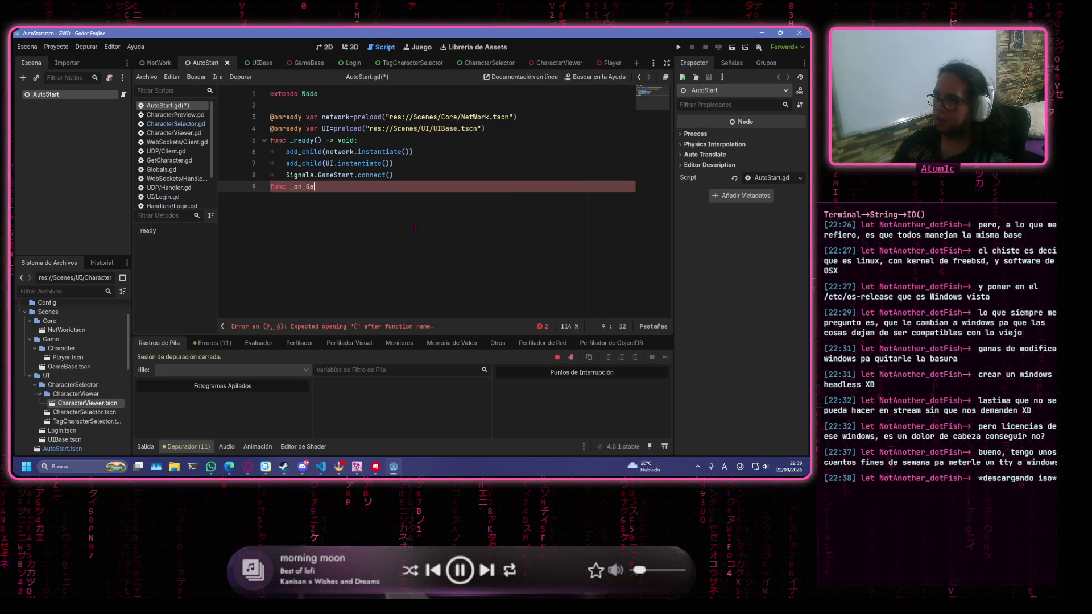
{"action": "type", "text": "Start"}
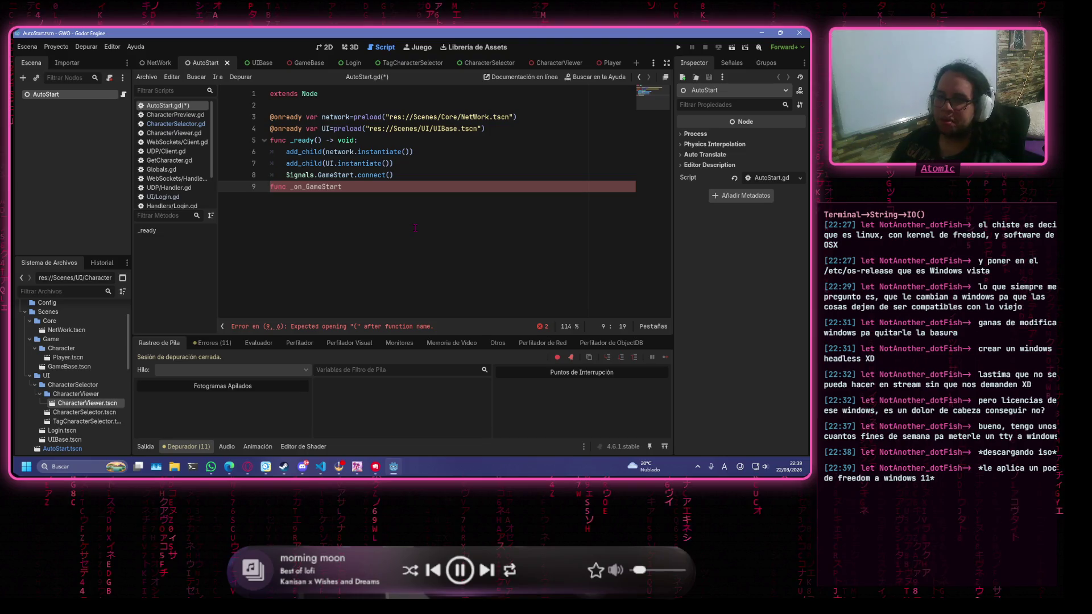
{"action": "type", "text": "(ch"}
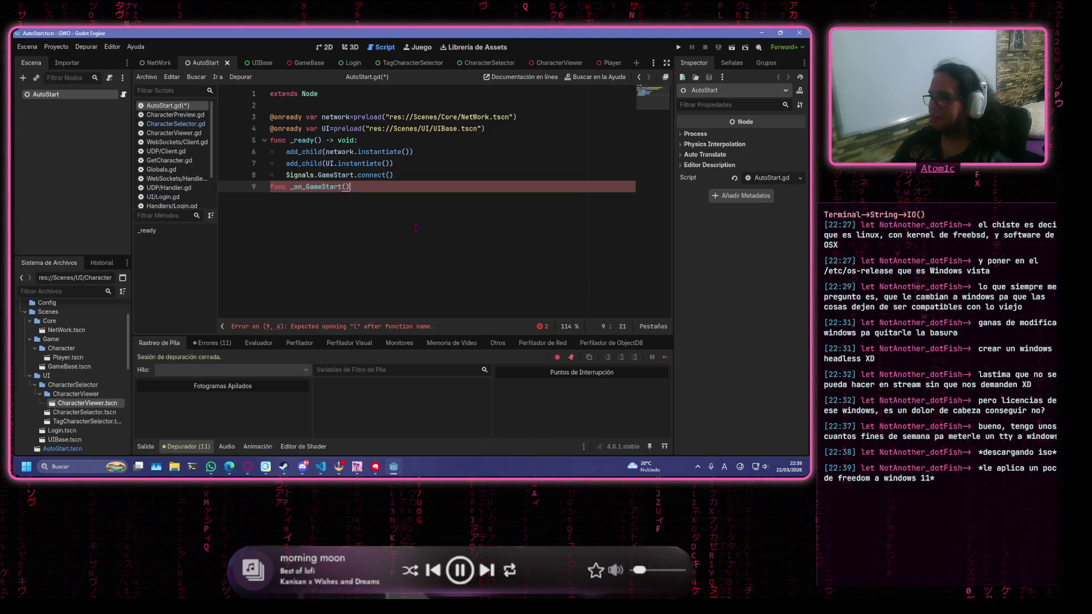
{"action": "type", "text": "aracter):"}
{"action": "key", "text": "Return"}
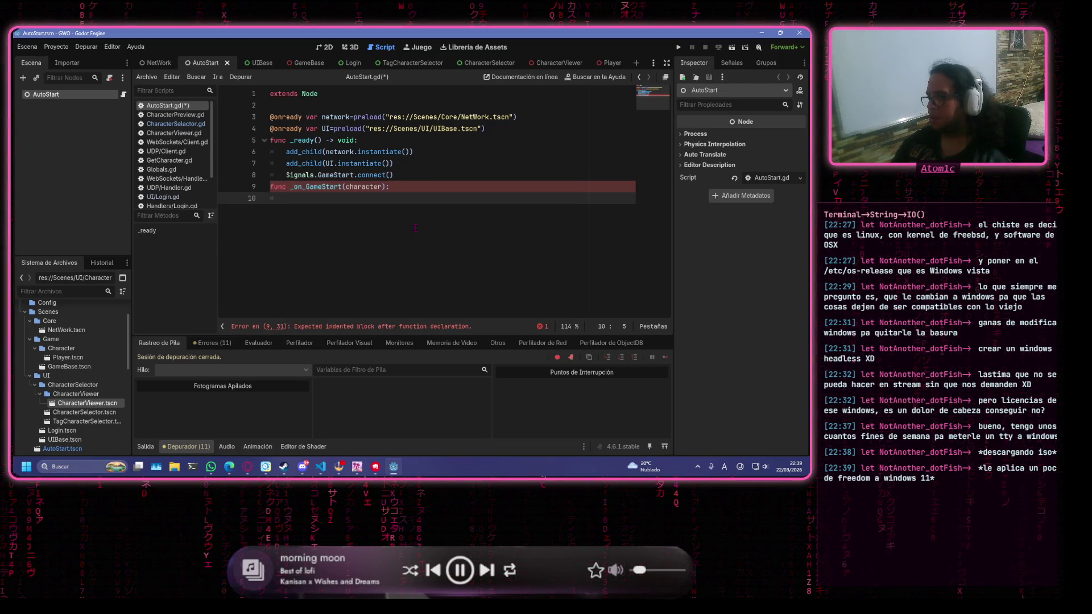
{"action": "type", "text": "pass"}
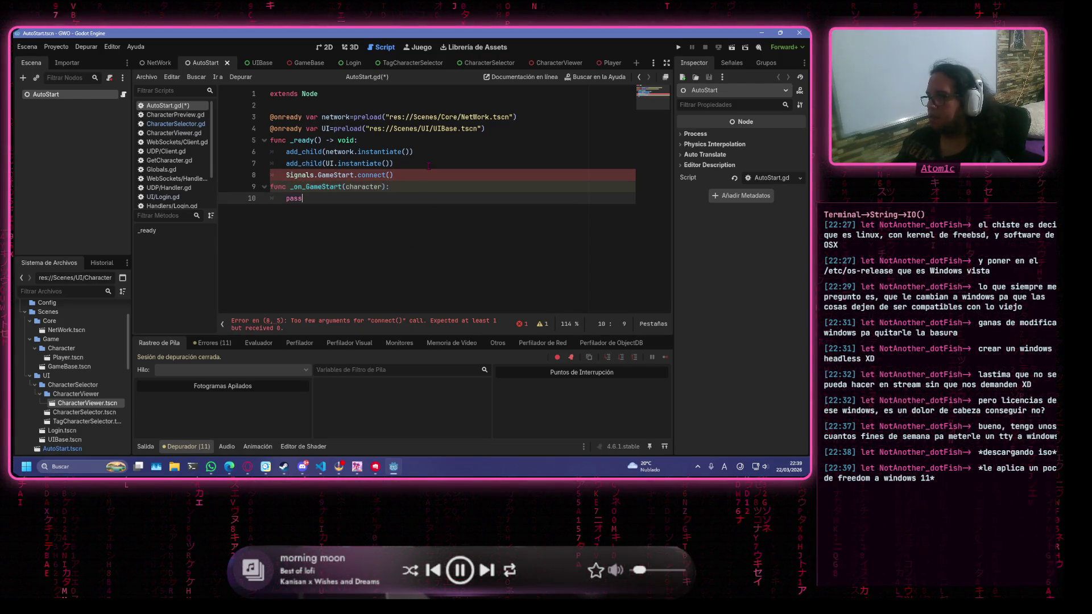
Step: Pass _on_GameStart as the connect target and save AutoStart.gd
{"action": "left_click", "coordinate": [389, 175]}
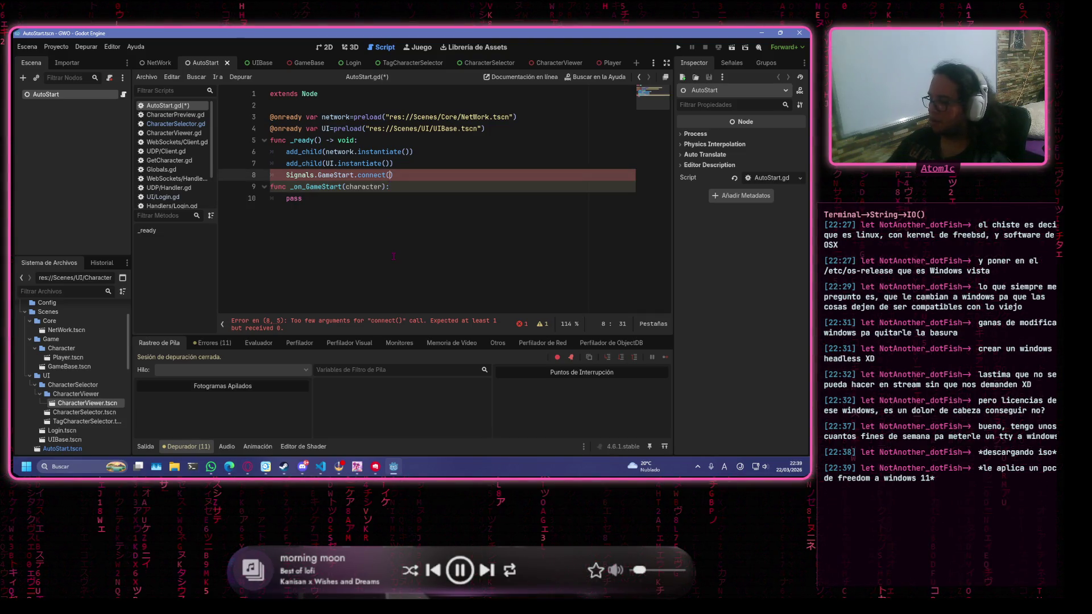
{"action": "type", "text": "_o"}
{"action": "key", "text": "Return"}
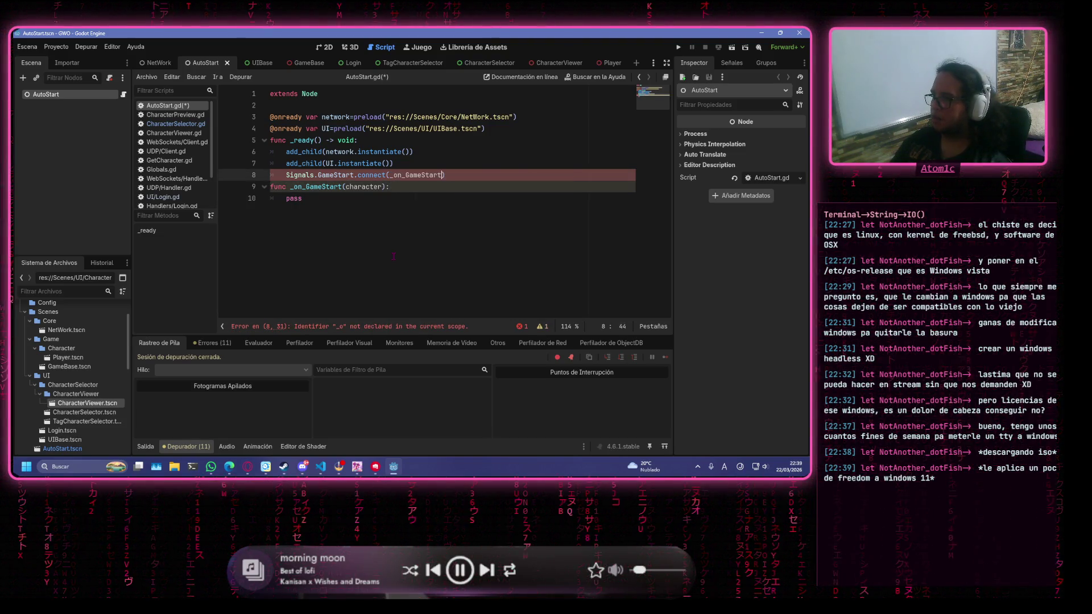
{"action": "key", "text": "ctrl+s"}
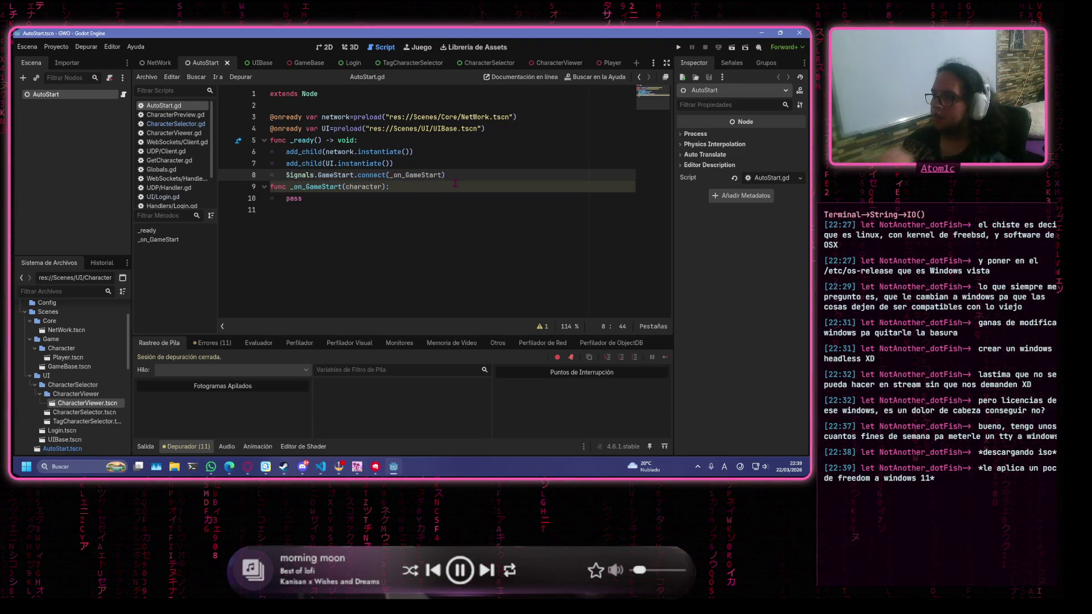
{"action": "left_click", "coordinate": [494, 127]}
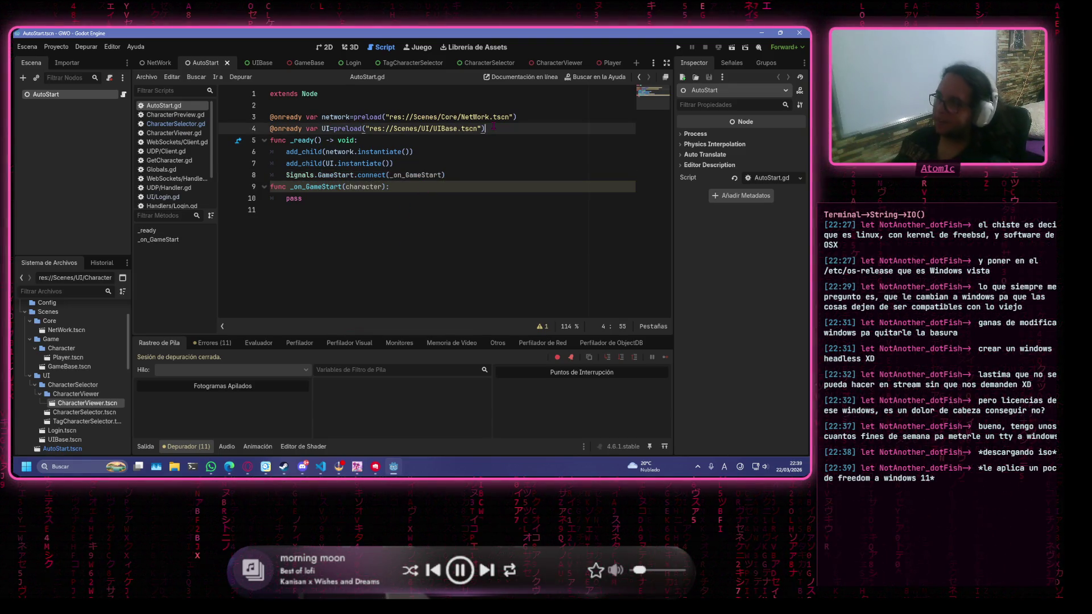
{"action": "key", "text": "Return"}
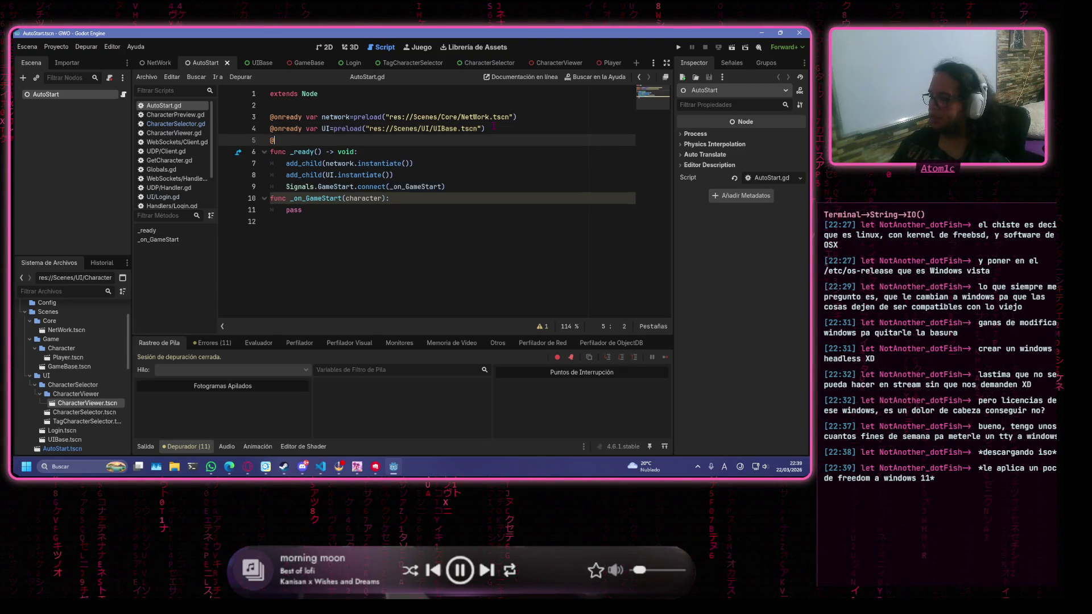
{"action": "type", "text": "@on"}
{"action": "key", "text": "Return"}
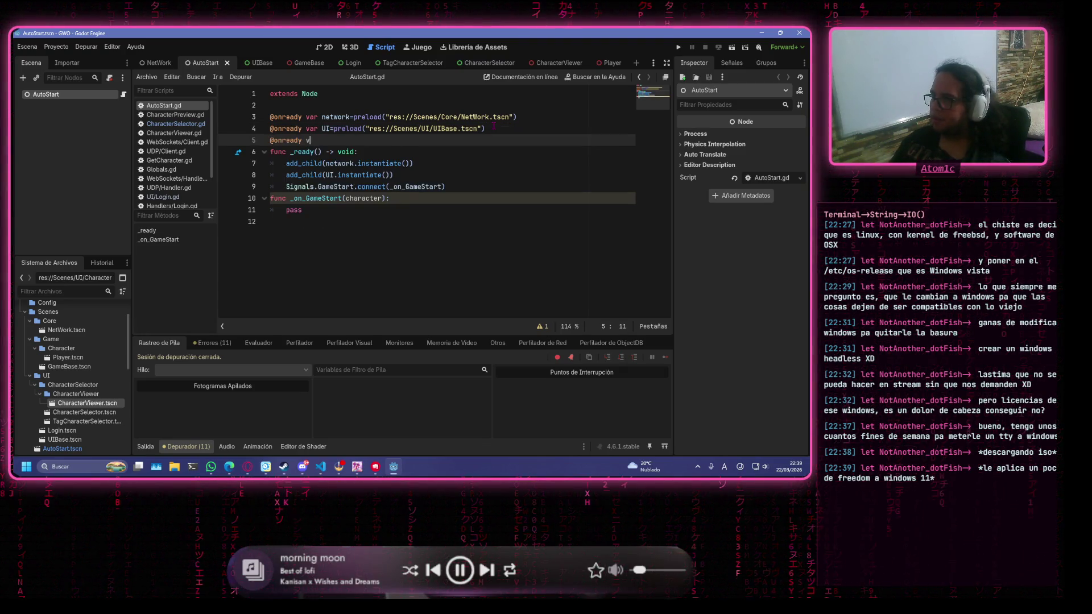
{"action": "type", "text": "G"}
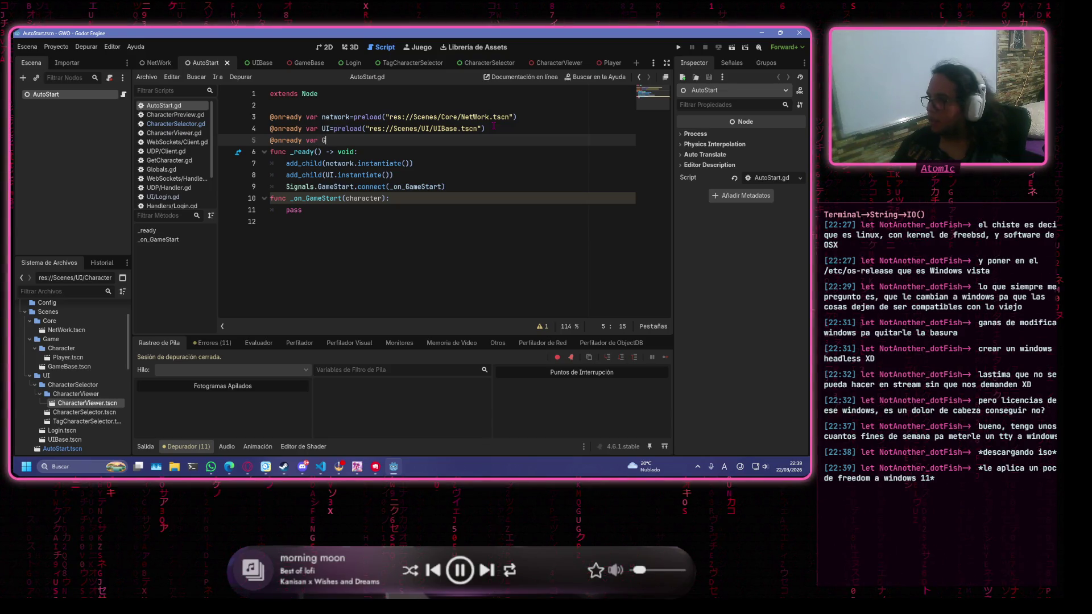
{"action": "type", "text": "B"}
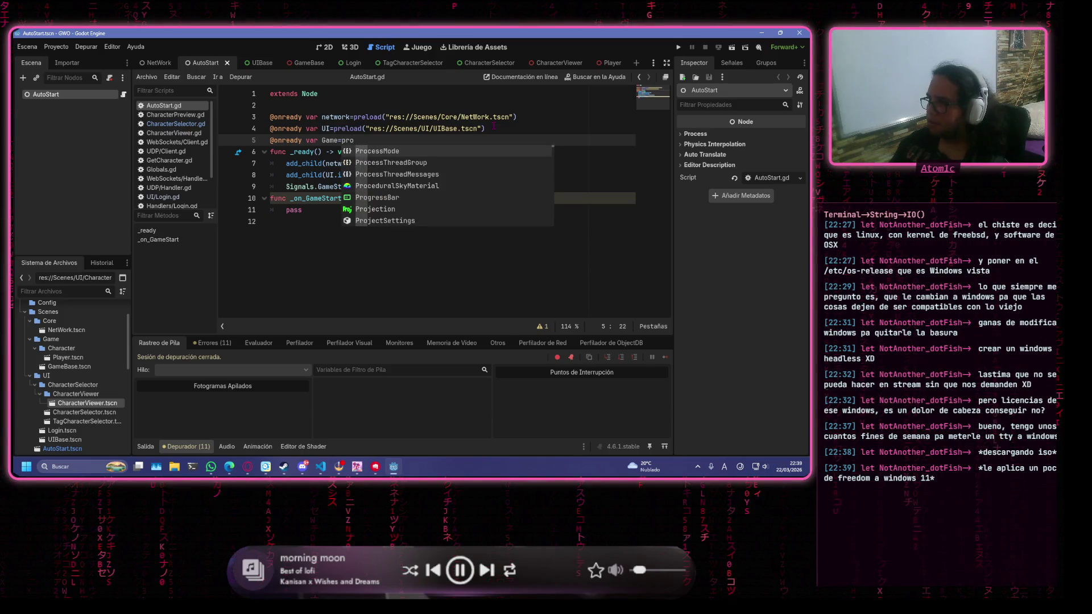
{"action": "type", "text": "preload("}
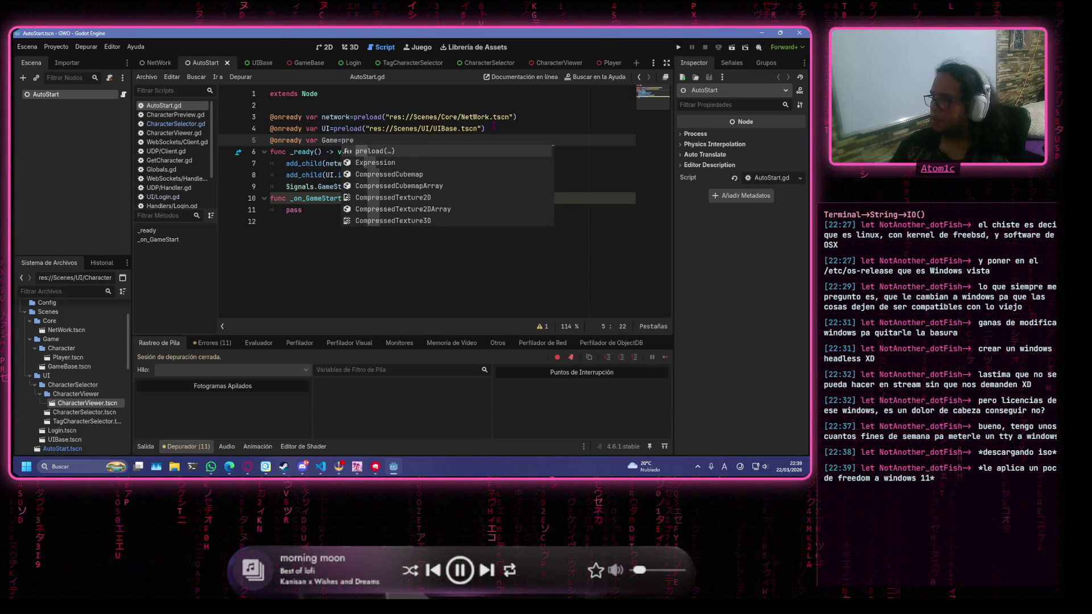
{"action": "key", "text": "Down"}
{"action": "key", "text": "Down"}
{"action": "key", "text": "Down"}
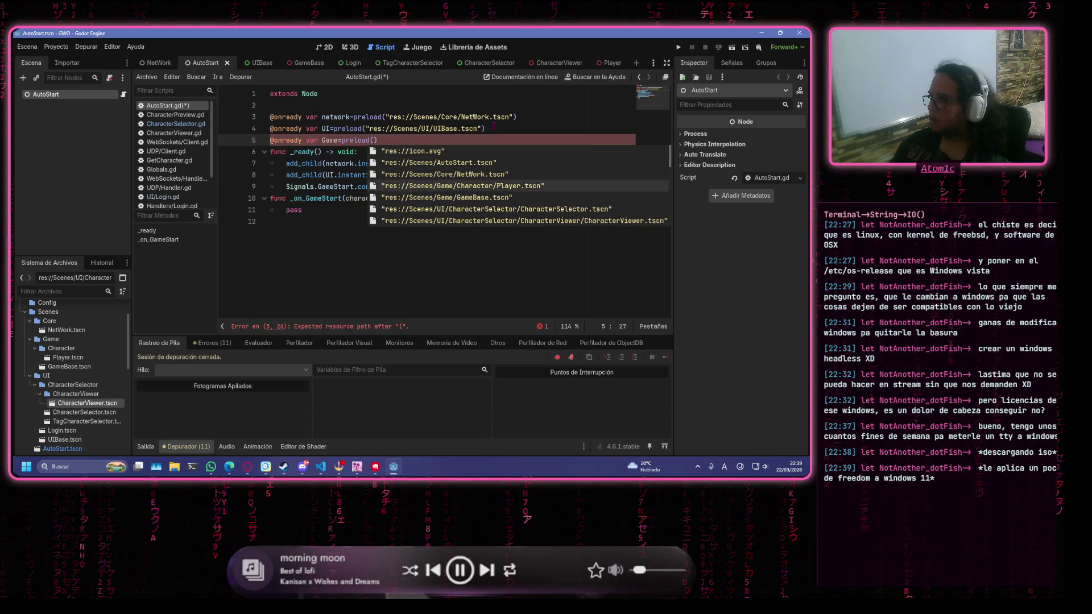
{"action": "key", "text": "Return"}
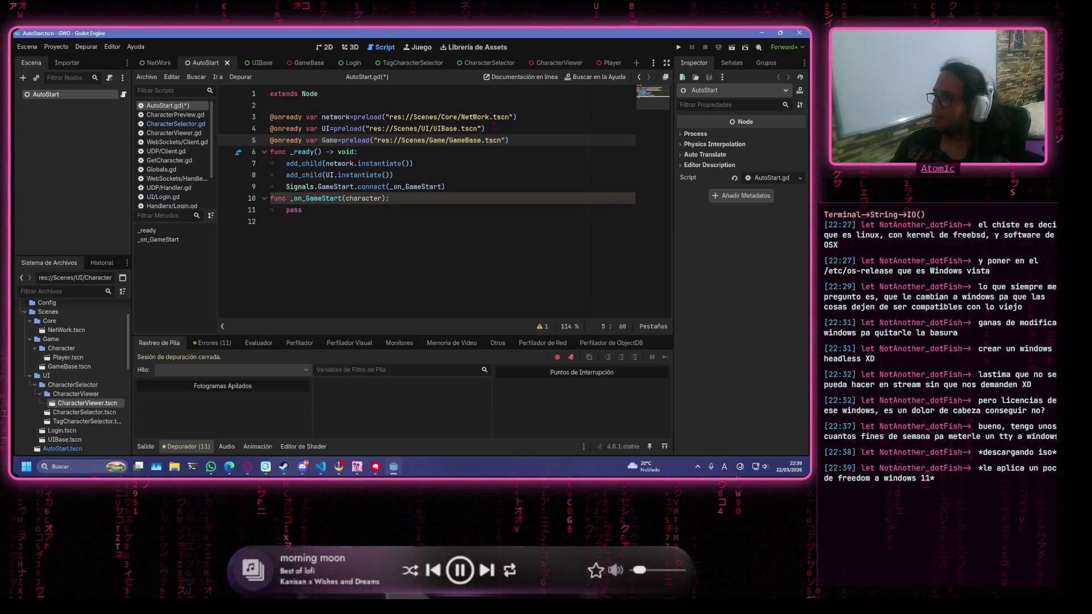
Step: Add add_child(Game.instantiate()) inside _on_GameStart and save AutoStart.gd
{"action": "left_click", "coordinate": [413, 198]}
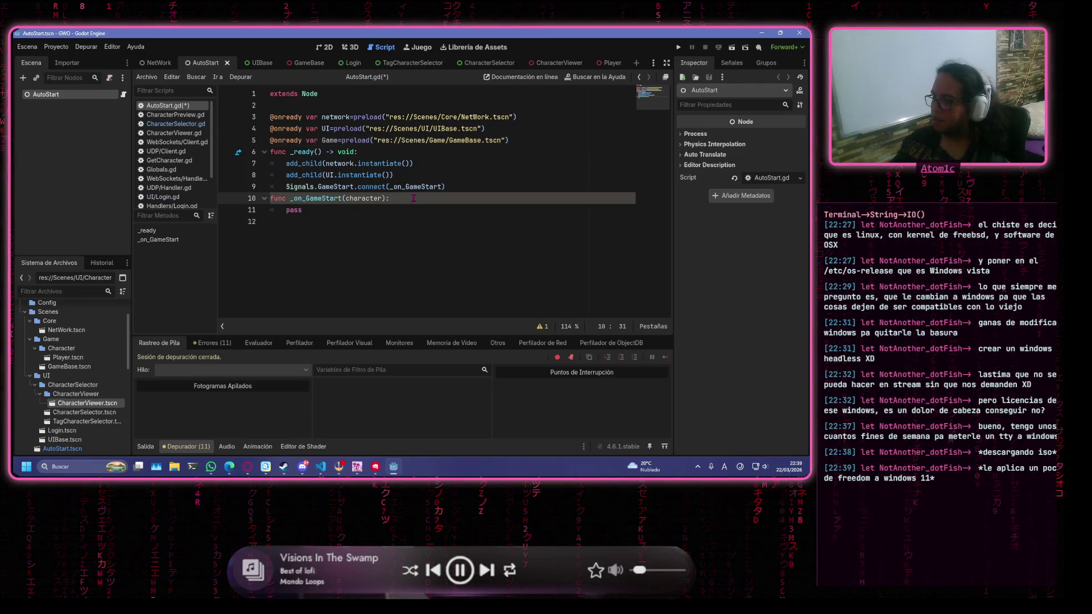
{"action": "key", "text": "Return"}
{"action": "type", "text": "add_child(Ga"}
{"action": "key", "text": "Return"}
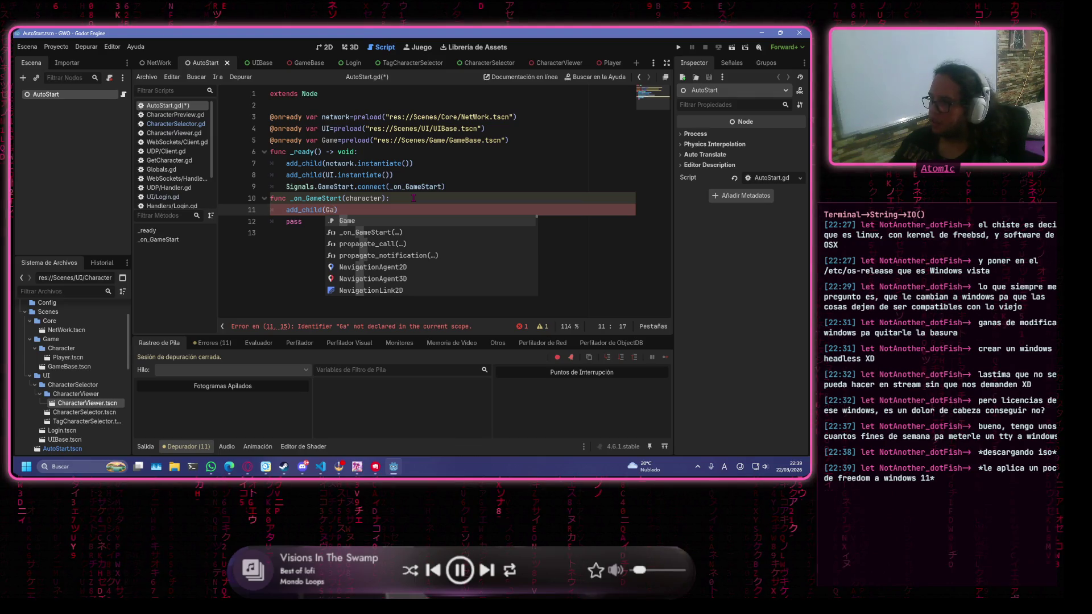
{"action": "key", "text": "Return"}
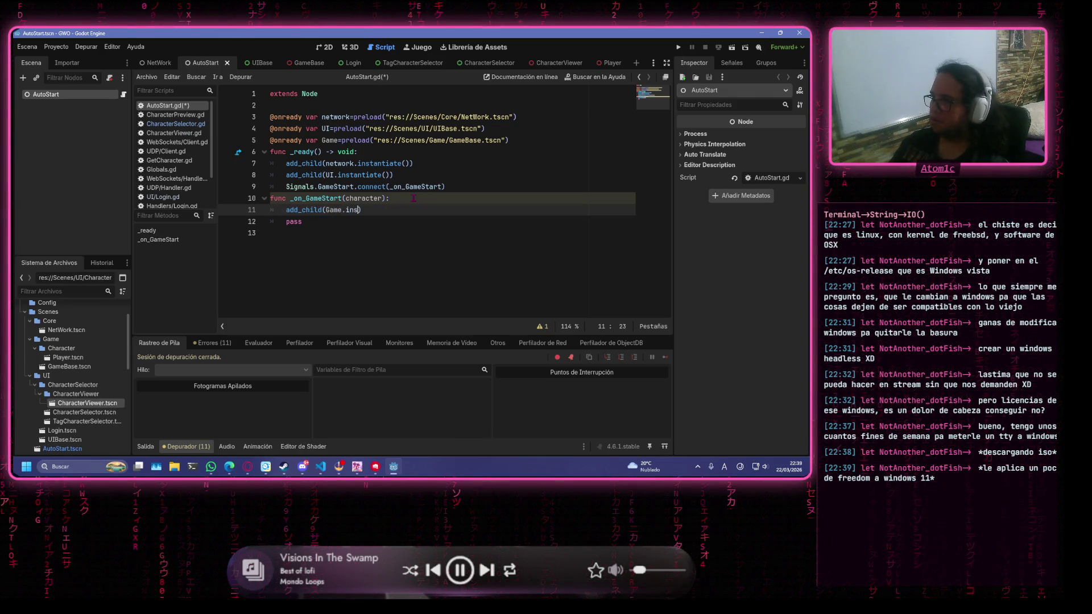
{"action": "key", "text": "Return"}
{"action": "left_click", "coordinate": [440, 199]}
{"action": "key", "text": "ctrl+s"}
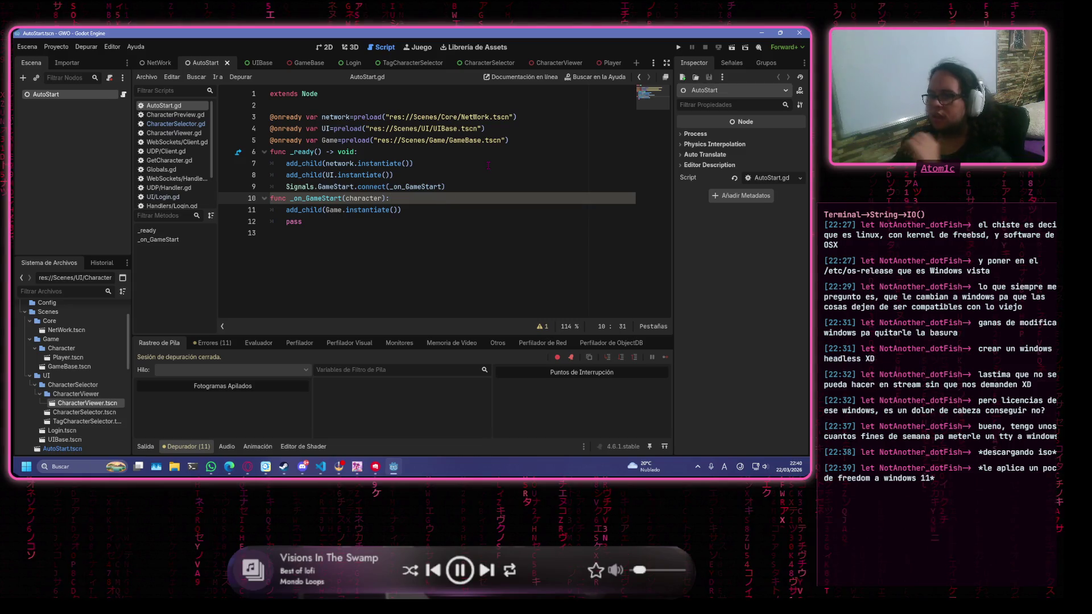
{"action": "left_click", "coordinate": [300, 64]}
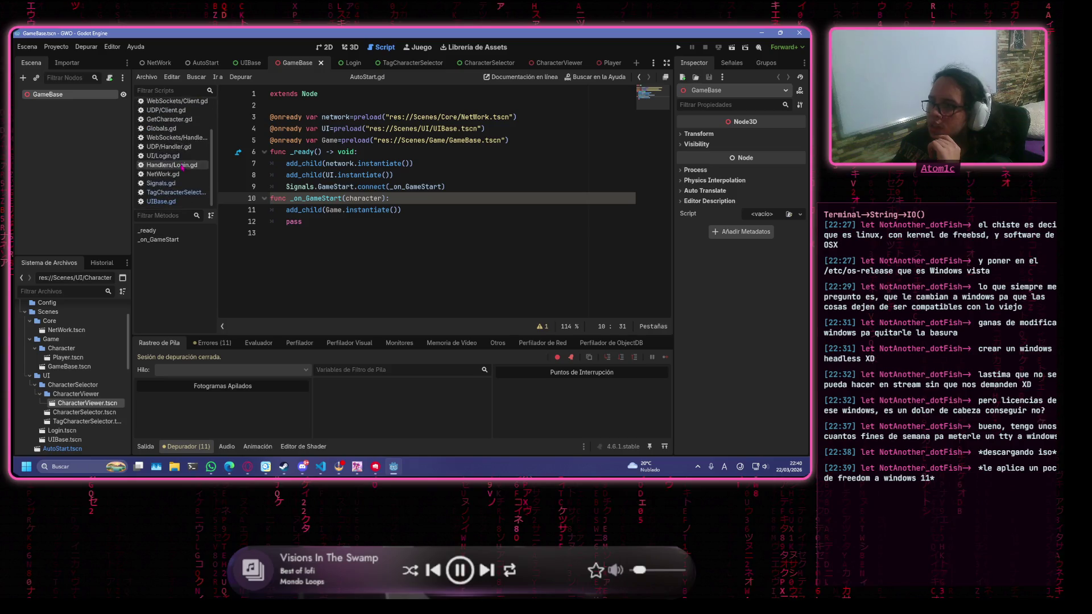
Step: Create a new GameBase.gd script with the default Node template in res://Src/Game
{"action": "scroll", "coordinate": [73, 383], "scroll_direction": "up", "scroll_amount": 3}
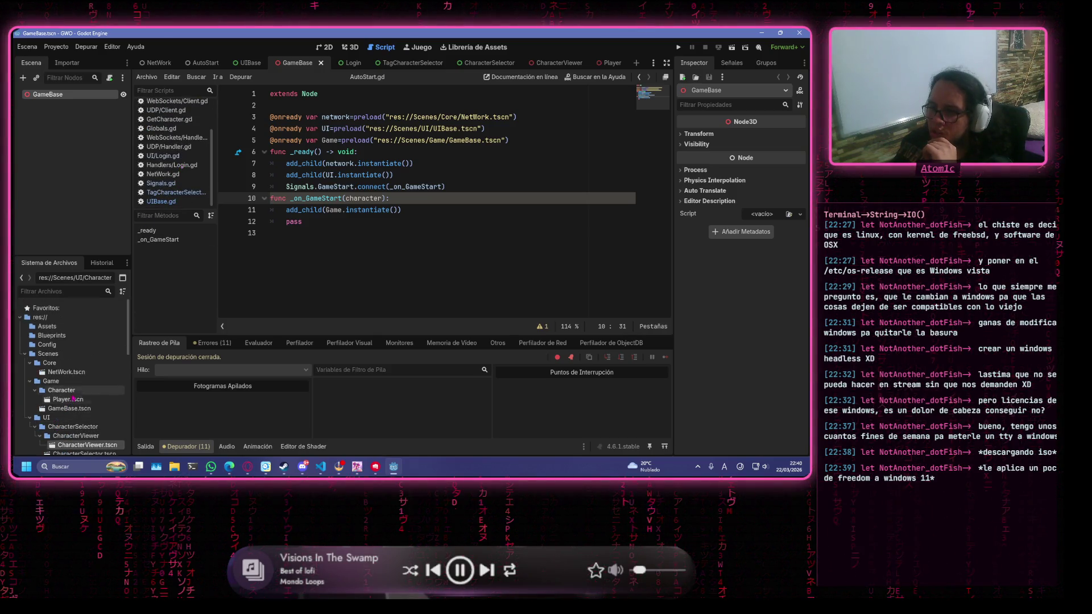
{"action": "scroll", "coordinate": [73, 382], "scroll_direction": "down", "scroll_amount": 5}
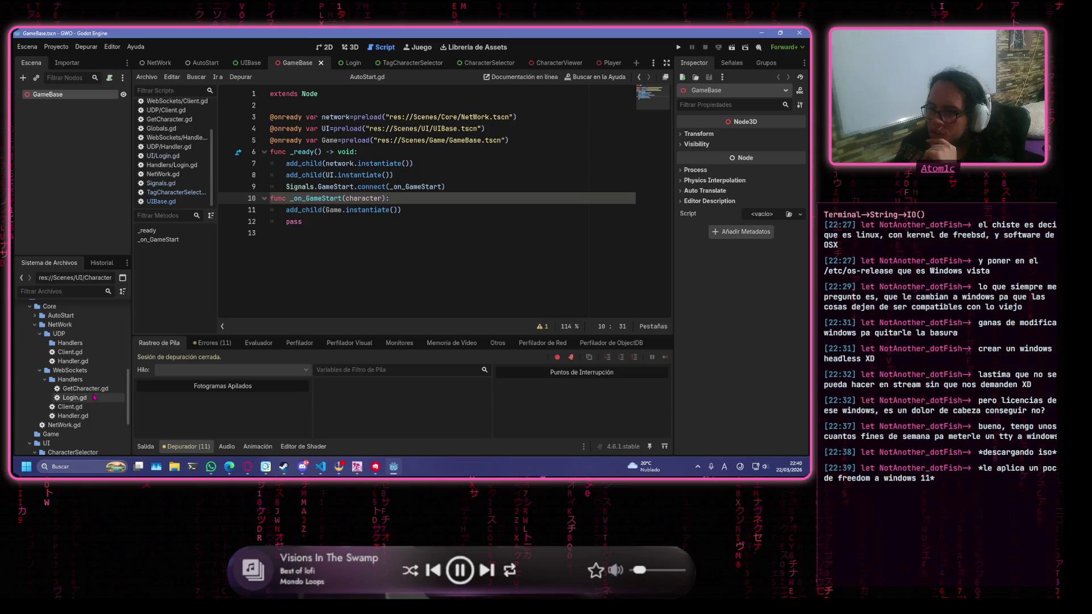
{"action": "scroll", "coordinate": [85, 381], "scroll_direction": "down", "scroll_amount": 5}
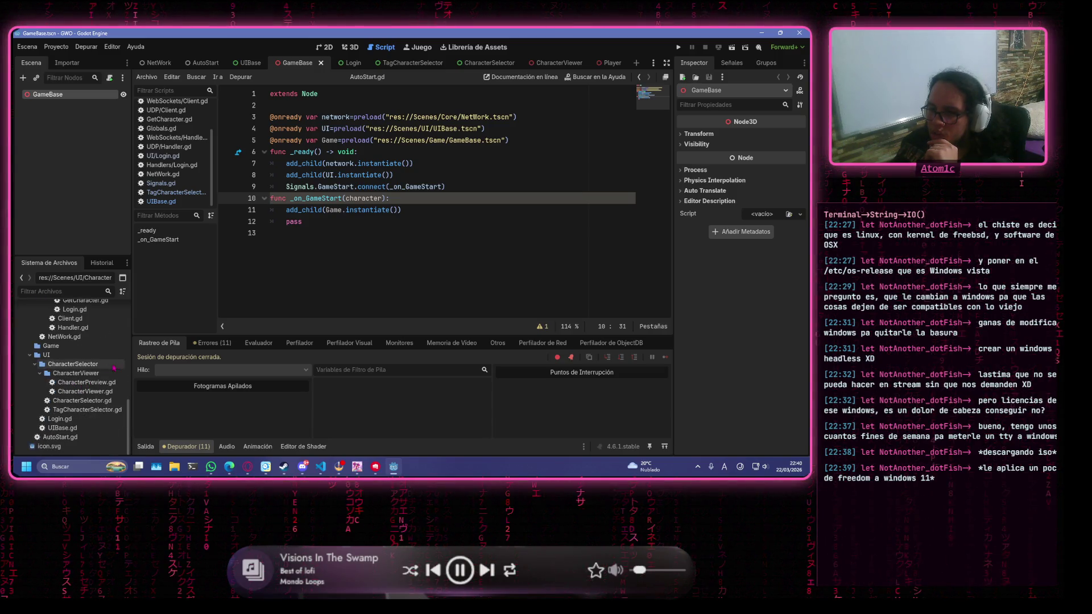
{"action": "left_click", "coordinate": [29, 355]}
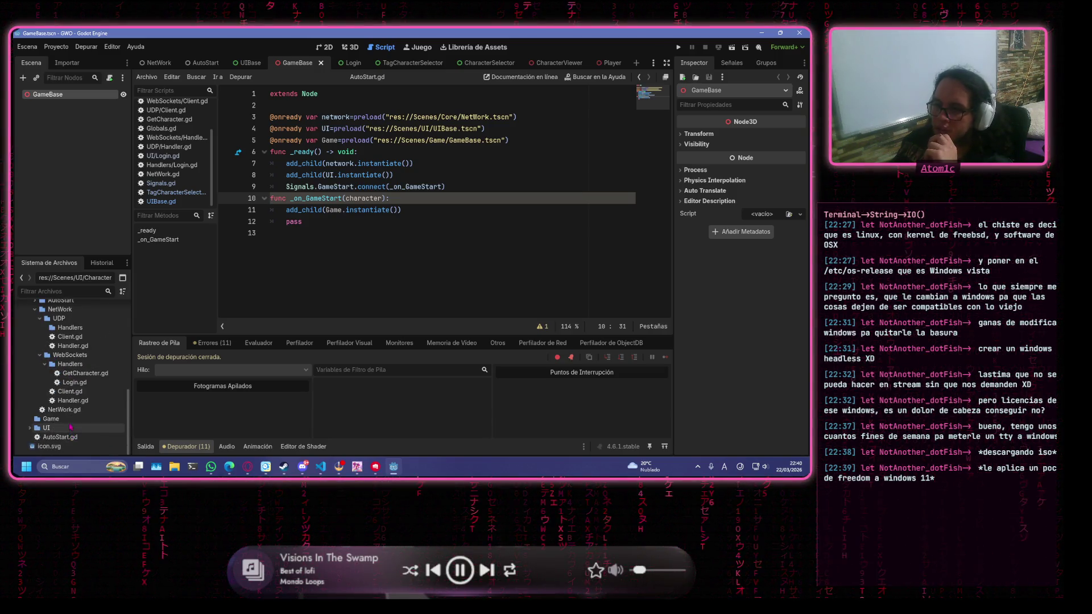
{"action": "right_click", "coordinate": [51, 418]}
{"action": "mouse_move", "coordinate": [149, 309]}
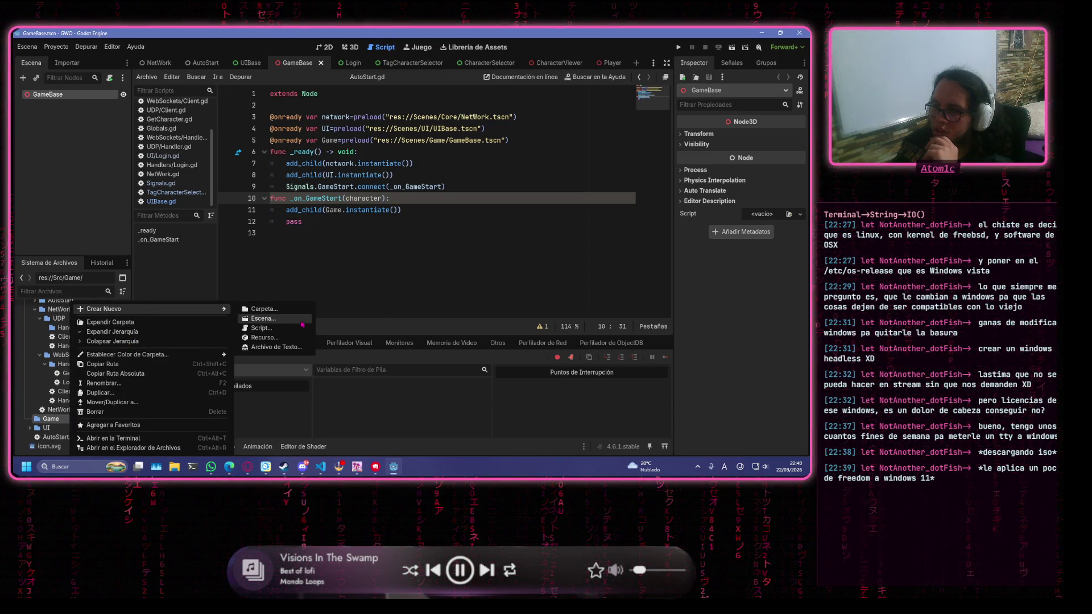
{"action": "left_click", "coordinate": [285, 328]}
{"action": "type", "text": "Game/GameBa.gd"}
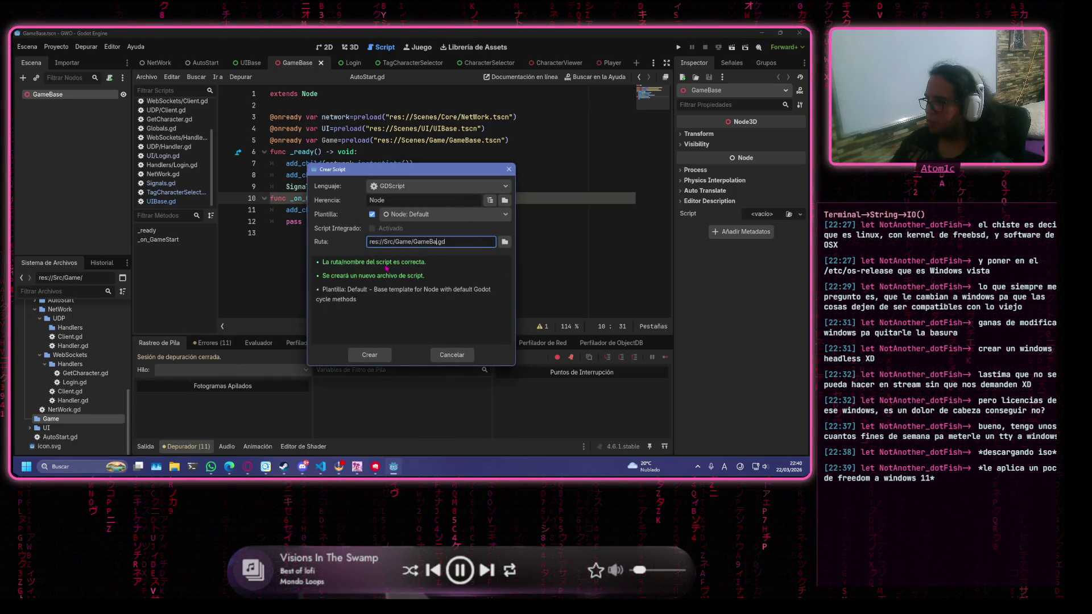
{"action": "left_click", "coordinate": [349, 357]}
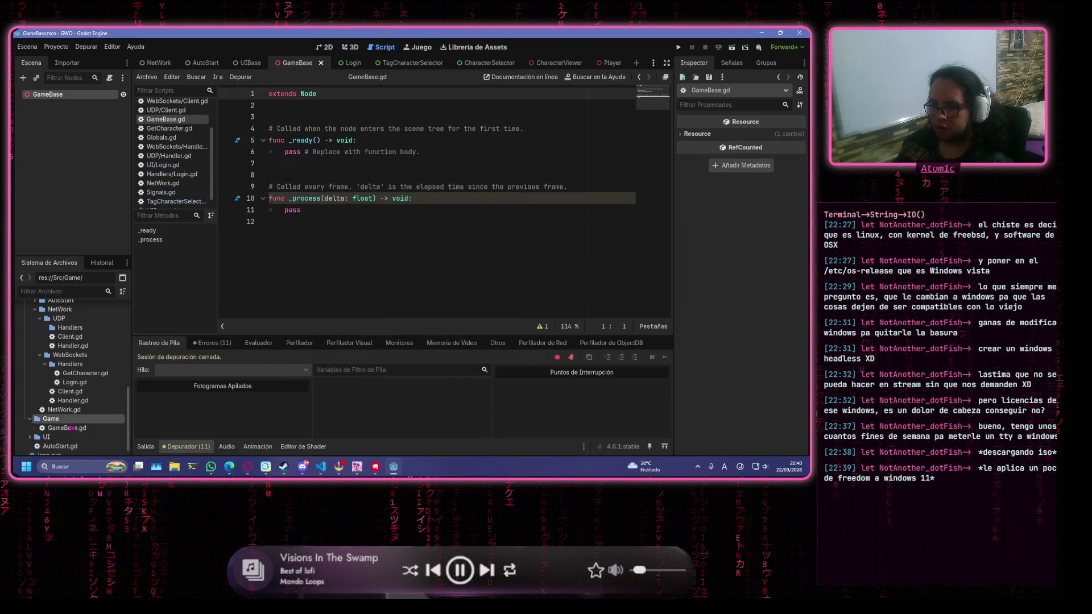
{"action": "left_click", "coordinate": [70, 428]}
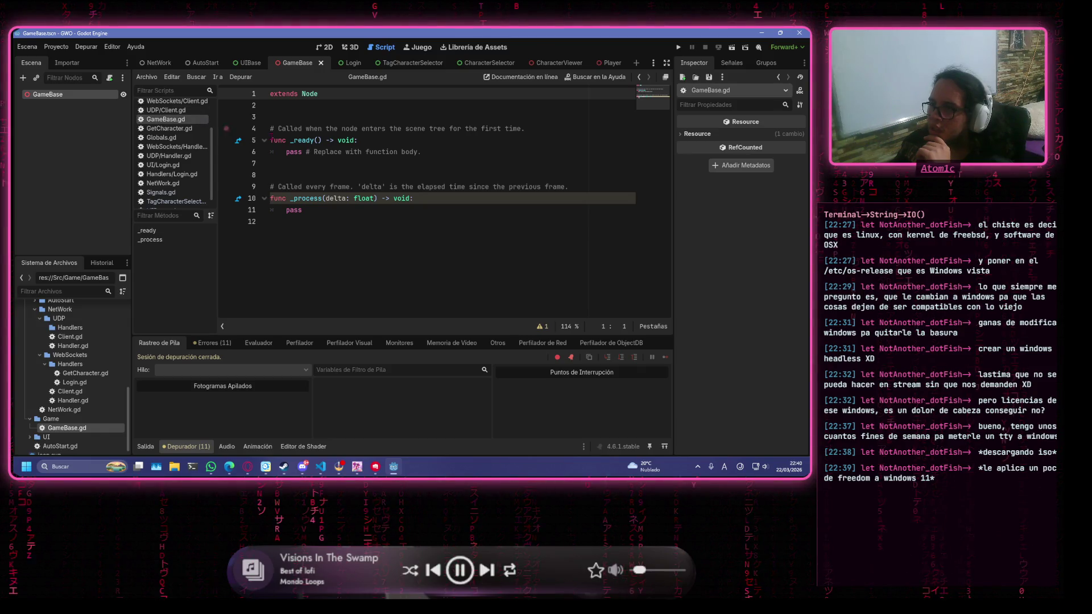
{"action": "left_click", "coordinate": [398, 139]}
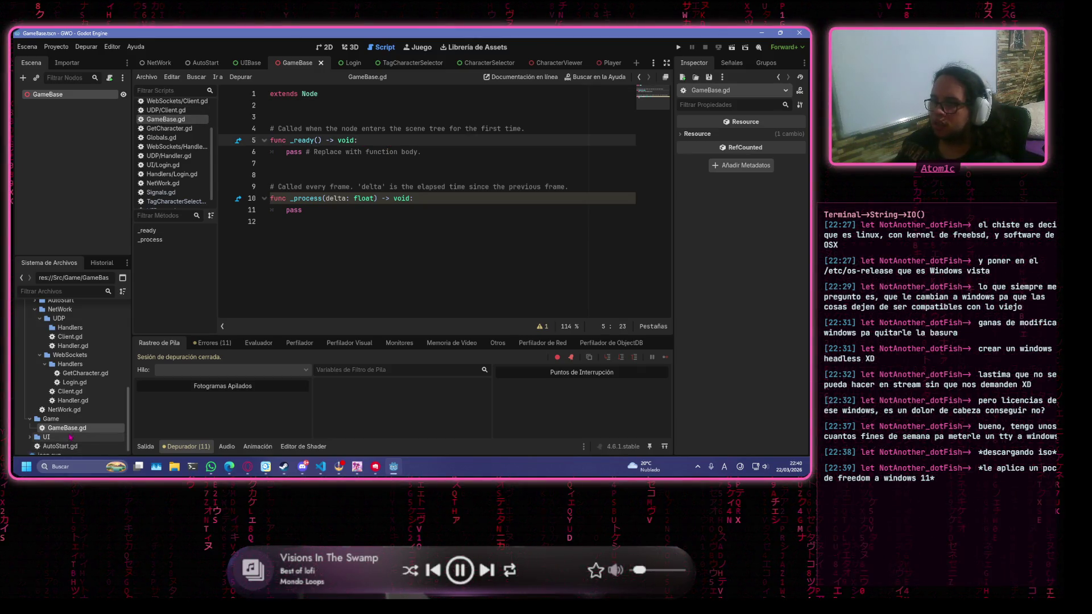
{"action": "left_click_drag", "start_coordinate": [63, 428], "coordinate": [76, 92]}
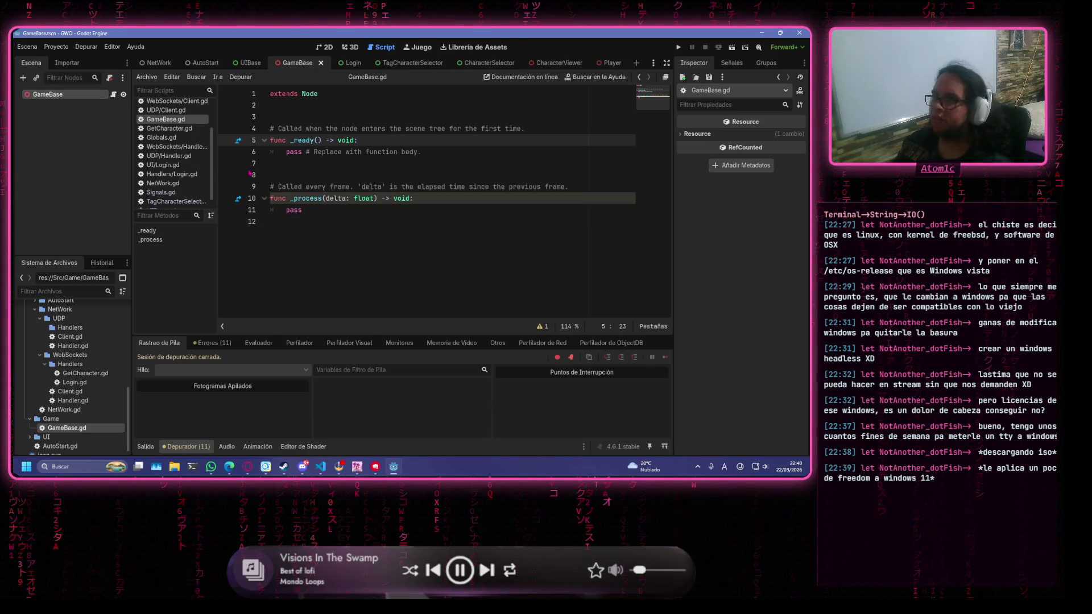
{"action": "left_click", "coordinate": [434, 152]}
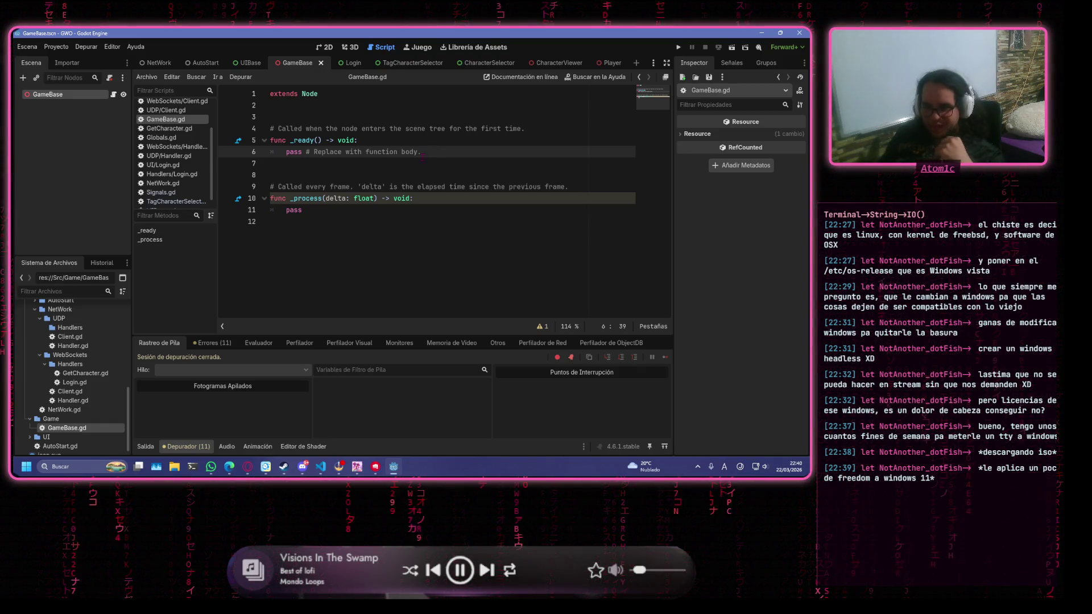
{"action": "left_click", "coordinate": [385, 185]}
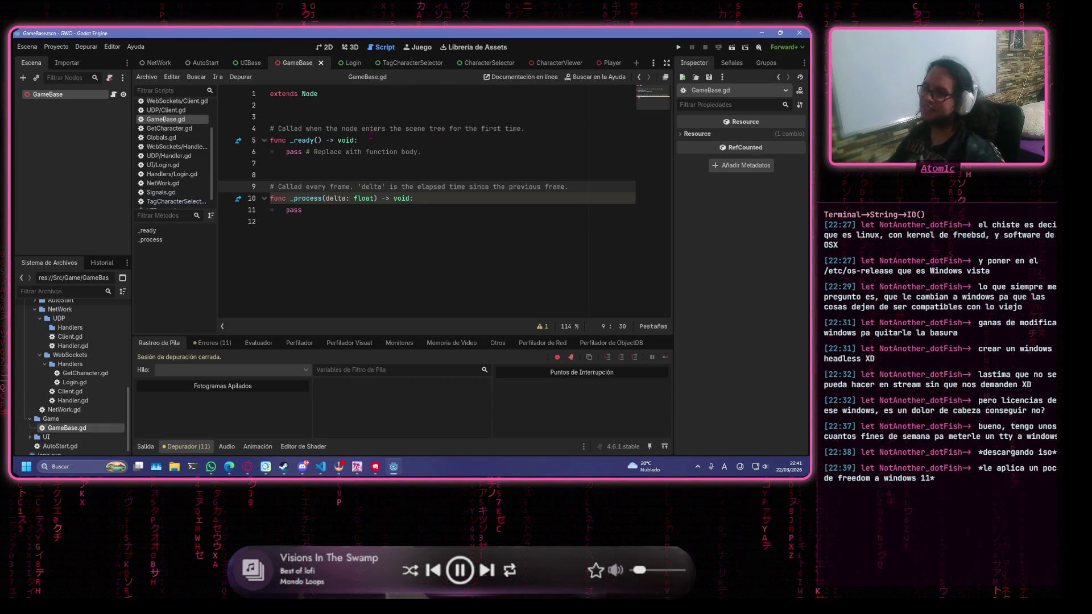
{"action": "left_click", "coordinate": [421, 163]}
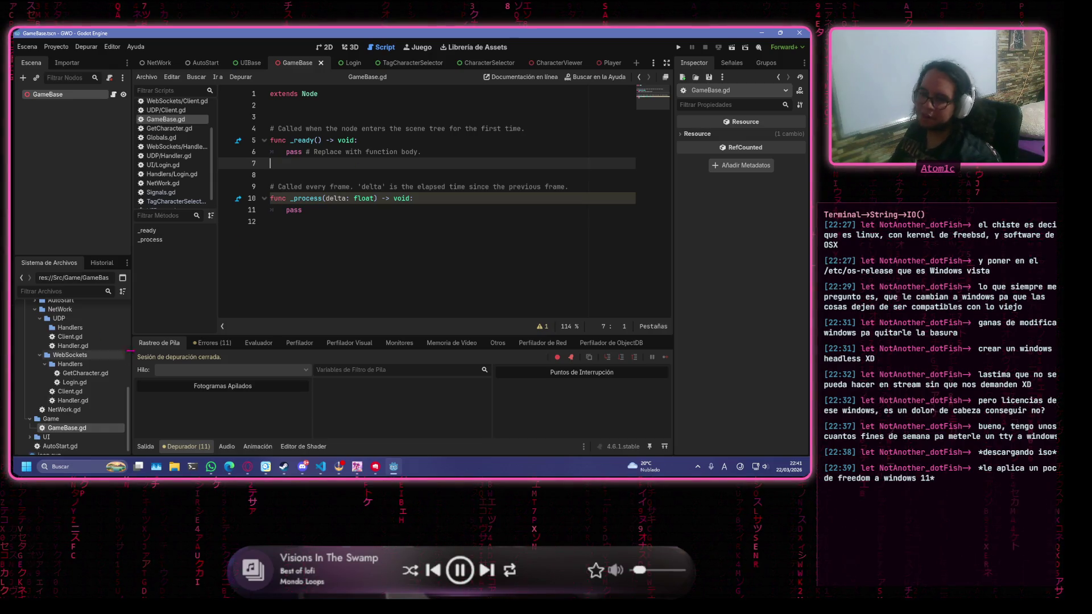
{"action": "scroll", "coordinate": [88, 383], "scroll_direction": "up", "scroll_amount": 10}
{"action": "scroll", "coordinate": [88, 383], "scroll_direction": "down", "scroll_amount": 10}
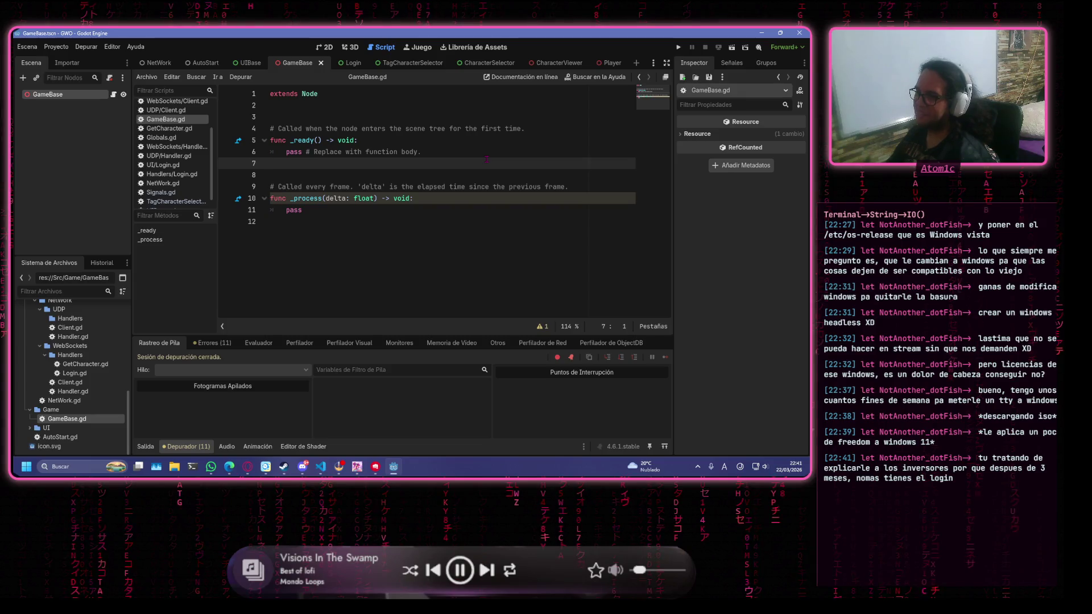
{"action": "left_click", "coordinate": [593, 186]}
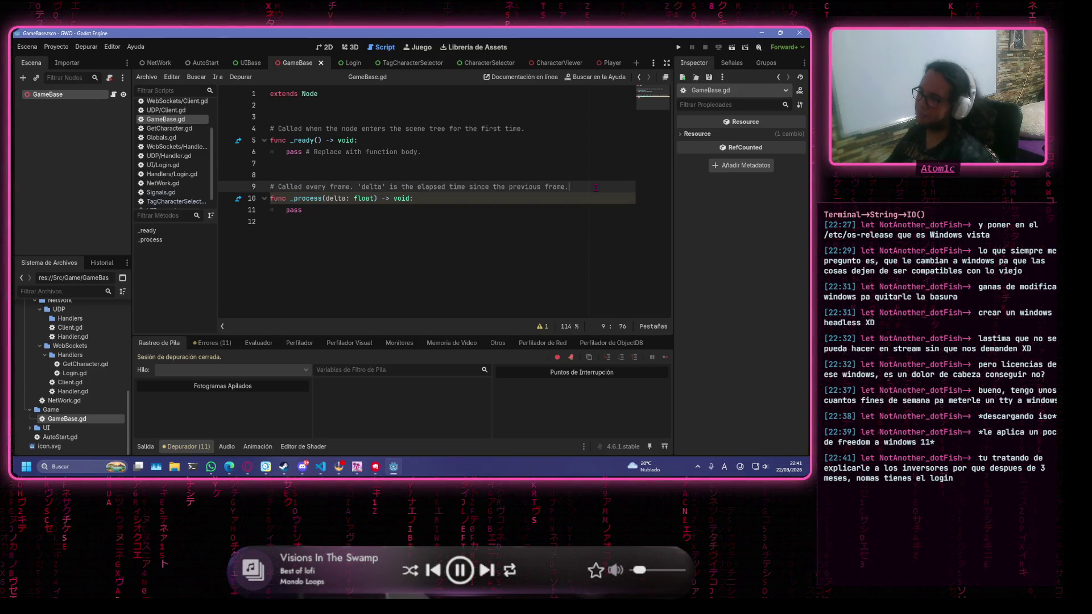
Step: Delete the comment line above _process in GameBase.gd
{"action": "triple_click", "coordinate": [595, 187]}
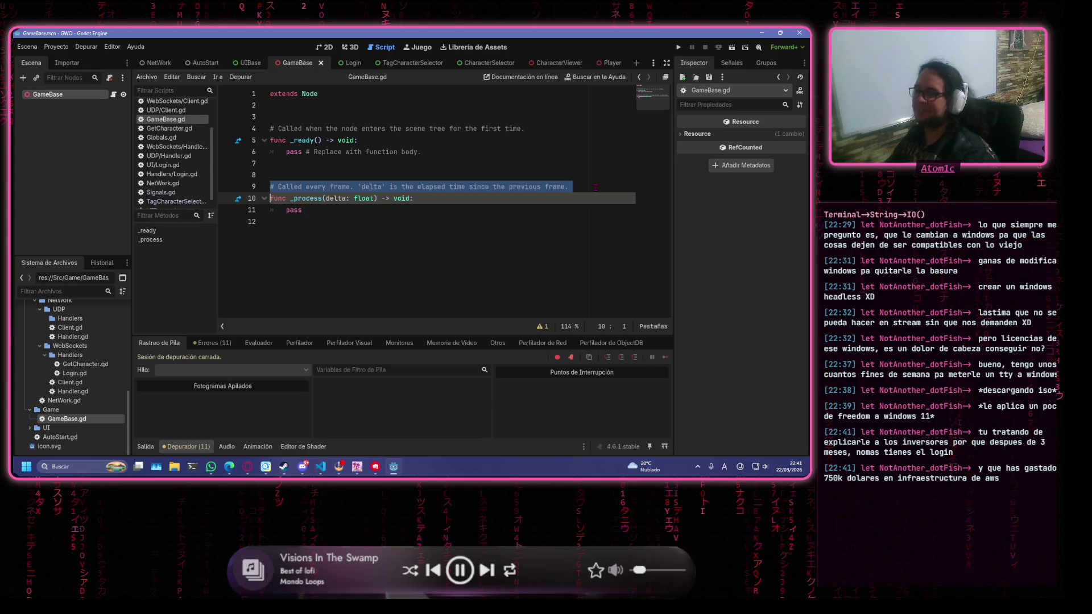
{"action": "key", "text": "BackSpace"}
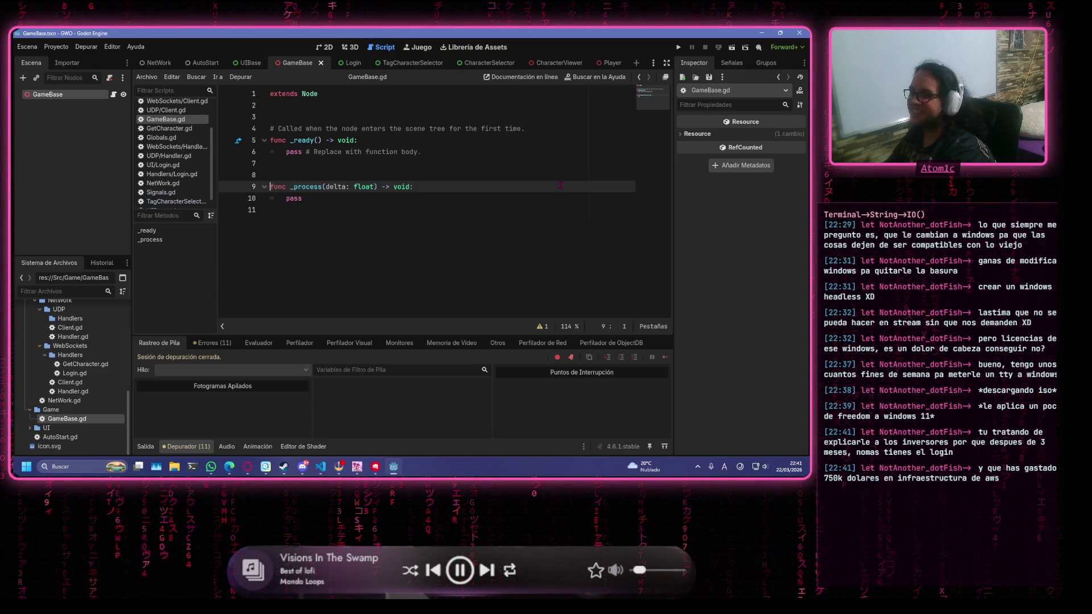
{"action": "key", "text": "Up"}
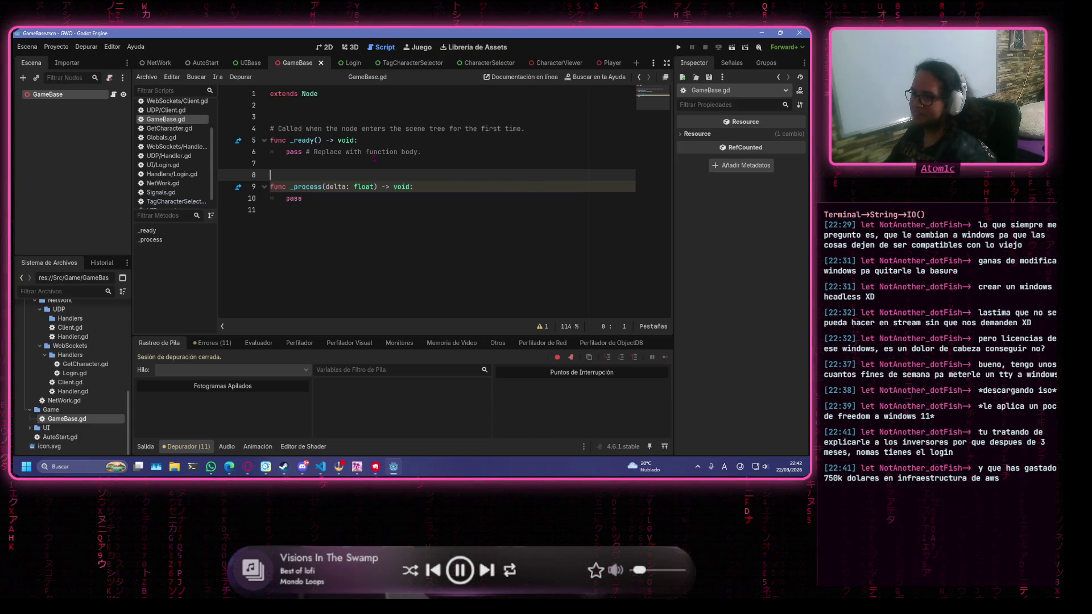
Step: Save GameBase.gd and switch to the AutoStart.gd script
{"action": "left_click", "coordinate": [353, 152]}
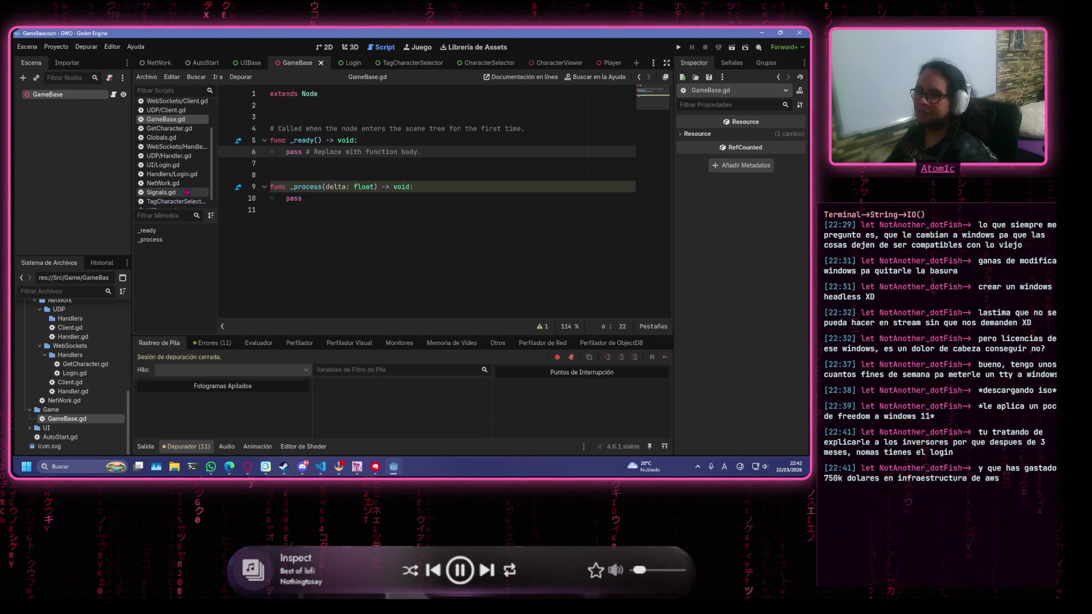
{"action": "scroll", "coordinate": [171, 174], "scroll_direction": "down", "scroll_amount": 1}
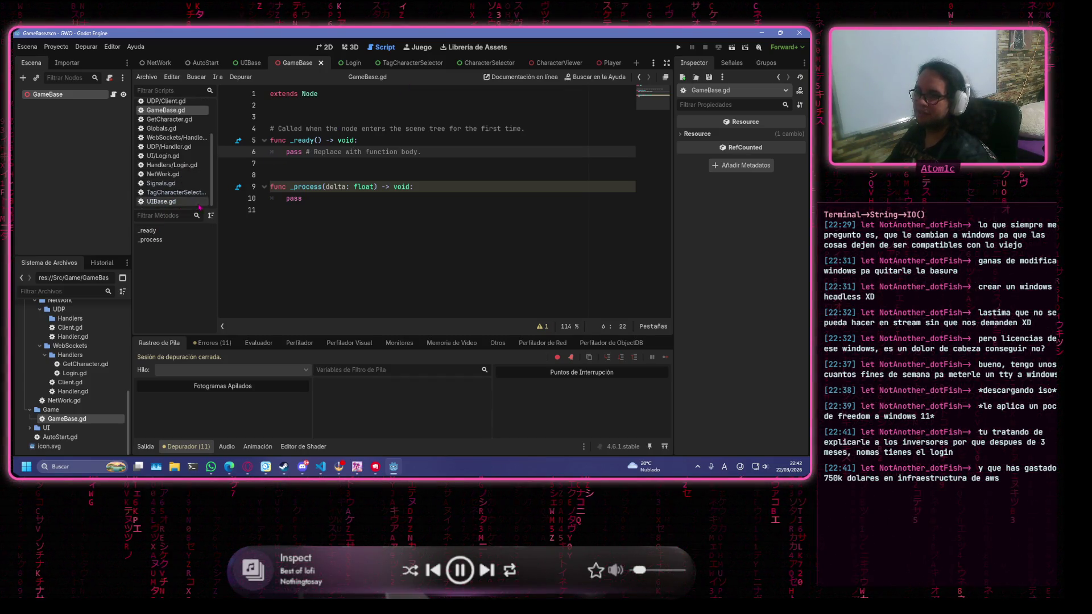
{"action": "key", "text": "End"}
{"action": "key", "text": "ctrl+s"}
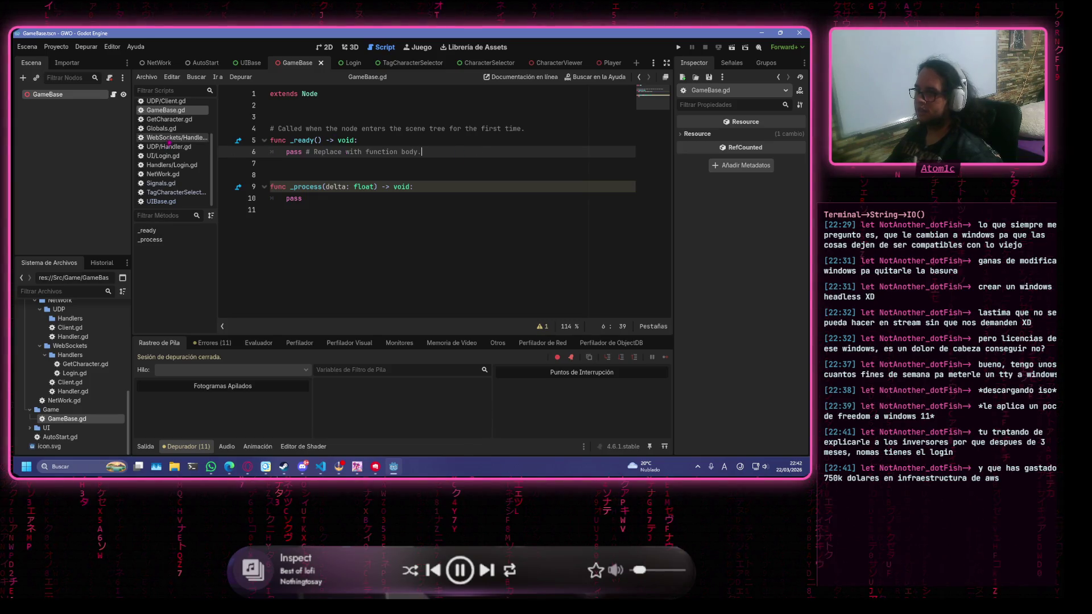
{"action": "scroll", "coordinate": [183, 112], "scroll_direction": "up", "scroll_amount": 5}
{"action": "left_click", "coordinate": [181, 107]}
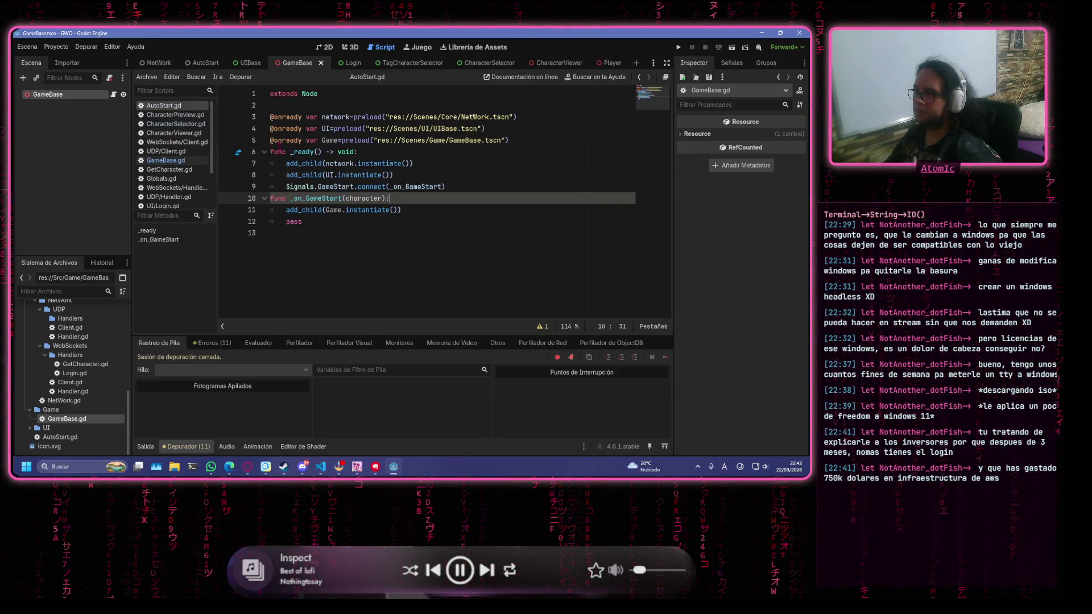
Step: Replace AutoStart's GameStart hookup and handler with add_child(Game.instantiate()) in _ready
{"action": "key", "text": "shift+Up"}
{"action": "key", "text": "shift+Up"}
{"action": "key", "text": "shift+Up"}
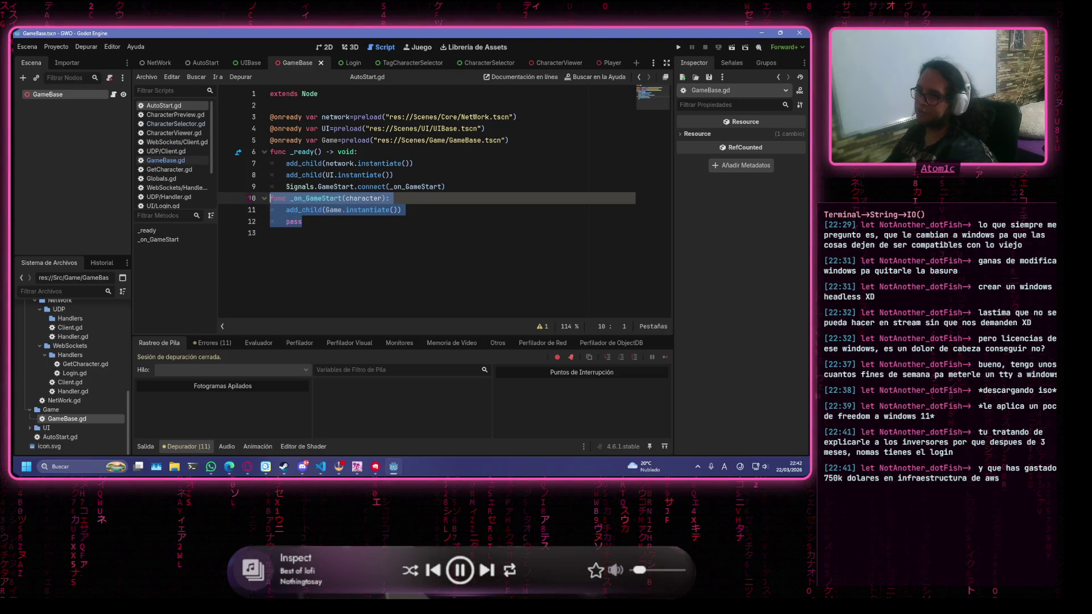
{"action": "key", "text": "BackSpace"}
{"action": "key", "text": "BackSpace"}
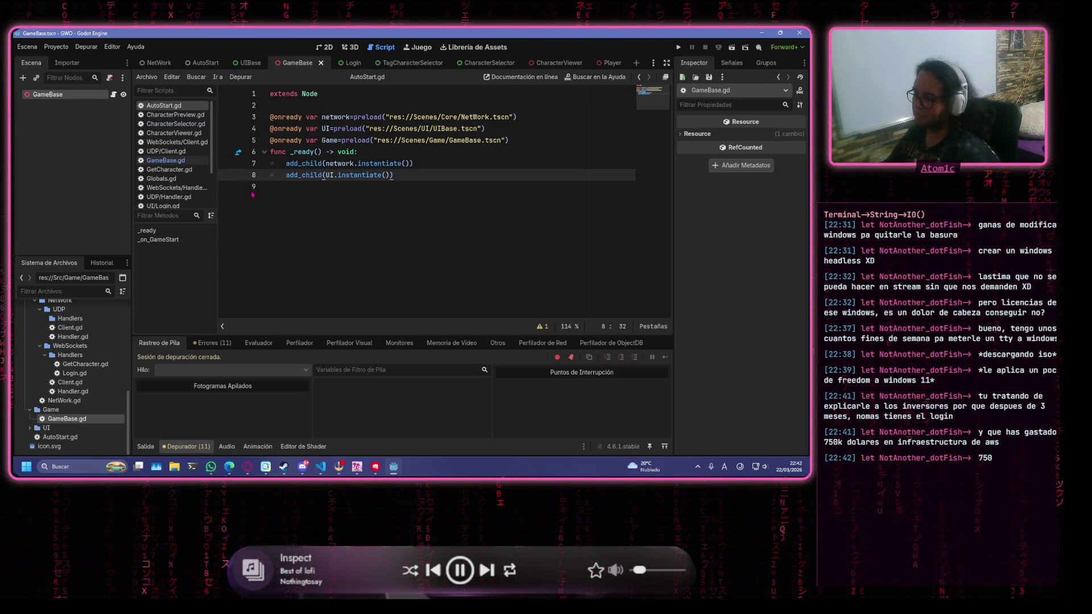
{"action": "key", "text": "Return"}
{"action": "type", "text": "add"}
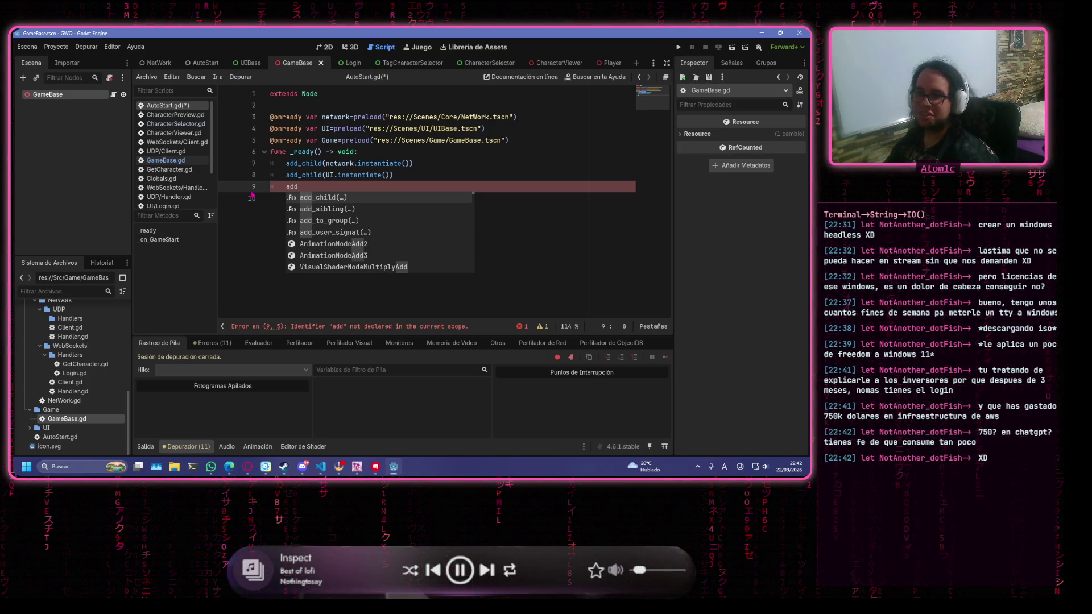
{"action": "key", "text": "Return"}
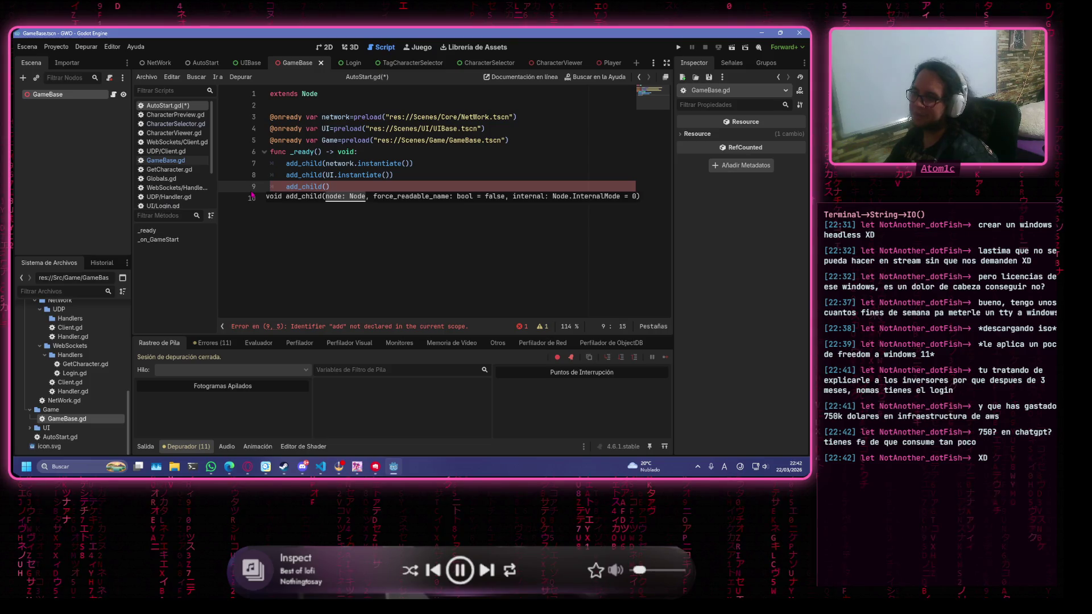
{"action": "type", "text": "Game."}
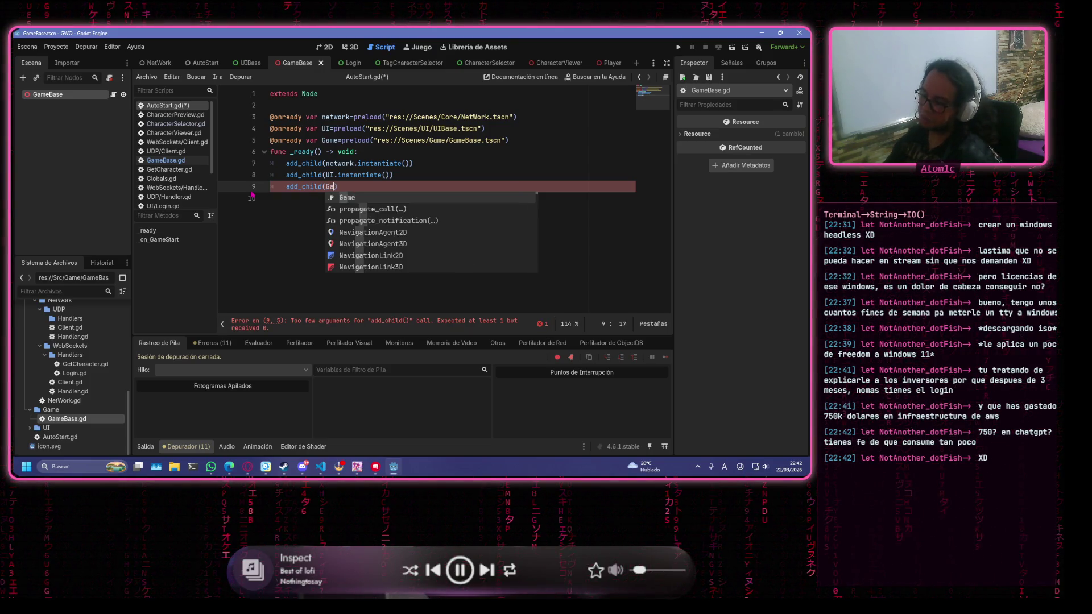
{"action": "type", "text": "inst"}
{"action": "key", "text": "Return"}
{"action": "key", "text": "Escape"}
{"action": "key", "text": "Up"}
{"action": "key", "text": "Up"}
{"action": "key", "text": "Up"}
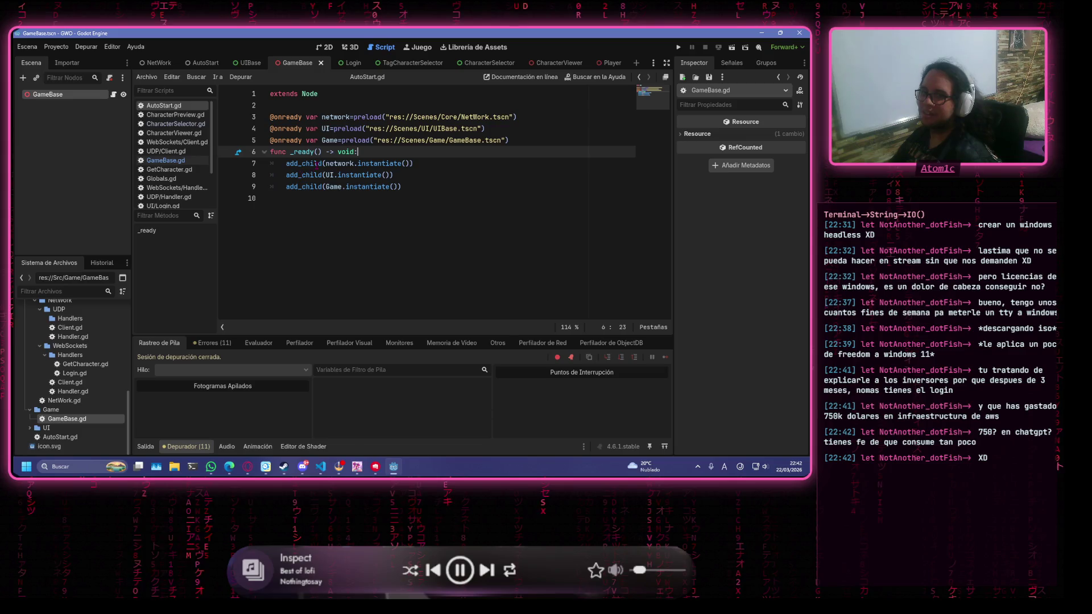
Step: Review the add_child lines in _ready, then return to GameBase.gd
{"action": "left_click", "coordinate": [326, 163]}
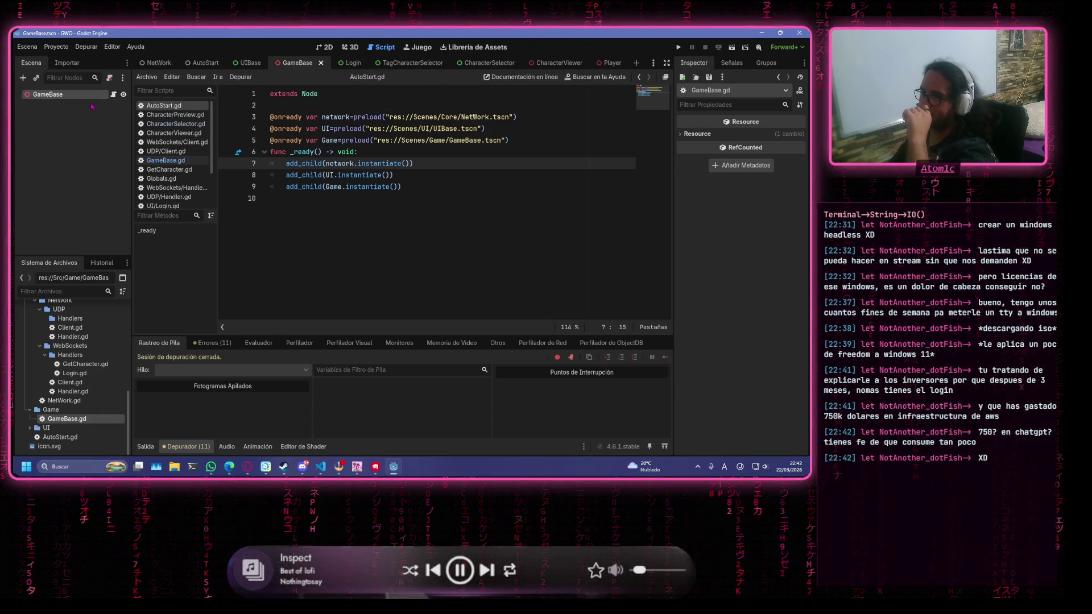
{"action": "left_click", "coordinate": [513, 174]}
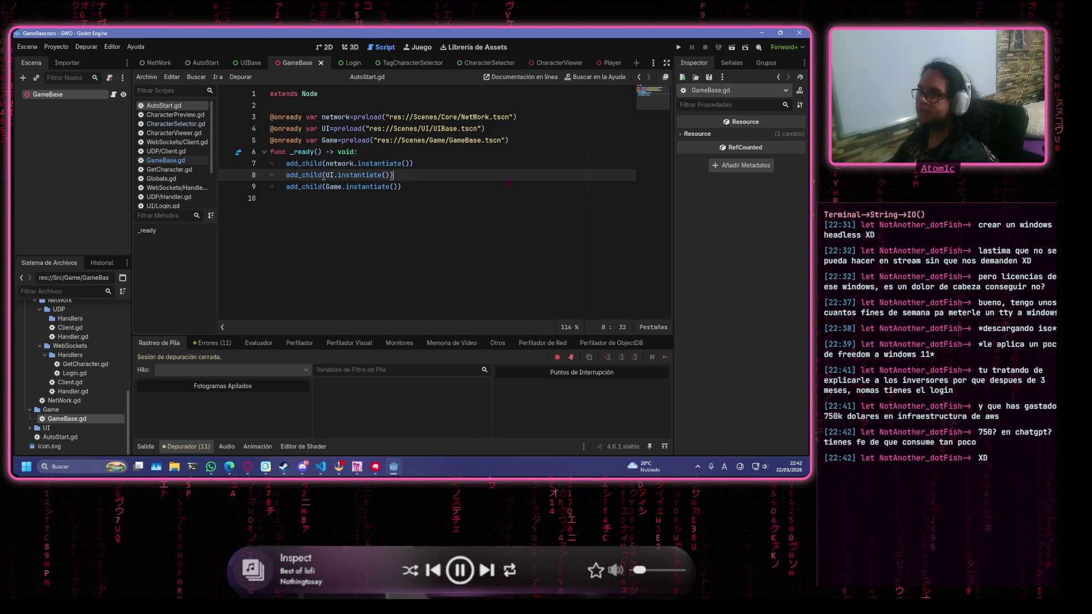
{"action": "left_click", "coordinate": [509, 183]}
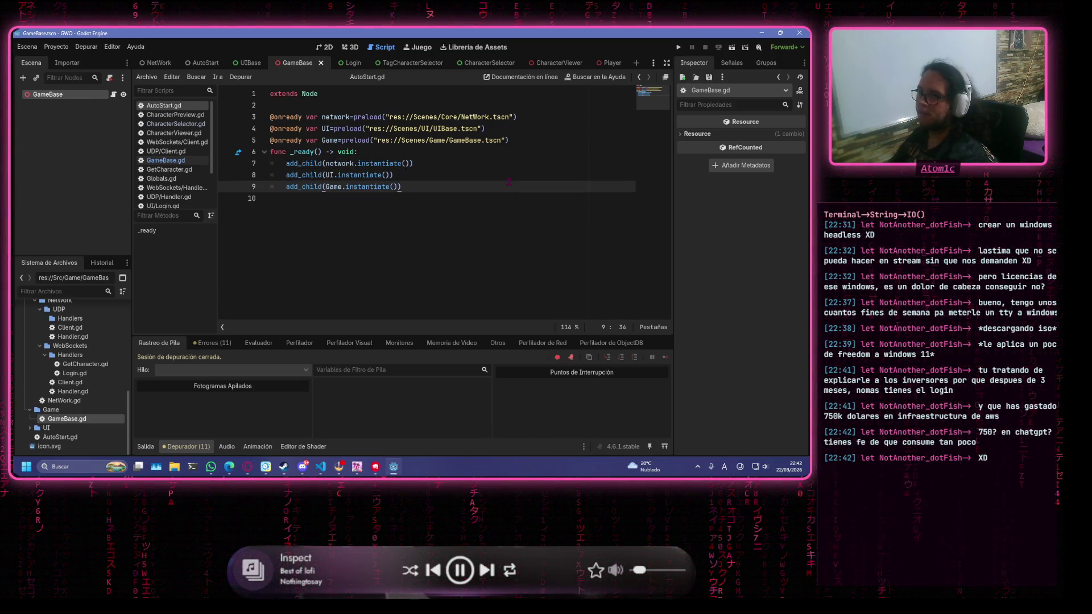
{"action": "left_click", "coordinate": [371, 152]}
{"action": "left_click", "coordinate": [434, 175]}
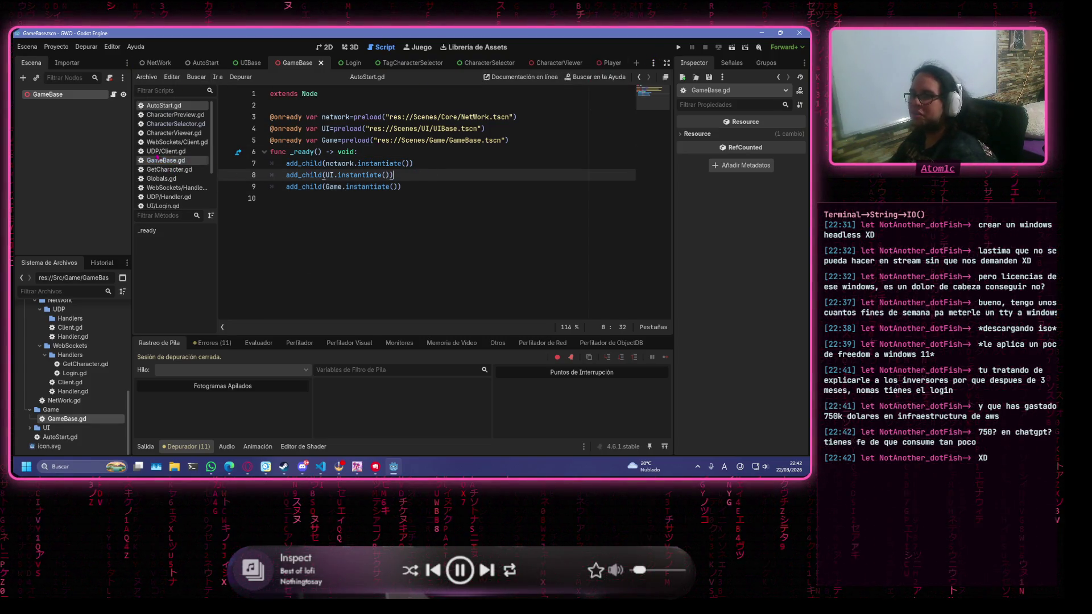
{"action": "scroll", "coordinate": [195, 169], "scroll_direction": "down", "scroll_amount": 1}
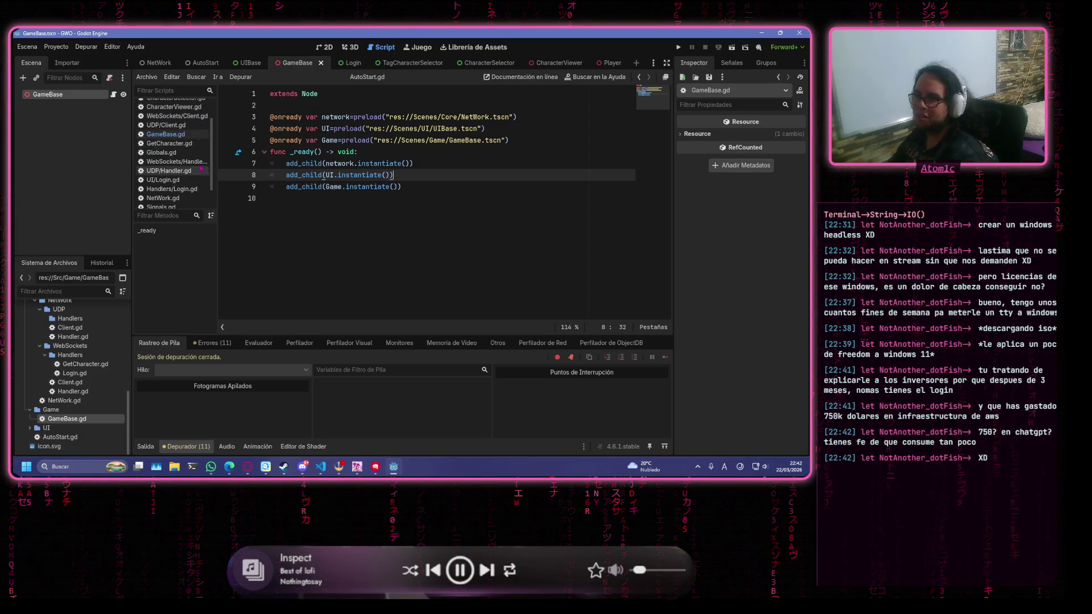
{"action": "left_click", "coordinate": [196, 126]}
{"action": "left_click", "coordinate": [197, 136]}
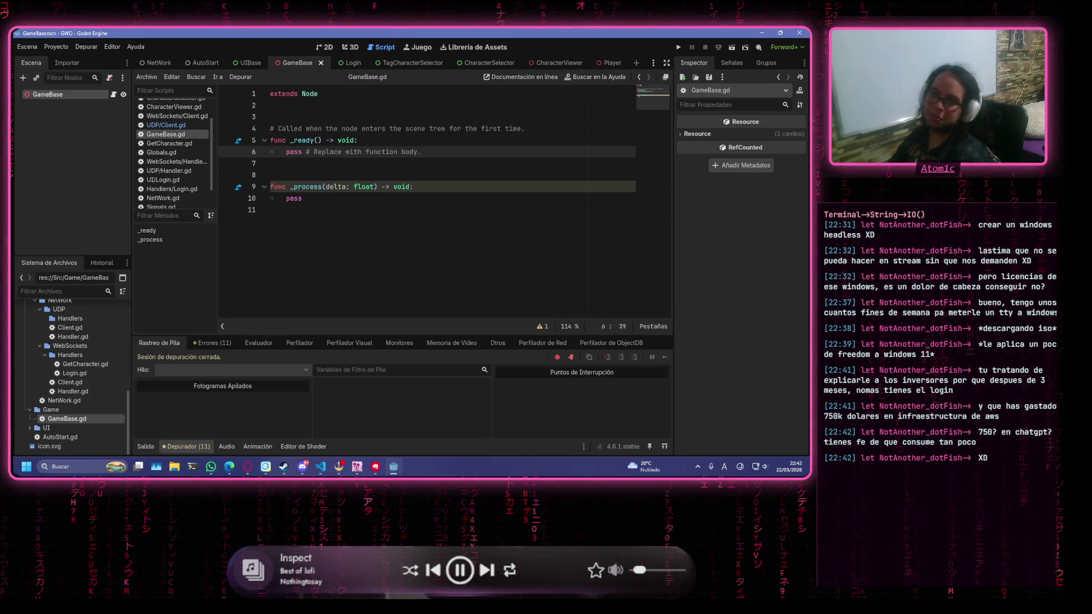
Step: Create a Maps folder inside res://Scenes/Game from the FileSystem dock
{"action": "left_click", "coordinate": [72, 95]}
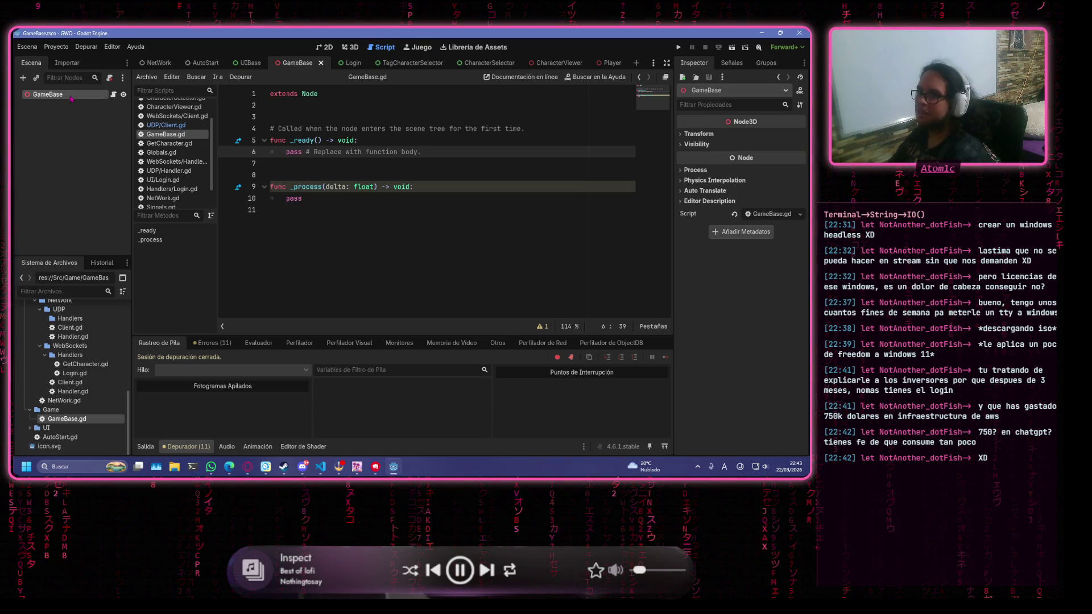
{"action": "scroll", "coordinate": [77, 369], "scroll_direction": "up", "scroll_amount": 10}
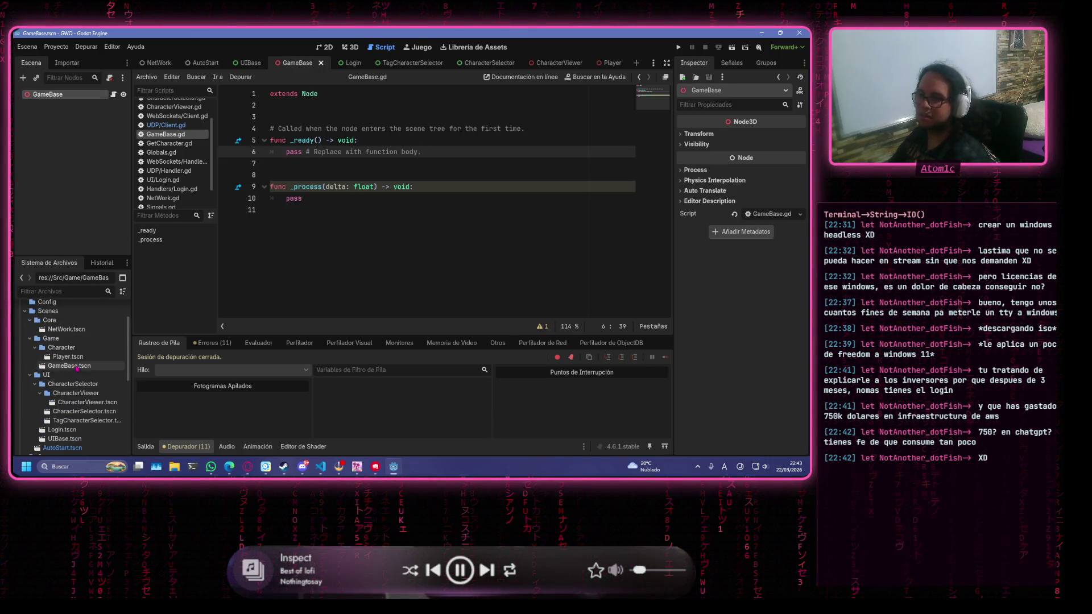
{"action": "scroll", "coordinate": [77, 368], "scroll_direction": "up", "scroll_amount": 3}
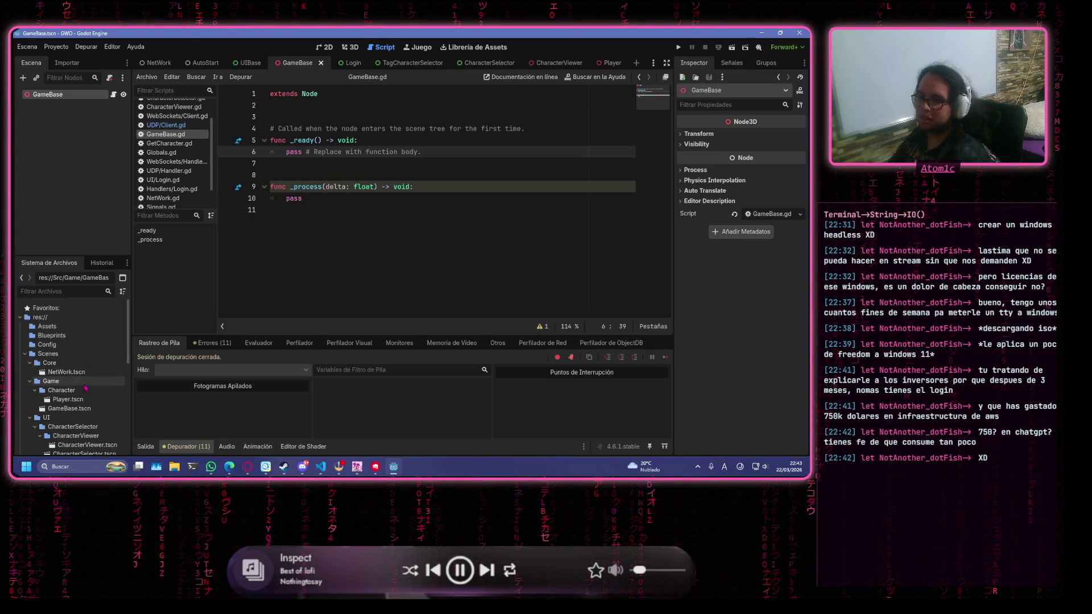
{"action": "right_click", "coordinate": [85, 381]}
{"action": "mouse_move", "coordinate": [167, 309]}
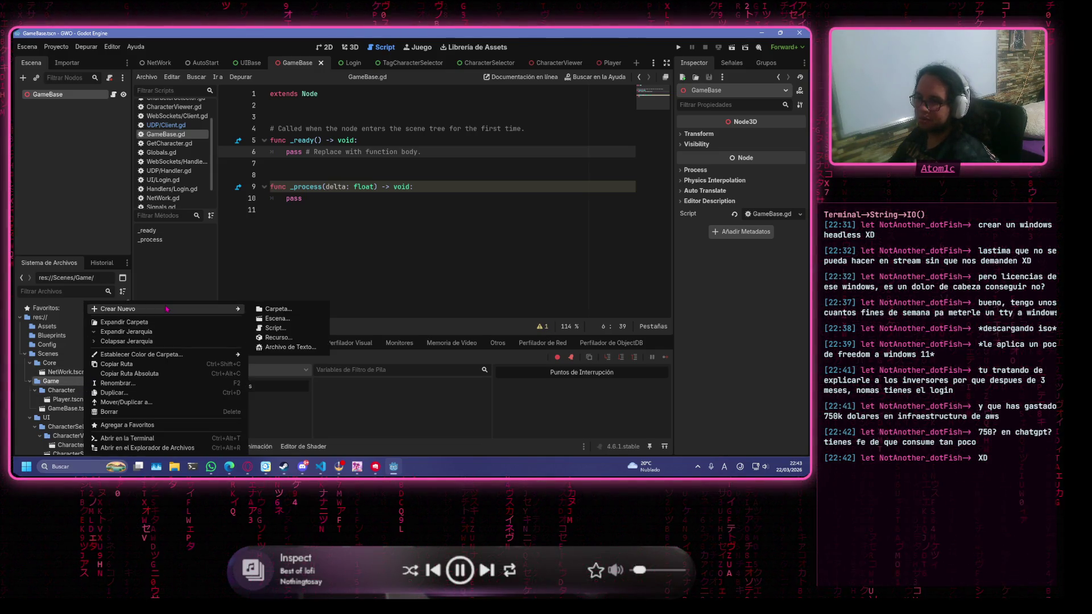
{"action": "left_click", "coordinate": [301, 309]}
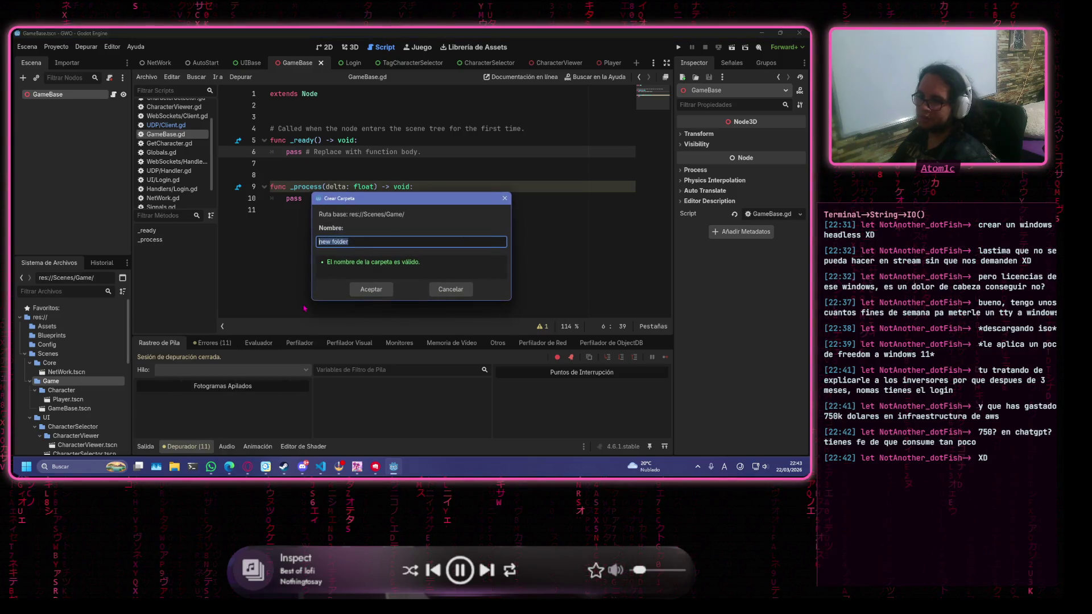
{"action": "type", "text": "Maps"}
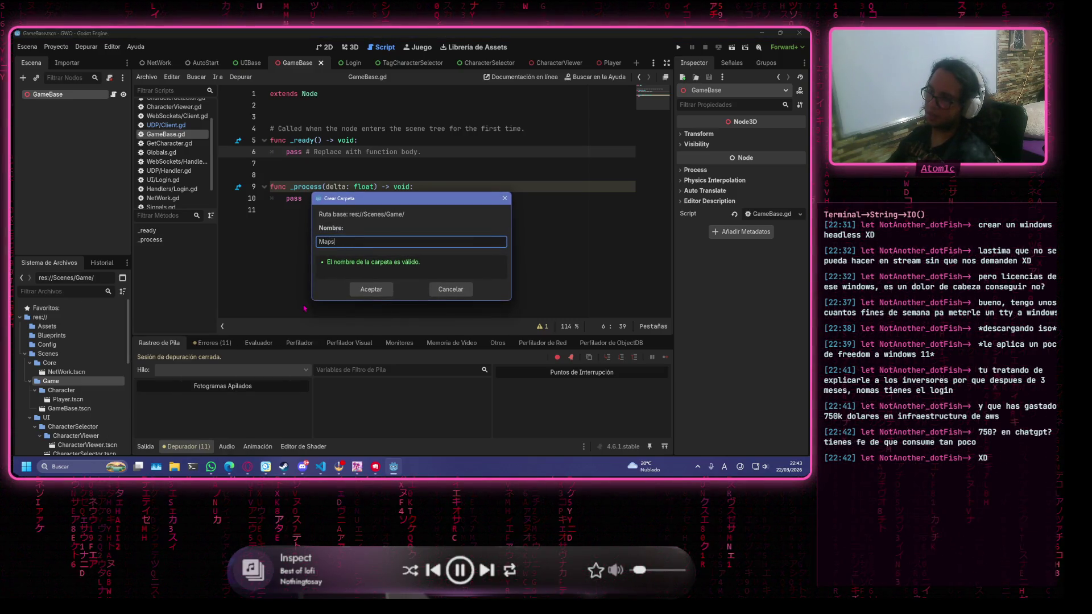
{"action": "key", "text": "Return"}
Step: Start creating a new scene inside the Maps folder
{"action": "left_click", "coordinate": [82, 409]}
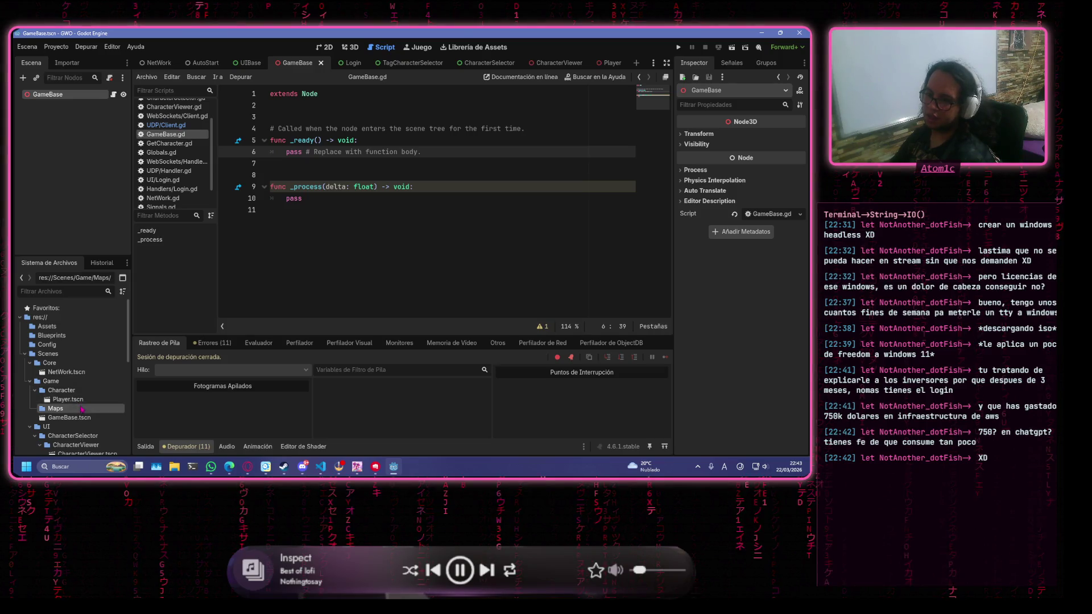
{"action": "right_click", "coordinate": [81, 409]}
{"action": "mouse_move", "coordinate": [222, 309]}
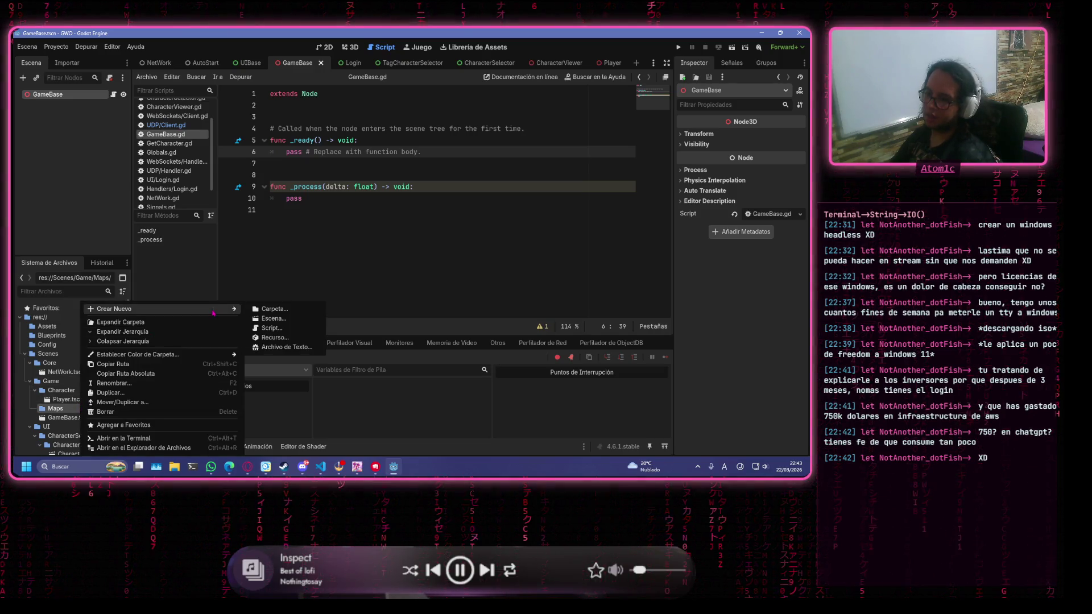
{"action": "left_click", "coordinate": [308, 318]}
Step: Create the 3D scene TestMap in Maps and switch to the 3D workspace
{"action": "type", "text": "Te"}
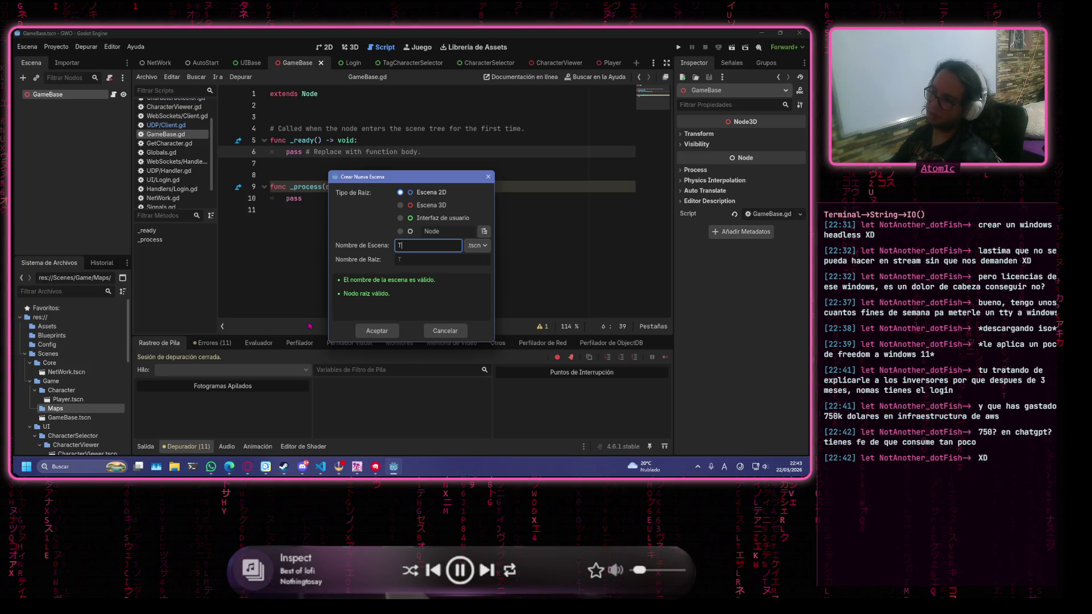
{"action": "type", "text": "st"}
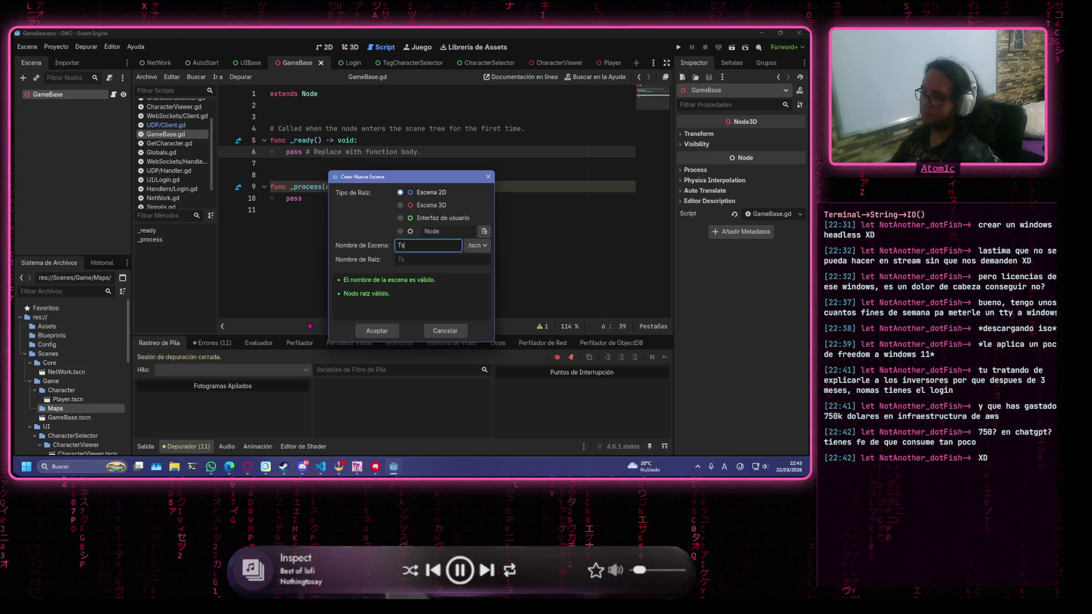
{"action": "type", "text": "Map"}
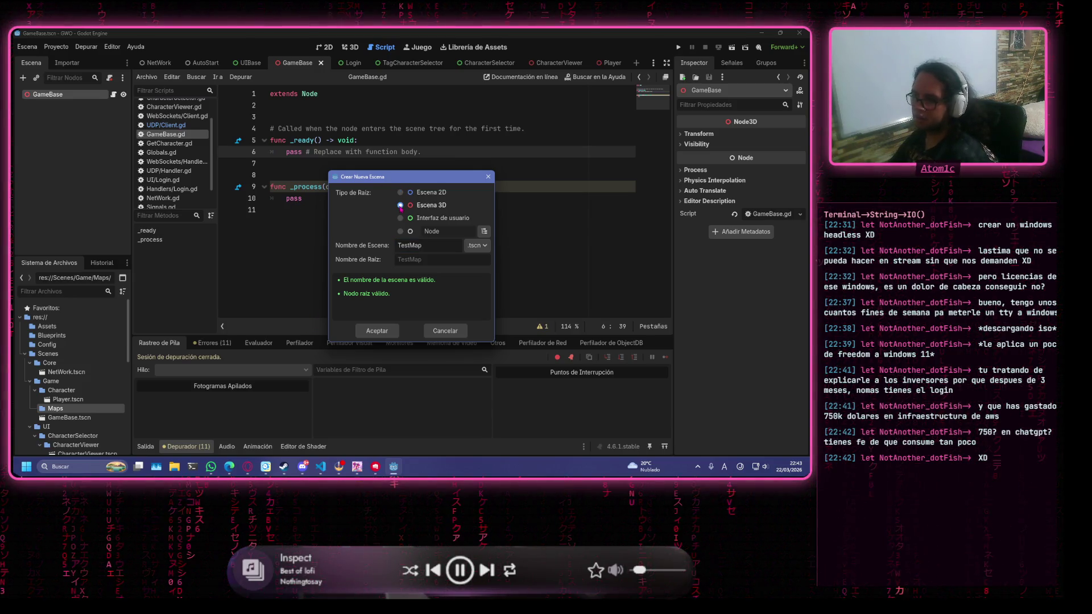
{"action": "left_click", "coordinate": [377, 330]}
{"action": "left_click", "coordinate": [327, 306]}
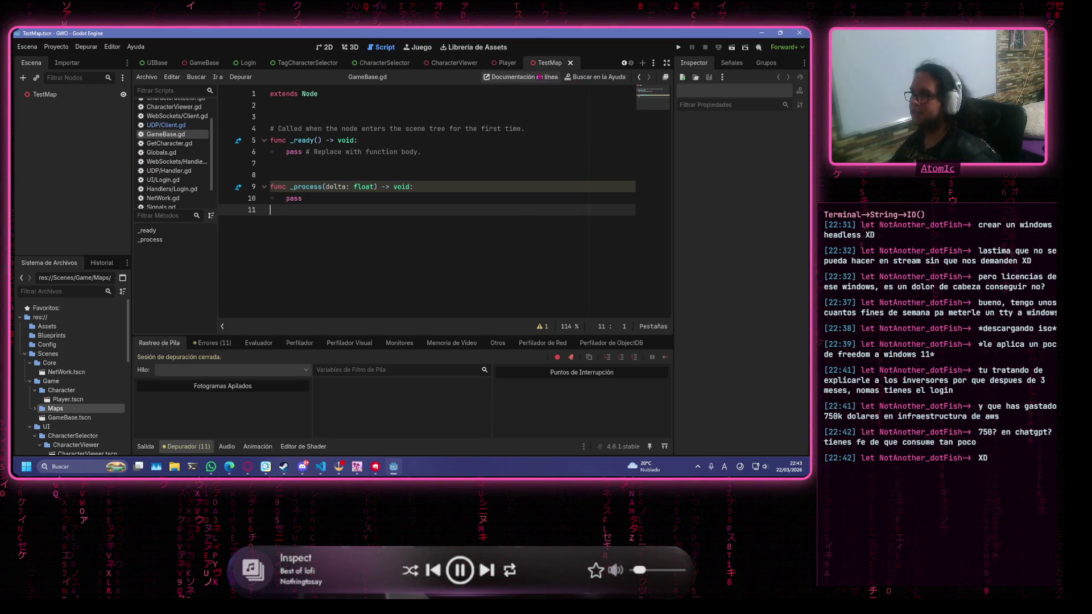
{"action": "left_click", "coordinate": [350, 52]}
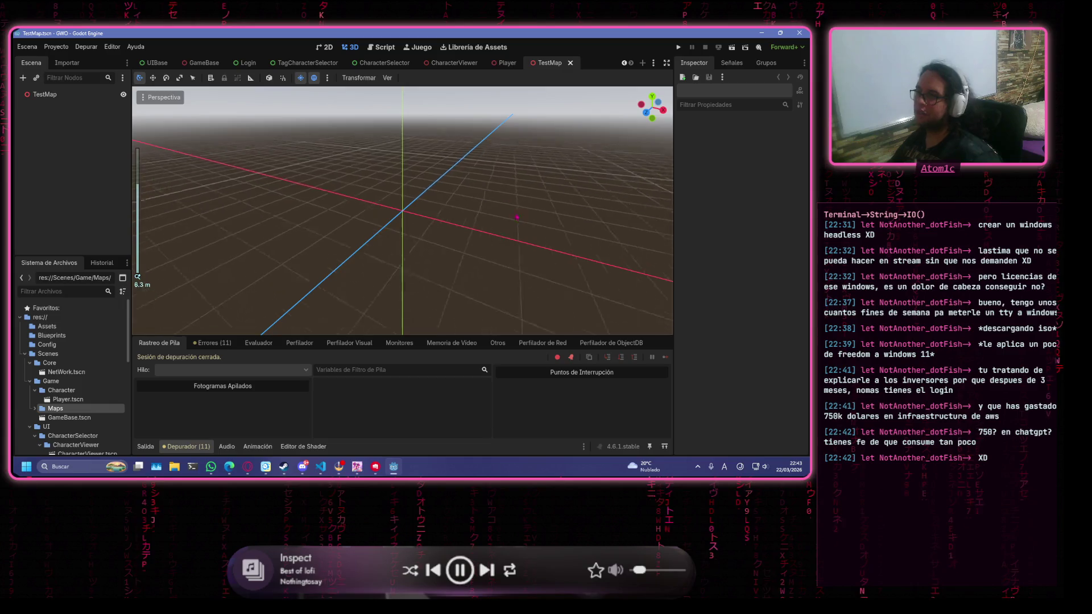
Step: Add a CSGBox3D child node under the TestMap root
{"action": "left_click", "coordinate": [88, 94]}
{"action": "right_click", "coordinate": [89, 94]}
{"action": "left_click", "coordinate": [114, 100]}
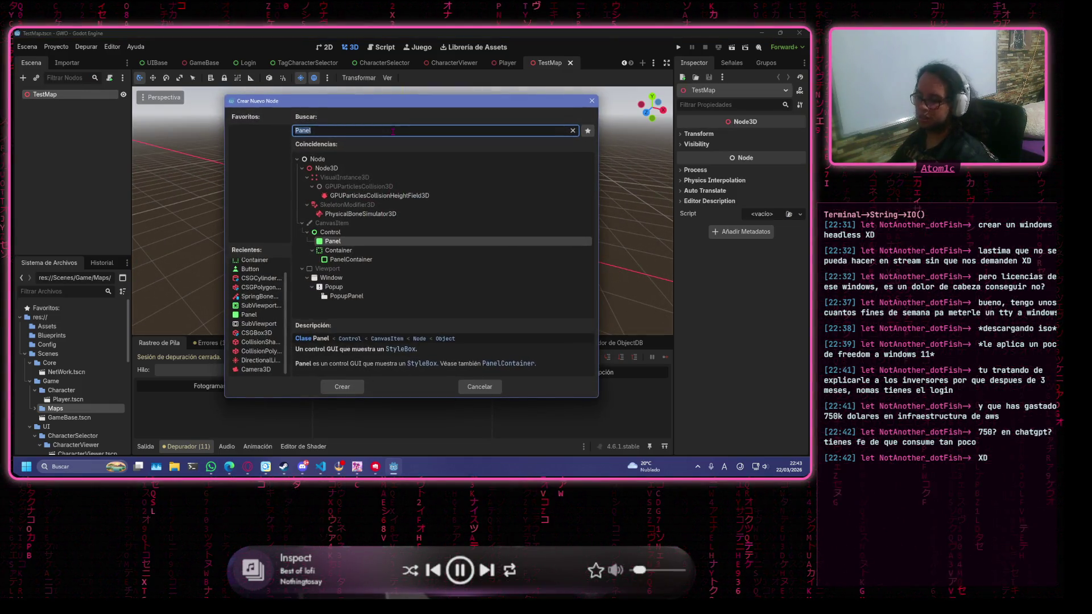
{"action": "type", "text": "cg"}
{"action": "left_click", "coordinate": [265, 289]}
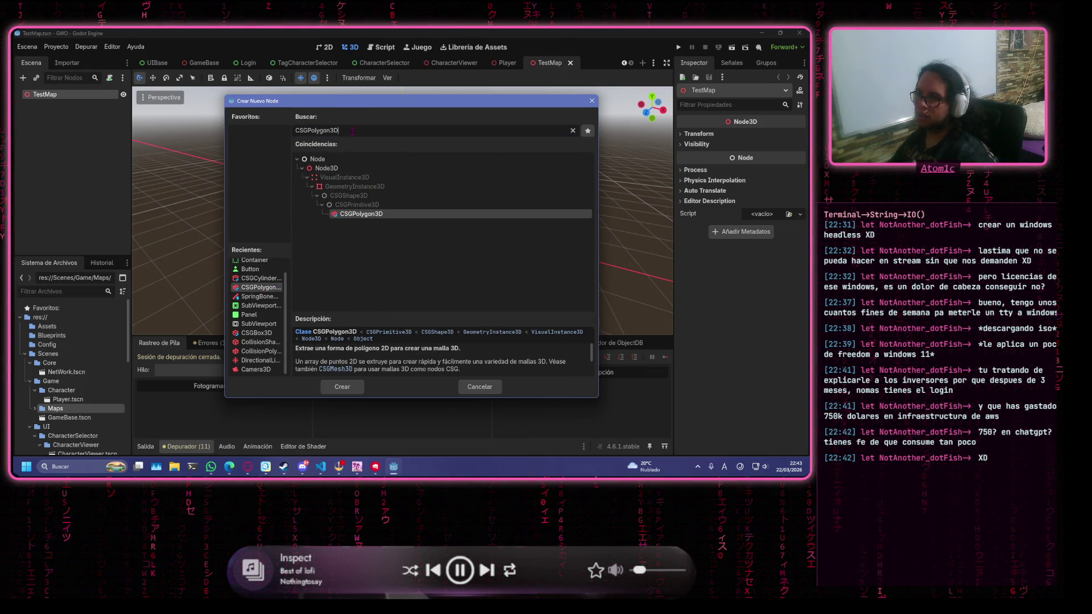
{"action": "key", "text": "BackSpace"}
{"action": "key", "text": "BackSpace"}
{"action": "key", "text": "BackSpace"}
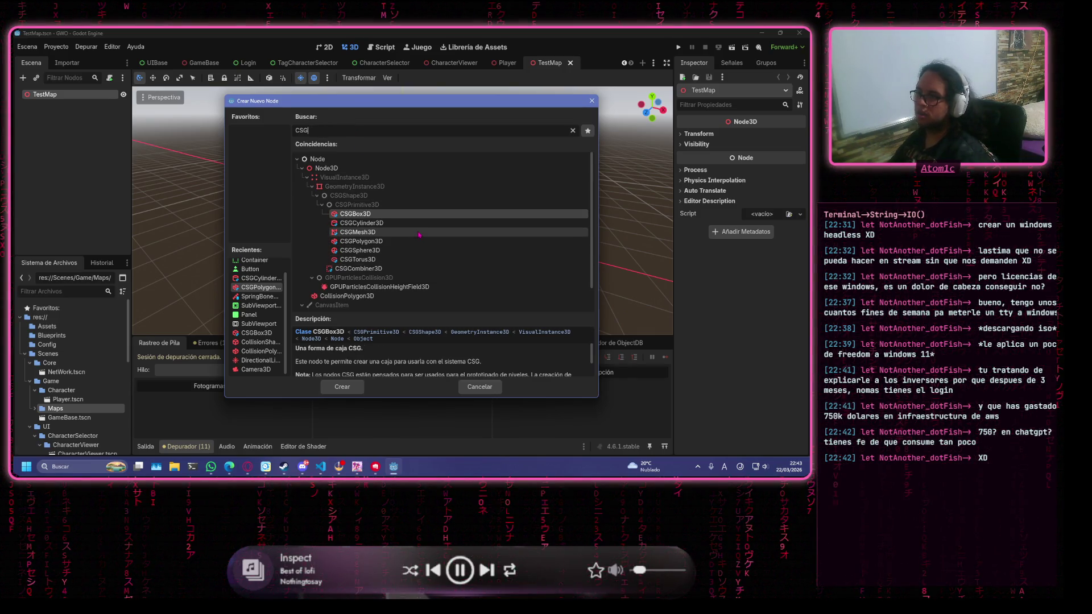
{"action": "left_click", "coordinate": [342, 387]}
{"action": "scroll", "coordinate": [403, 211], "scroll_direction": "down", "scroll_amount": 2}
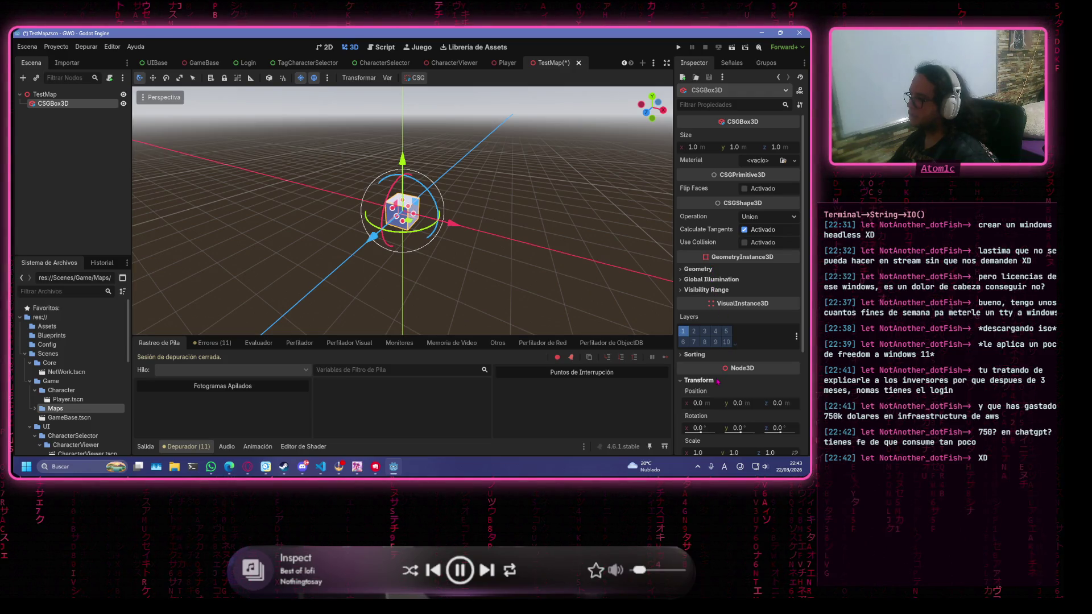
Step: Set the box's Transform Position Y to -0.5, viewing it from the front and above
{"action": "left_click", "coordinate": [699, 380]}
{"action": "scroll", "coordinate": [734, 342], "scroll_direction": "down", "scroll_amount": 3}
{"action": "left_click", "coordinate": [734, 308]}
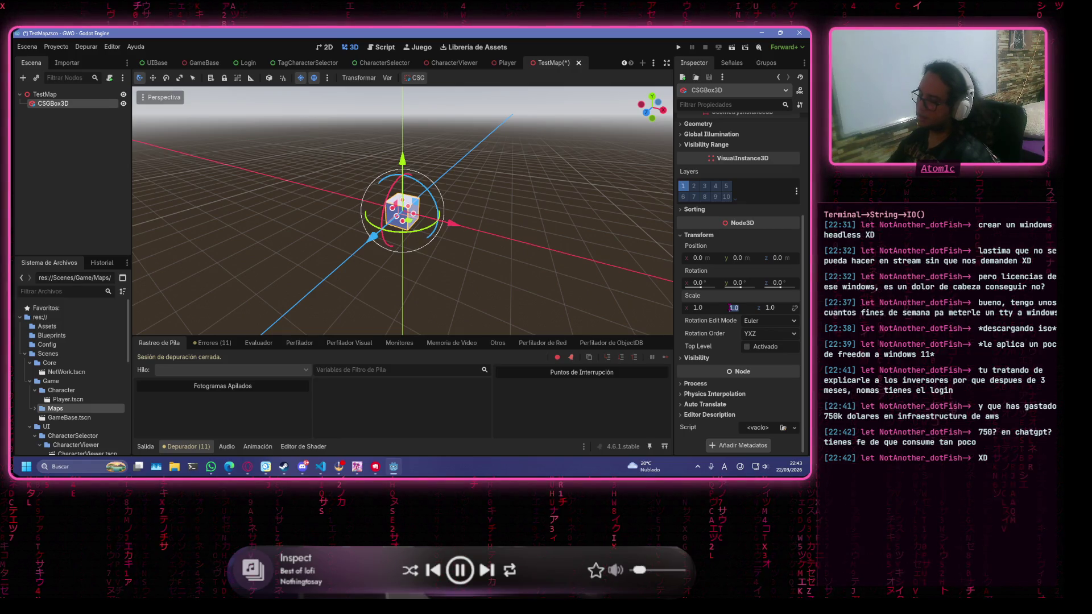
{"action": "type", "text": "-1"}
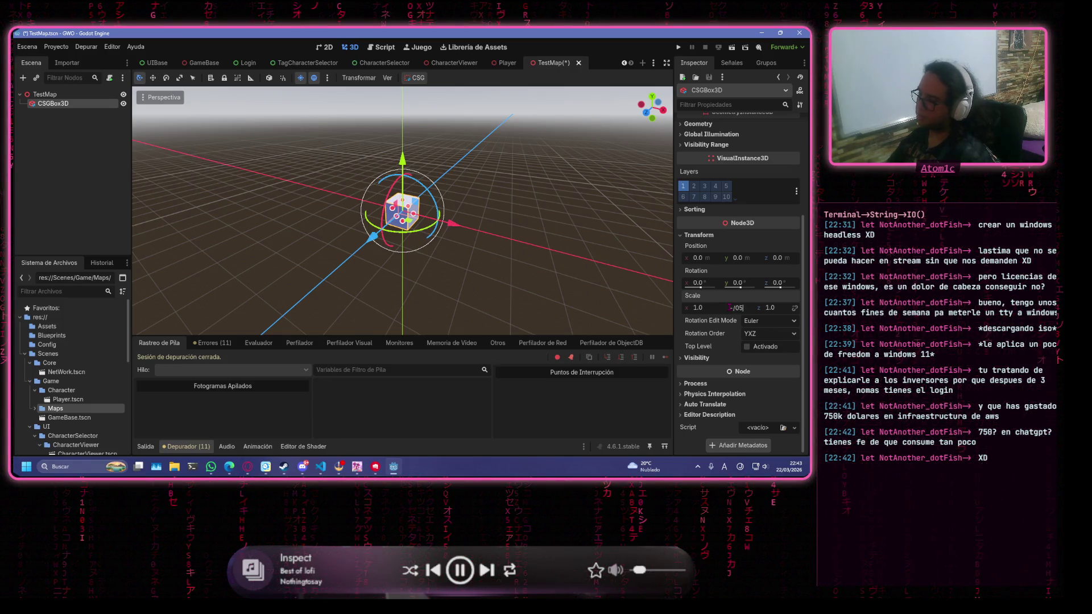
{"action": "key", "text": "BackSpace"}
{"action": "key", "text": "BackSpace"}
{"action": "key", "text": "BackSpace"}
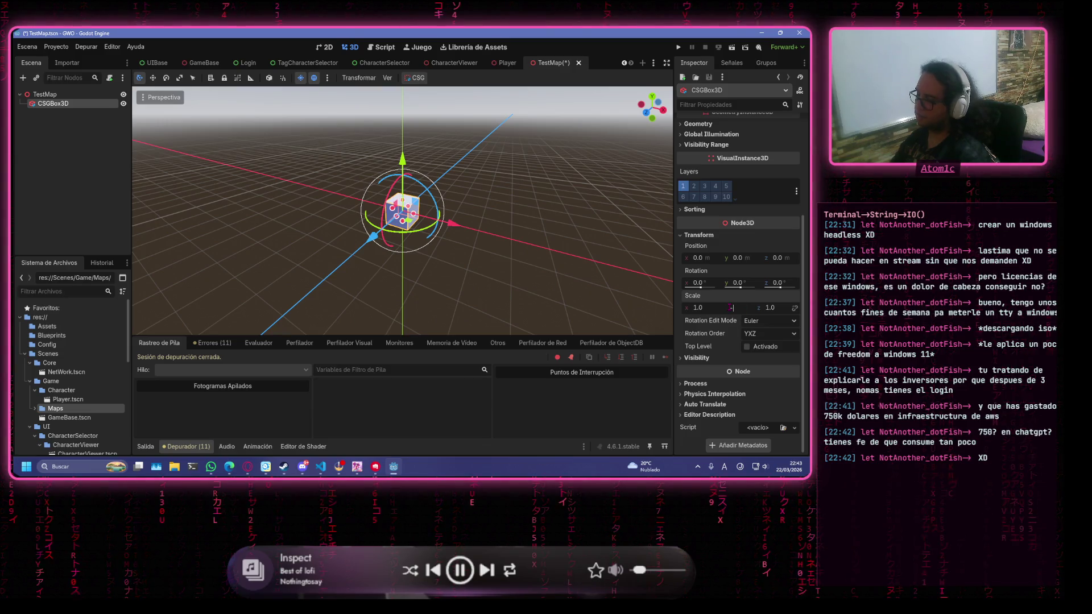
{"action": "type", "text": "0.5"}
{"action": "key", "text": "Return"}
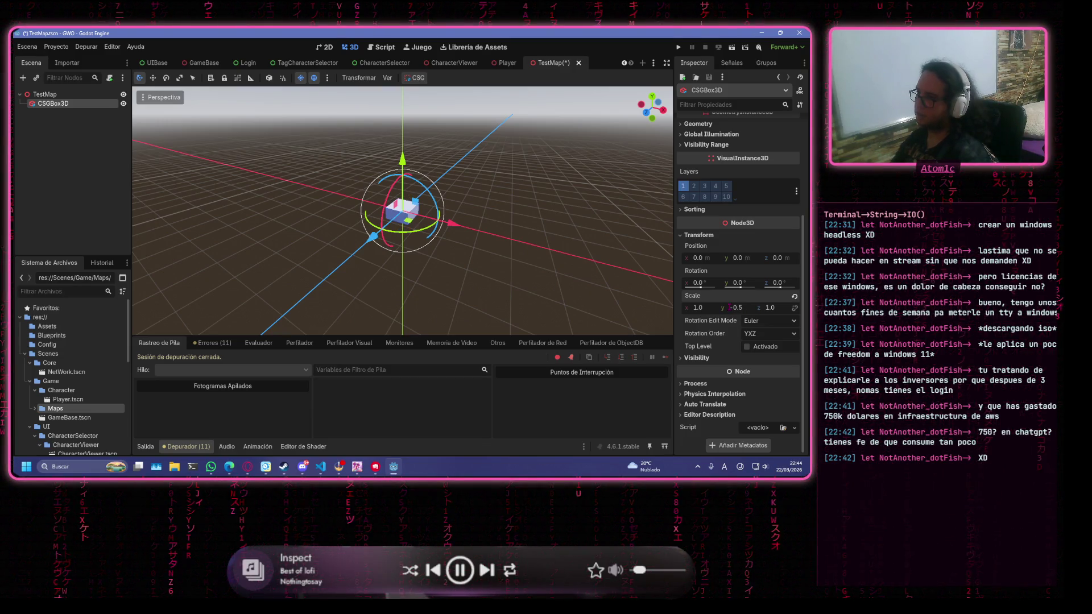
{"action": "key", "text": "KP_1"}
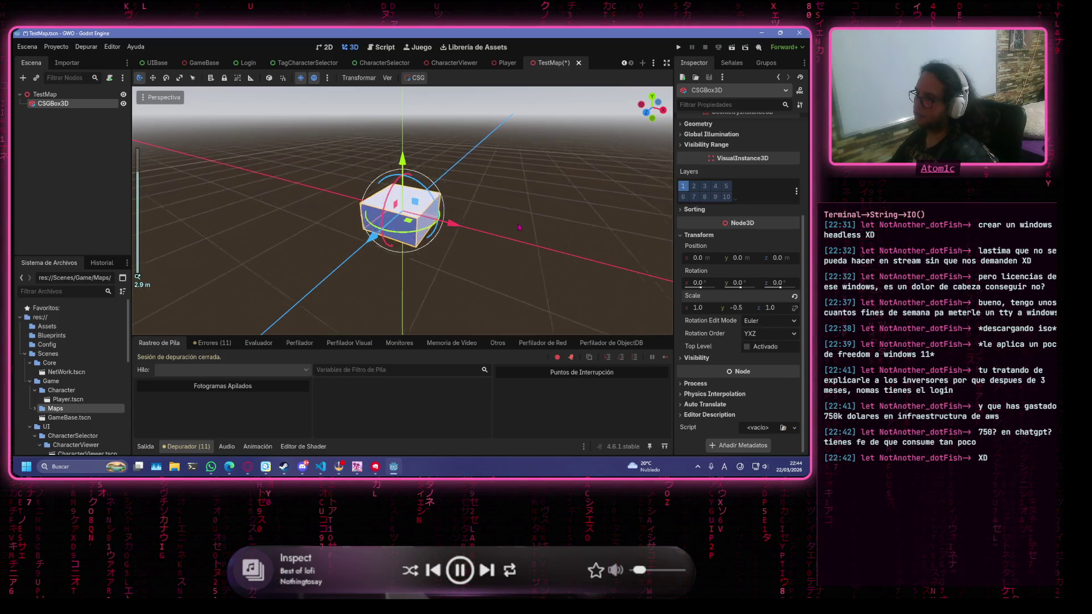
{"action": "key", "text": "KP_8"}
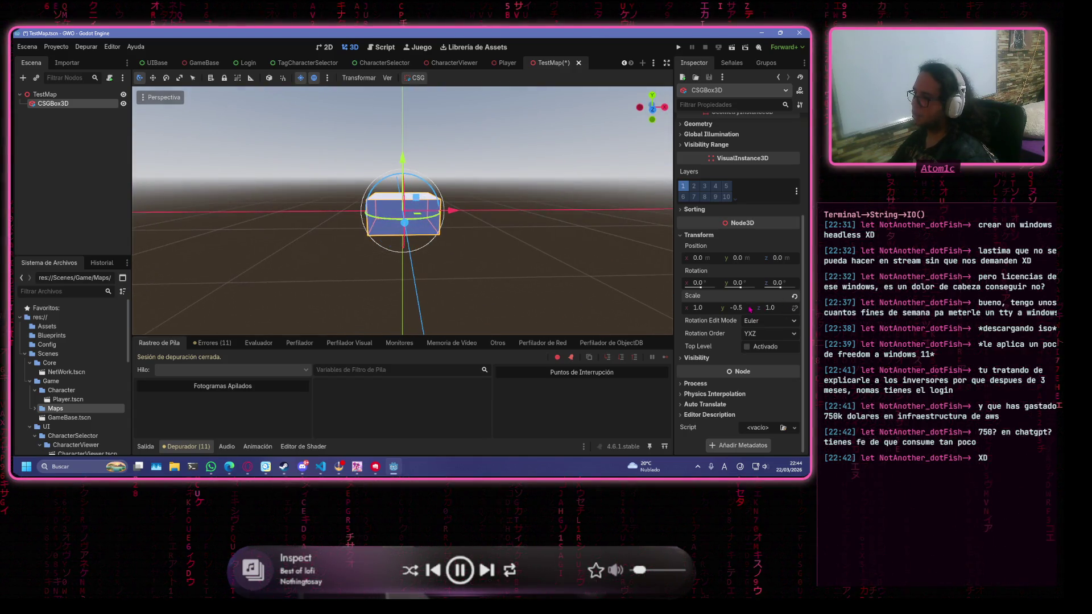
{"action": "left_click", "coordinate": [747, 258]}
{"action": "type", "text": "-"}
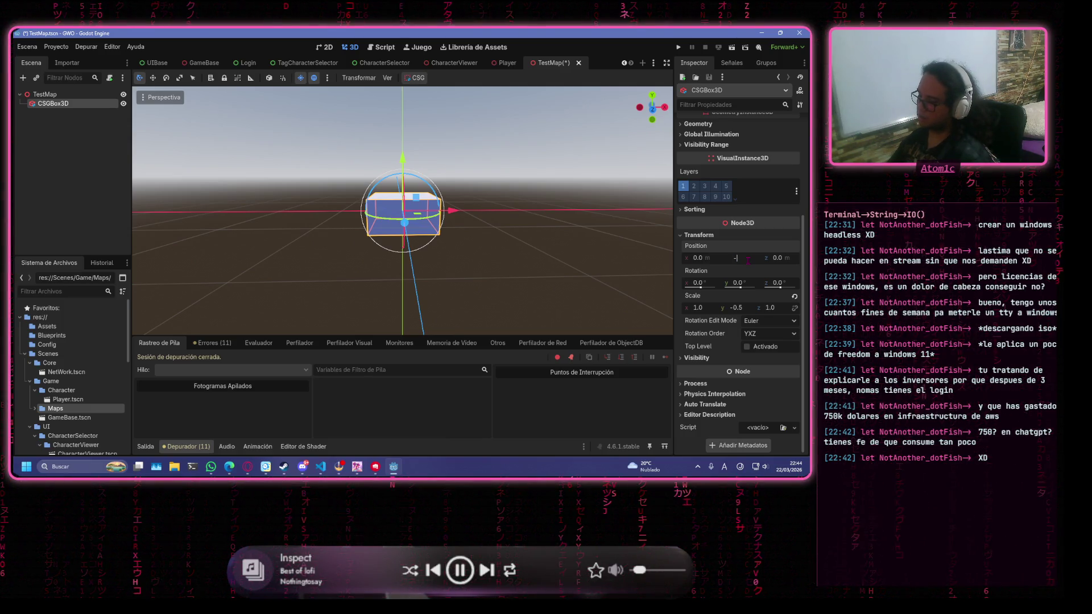
{"action": "type", "text": "0.5"}
{"action": "key", "text": "Return"}
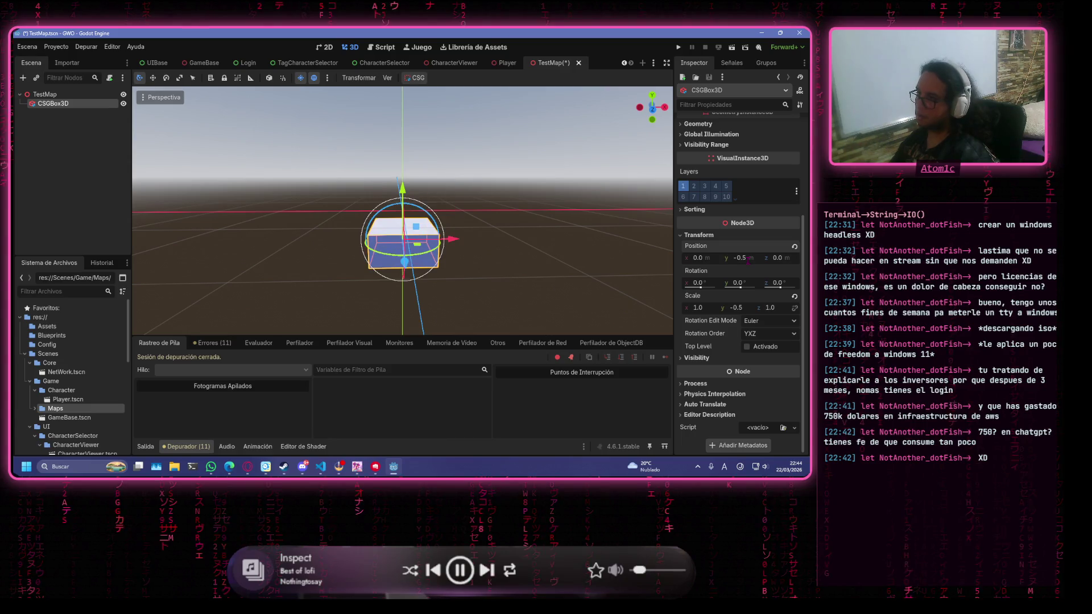
Step: Restore the box's Y scale to 1 and set X and Z scale to 20
{"action": "left_click", "coordinate": [742, 307]}
{"action": "type", "text": "1"}
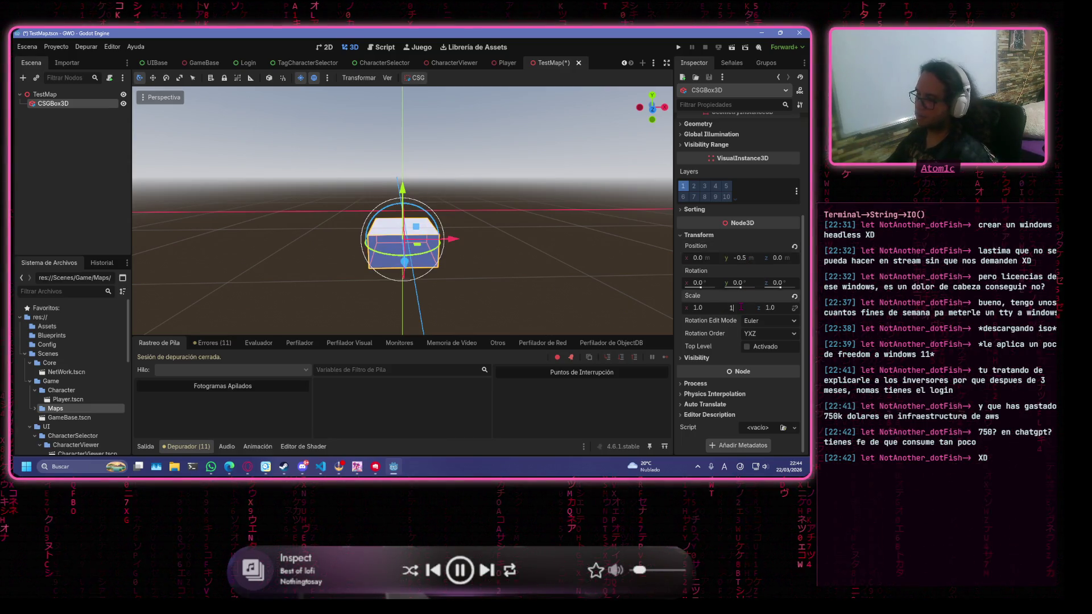
{"action": "key", "text": "Return"}
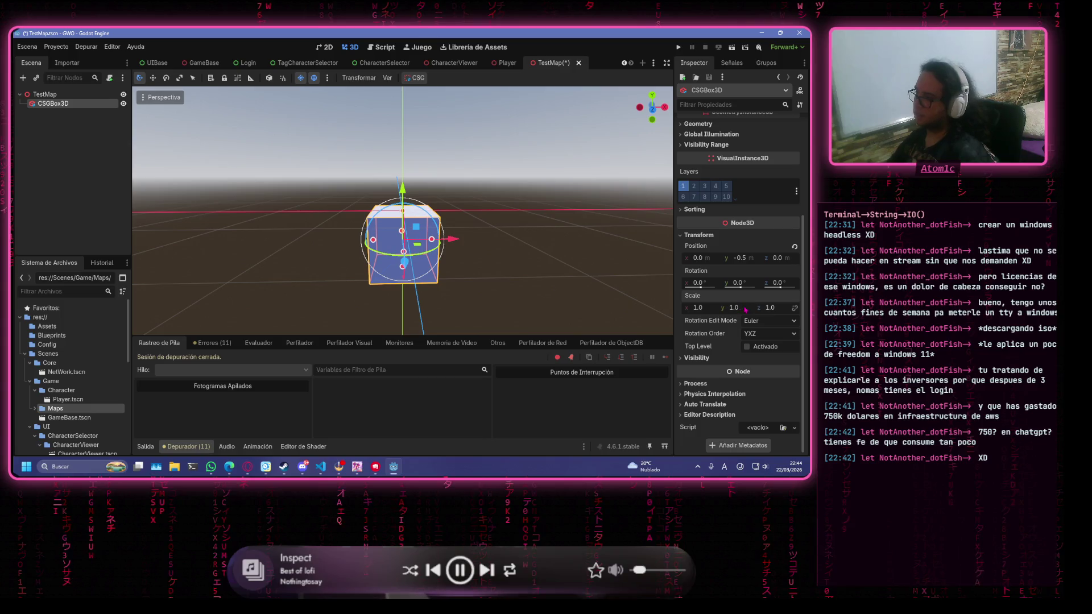
{"action": "left_click", "coordinate": [698, 307]}
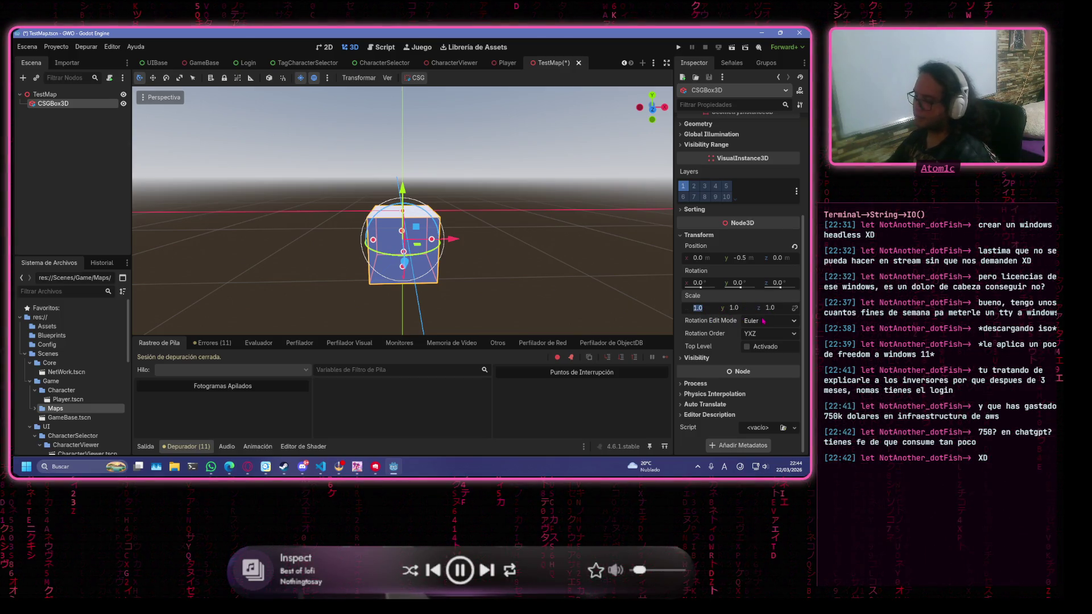
{"action": "type", "text": "1"}
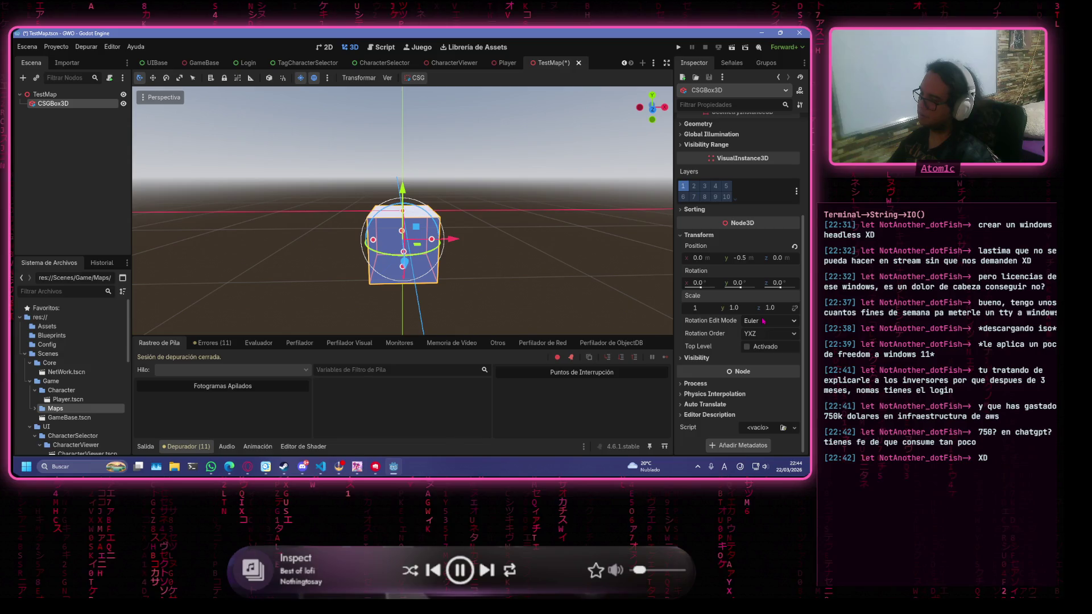
{"action": "key", "text": "Tab"}
{"action": "key", "text": "Tab"}
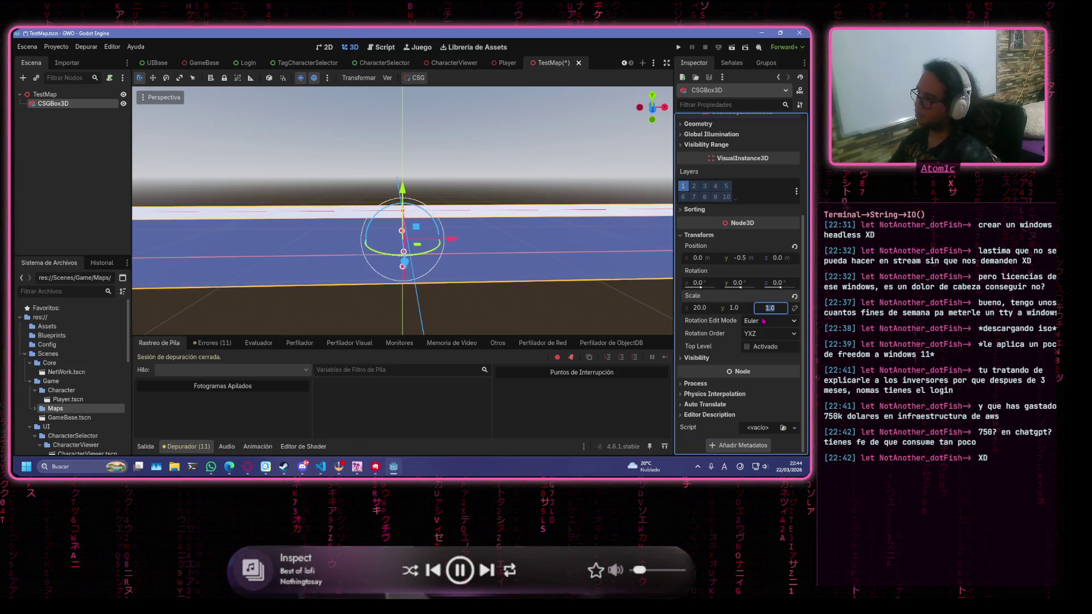
{"action": "key", "text": "Return"}
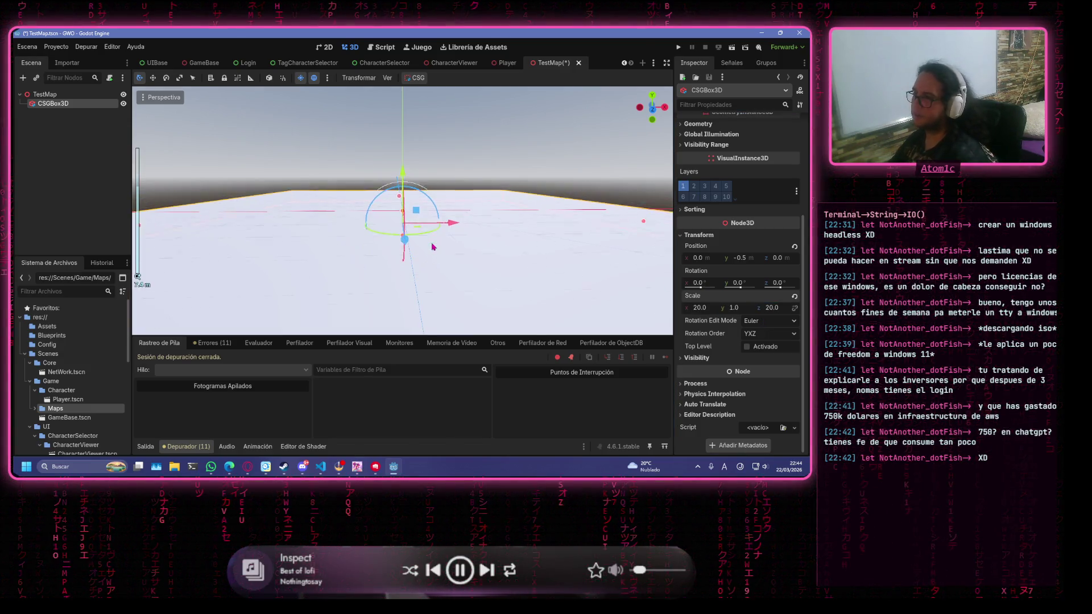
Step: Orbit around the 20 × 1 × 20 floor slab and frame it in the viewport
{"action": "scroll", "coordinate": [453, 258], "scroll_direction": "down", "scroll_amount": 5}
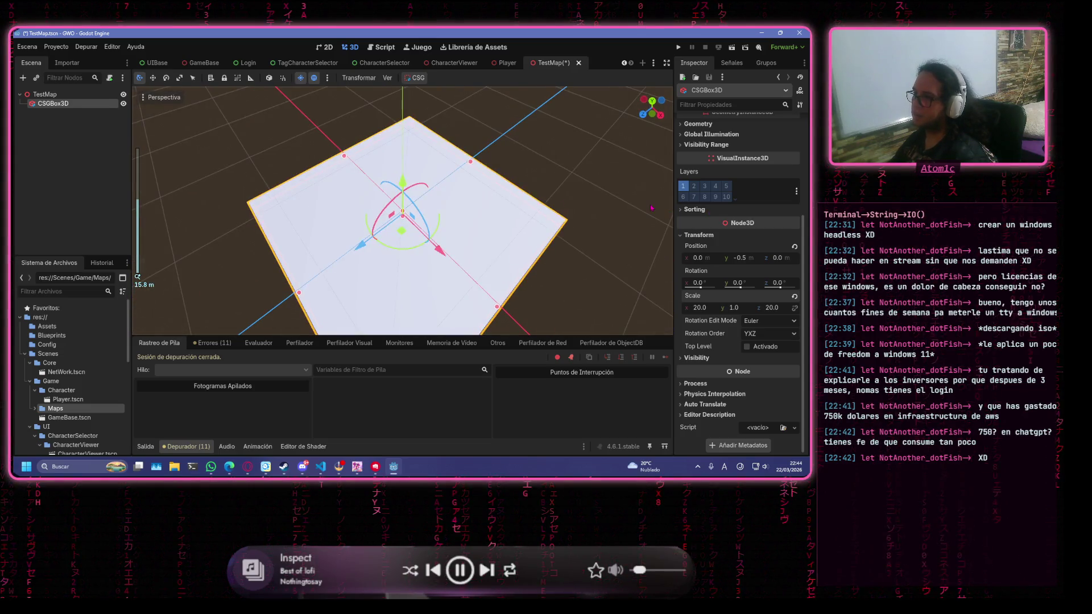
{"action": "left_click", "coordinate": [563, 195]}
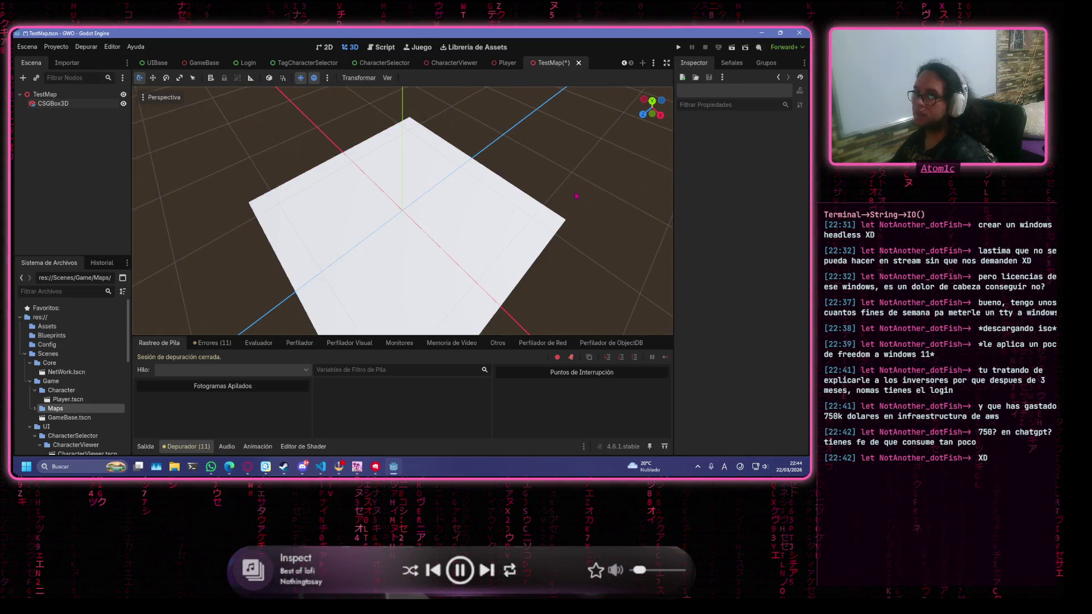
{"action": "left_click", "coordinate": [24, 91]}
{"action": "mouse_move", "coordinate": [398, 245]}
{"action": "left_mouse_down"}
{"action": "mouse_move", "coordinate": [476, 298]}
{"action": "mouse_move", "coordinate": [408, 286]}
{"action": "left_mouse_up"}
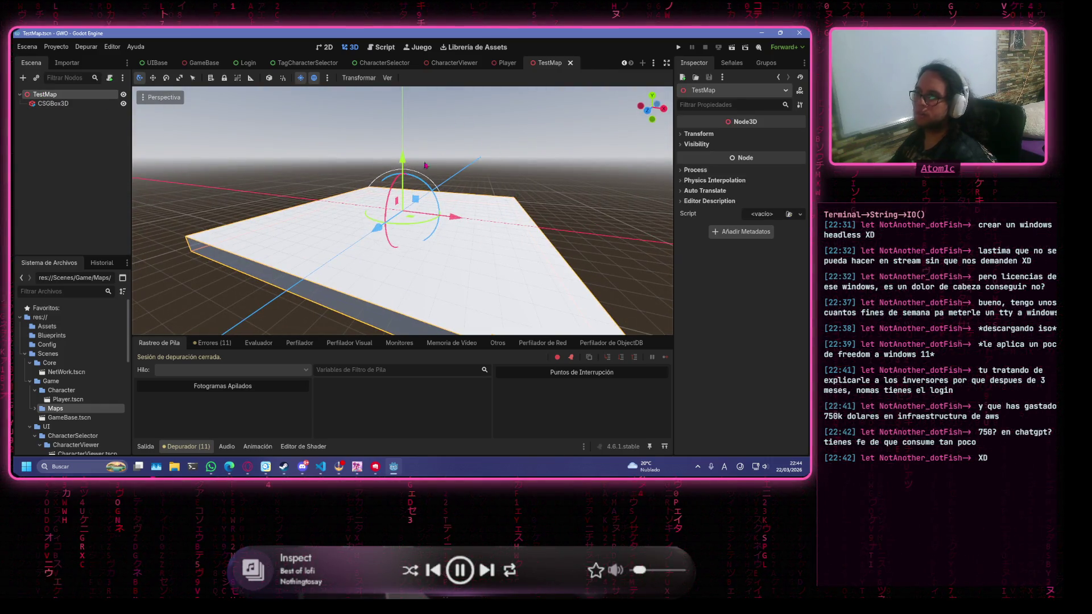
{"action": "mouse_move", "coordinate": [367, 177]}
{"action": "left_mouse_down"}
{"action": "mouse_move", "coordinate": [548, 147]}
{"action": "mouse_move", "coordinate": [456, 221]}
{"action": "left_mouse_up"}
{"action": "left_click", "coordinate": [455, 222]}
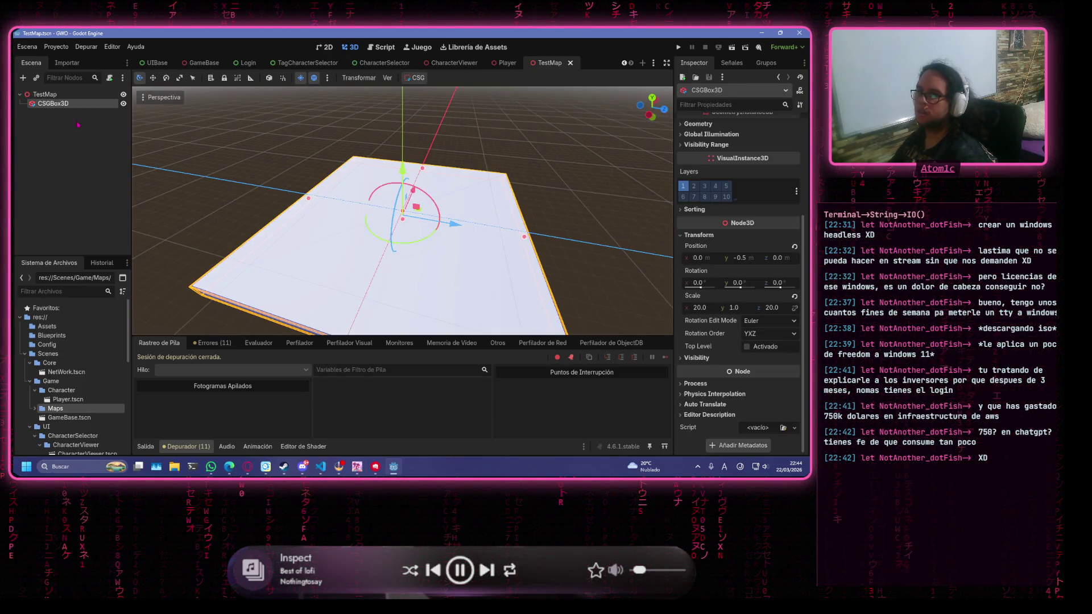
{"action": "double_click", "coordinate": [57, 104]}
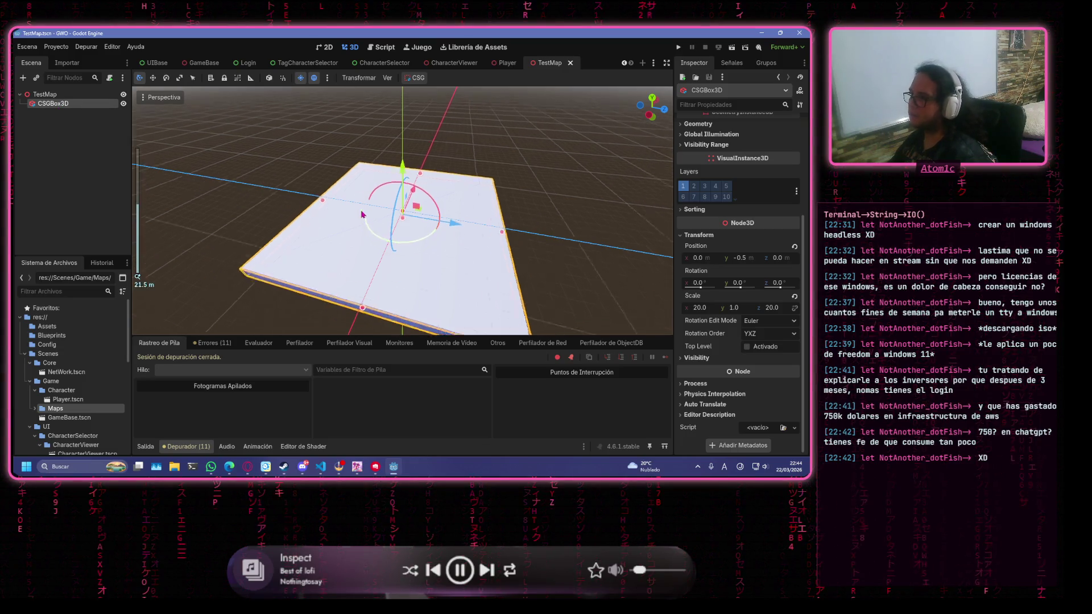
{"action": "left_click", "coordinate": [45, 94]}
{"action": "right_click", "coordinate": [46, 94]}
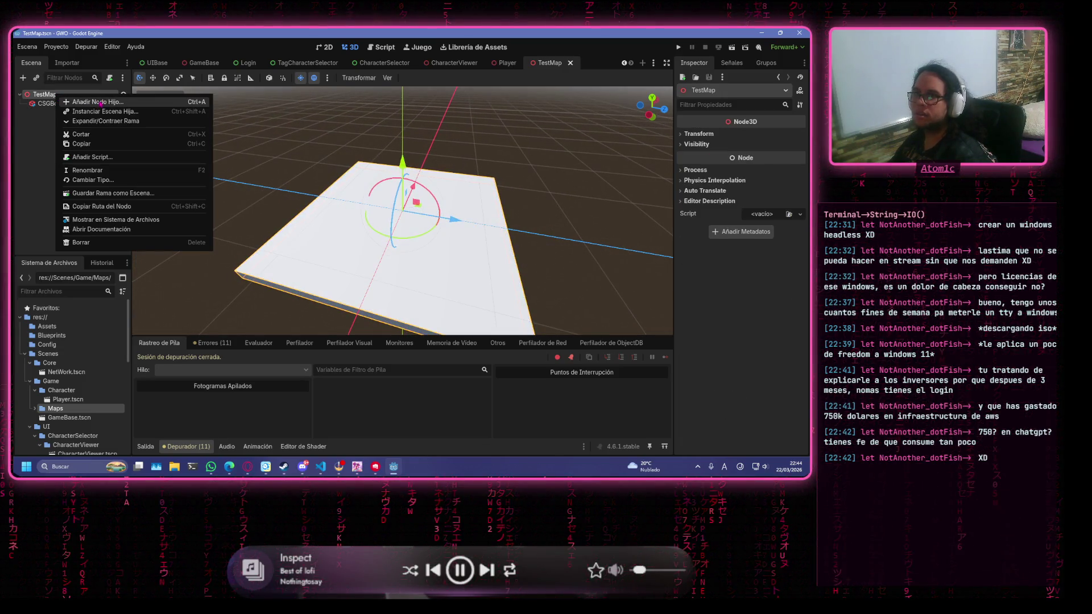
Step: Add a second CSGBox3D under TestMap and raise its Y position in the Inspector
{"action": "left_click", "coordinate": [79, 102]}
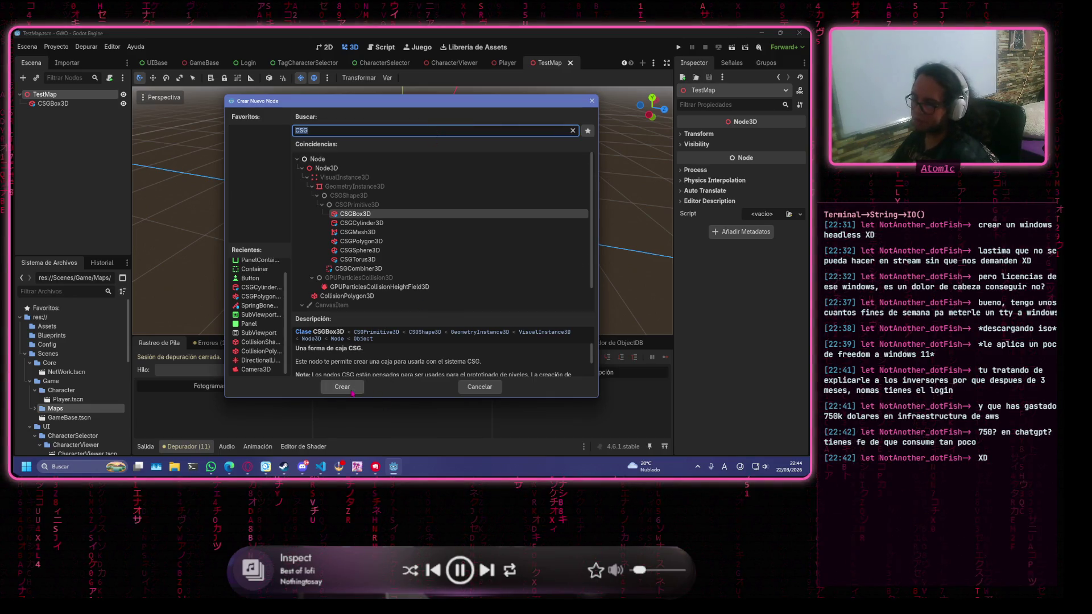
{"action": "left_click", "coordinate": [342, 387]}
{"action": "left_click_drag", "start_coordinate": [324, 294], "coordinate": [407, 162]}
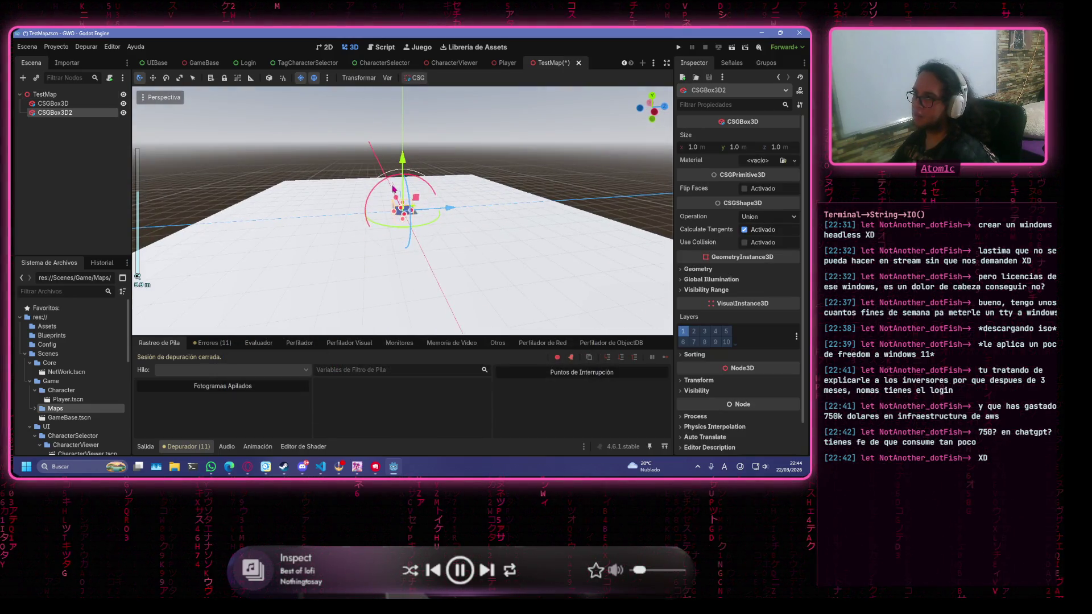
{"action": "scroll", "coordinate": [734, 319], "scroll_direction": "down", "scroll_amount": 2}
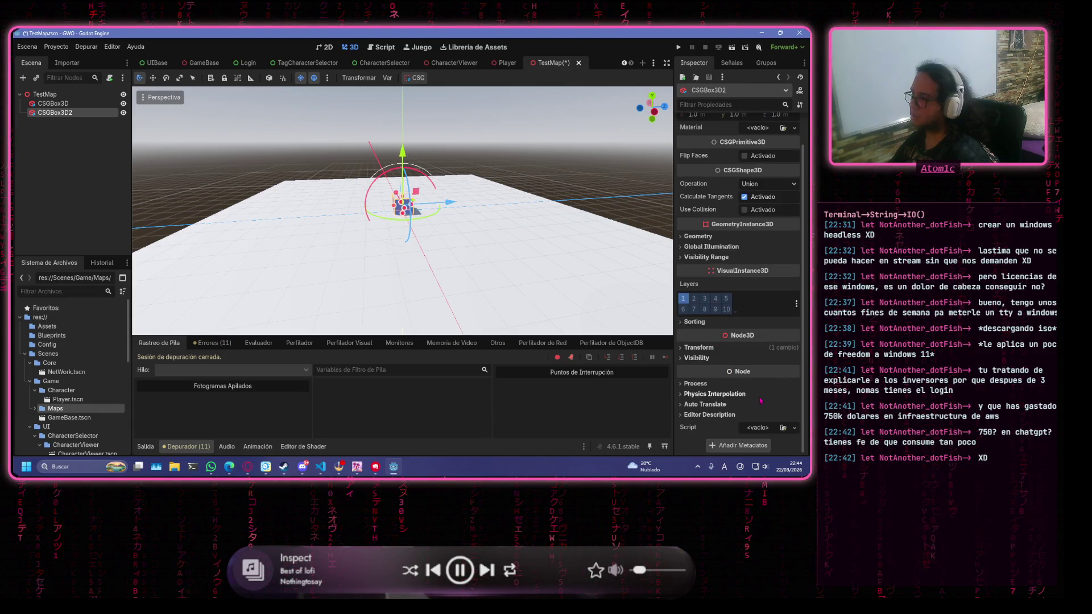
{"action": "left_click", "coordinate": [699, 347]}
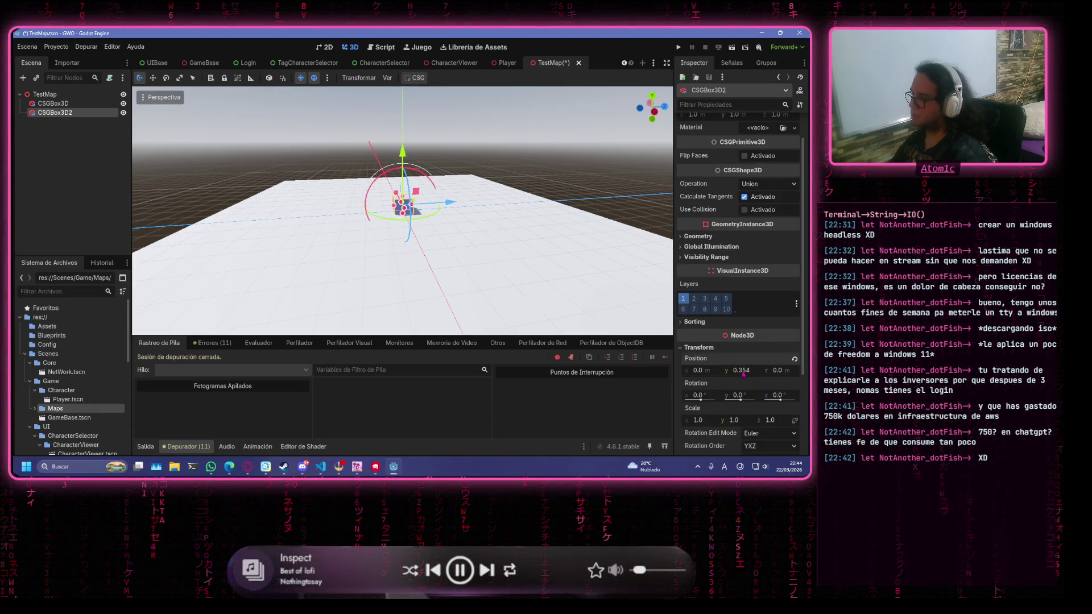
{"action": "type", "text": "1"}
{"action": "key", "text": "Return"}
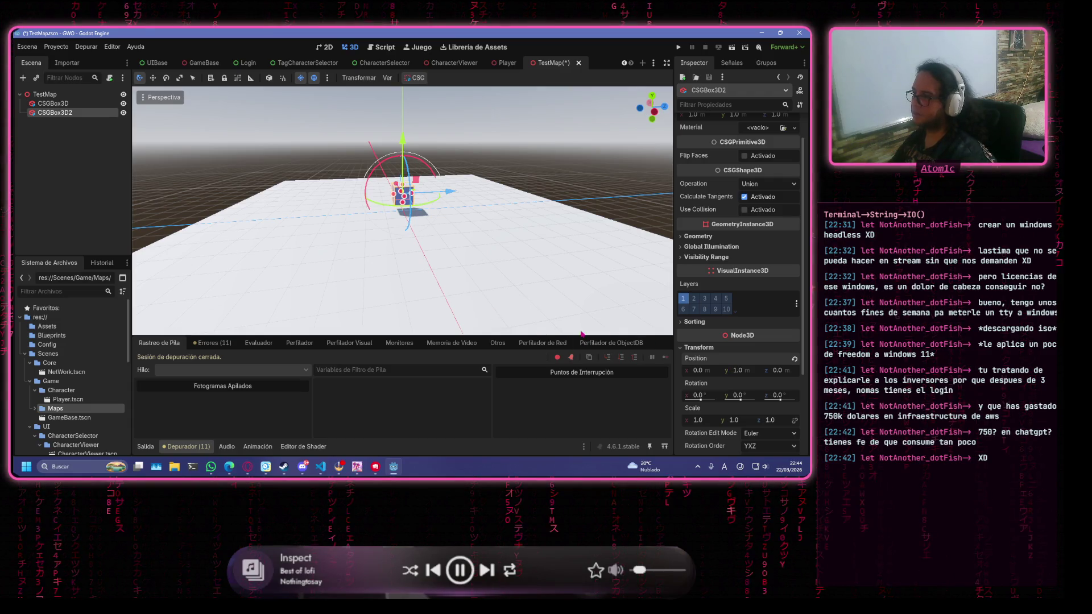
{"action": "type", "text": "0.5"}
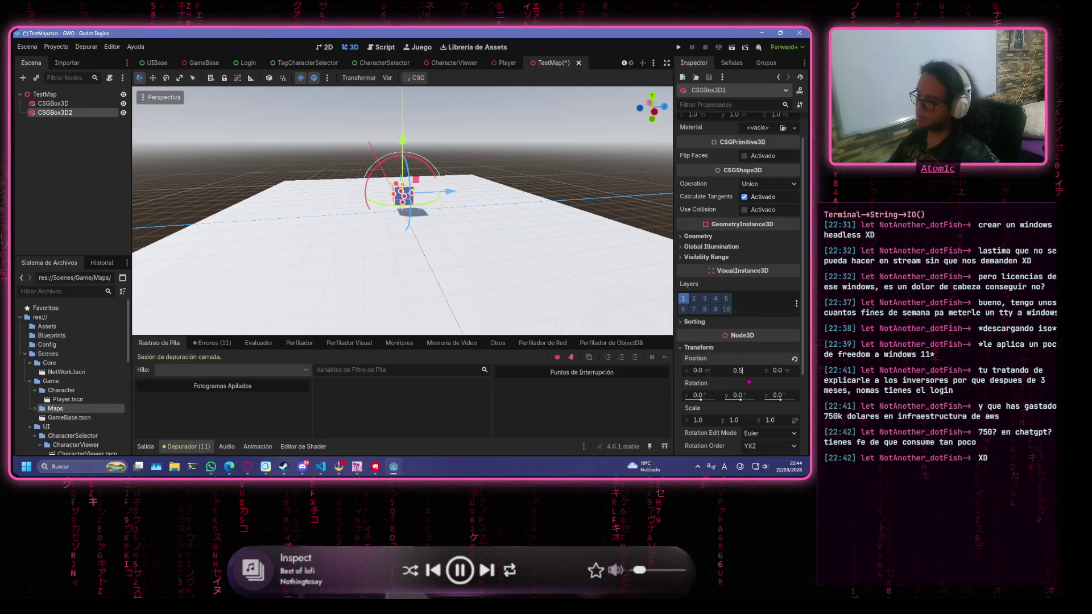
{"action": "key", "text": "Return"}
Step: Drag CSGBox3D2 with the move gizmo toward a floor corner, around (4.468, 1.683, -4.605)
{"action": "mouse_move", "coordinate": [433, 244]}
{"action": "left_mouse_down"}
{"action": "mouse_move", "coordinate": [410, 239]}
{"action": "mouse_move", "coordinate": [405, 268]}
{"action": "mouse_move", "coordinate": [472, 274]}
{"action": "left_mouse_up"}
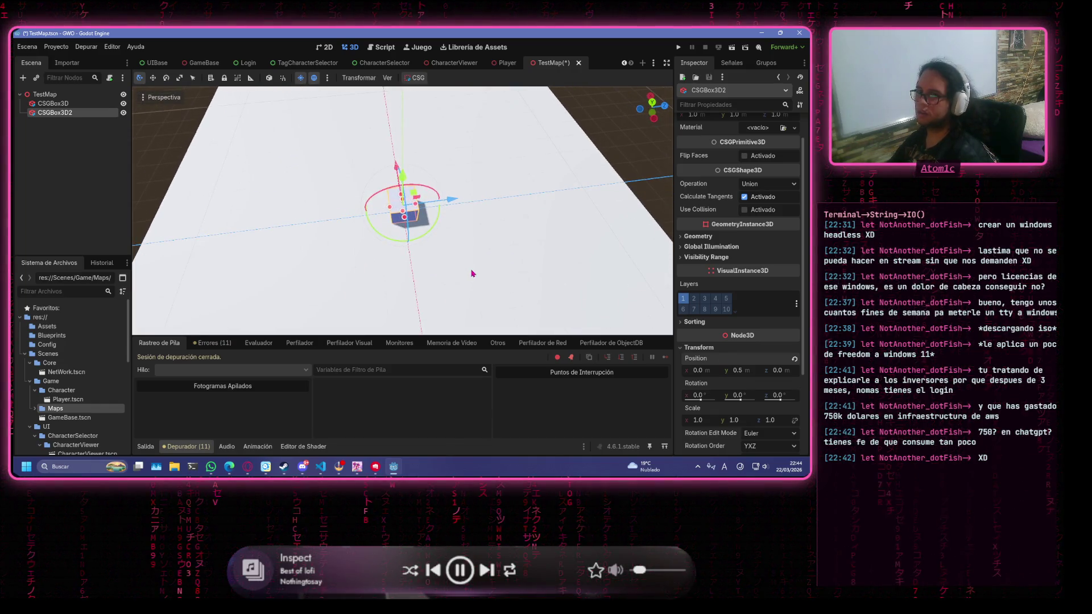
{"action": "mouse_move", "coordinate": [453, 200]}
{"action": "left_mouse_down"}
{"action": "mouse_move", "coordinate": [330, 206]}
{"action": "mouse_move", "coordinate": [231, 161]}
{"action": "mouse_move", "coordinate": [224, 172]}
{"action": "left_mouse_up"}
{"action": "scroll", "coordinate": [325, 188], "scroll_direction": "up", "scroll_amount": 1}
{"action": "mouse_move", "coordinate": [436, 131]}
{"action": "left_mouse_down"}
{"action": "mouse_move", "coordinate": [546, 132]}
{"action": "mouse_move", "coordinate": [581, 163]}
{"action": "left_mouse_up"}
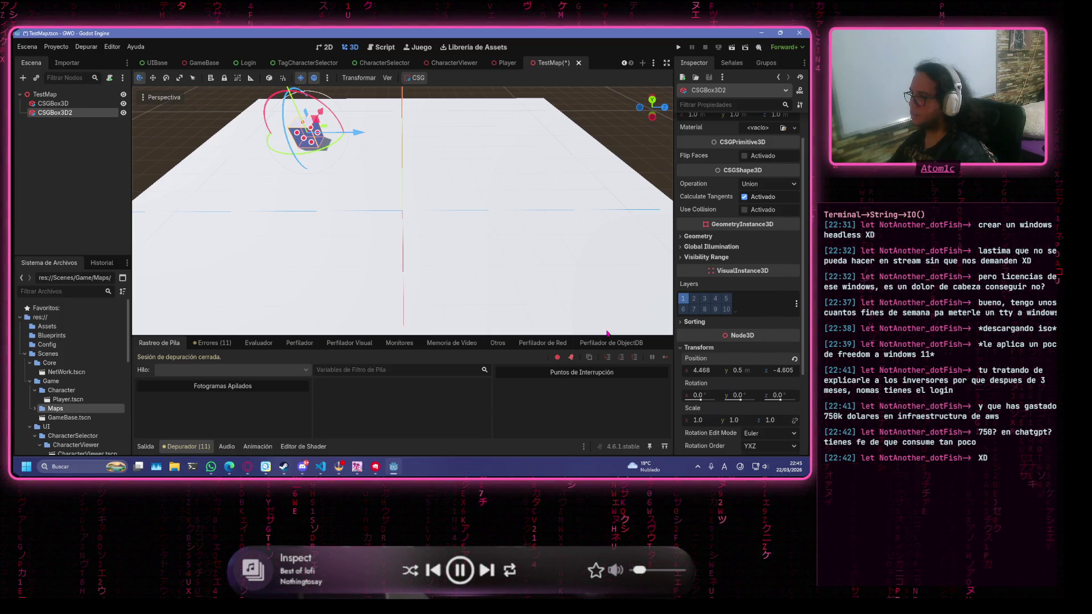
{"action": "mouse_move", "coordinate": [449, 260]}
{"action": "left_mouse_down"}
{"action": "mouse_move", "coordinate": [330, 162]}
{"action": "mouse_move", "coordinate": [320, 138]}
{"action": "mouse_move", "coordinate": [330, 118]}
{"action": "mouse_move", "coordinate": [331, 129]}
{"action": "left_mouse_up"}
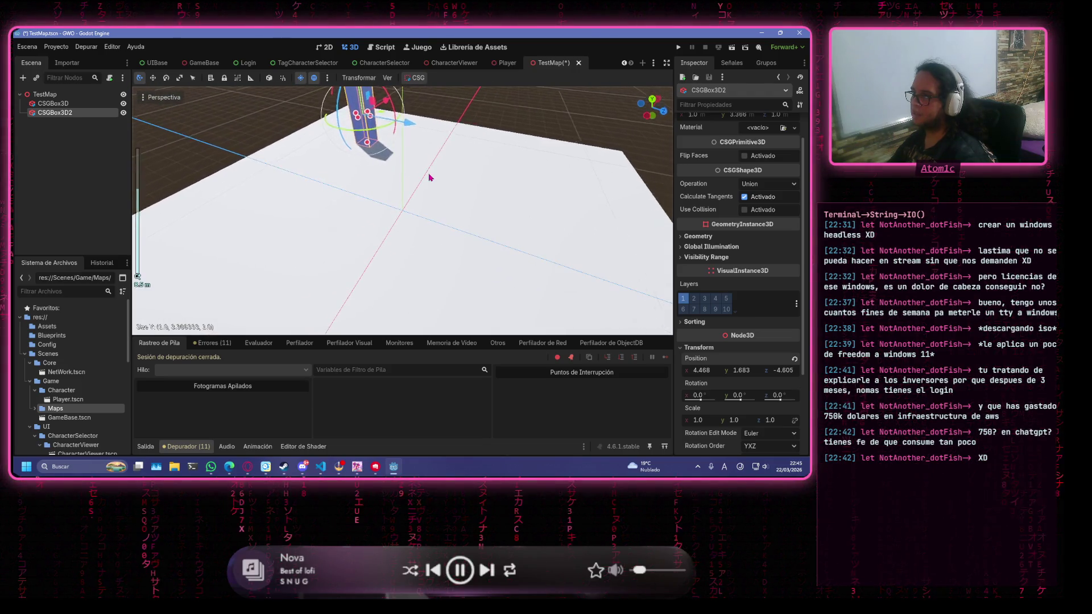
{"action": "scroll", "coordinate": [429, 176], "scroll_direction": "down", "scroll_amount": 3}
Step: Stretch CSGBox3D2 to scale 3 × 1 × 3
{"action": "left_click", "coordinate": [710, 420]}
{"action": "type", "text": "3"}
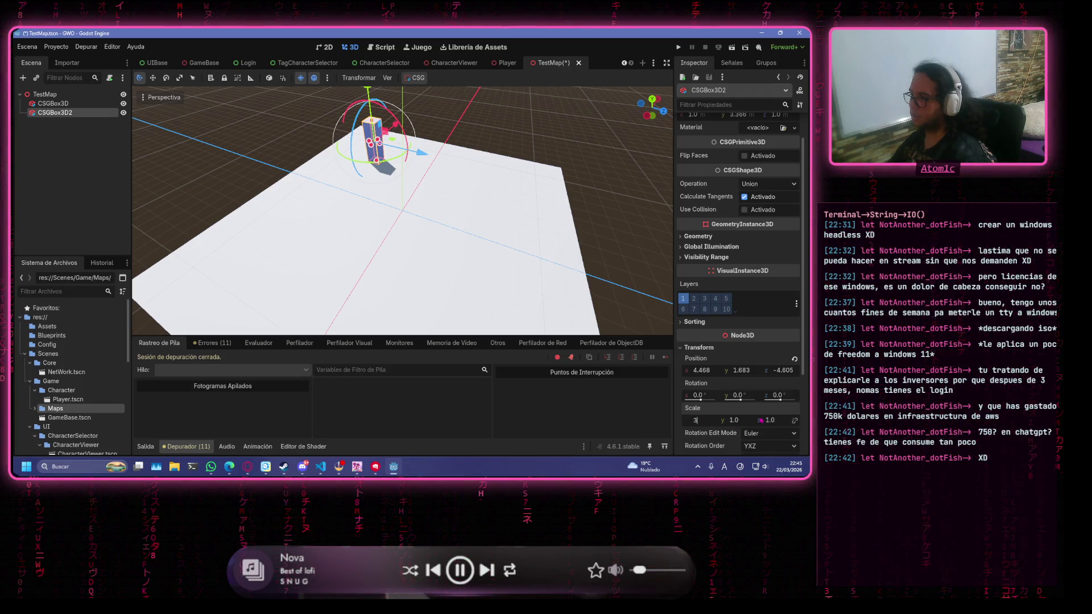
{"action": "key", "text": "Return"}
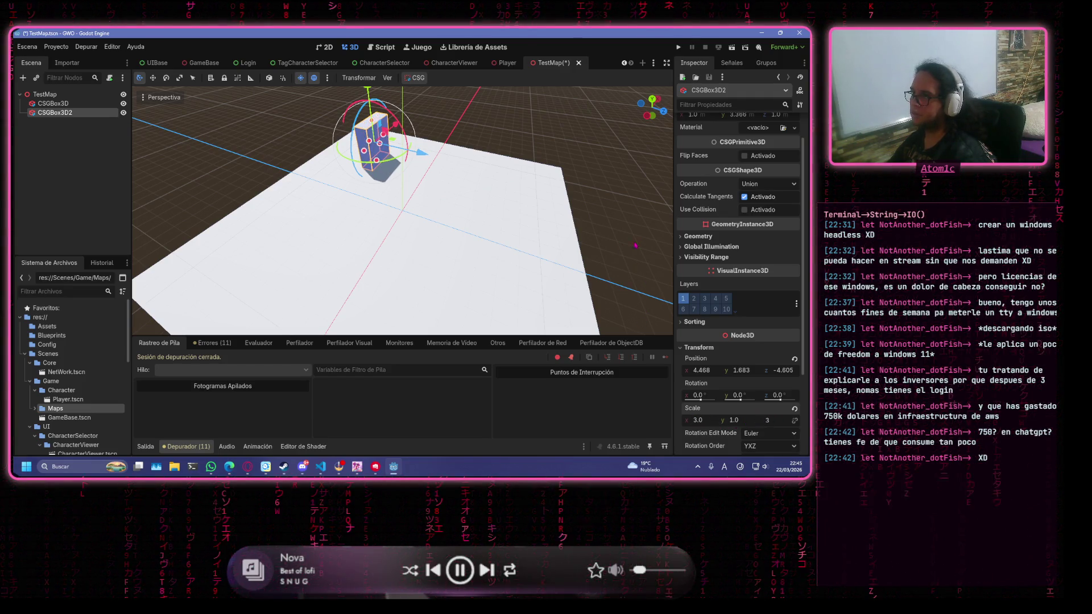
{"action": "left_click", "coordinate": [534, 198]}
{"action": "left_click", "coordinate": [373, 156]}
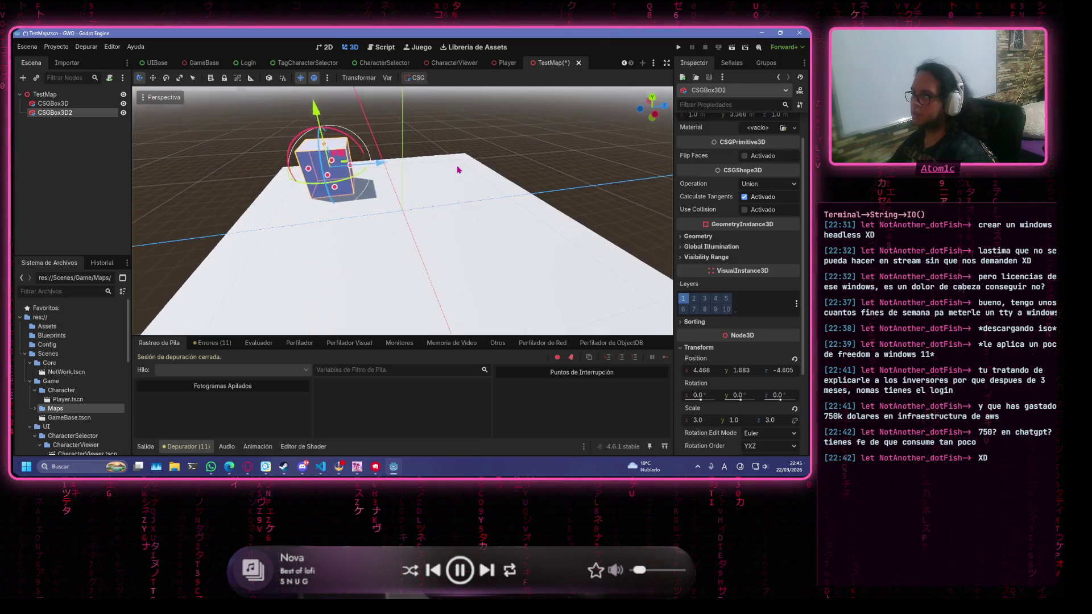
{"action": "right_click", "coordinate": [69, 125]}
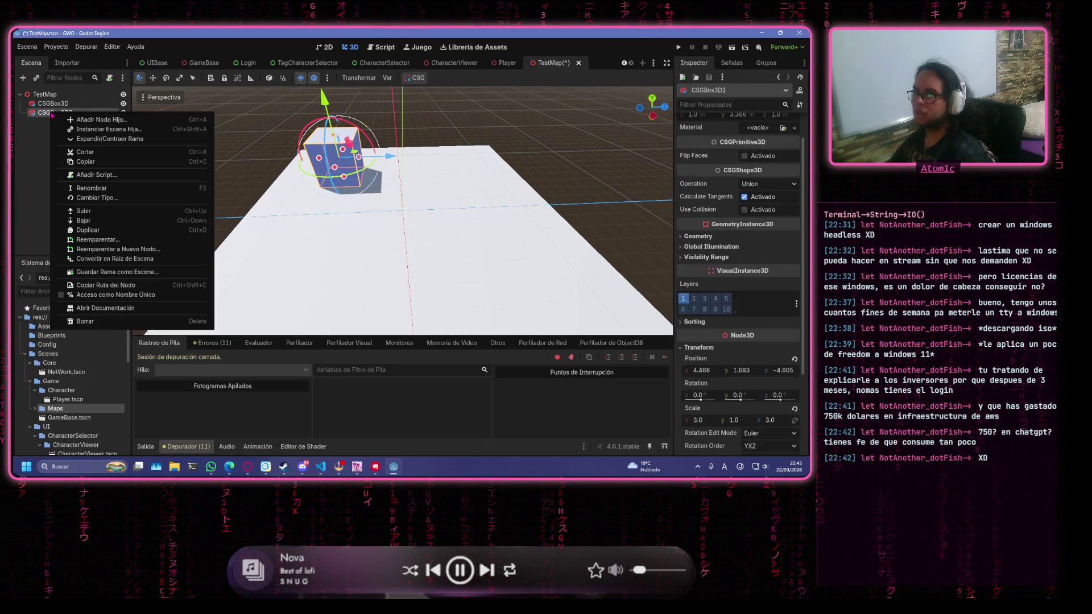
Step: Duplicate the stretched box and move CSGBox3D3 to the opposite side of the floor
{"action": "left_click", "coordinate": [80, 230]}
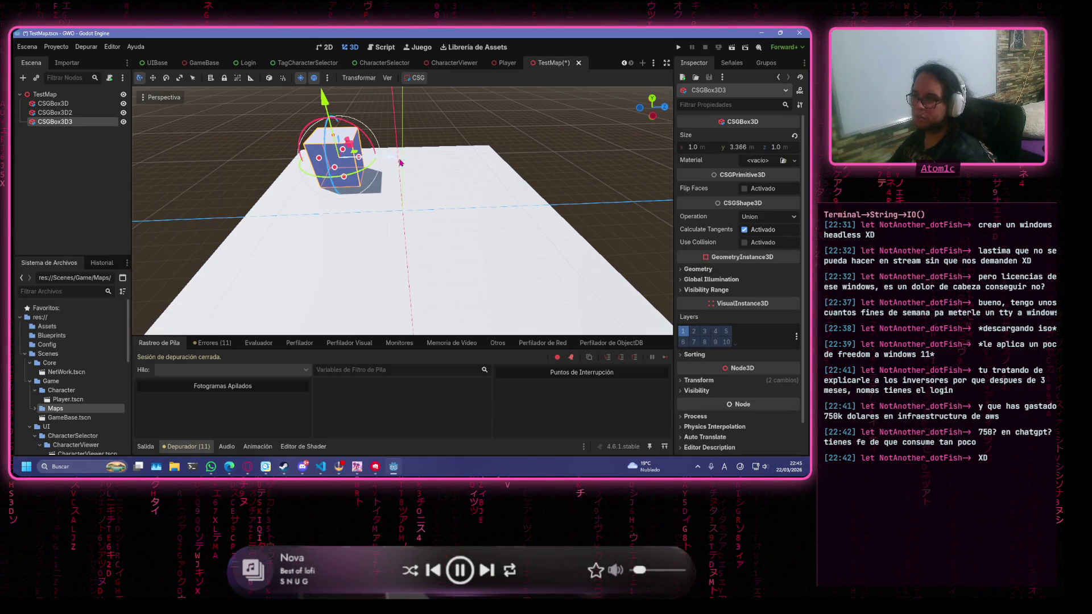
{"action": "left_click_drag", "start_coordinate": [392, 156], "coordinate": [541, 152]}
{"action": "mouse_move", "coordinate": [465, 140]}
{"action": "left_mouse_down"}
{"action": "mouse_move", "coordinate": [507, 263]}
{"action": "mouse_move", "coordinate": [477, 204]}
{"action": "left_mouse_up"}
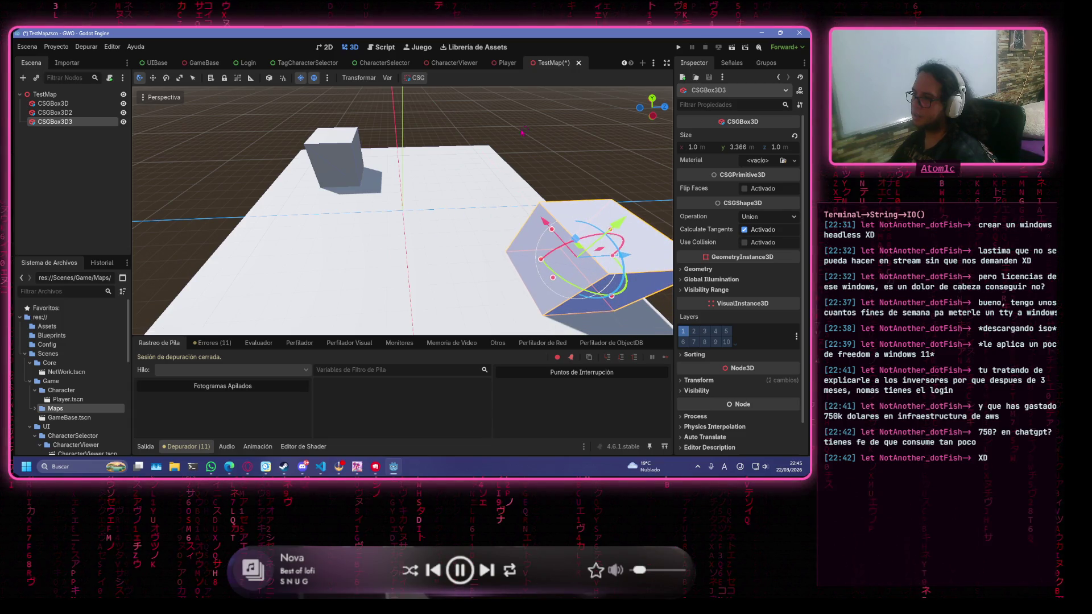
{"action": "left_click", "coordinate": [554, 125]}
{"action": "scroll", "coordinate": [552, 126], "scroll_direction": "down", "scroll_amount": 3}
{"action": "left_click_drag", "start_coordinate": [553, 126], "coordinate": [372, 243]}
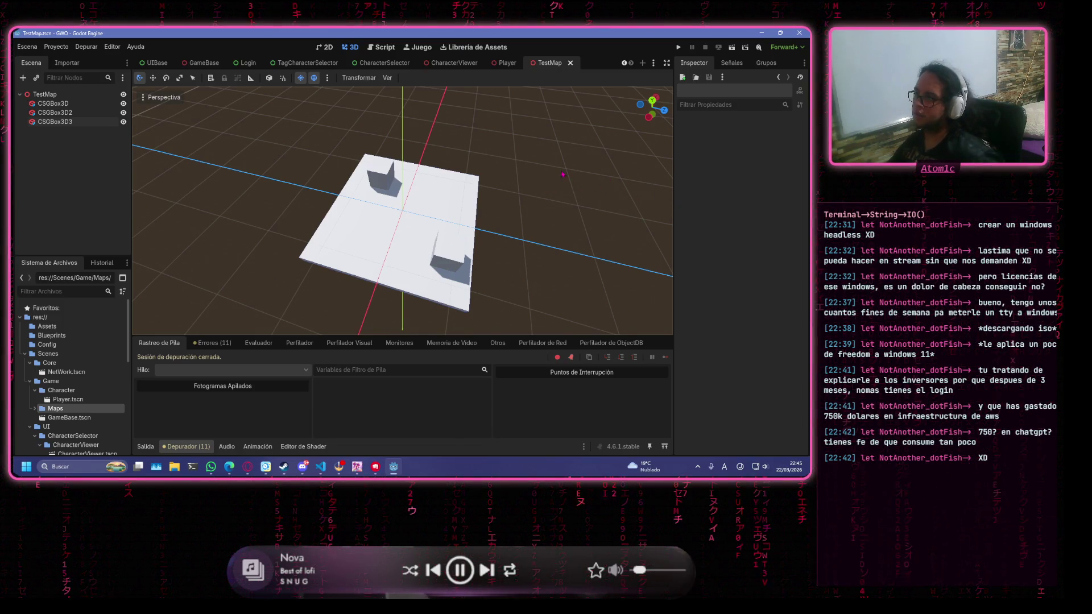
Step: Orbit to a low angle to review both boxes, then open the Player scene
{"action": "scroll", "coordinate": [573, 174], "scroll_direction": "up", "scroll_amount": 3}
{"action": "left_click", "coordinate": [475, 265]}
{"action": "key", "text": "Escape"}
{"action": "mouse_move", "coordinate": [472, 262]}
{"action": "left_mouse_down"}
{"action": "mouse_move", "coordinate": [577, 120]}
{"action": "mouse_move", "coordinate": [540, 150]}
{"action": "left_mouse_up"}
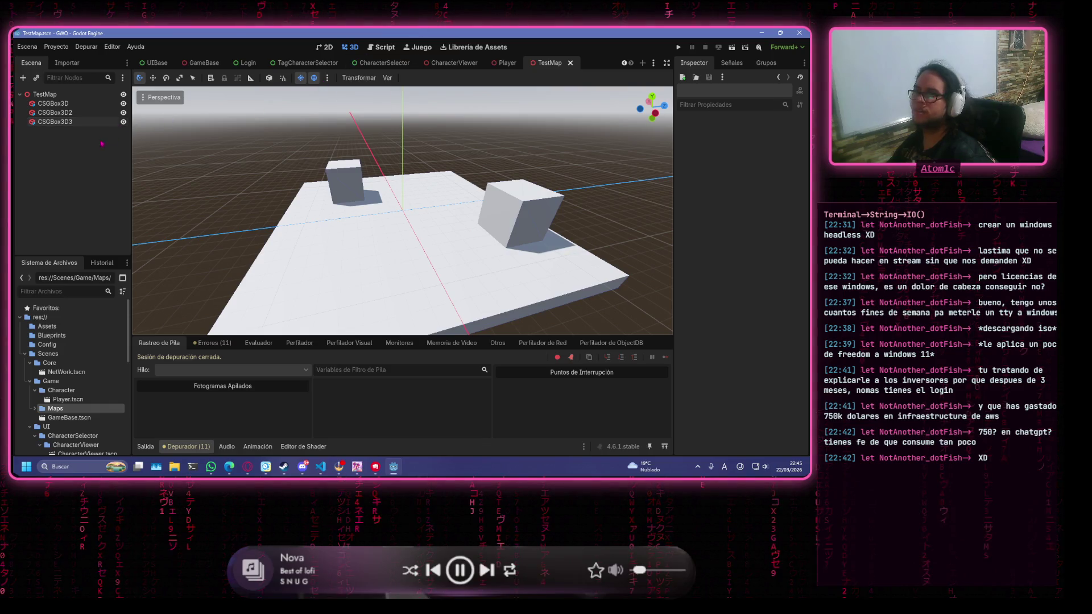
{"action": "left_click", "coordinate": [505, 62]}
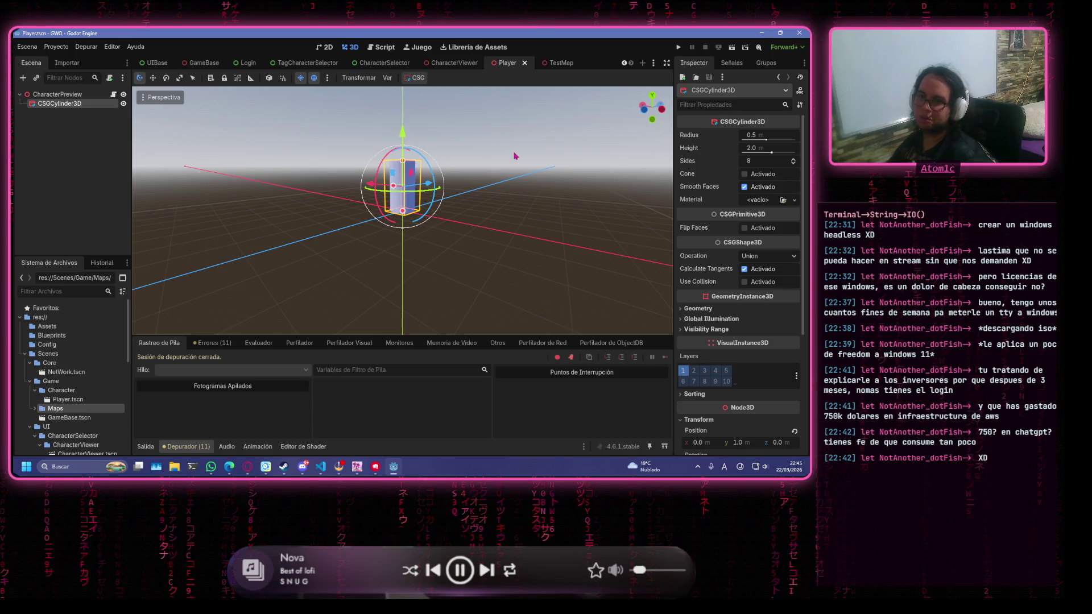
Step: Look over the CharacterViewer box and the Player scene, then switch to GameBase
{"action": "left_click", "coordinate": [549, 62]}
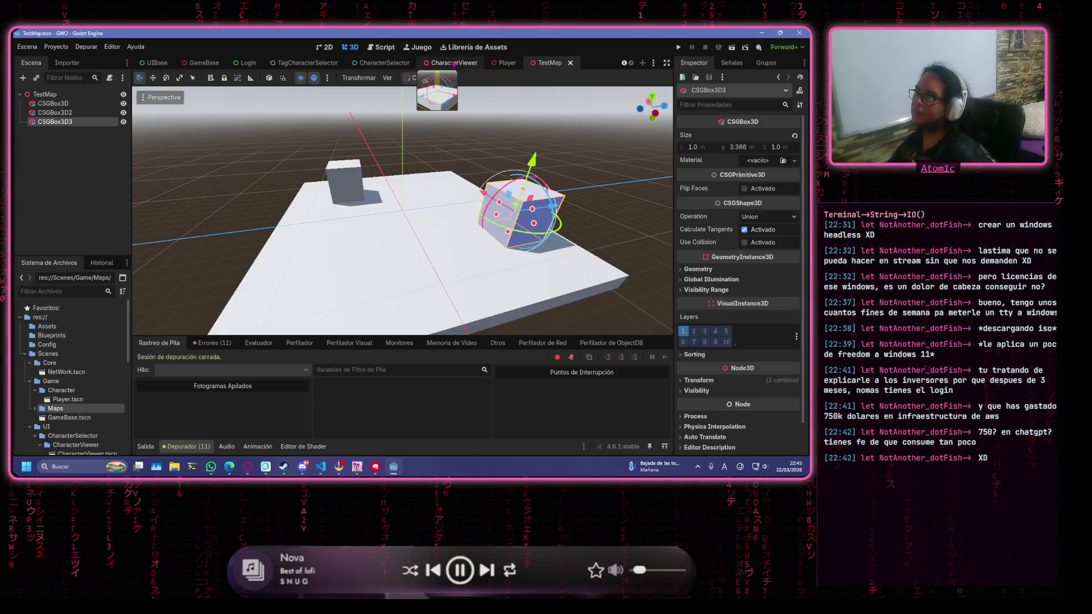
{"action": "left_click", "coordinate": [454, 63]}
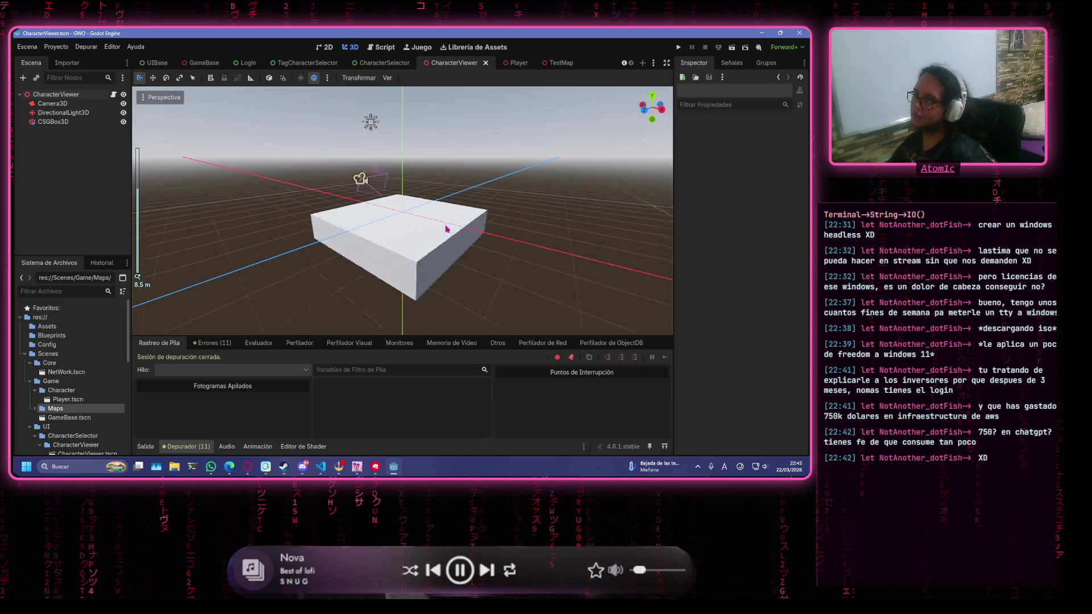
{"action": "scroll", "coordinate": [446, 230], "scroll_direction": "down", "scroll_amount": 3}
{"action": "left_click", "coordinate": [444, 226]}
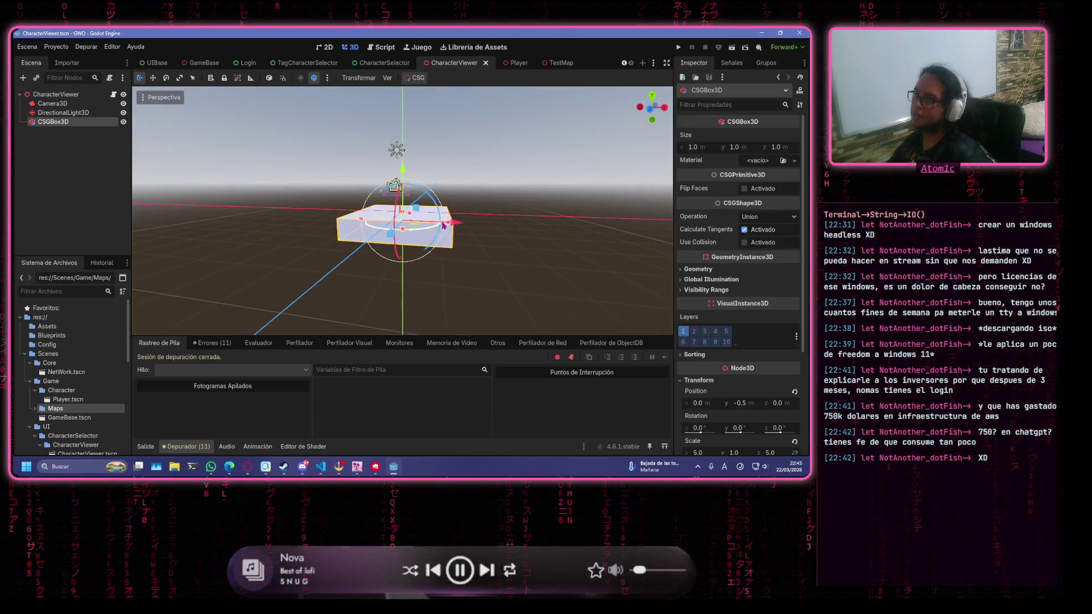
{"action": "scroll", "coordinate": [444, 225], "scroll_direction": "up", "scroll_amount": 5}
{"action": "left_click", "coordinate": [398, 142]}
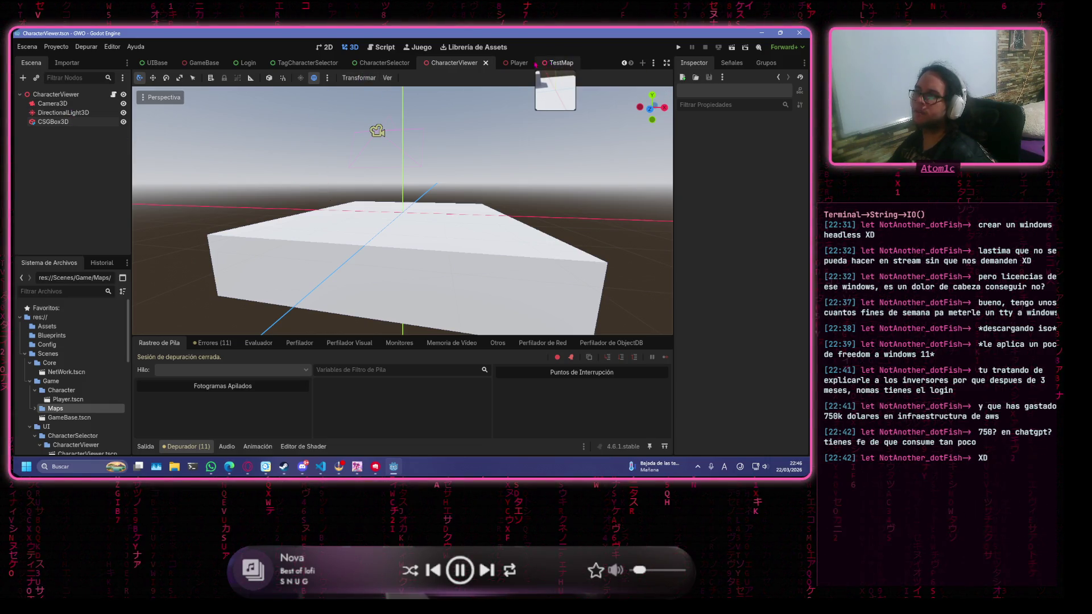
{"action": "left_click", "coordinate": [518, 63]}
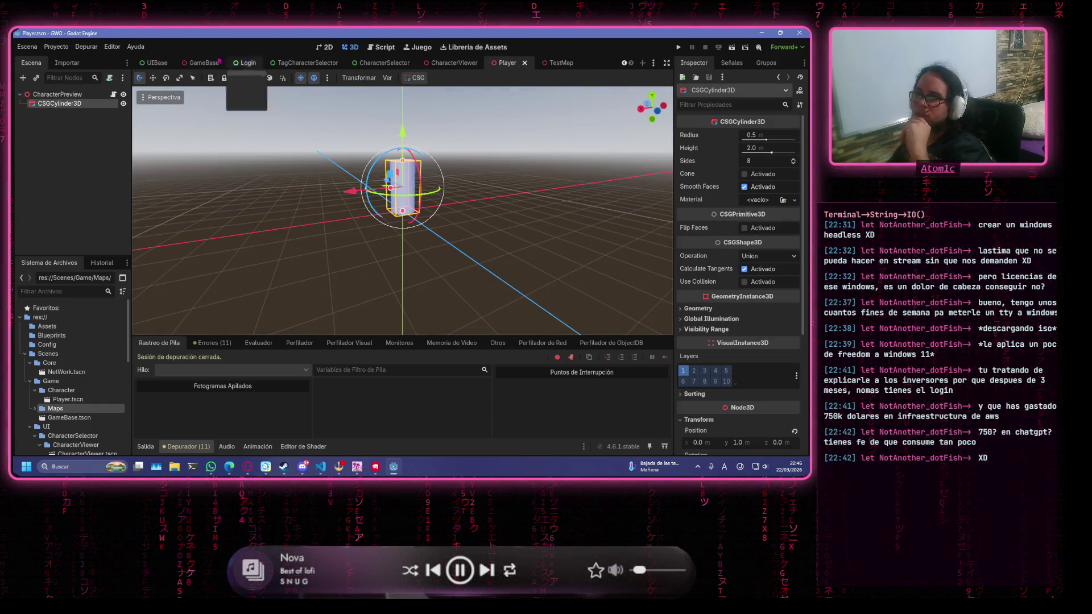
{"action": "left_click", "coordinate": [202, 63]}
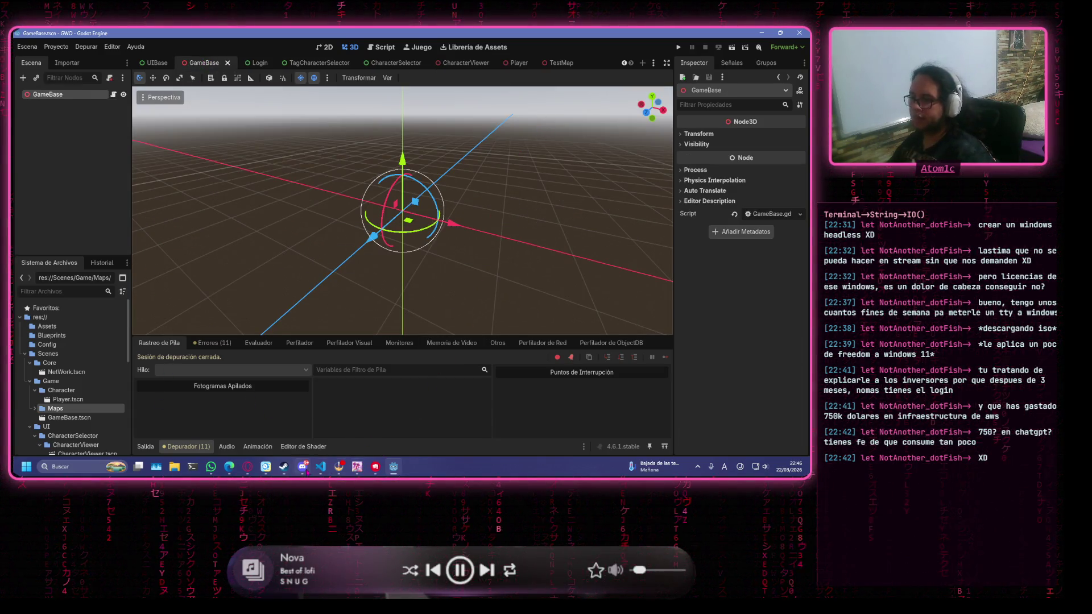
Step: In GameBase.gd, delete the unused _process function and write Signals.GameStart.connect on line 6
{"action": "left_click", "coordinate": [382, 48]}
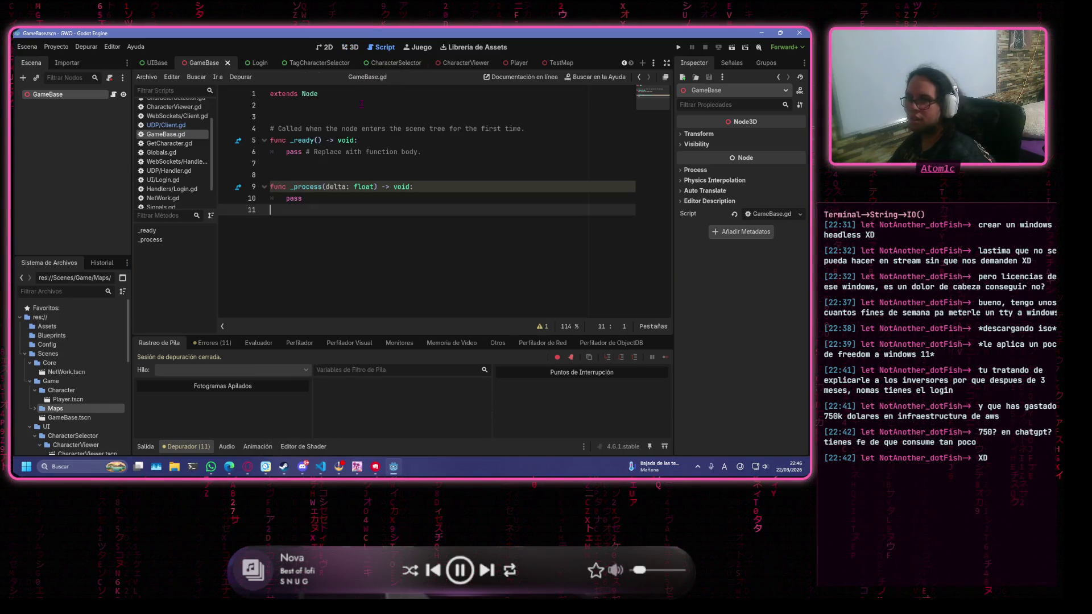
{"action": "mouse_move", "coordinate": [302, 199]}
{"action": "left_mouse_down"}
{"action": "mouse_move", "coordinate": [270, 186]}
{"action": "mouse_move", "coordinate": [272, 153]}
{"action": "left_mouse_up"}
{"action": "key", "text": "BackSpace"}
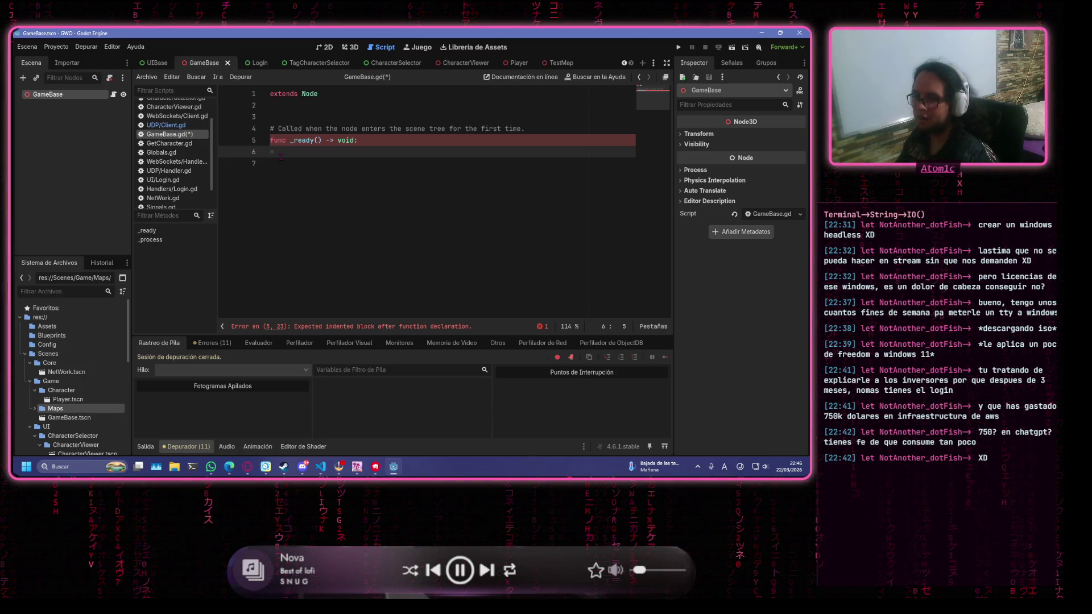
{"action": "type", "text": "Sig"}
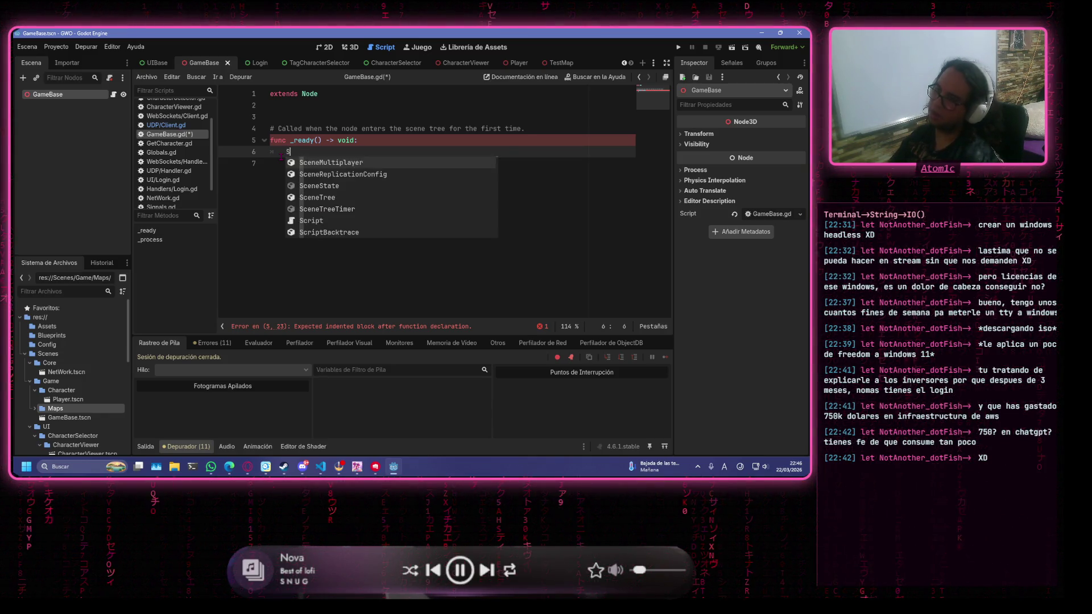
{"action": "key", "text": "Down"}
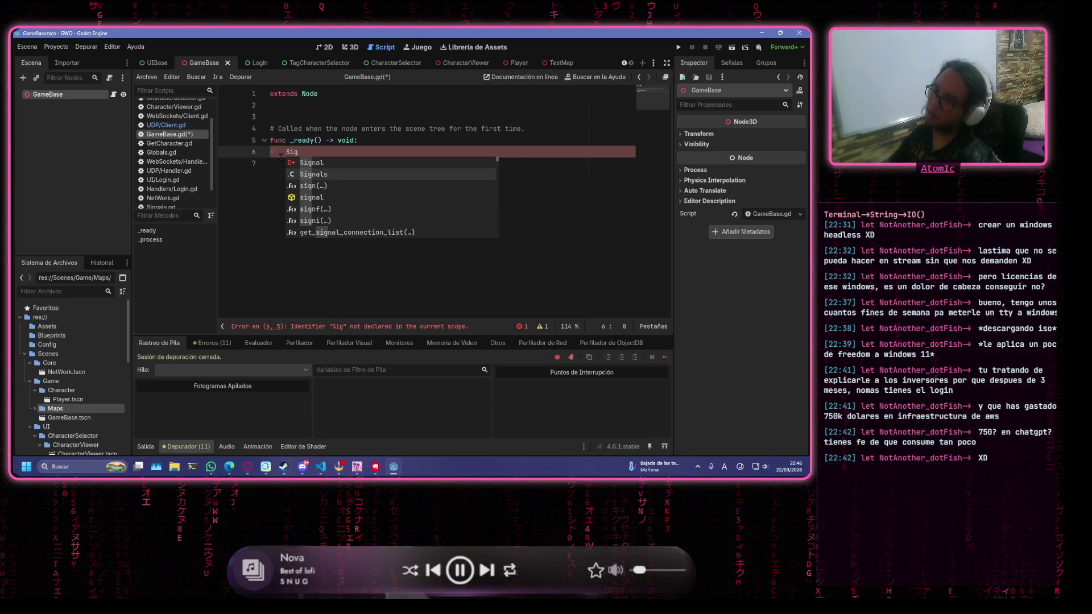
{"action": "key", "text": "Return"}
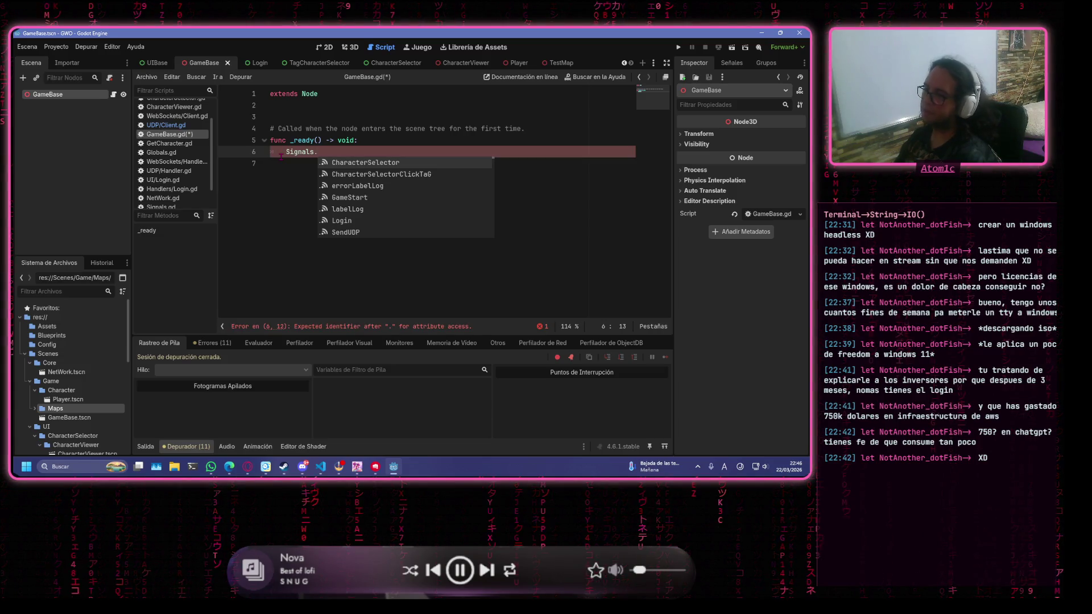
{"action": "key", "text": "Down"}
{"action": "key", "text": "Down"}
{"action": "key", "text": "Down"}
{"action": "key", "text": "Return"}
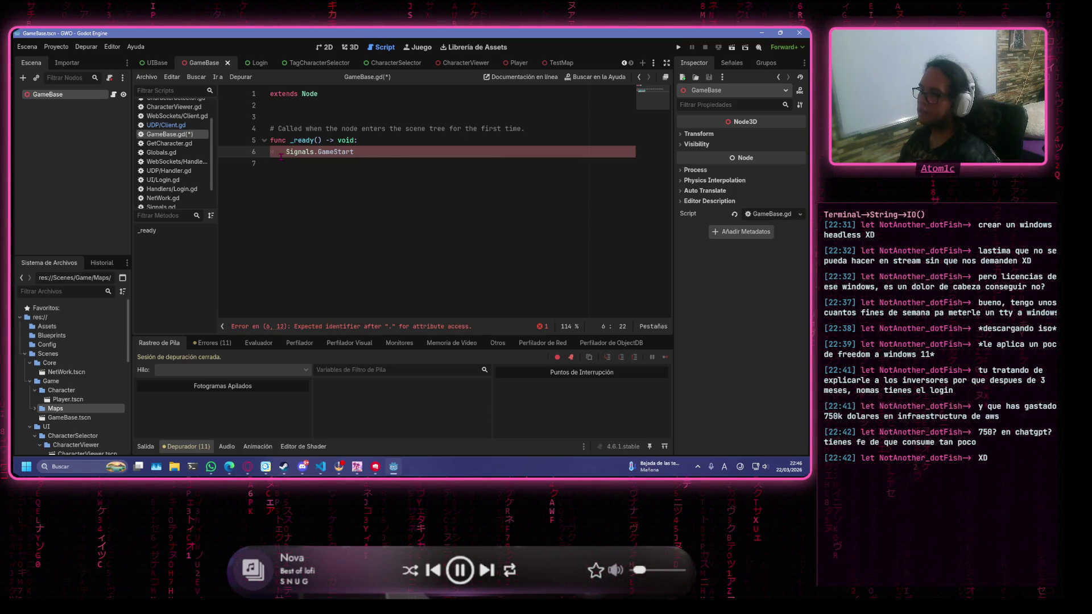
{"action": "type", "text": ".connect()"}
{"action": "key", "text": "Return"}
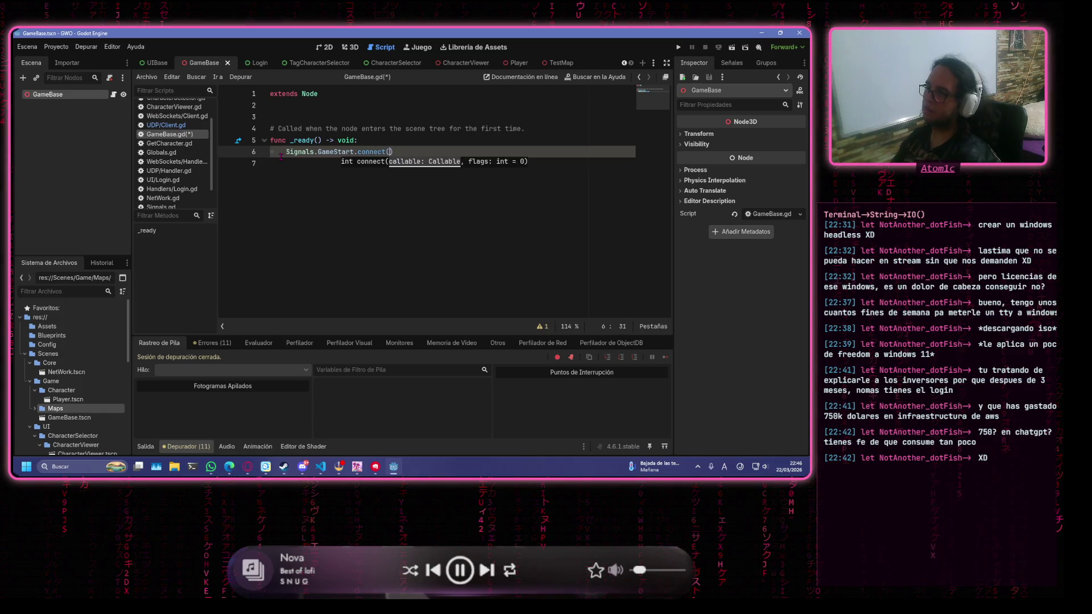
Step: Declare a top-level func _on_GameStart(): and pass _on_GameStart into the connect call, then save
{"action": "key", "text": "End"}
{"action": "key", "text": "Return"}
{"action": "key", "text": "BackSpace"}
{"action": "type", "text": "fun"}
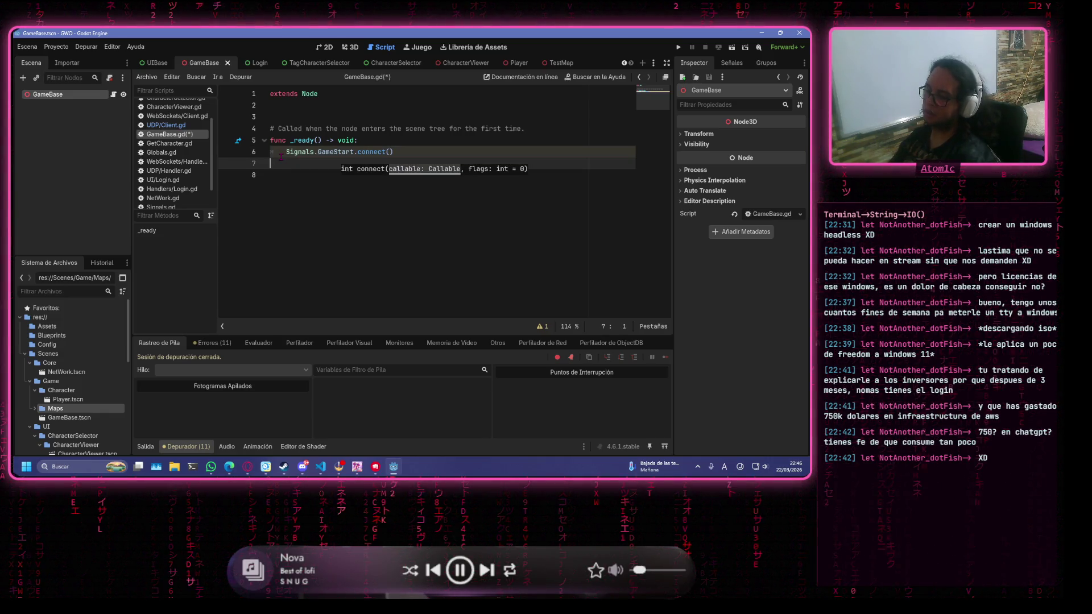
{"action": "type", "text": "c _"}
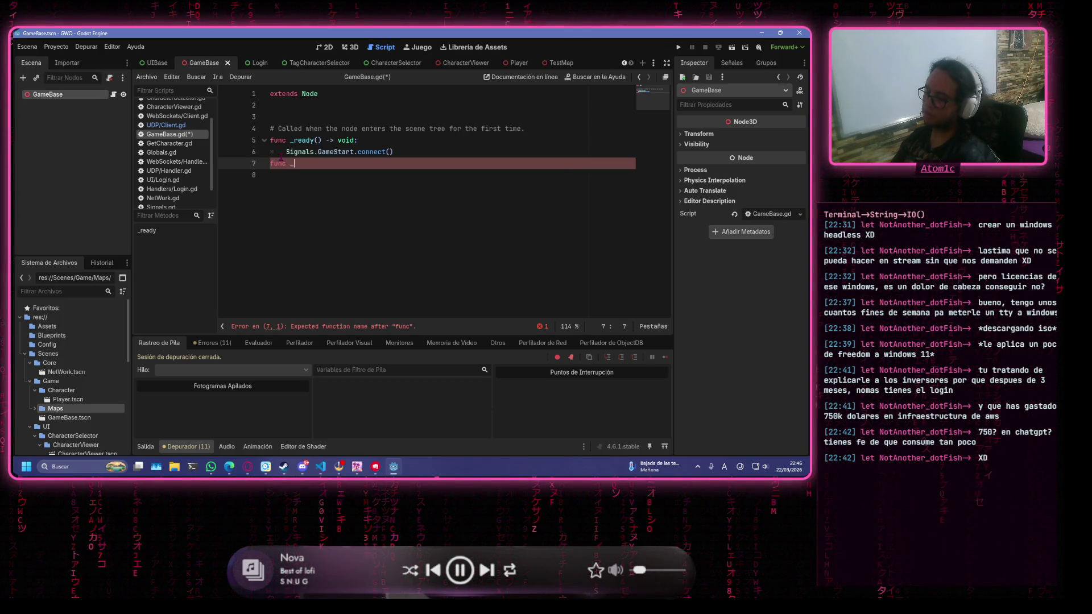
{"action": "type", "text": "on_"}
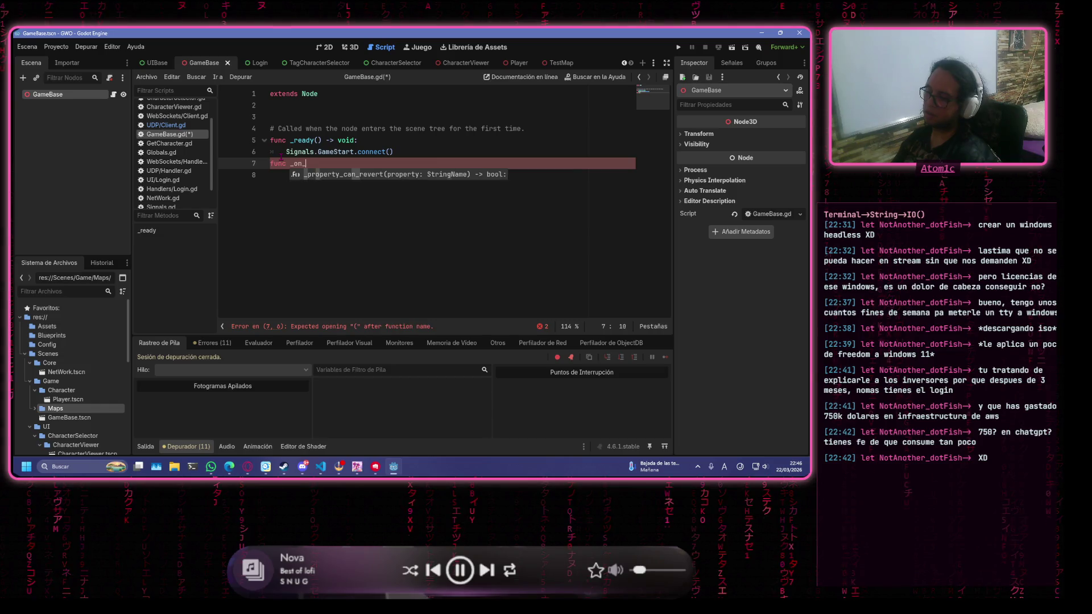
{"action": "type", "text": "gam"}
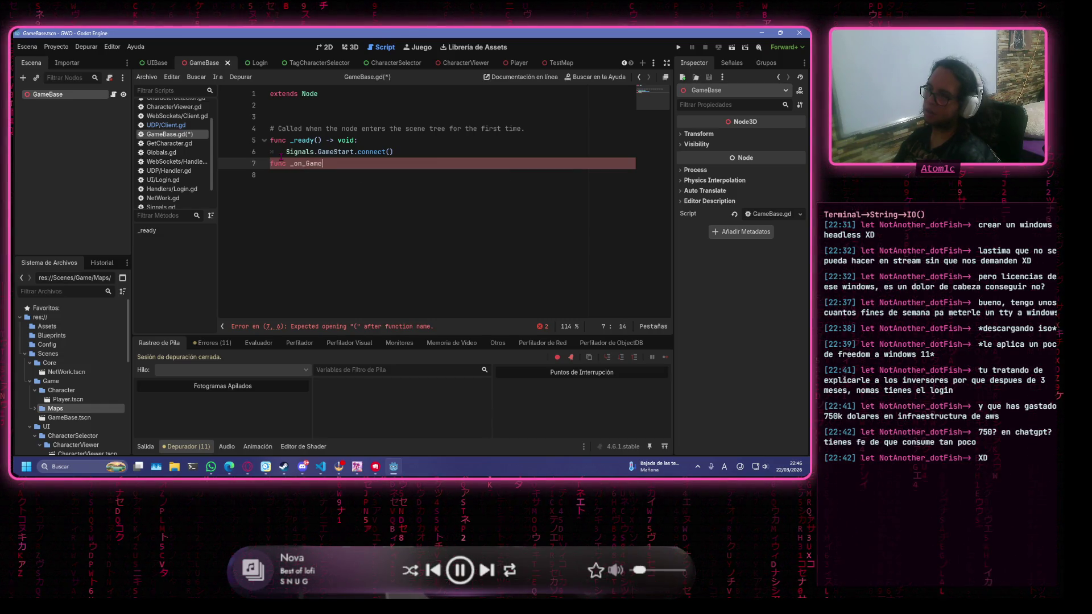
{"action": "type", "text": "tart("}
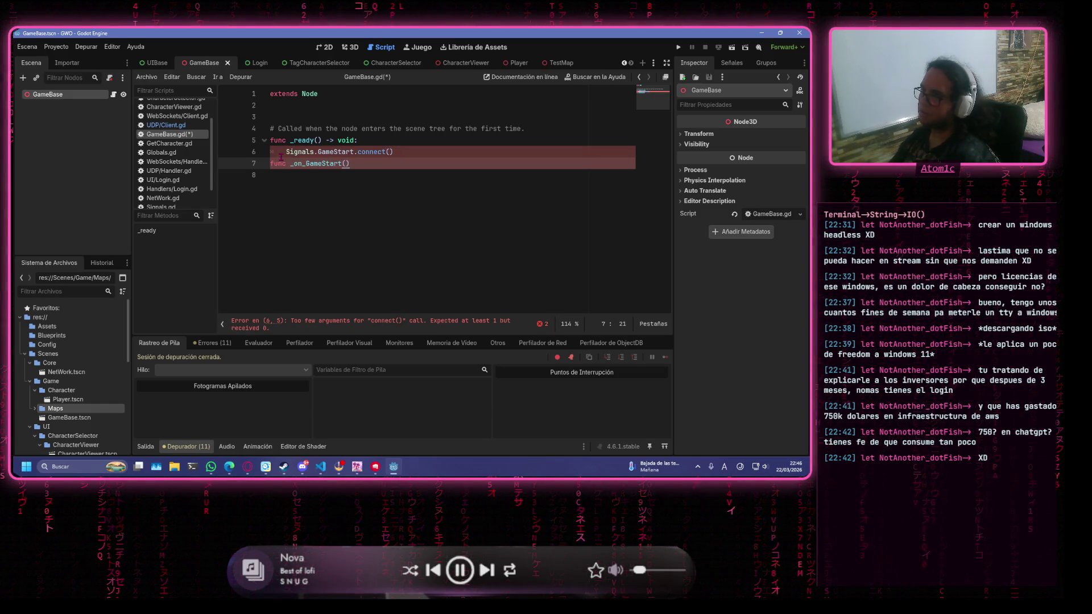
{"action": "type", "text": ":"}
{"action": "key", "text": "Up"}
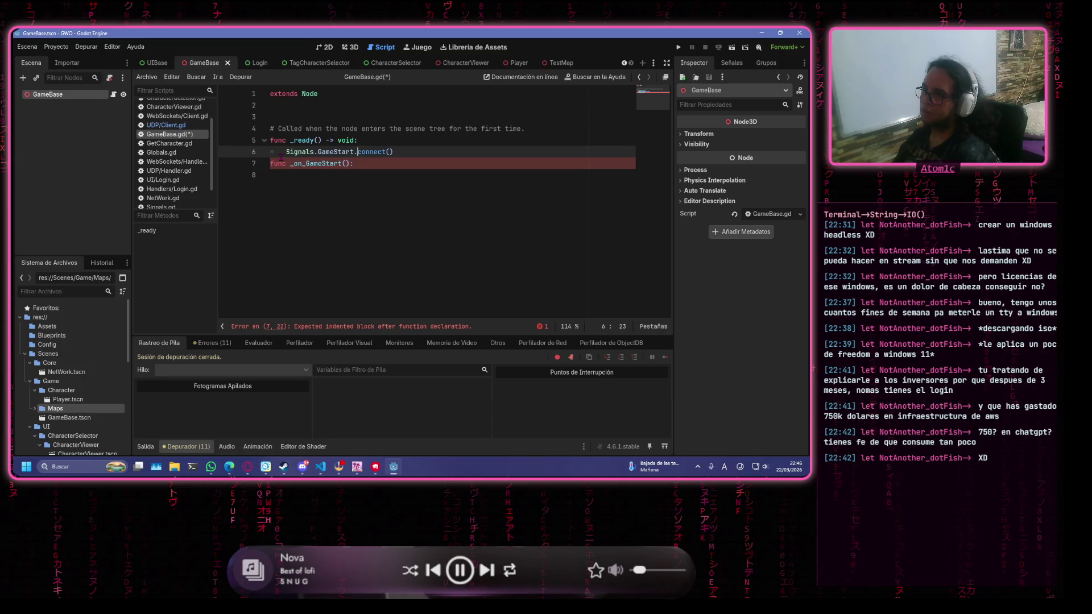
{"action": "key", "text": "Right"}
{"action": "key", "text": "Right"}
{"action": "type", "text": "_on_G"}
{"action": "key", "text": "Return"}
{"action": "key", "text": "ctrl+s"}
Step: Give _on_GameStart an add_child() body and insert a new line above the _ready function
{"action": "key", "text": "Return"}
{"action": "key", "text": "Down"}
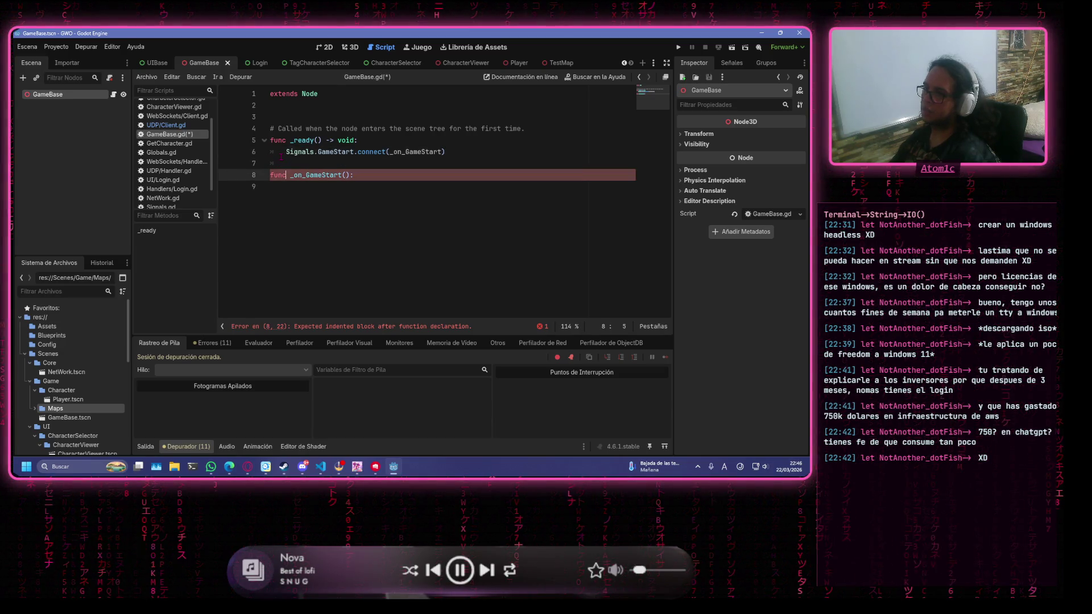
{"action": "key", "text": "End"}
{"action": "key", "text": "Return"}
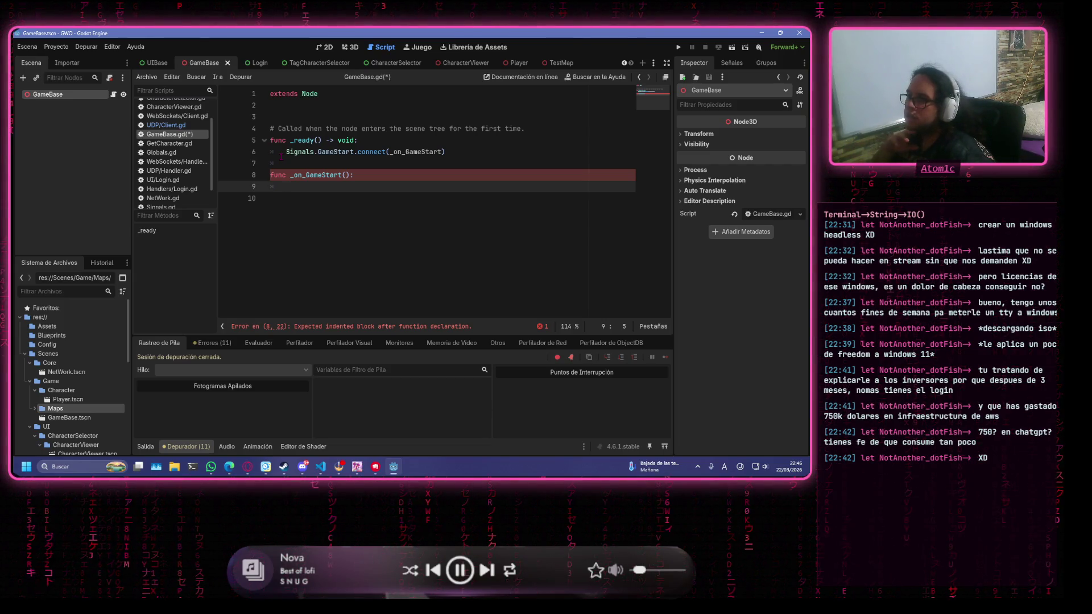
{"action": "type", "text": "dd"}
{"action": "key", "text": "Return"}
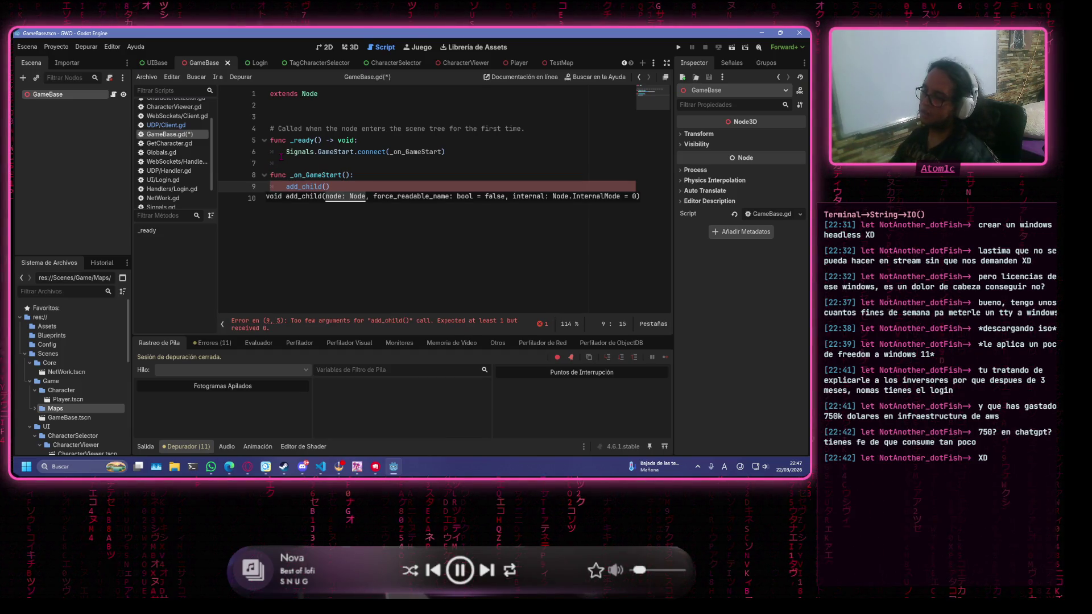
{"action": "key", "text": "Up"}
{"action": "key", "text": "Up"}
{"action": "key", "text": "Up"}
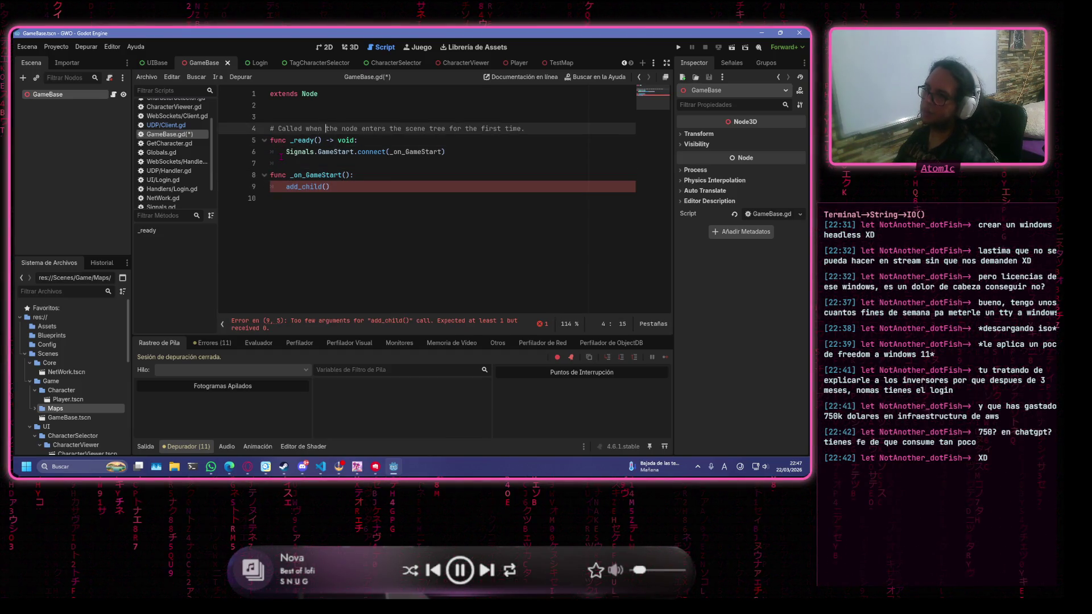
{"action": "key", "text": "Right"}
{"action": "key", "text": "Right"}
{"action": "key", "text": "Right"}
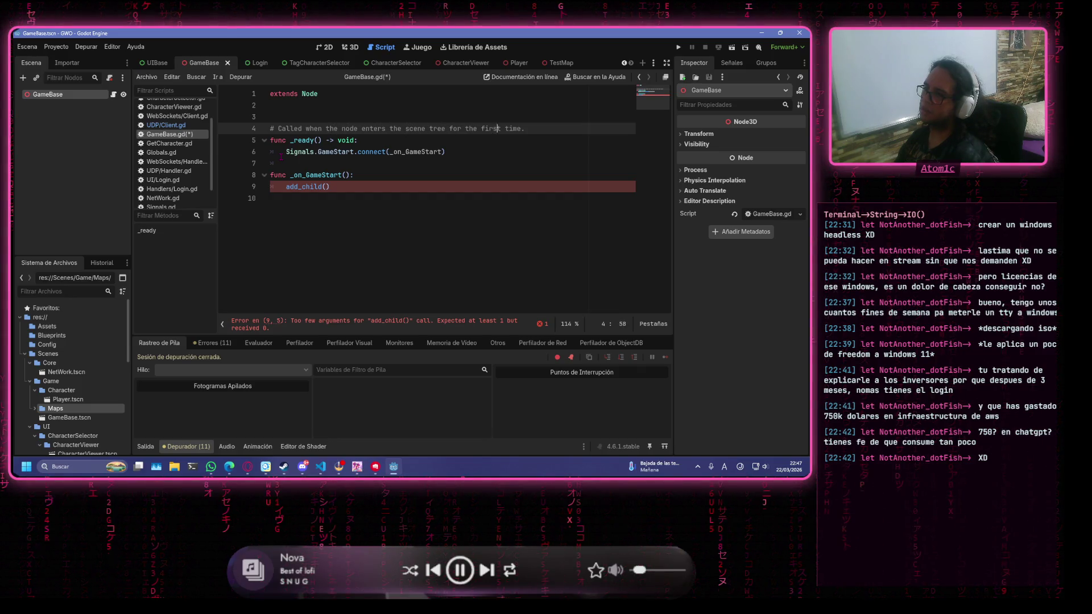
{"action": "key", "text": "Return"}
{"action": "type", "text": "@on"}
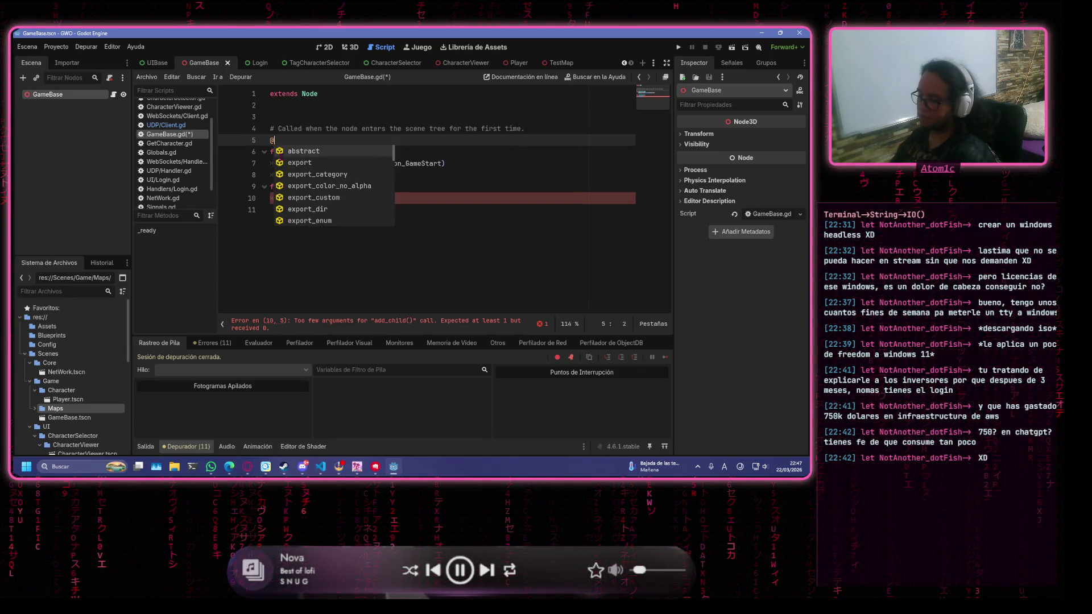
{"action": "key", "text": "Return"}
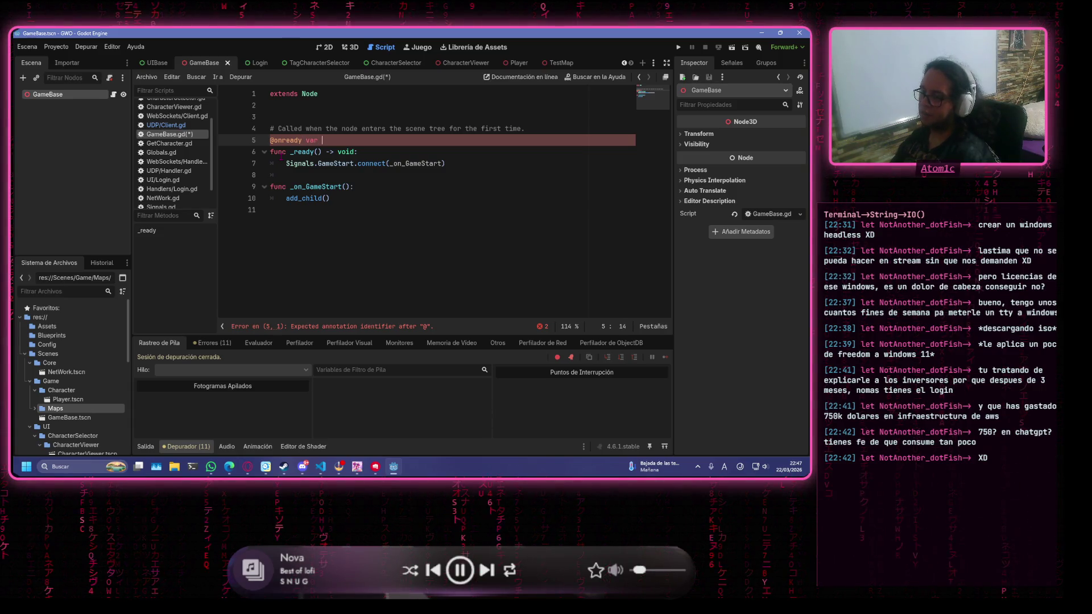
{"action": "type", "text": "TestMap"}
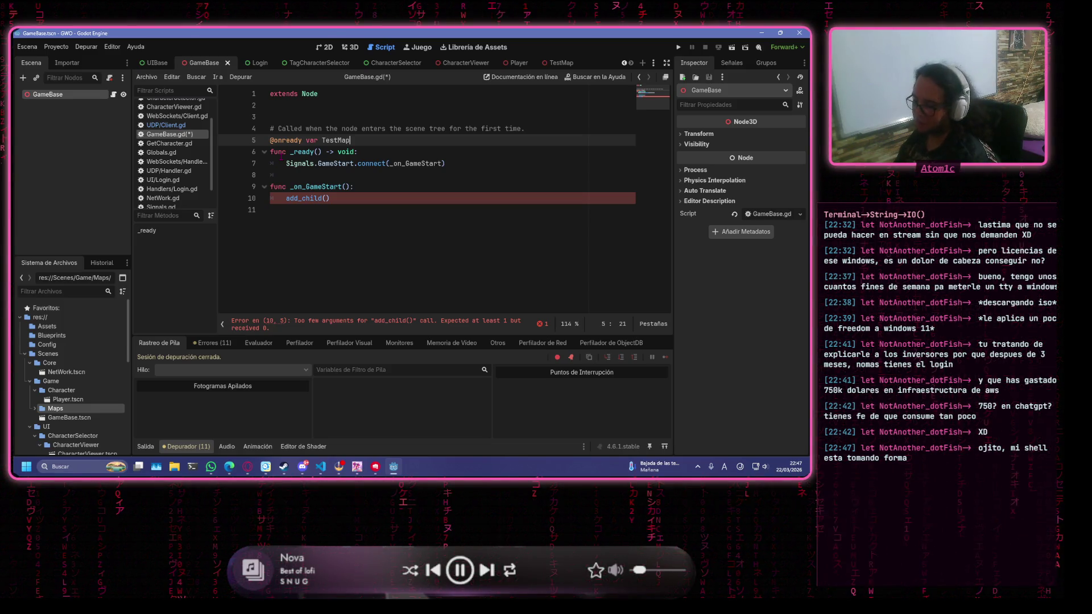
{"action": "type", "text": "preload()"}
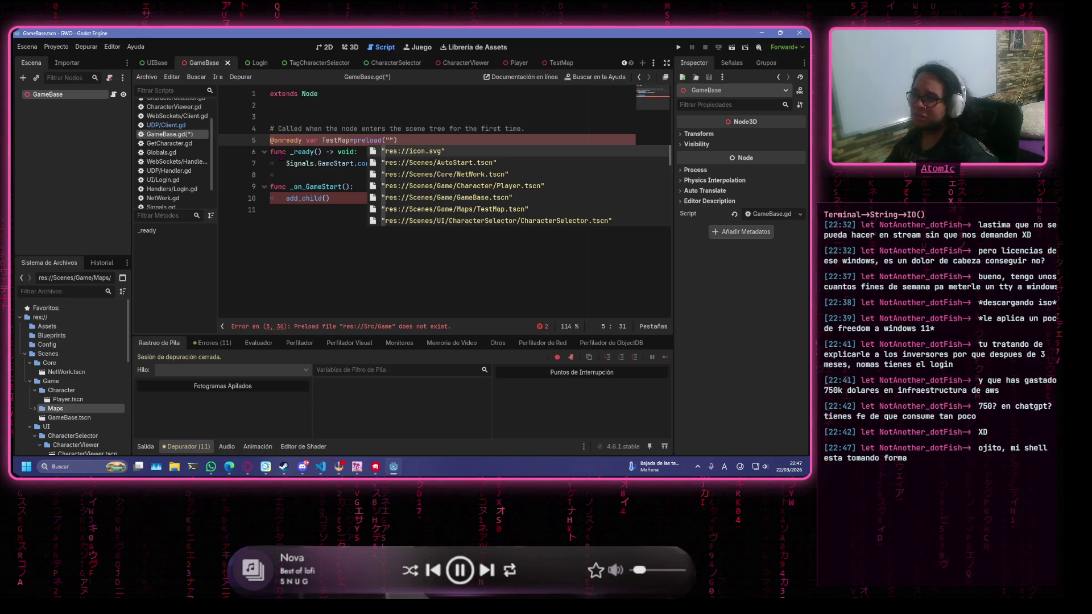
{"action": "key", "text": "Down"}
{"action": "key", "text": "Down"}
{"action": "key", "text": "Down"}
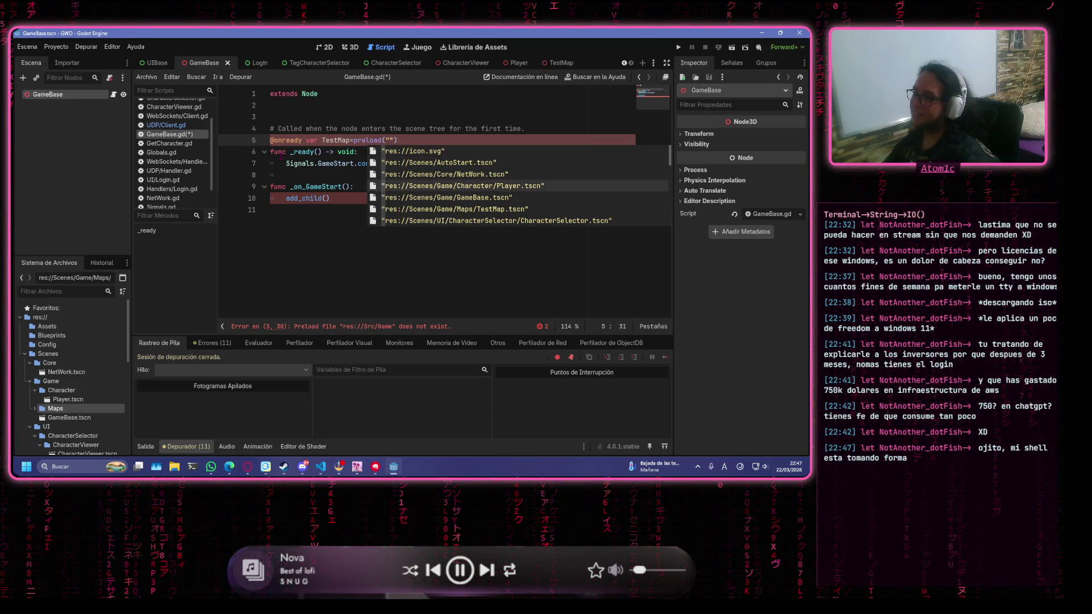
{"action": "key", "text": "Return"}
Step: Change the call to add_child(TestMap.instantiate()) and save GameBase.gd
{"action": "key", "text": "Down"}
{"action": "key", "text": "Down"}
{"action": "key", "text": "Down"}
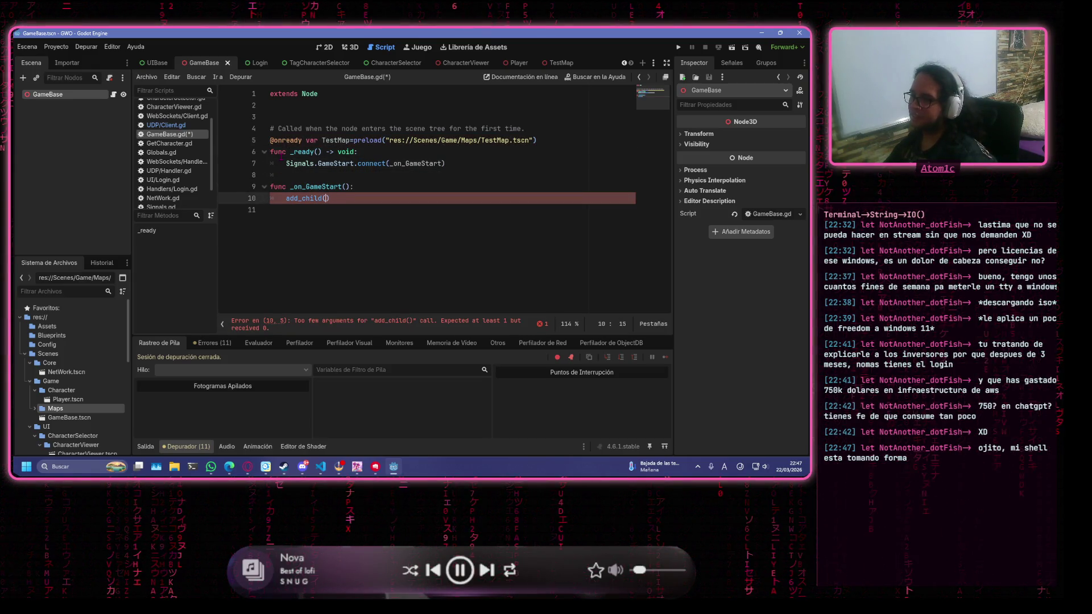
{"action": "type", "text": "ex"}
{"action": "key", "text": "BackSpace"}
{"action": "type", "text": "stMap"}
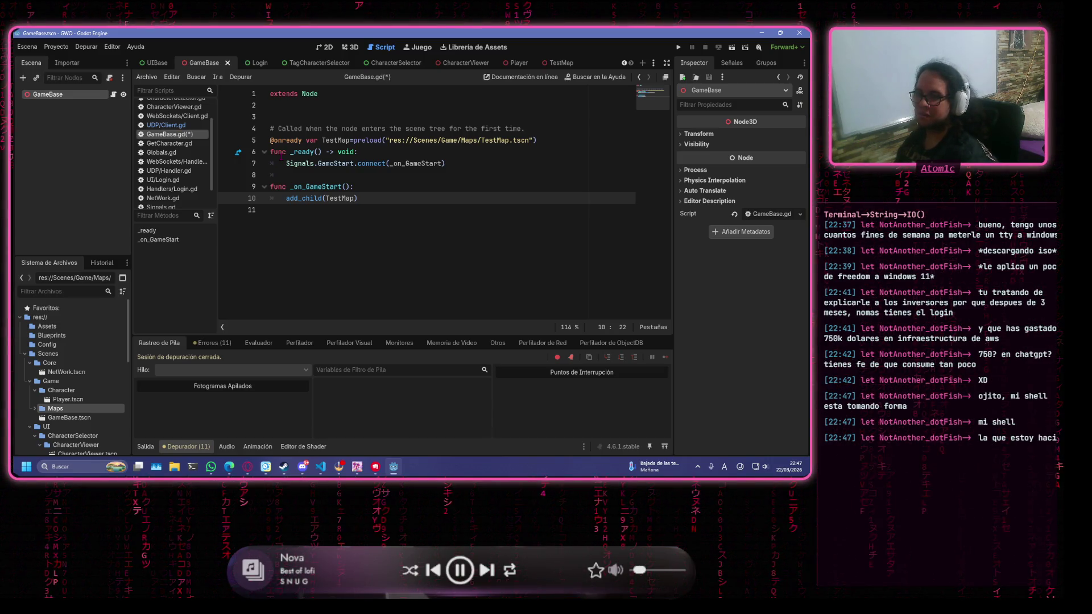
{"action": "type", "text": ".instantiate("}
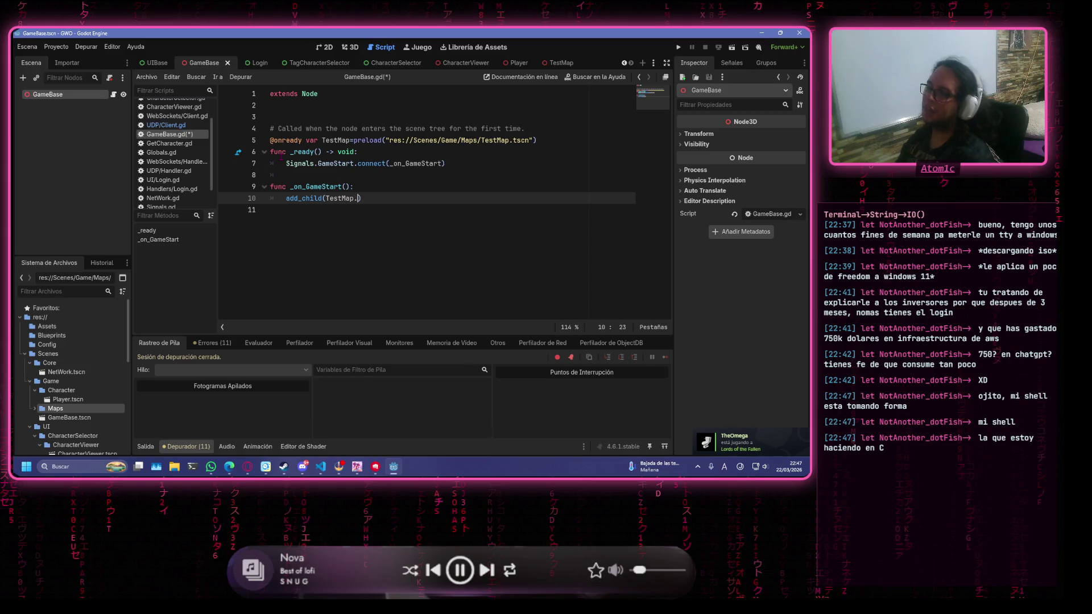
{"action": "key", "text": "ctrl+s"}
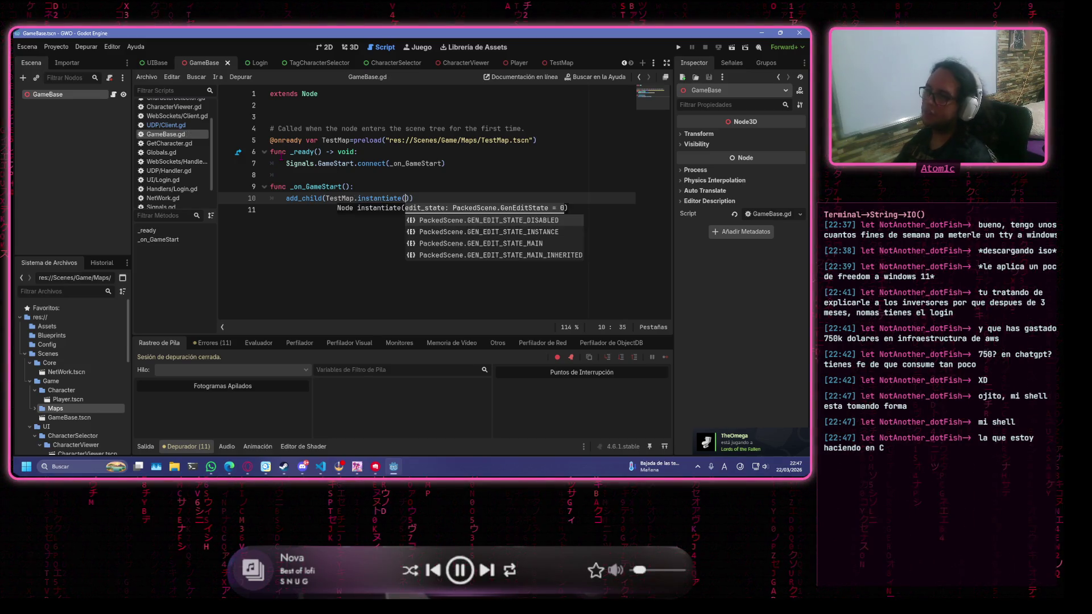
{"action": "key", "text": "Right"}
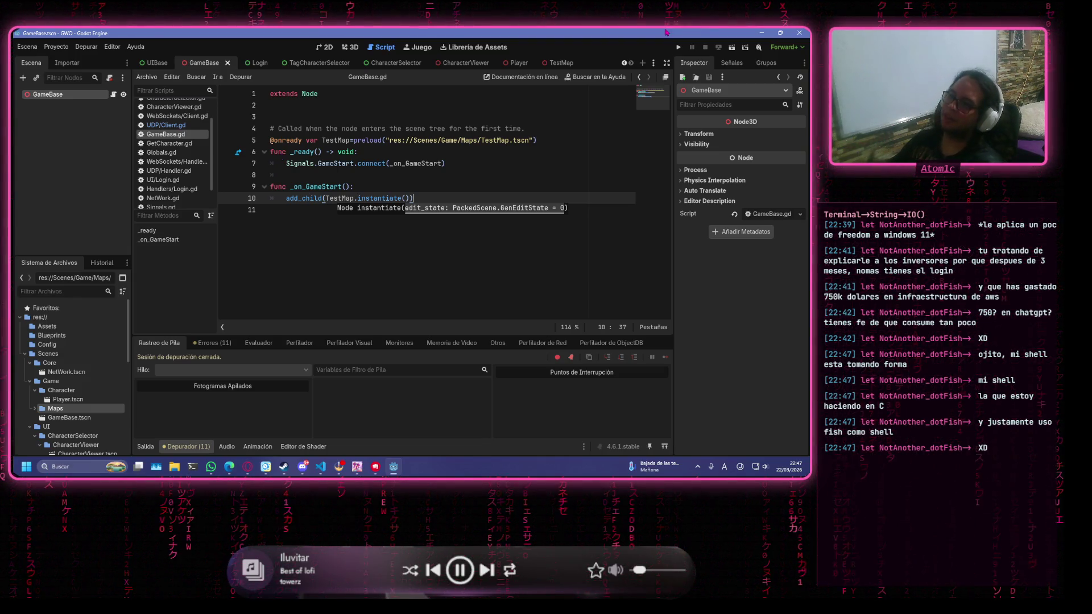
Step: Review the _ready, _on_GameStart and add_child lines, then switch over to Discord
{"action": "key", "text": "Up"}
{"action": "key", "text": "Up"}
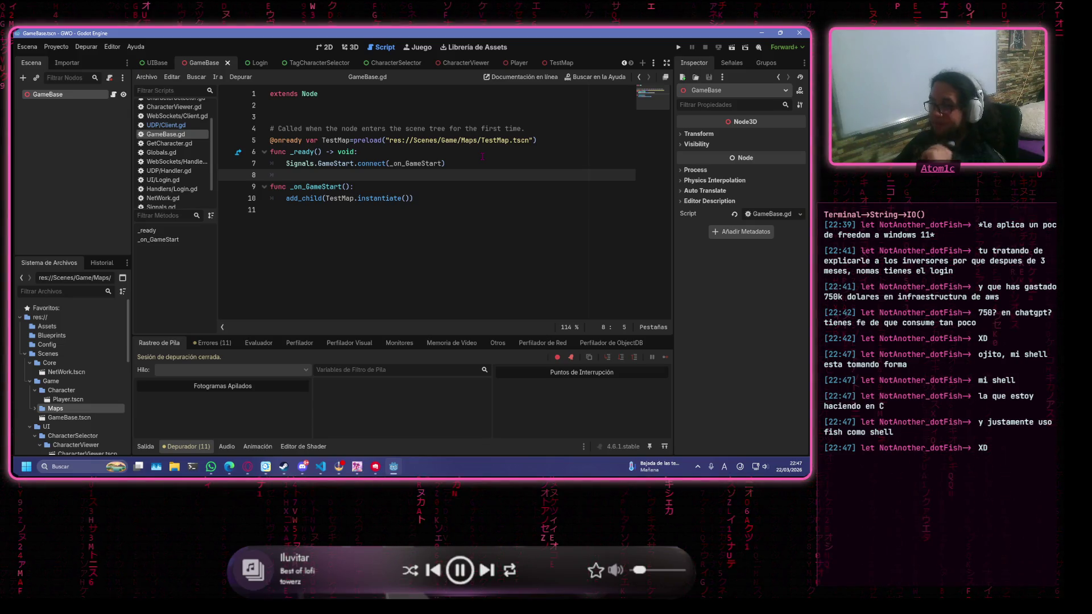
{"action": "left_click", "coordinate": [514, 155]}
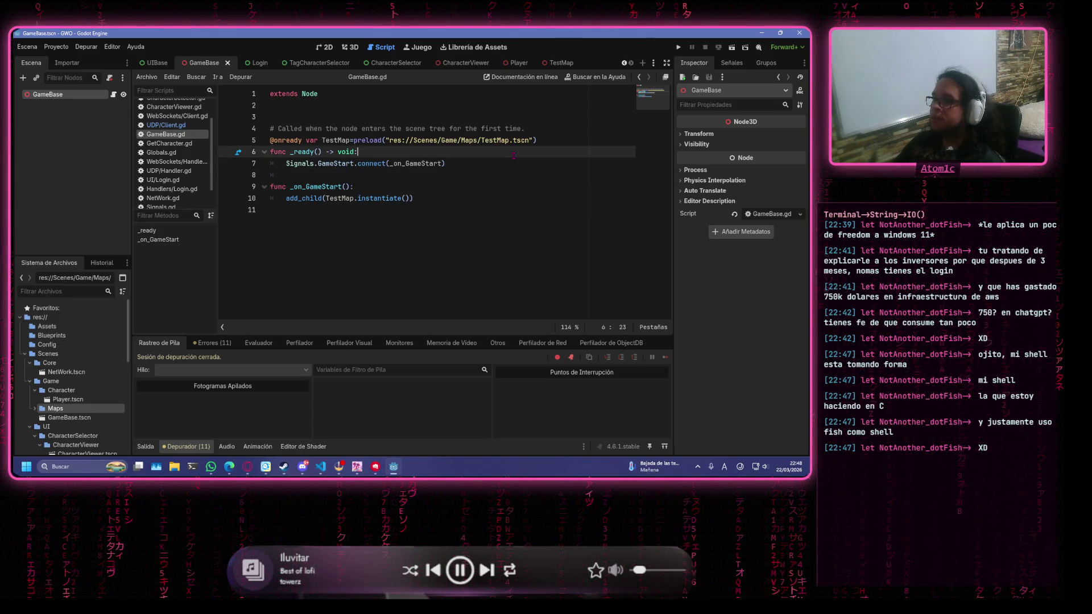
{"action": "left_click", "coordinate": [472, 188]}
{"action": "left_click", "coordinate": [490, 194]}
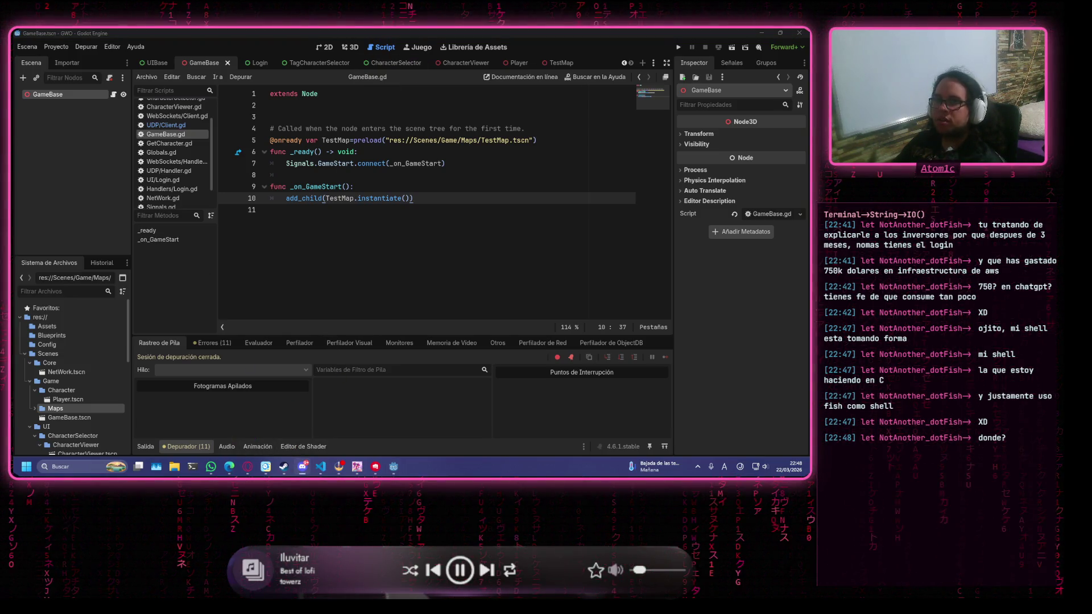
{"action": "key", "text": "alt+Tab"}
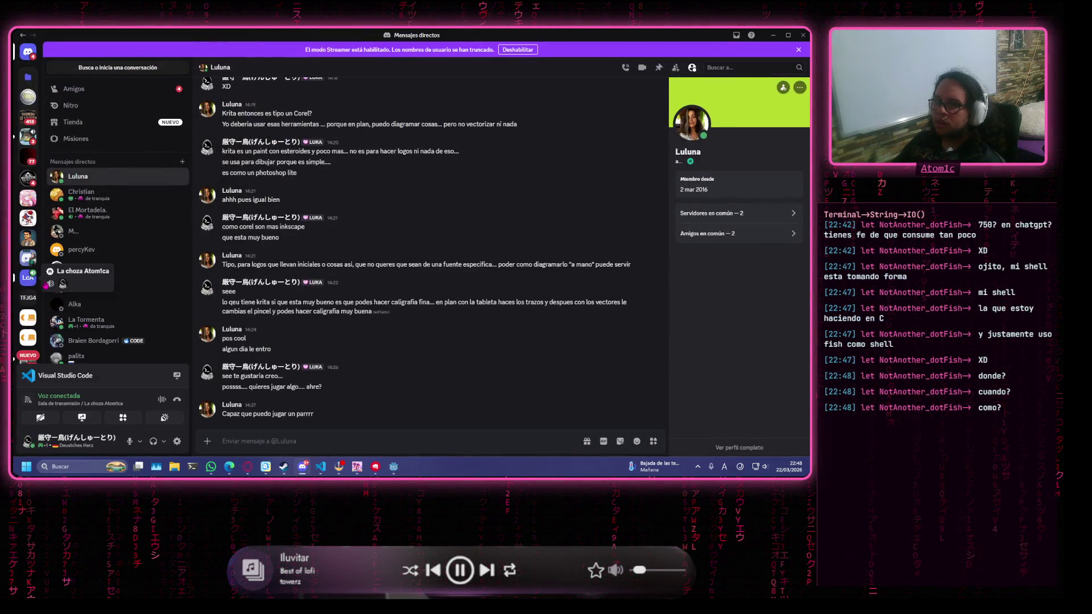
Step: Go to the La choza Atomica #general channel and scroll up to the shared video post
{"action": "left_click", "coordinate": [28, 277]}
{"action": "scroll", "coordinate": [100, 169], "scroll_direction": "up", "scroll_amount": 5}
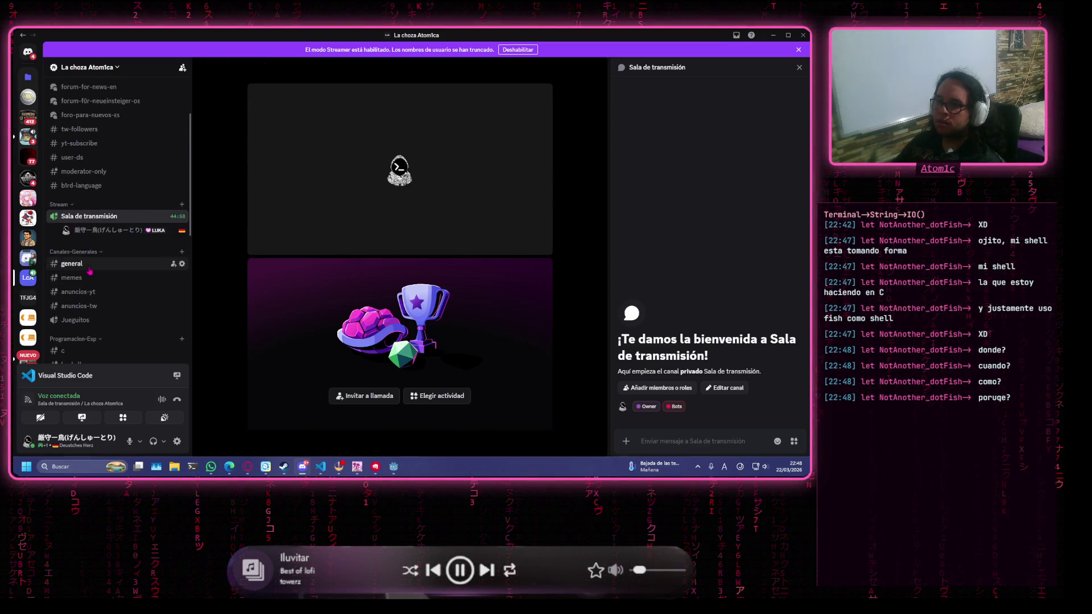
{"action": "left_click", "coordinate": [138, 266]}
{"action": "scroll", "coordinate": [423, 290], "scroll_direction": "up", "scroll_amount": 10}
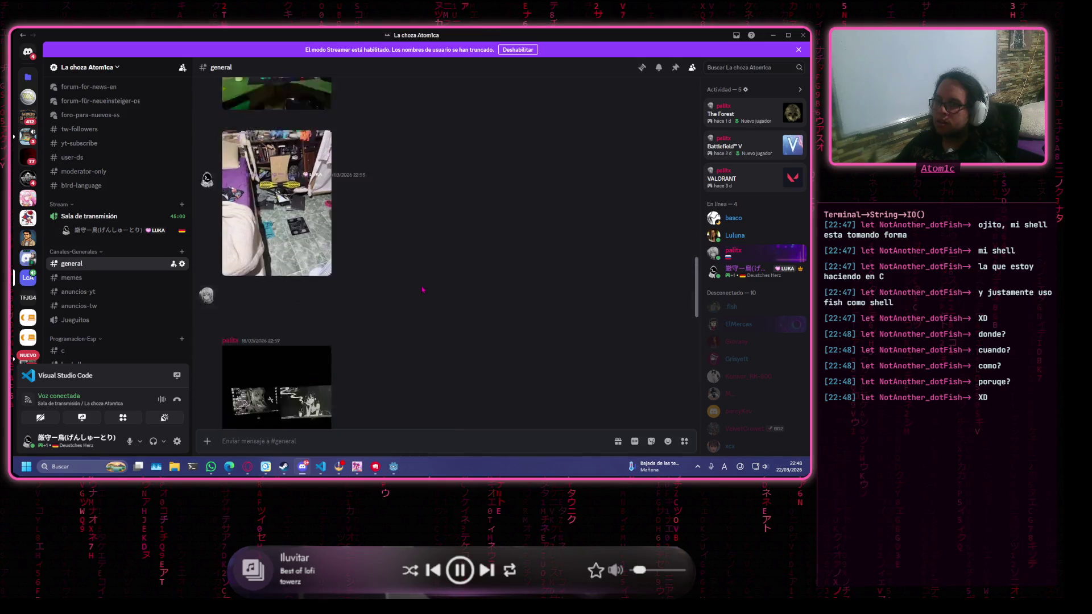
{"action": "scroll", "coordinate": [419, 288], "scroll_direction": "up", "scroll_amount": 10}
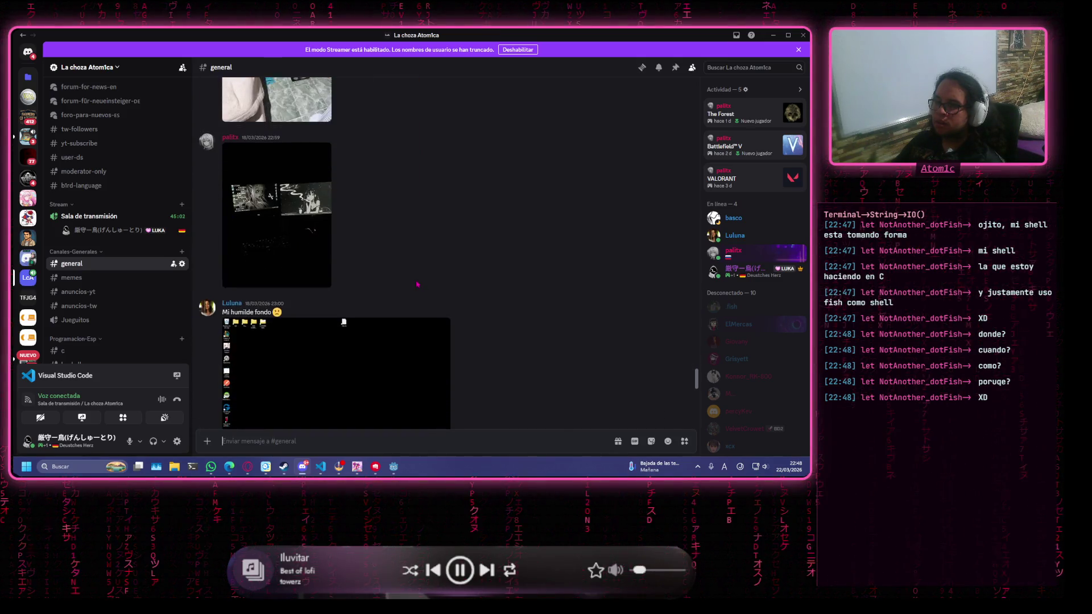
{"action": "scroll", "coordinate": [418, 281], "scroll_direction": "up", "scroll_amount": 10}
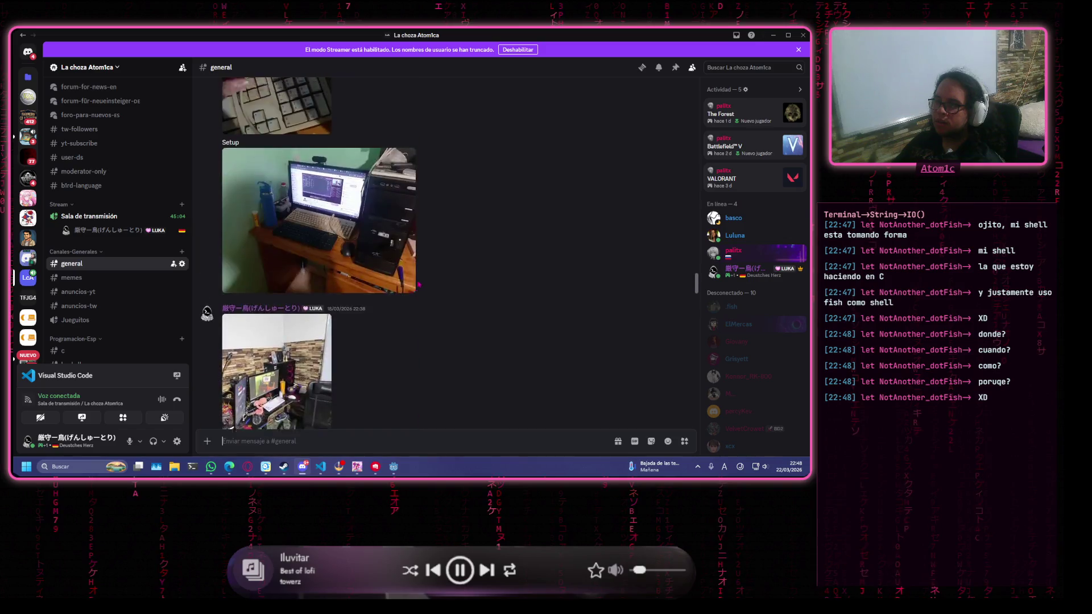
{"action": "scroll", "coordinate": [416, 284], "scroll_direction": "up", "scroll_amount": 15}
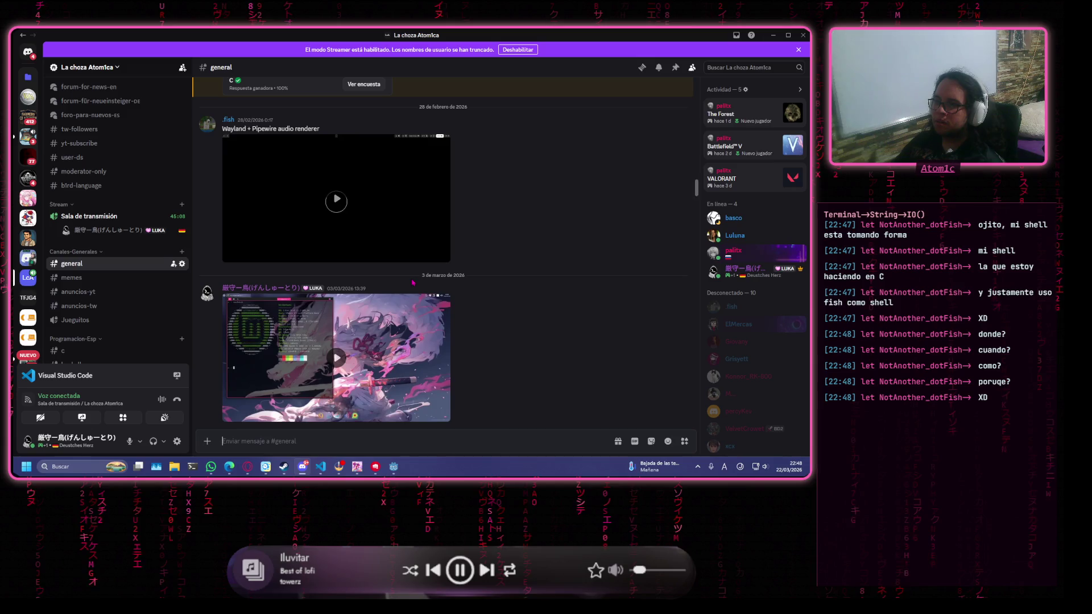
Step: Watch the Wayland + Pipewire video full screen until fastfetch runs, exit full screen, and return to Godot
{"action": "left_click", "coordinate": [443, 258]}
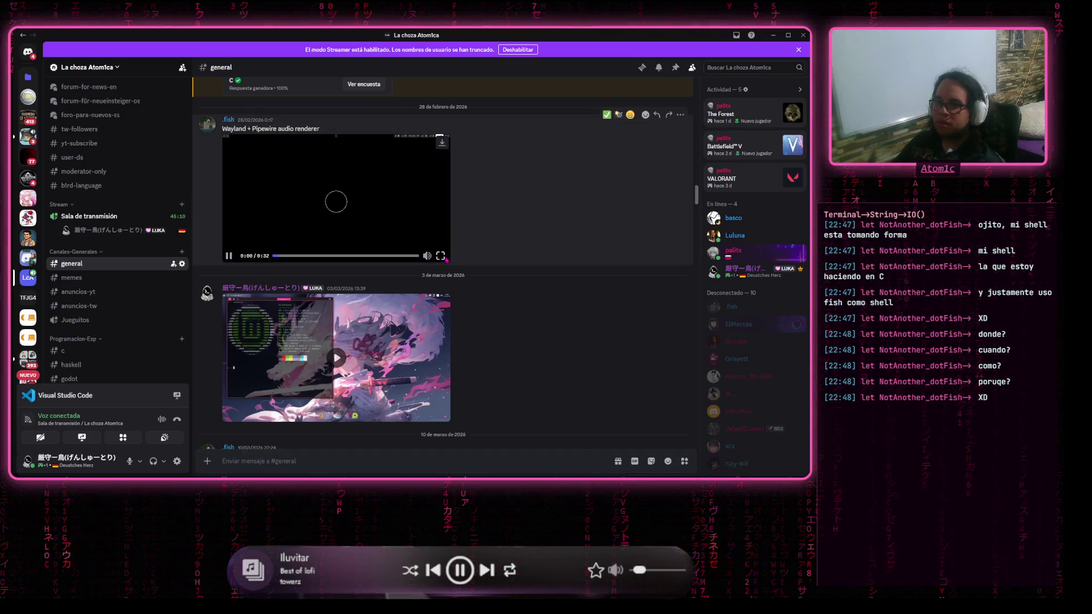
{"action": "left_click", "coordinate": [446, 260]}
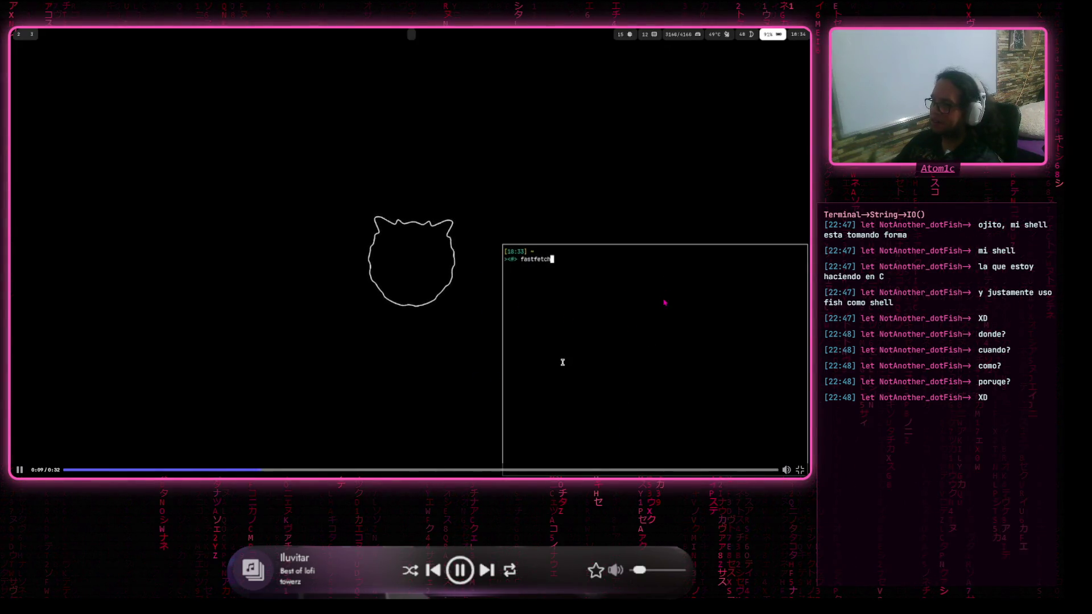
{"action": "key", "text": "space"}
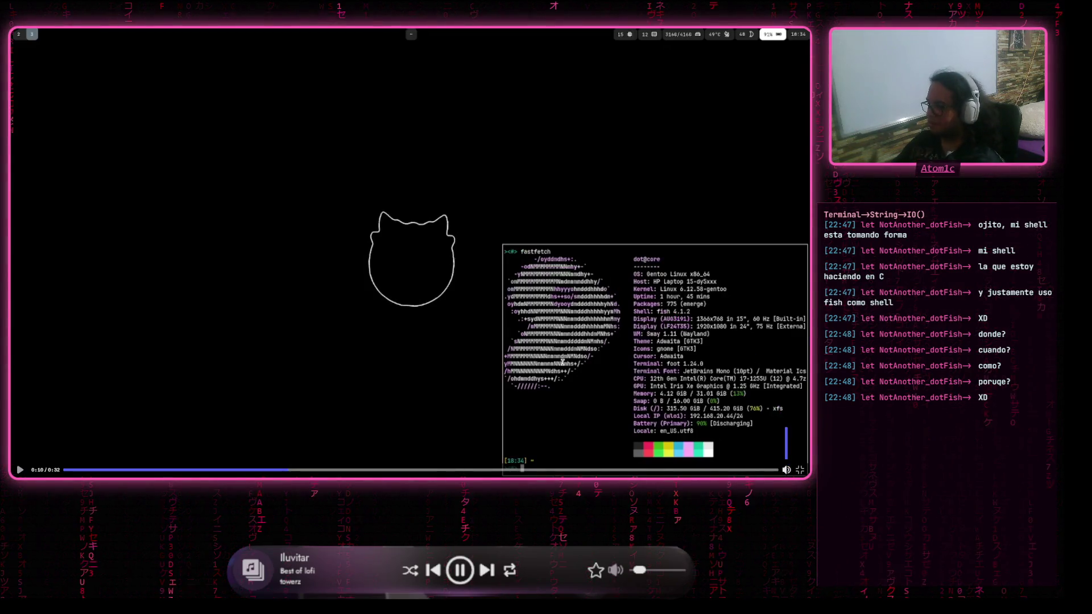
{"action": "left_click", "coordinate": [799, 470]}
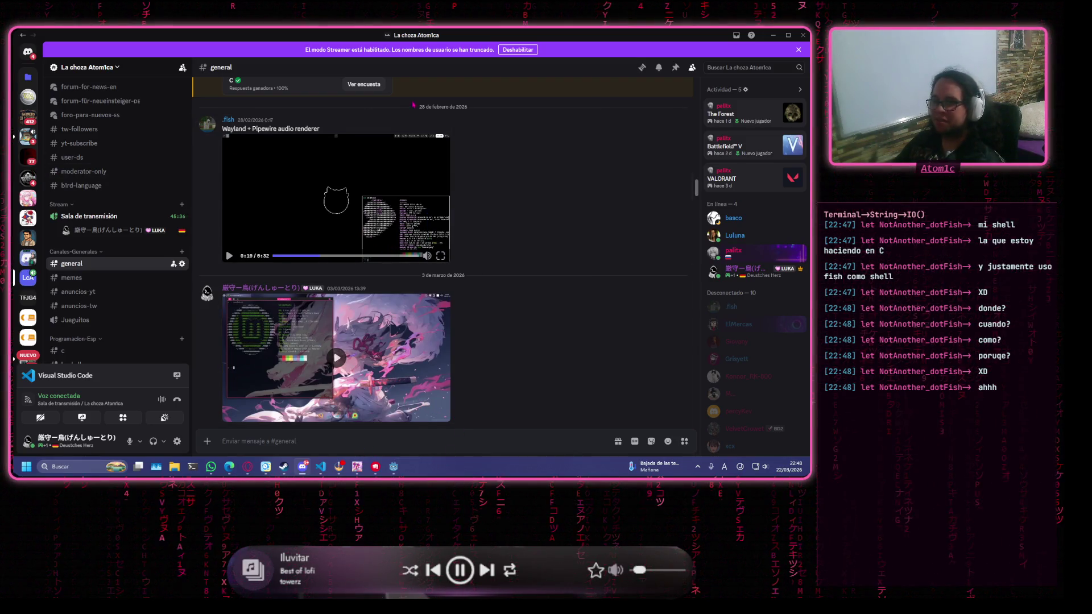
{"action": "left_click", "coordinate": [396, 464]}
{"action": "left_click", "coordinate": [510, 226]}
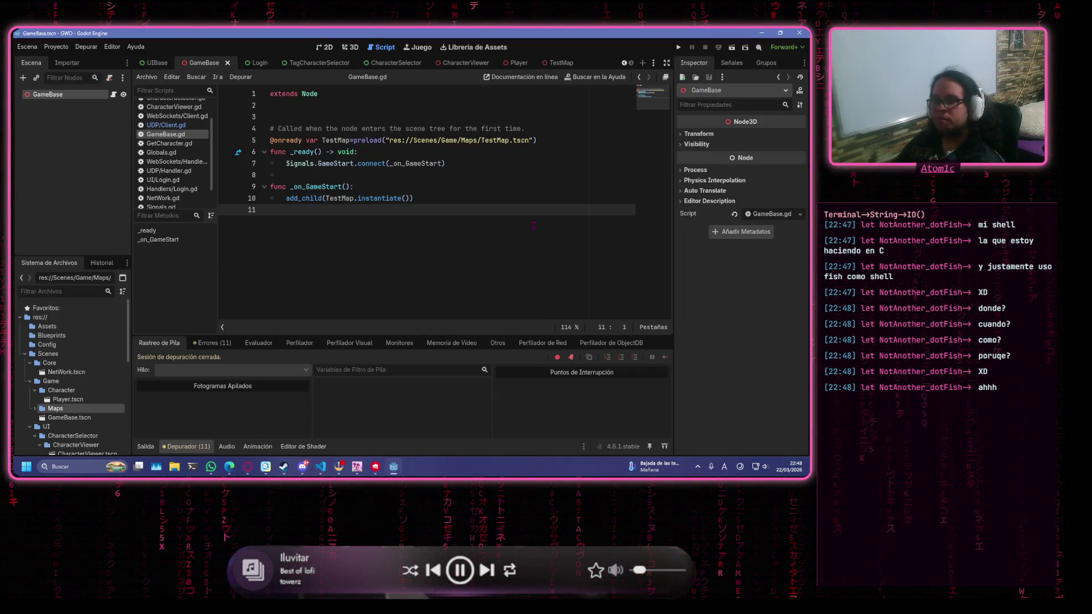
{"action": "left_click", "coordinate": [452, 153]}
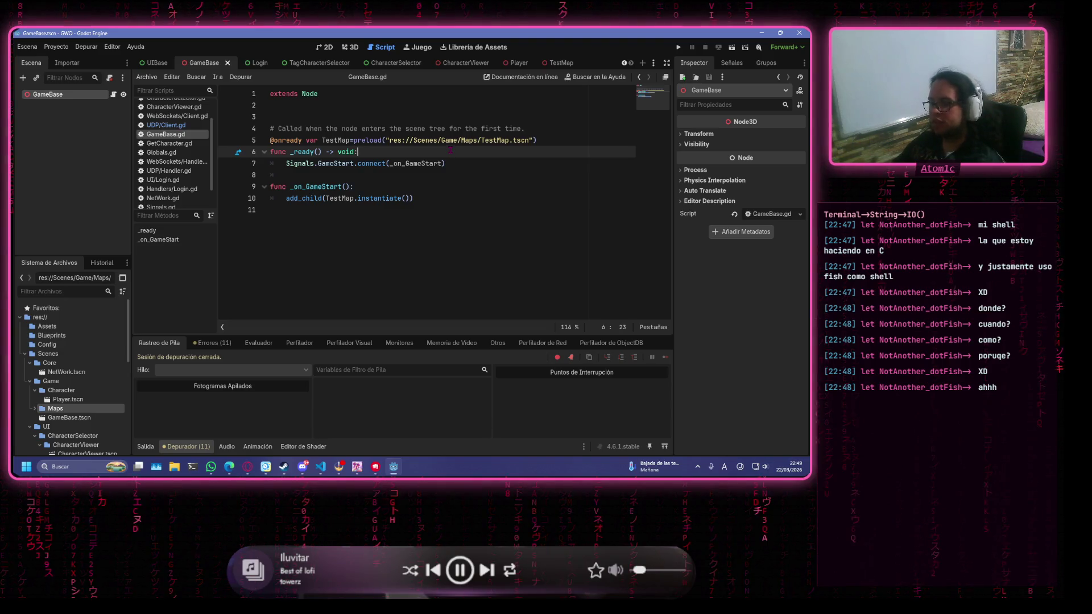
{"action": "mouse_move", "coordinate": [450, 139]}
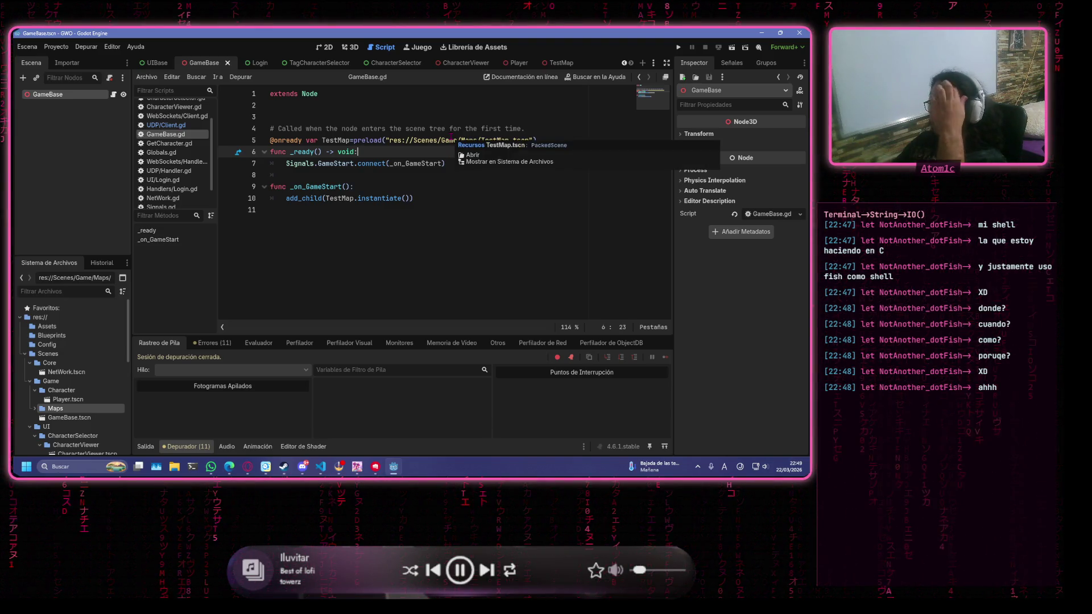
{"action": "left_click", "coordinate": [484, 164]}
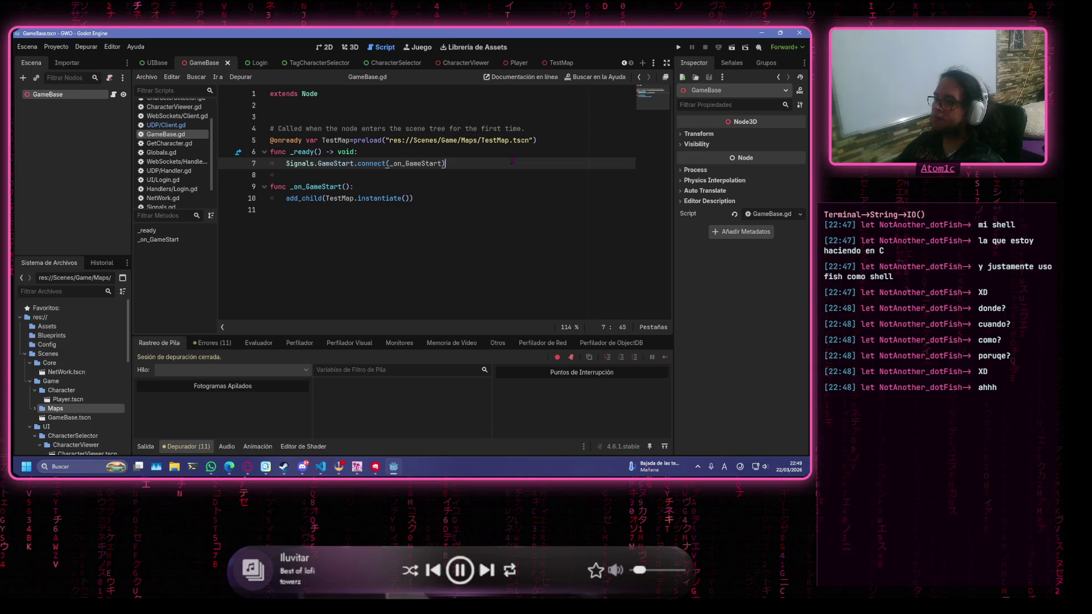
{"action": "left_click", "coordinate": [468, 194]}
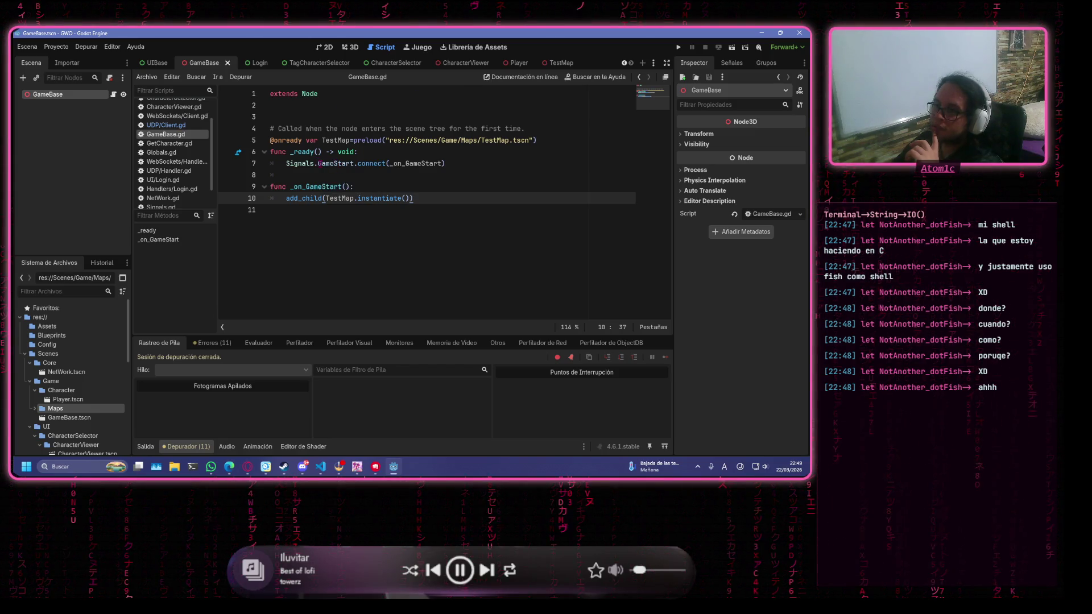
{"action": "mouse_move", "coordinate": [313, 165]}
{"action": "left_click", "coordinate": [498, 128]}
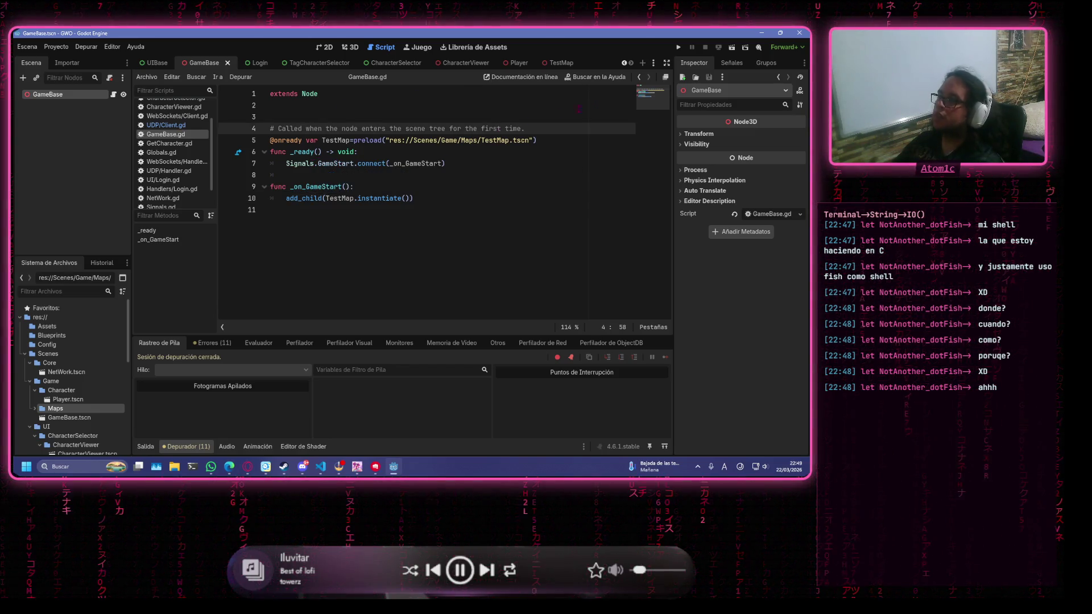
Step: Run the project, log in with the test username and password, press Play, then close the game window
{"action": "left_click", "coordinate": [678, 47]}
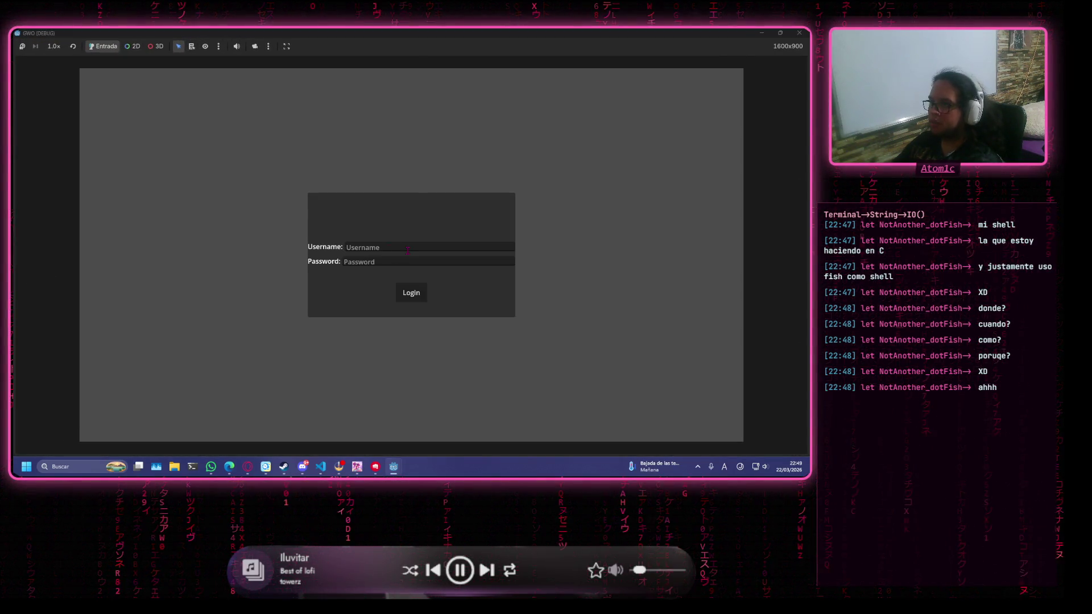
{"action": "left_click", "coordinate": [408, 251]}
{"action": "type", "text": "w"}
{"action": "left_click", "coordinate": [402, 260]}
{"action": "type", "text": "wea"}
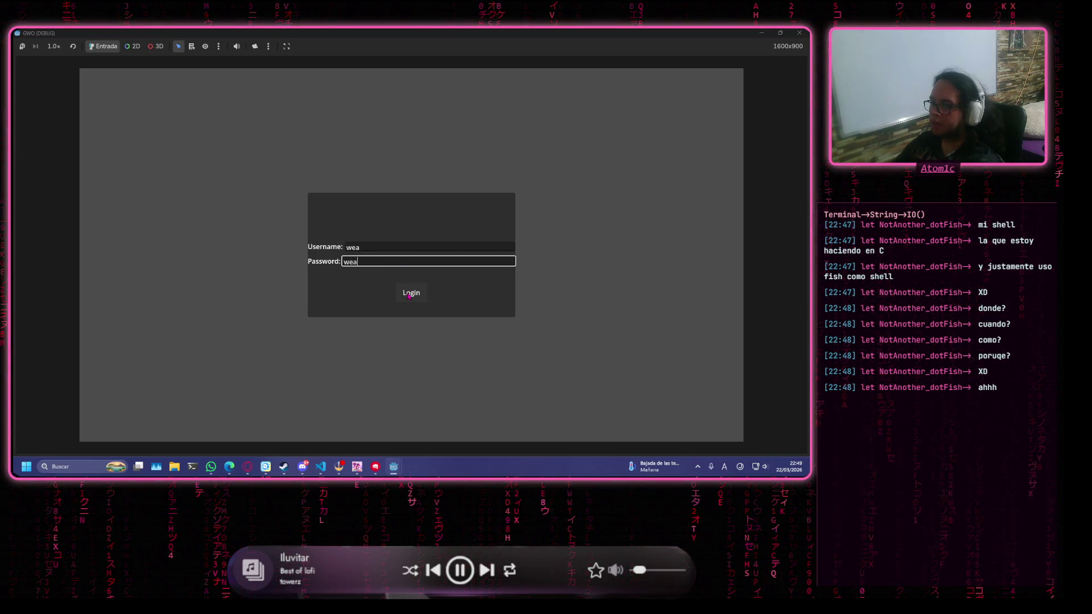
{"action": "left_click", "coordinate": [412, 293]}
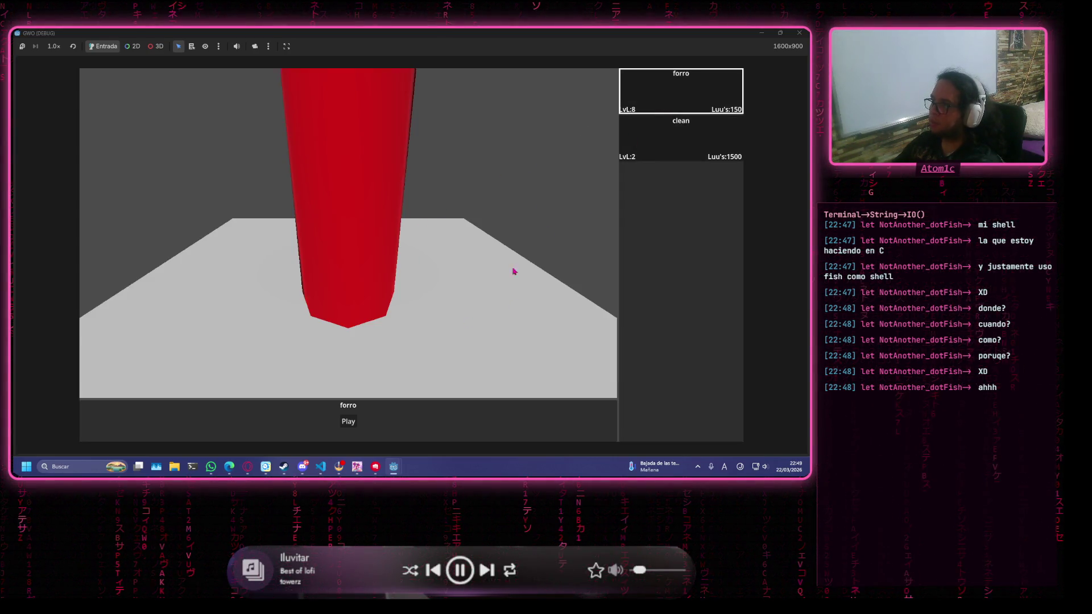
{"action": "left_click", "coordinate": [357, 425]}
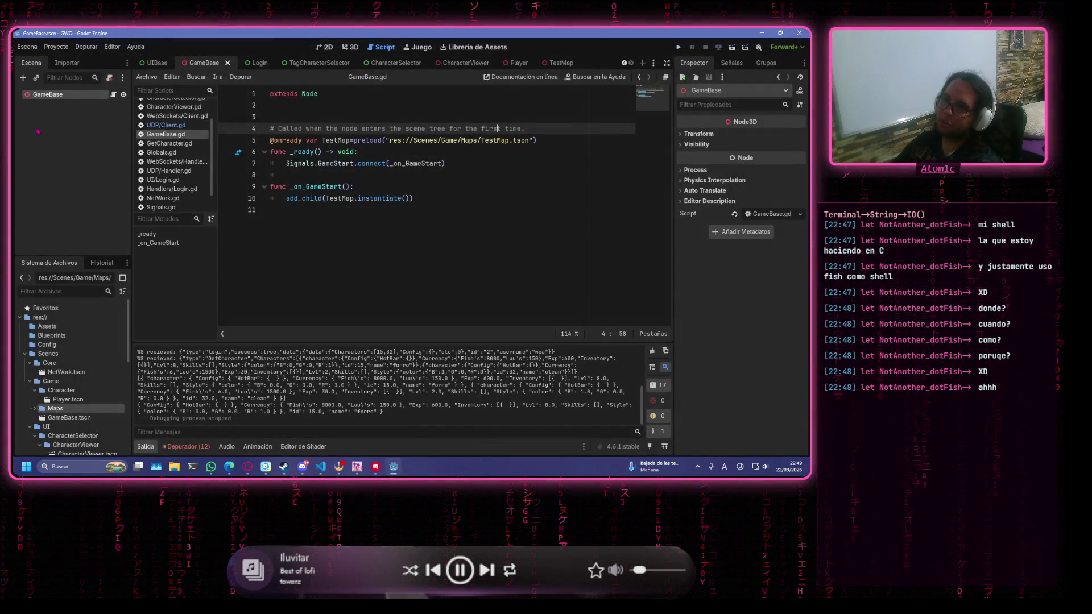
{"action": "left_click", "coordinate": [38, 132]}
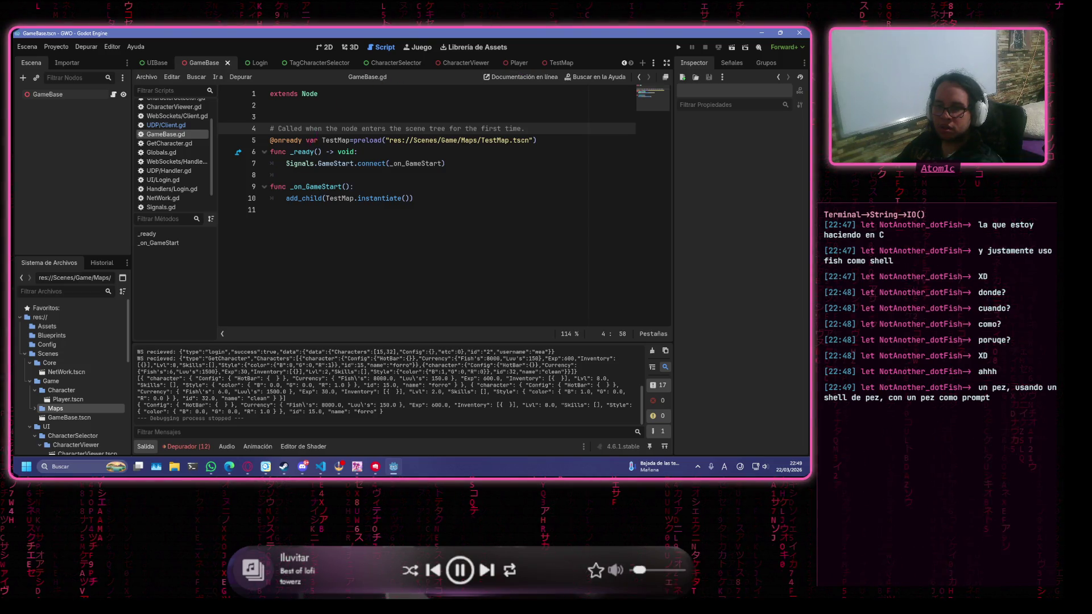
{"action": "left_click", "coordinate": [47, 94]}
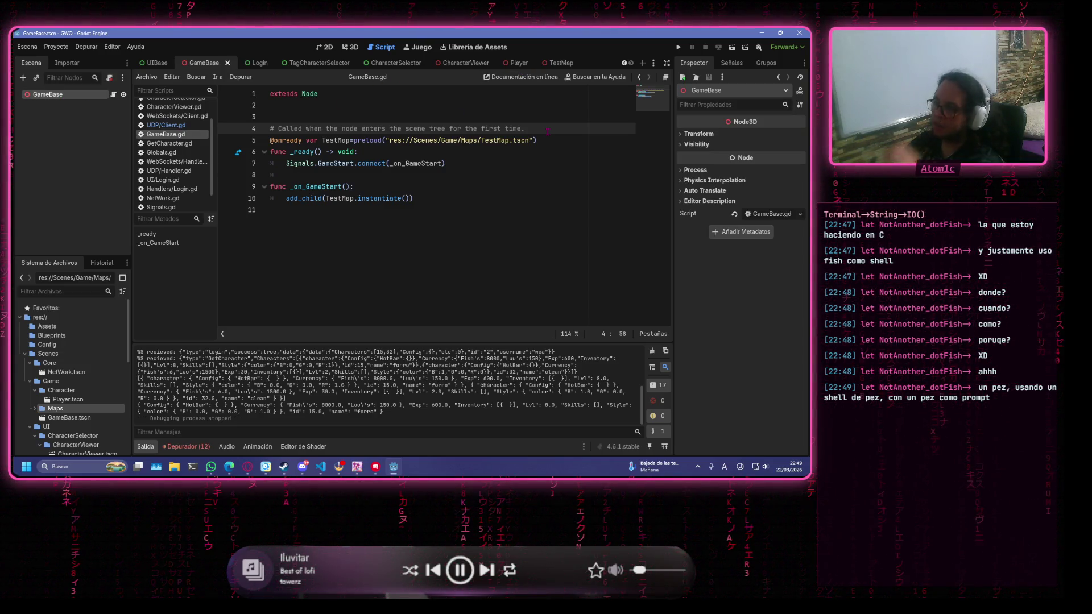
Step: Bring up and dismiss the GameBase node's context menu, then switch to the Player scene tab
{"action": "mouse_move", "coordinate": [553, 64]}
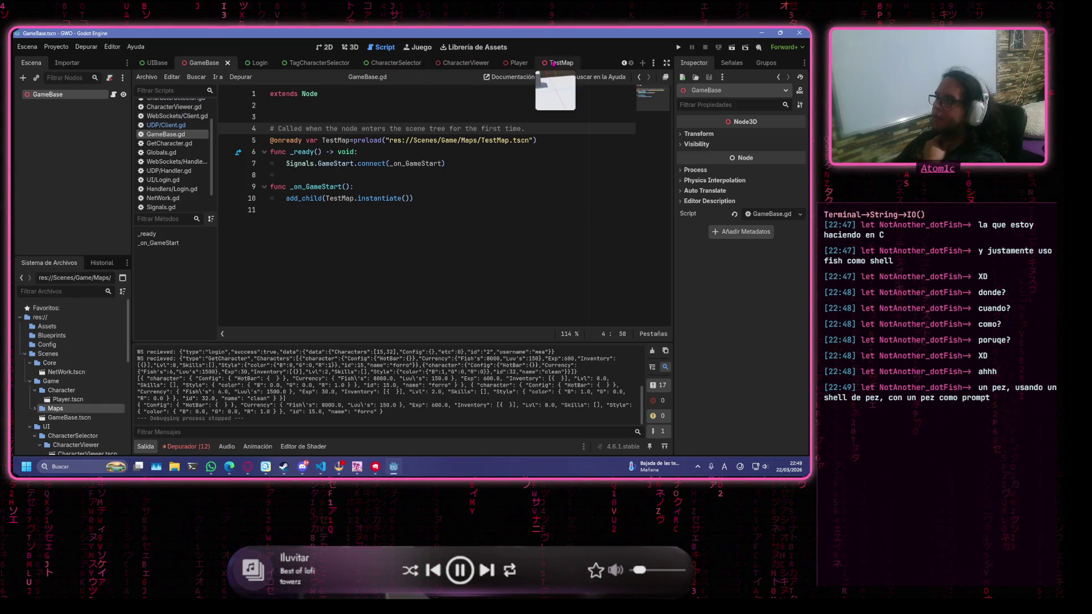
{"action": "left_click", "coordinate": [346, 176]}
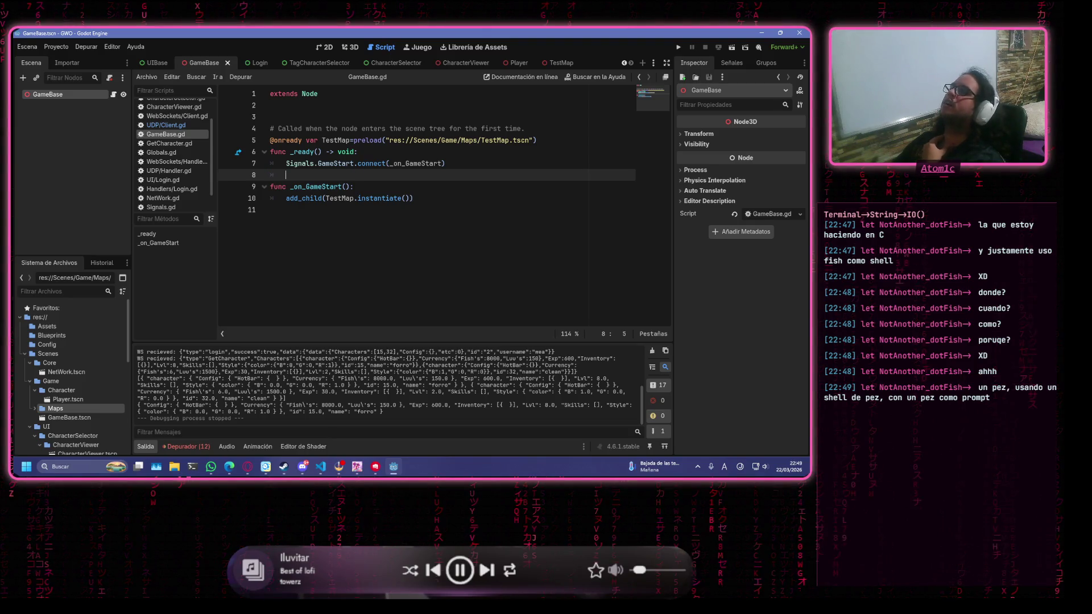
{"action": "right_click", "coordinate": [66, 96]}
{"action": "mouse_move", "coordinate": [95, 102]}
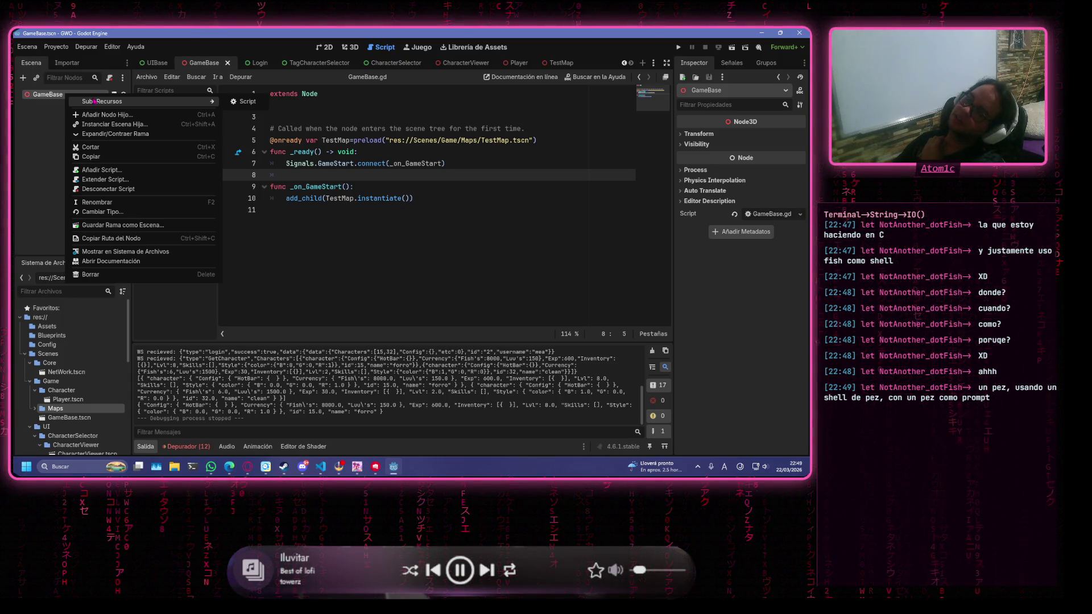
{"action": "key", "text": "Escape"}
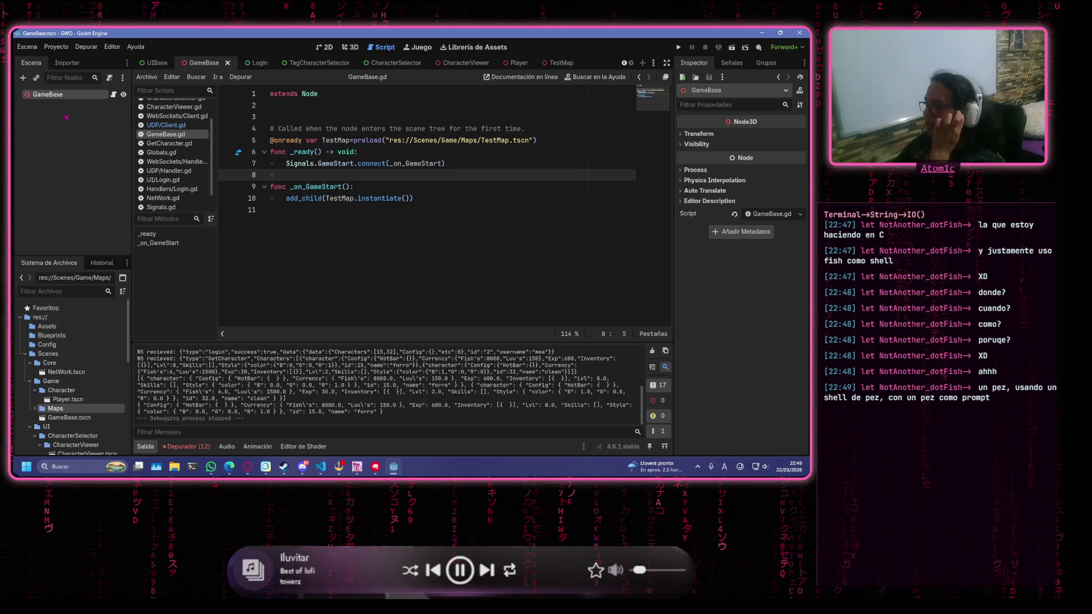
{"action": "left_click", "coordinate": [507, 63]}
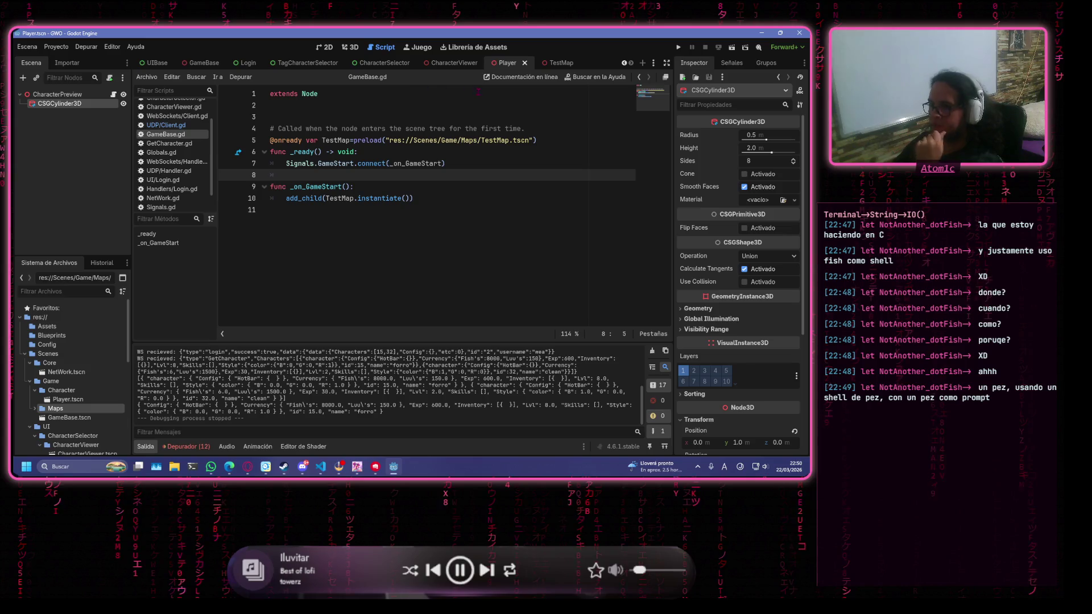
Step: Check the TestMap preload and add_child lines, and bring up then close the CharacterPreview node menu
{"action": "left_click", "coordinate": [499, 140]}
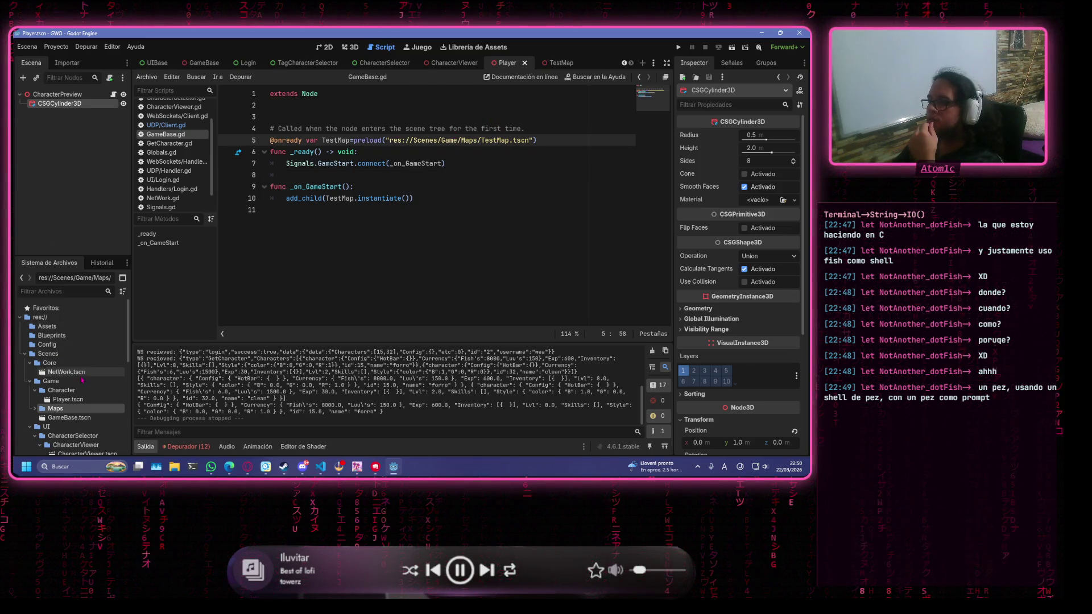
{"action": "scroll", "coordinate": [100, 361], "scroll_direction": "down", "scroll_amount": 5}
{"action": "mouse_move", "coordinate": [344, 165]}
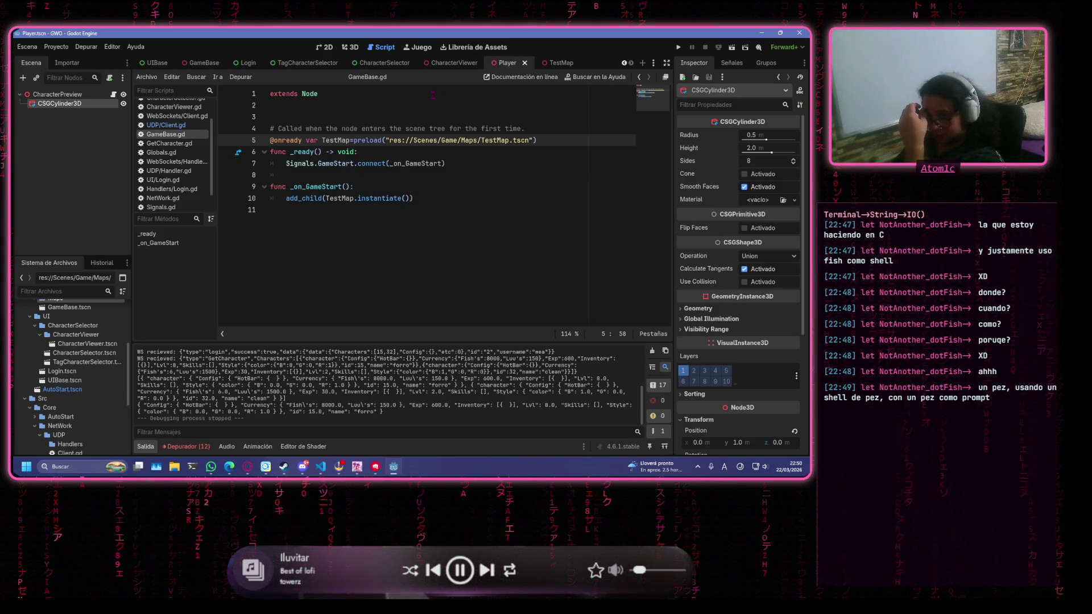
{"action": "right_click", "coordinate": [82, 95]}
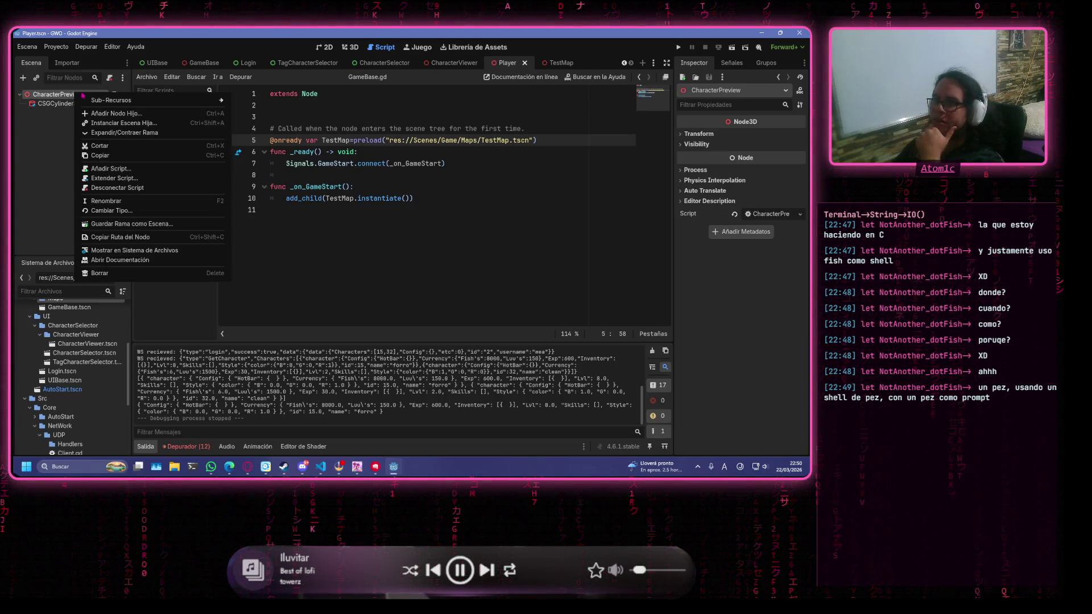
{"action": "left_click", "coordinate": [380, 141]}
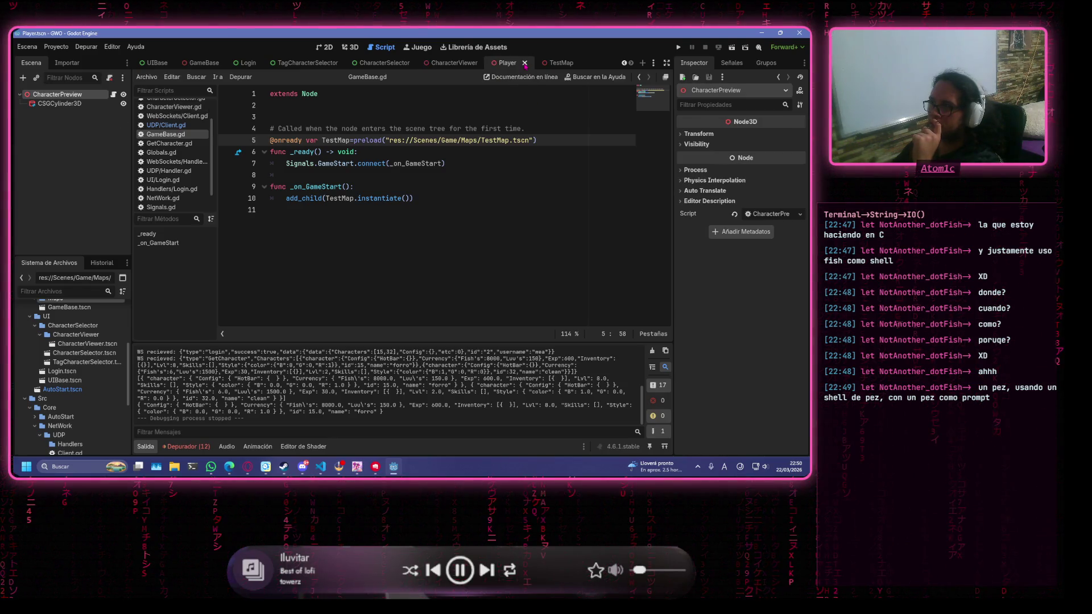
{"action": "left_click", "coordinate": [514, 199]}
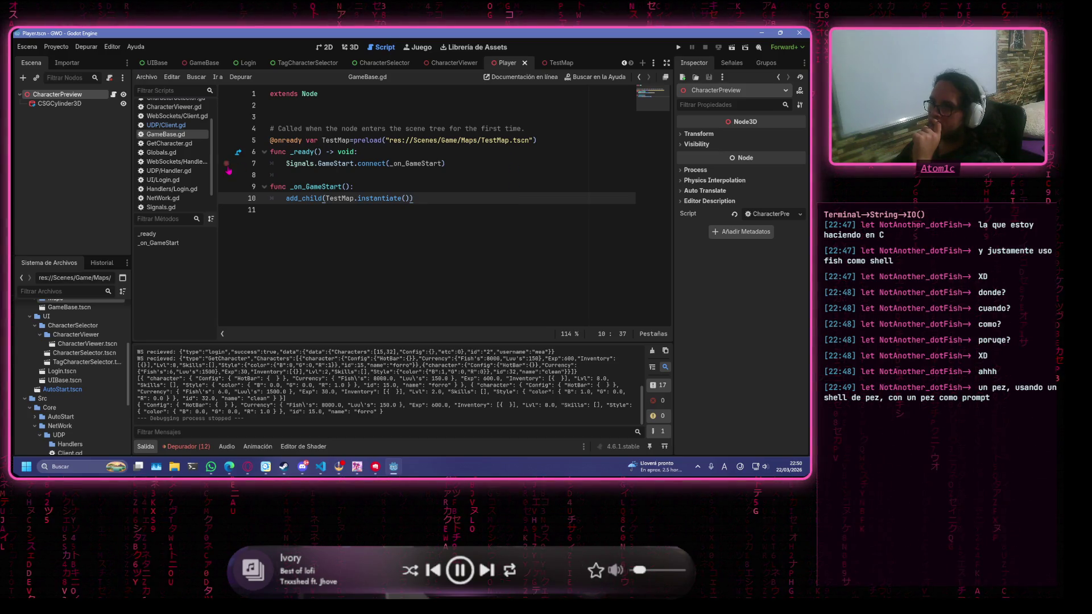
{"action": "scroll", "coordinate": [176, 160], "scroll_direction": "up", "scroll_amount": 2}
Step: Review CharacterViewer.gd and CharacterPreview.gd, then drag Player.tscn into the CharacterViewer folder
{"action": "left_click", "coordinate": [182, 133]}
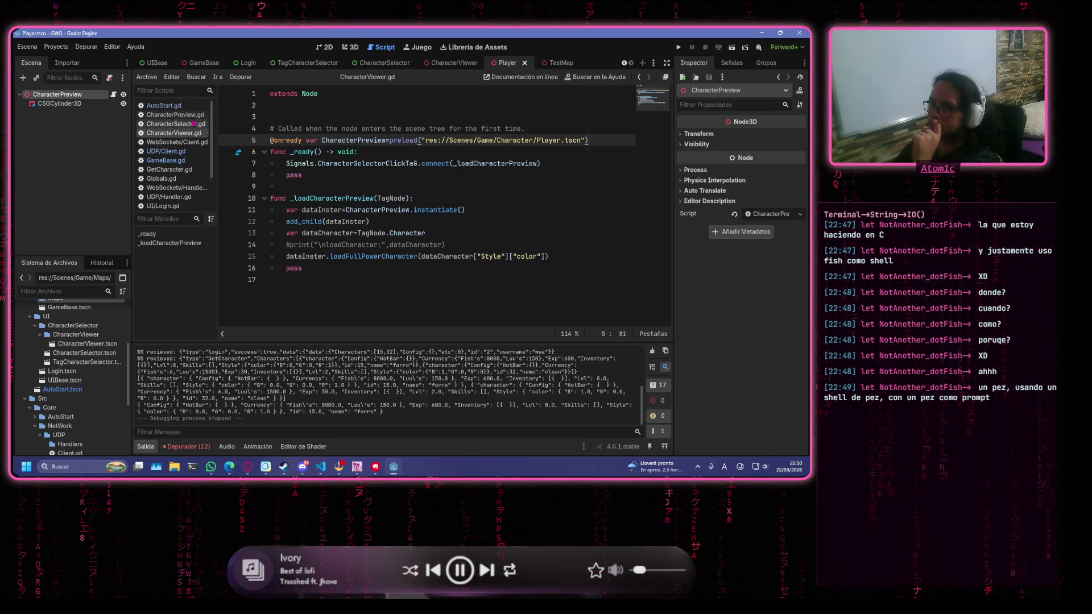
{"action": "left_click", "coordinate": [195, 115]}
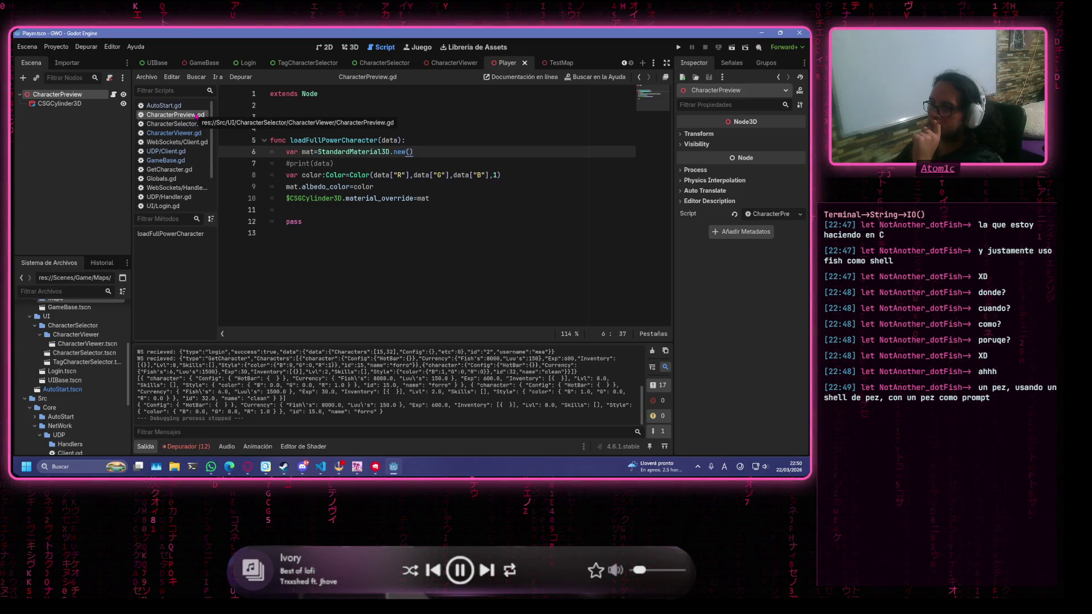
{"action": "left_click", "coordinate": [557, 174]}
{"action": "key", "text": "Down"}
{"action": "key", "text": "Down"}
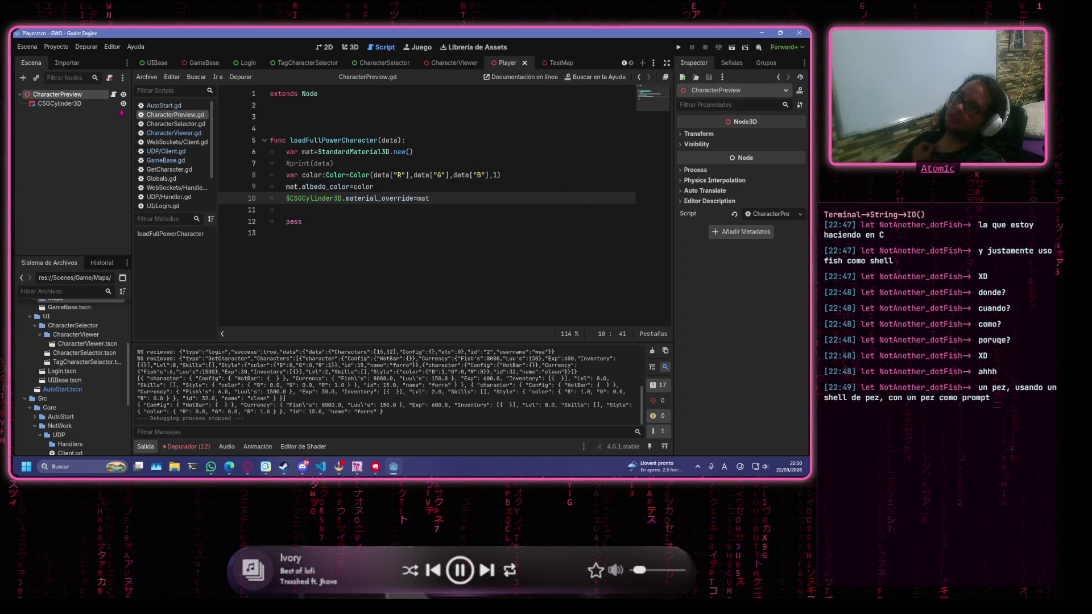
{"action": "scroll", "coordinate": [78, 343], "scroll_direction": "down", "scroll_amount": 2}
{"action": "scroll", "coordinate": [78, 343], "scroll_direction": "up", "scroll_amount": 4}
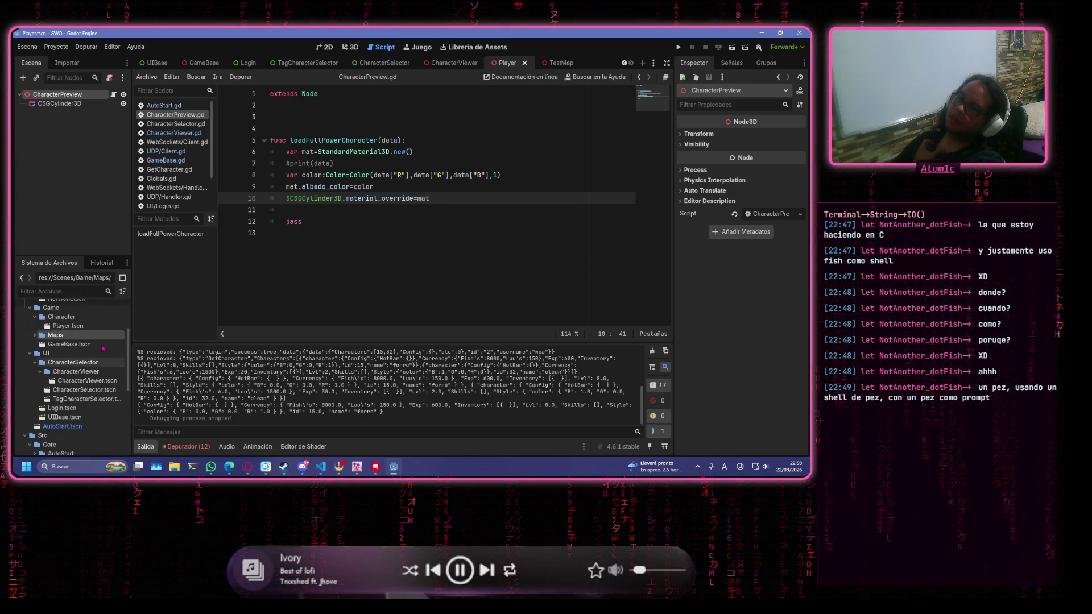
{"action": "left_click_drag", "start_coordinate": [67, 326], "coordinate": [106, 380]}
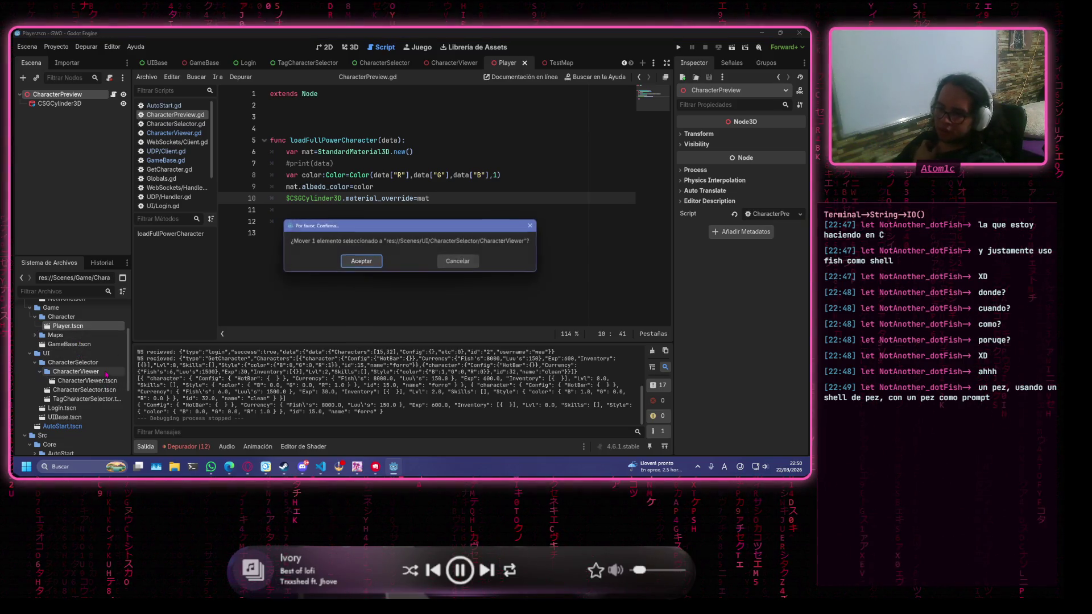
Step: Confirm the move into CharacterViewer and rename Player.tscn to CharacterPreview.tscn
{"action": "left_click", "coordinate": [380, 267]}
{"action": "right_click", "coordinate": [91, 381]}
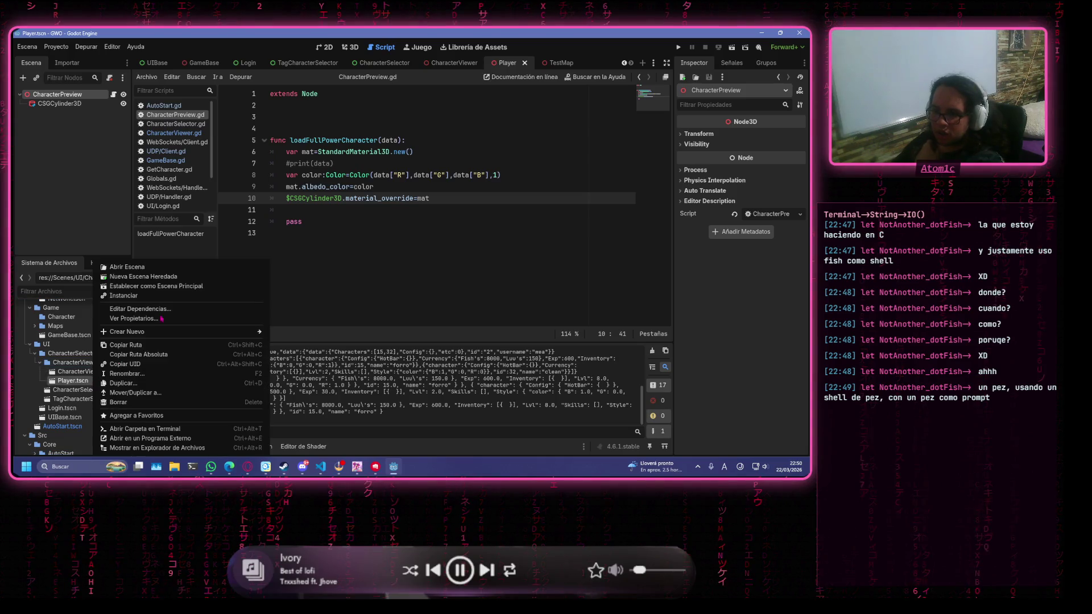
{"action": "left_click", "coordinate": [194, 375]}
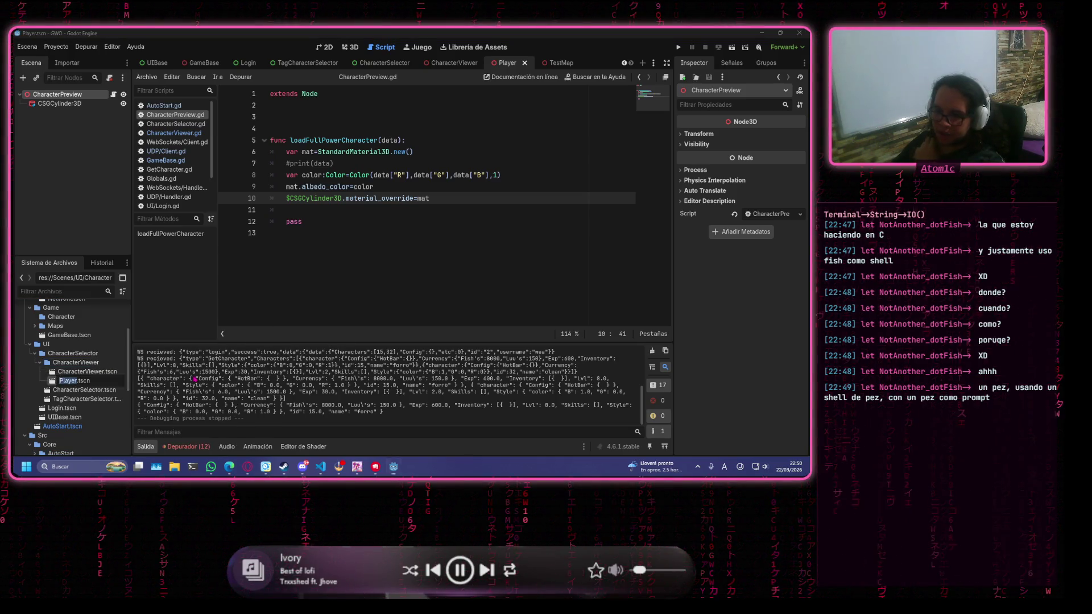
{"action": "type", "text": "Ch"}
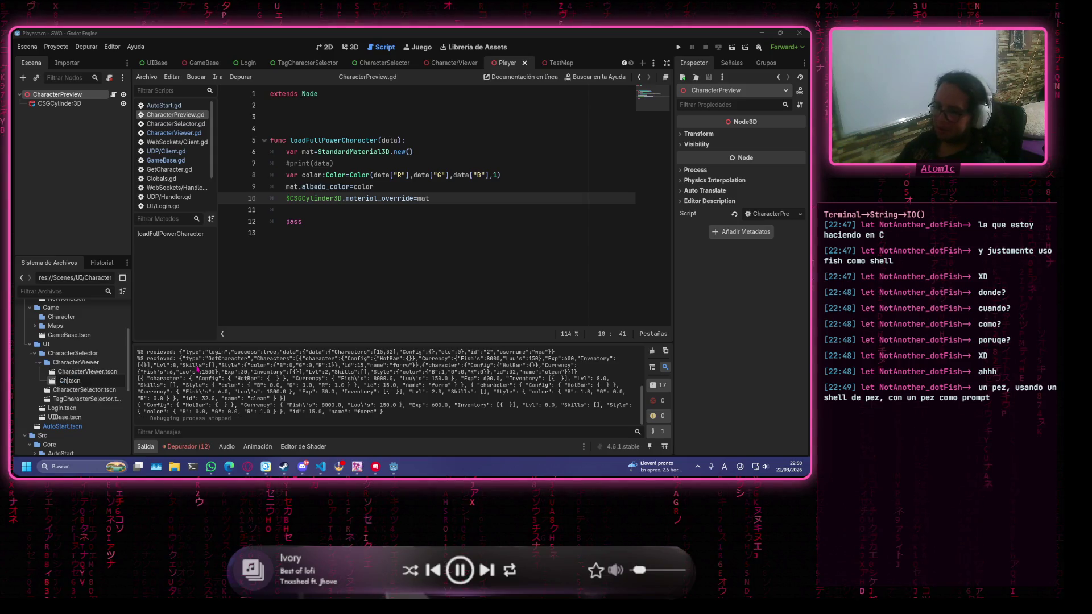
{"action": "type", "text": "aracterPr"}
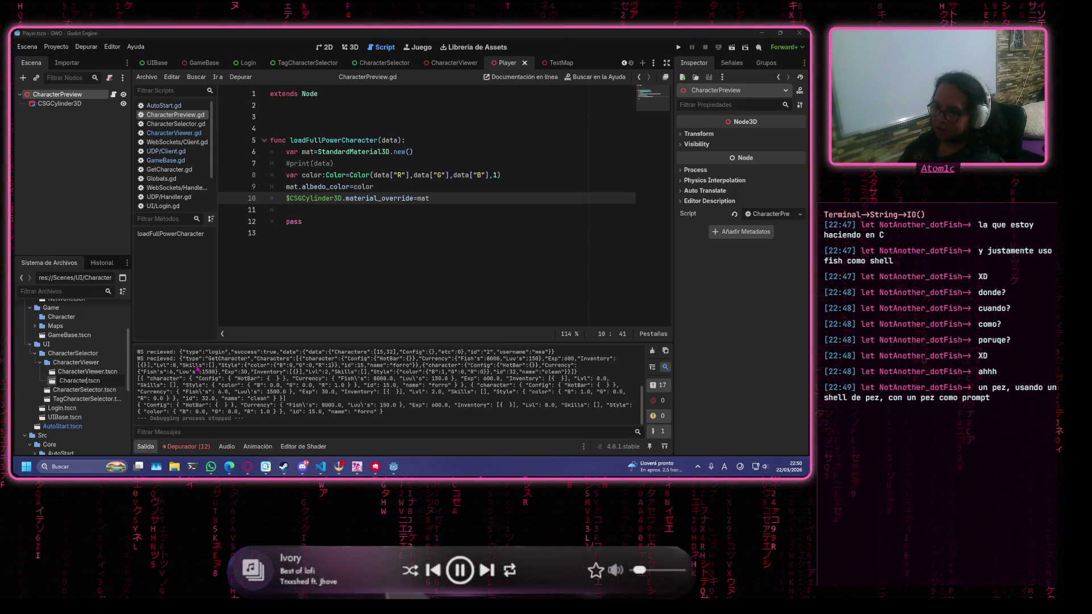
{"action": "type", "text": "eview"}
{"action": "key", "text": "Return"}
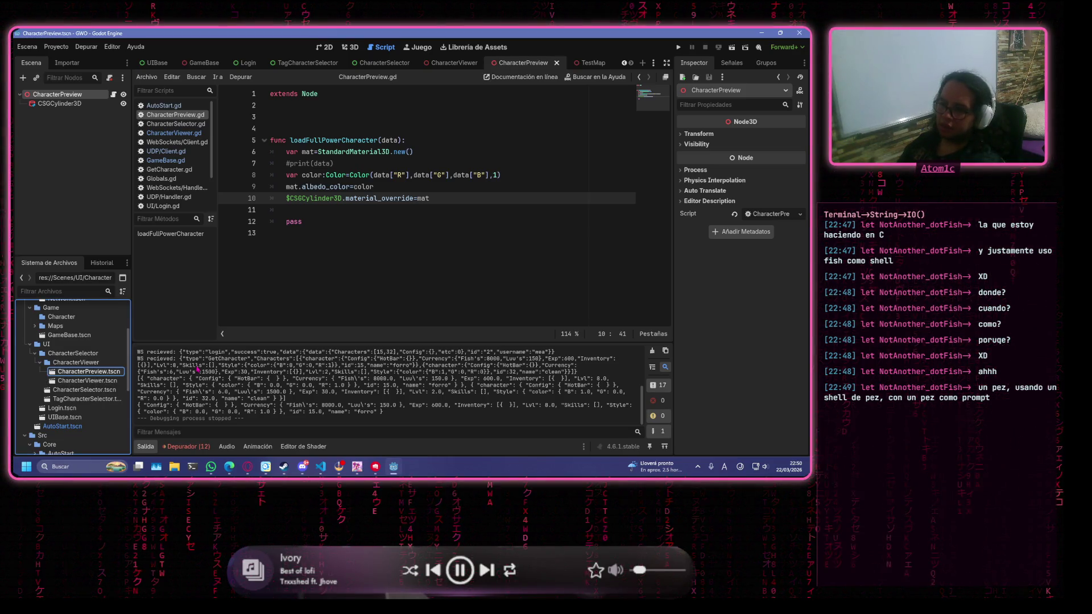
{"action": "left_click", "coordinate": [407, 218]}
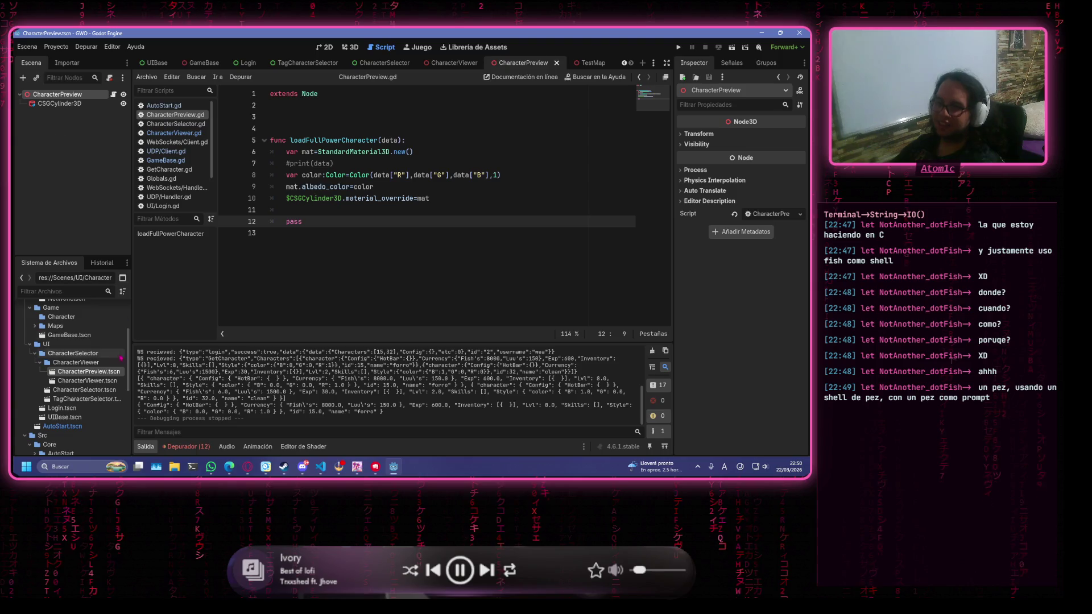
Step: Create a new scene named Player in the Character folder via Crear Nuevo > Escena
{"action": "right_click", "coordinate": [95, 318]}
{"action": "mouse_move", "coordinate": [245, 310]}
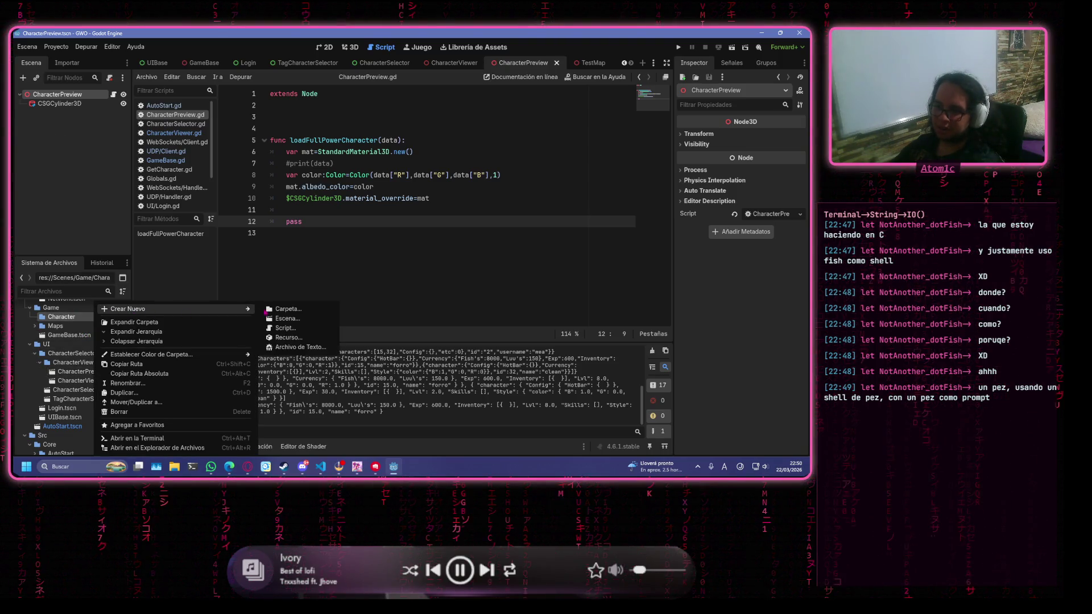
{"action": "left_click", "coordinate": [286, 320]}
{"action": "type", "text": "Pla"}
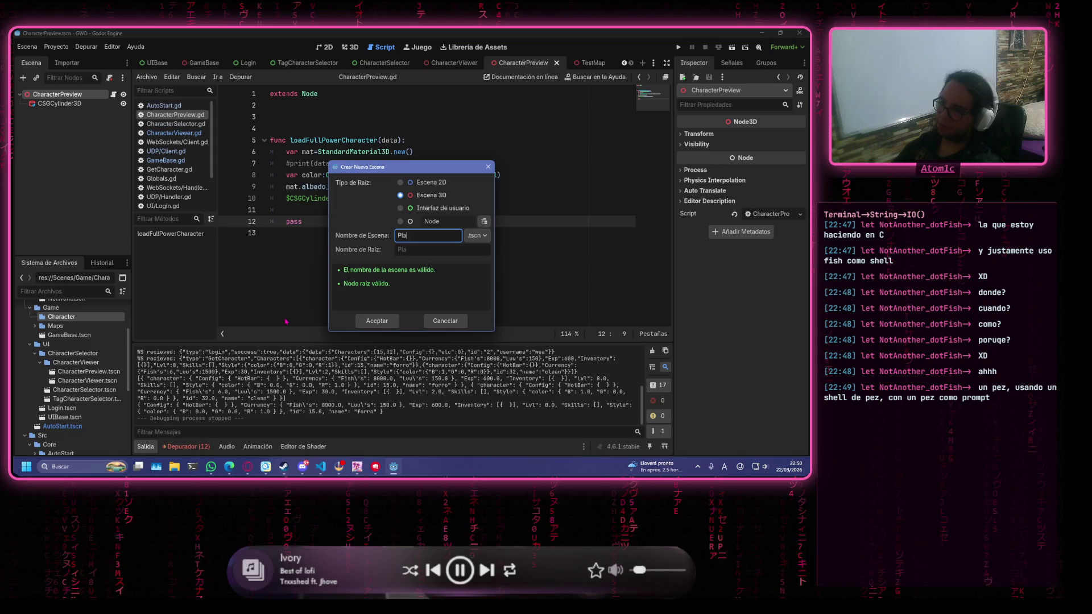
{"action": "type", "text": "yer"}
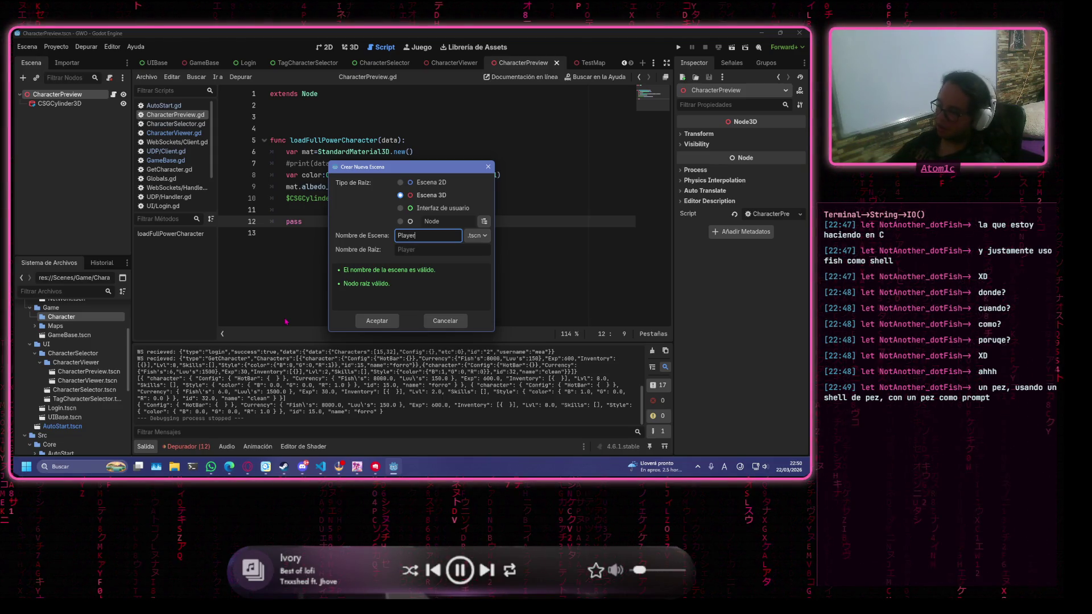
{"action": "key", "text": "Return"}
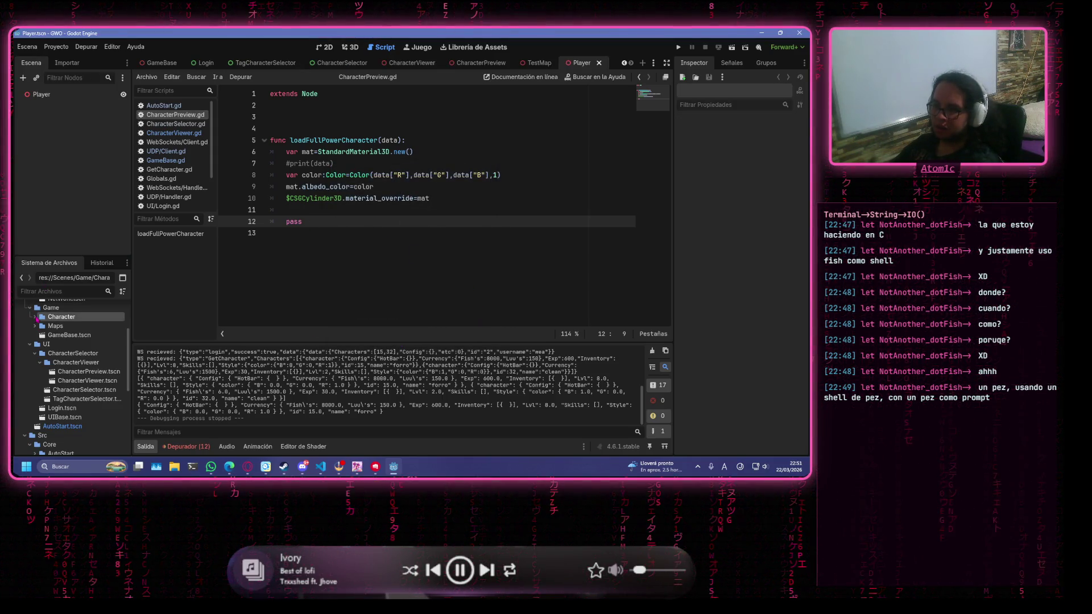
{"action": "key", "text": "Down"}
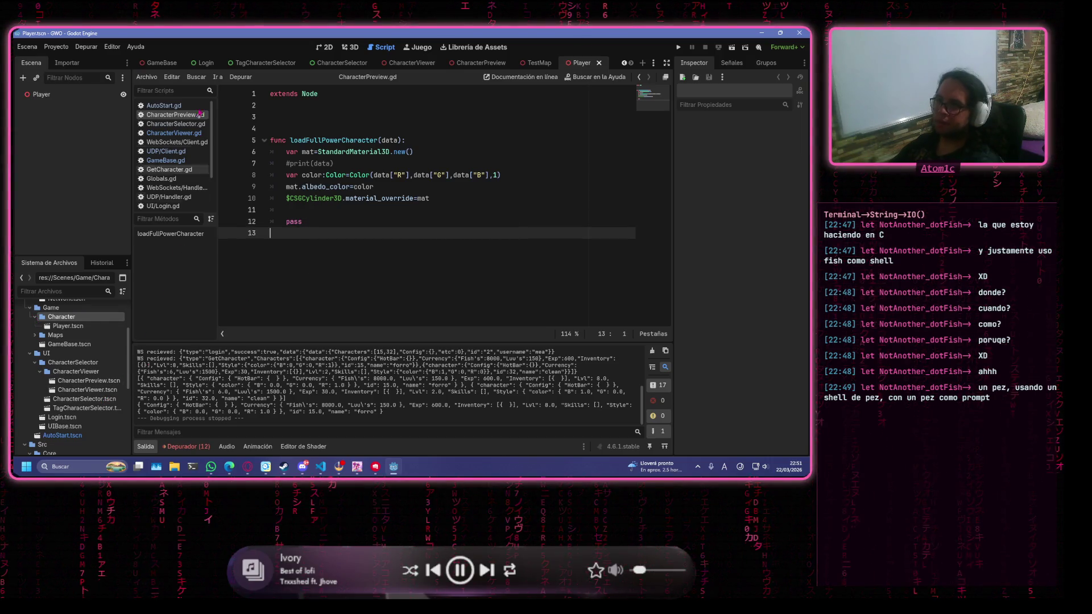
{"action": "left_click", "coordinate": [171, 124]}
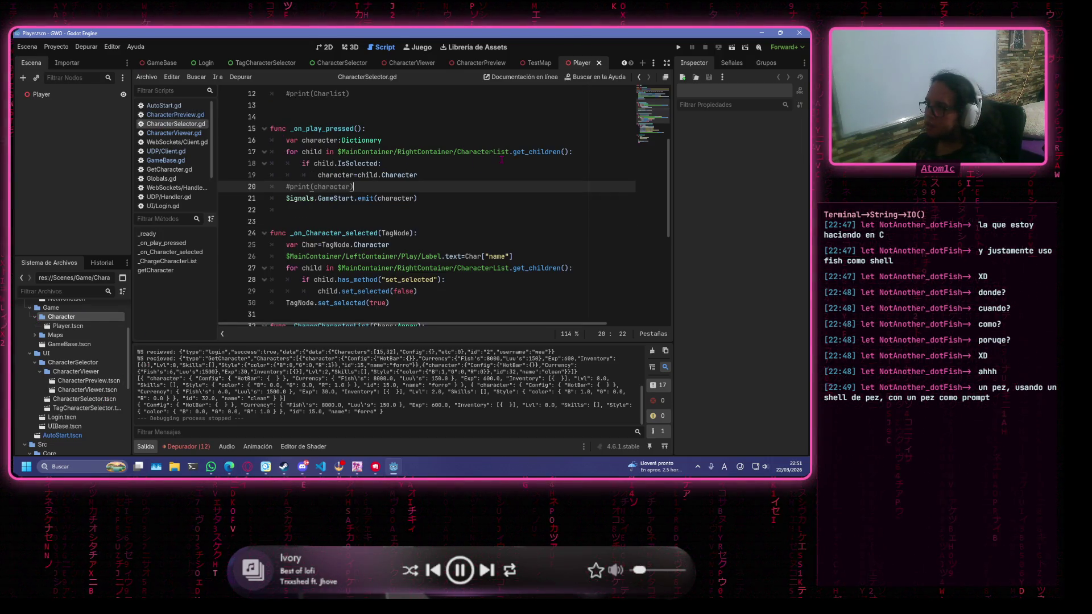
Step: In CharacterViewer.gd, replace the old Game/Character/Player preload path with the CharacterViewer/CharacterPreview.tscn suggestion
{"action": "scroll", "coordinate": [502, 160], "scroll_direction": "down", "scroll_amount": 5}
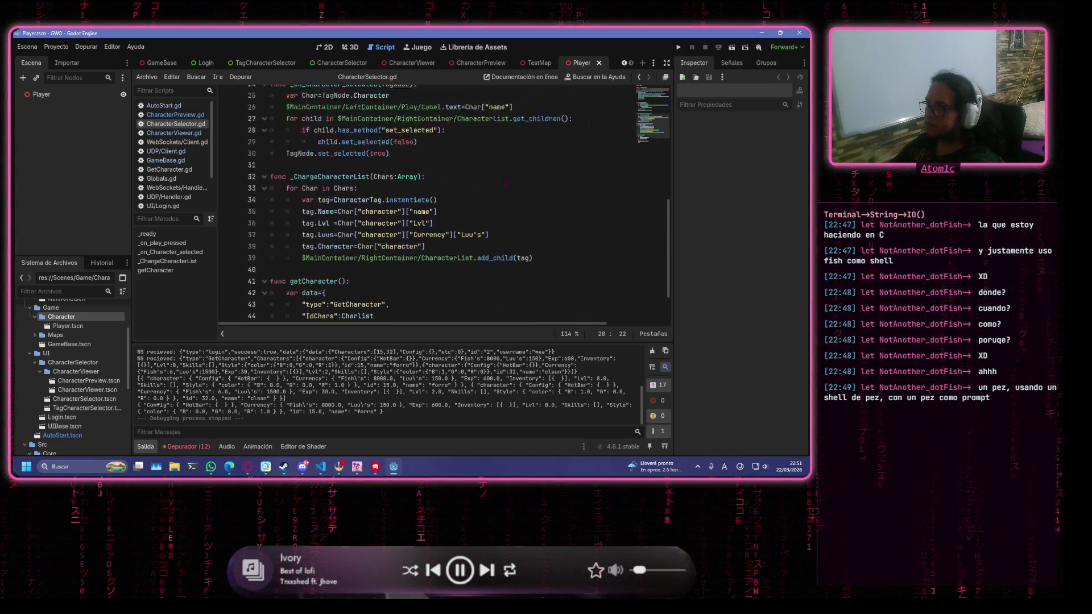
{"action": "scroll", "coordinate": [505, 183], "scroll_direction": "up", "scroll_amount": 8}
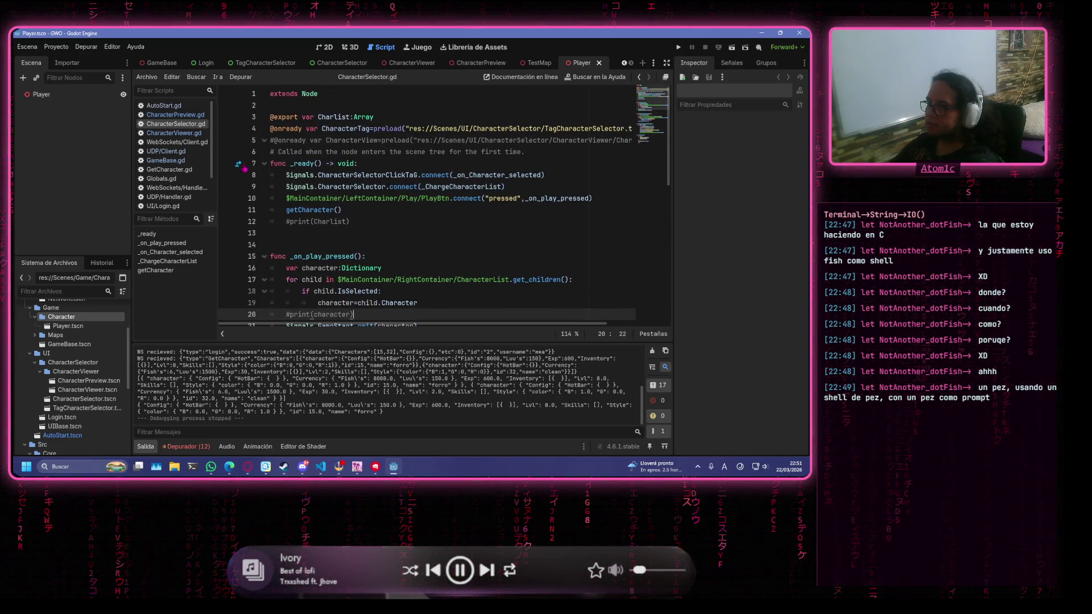
{"action": "left_click", "coordinate": [173, 132]}
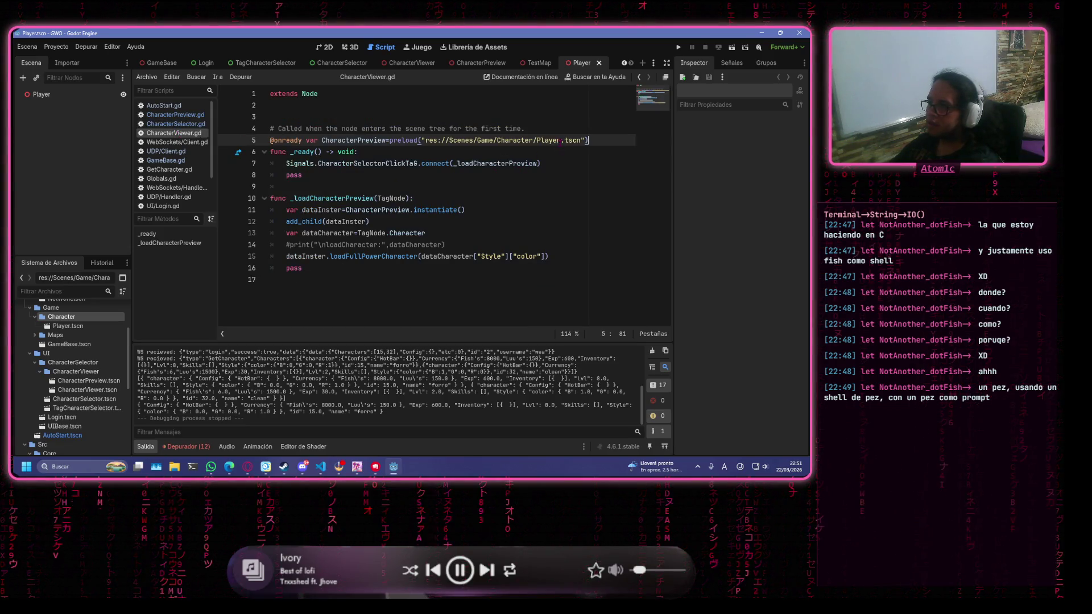
{"action": "left_click_drag", "start_coordinate": [561, 141], "coordinate": [498, 142]}
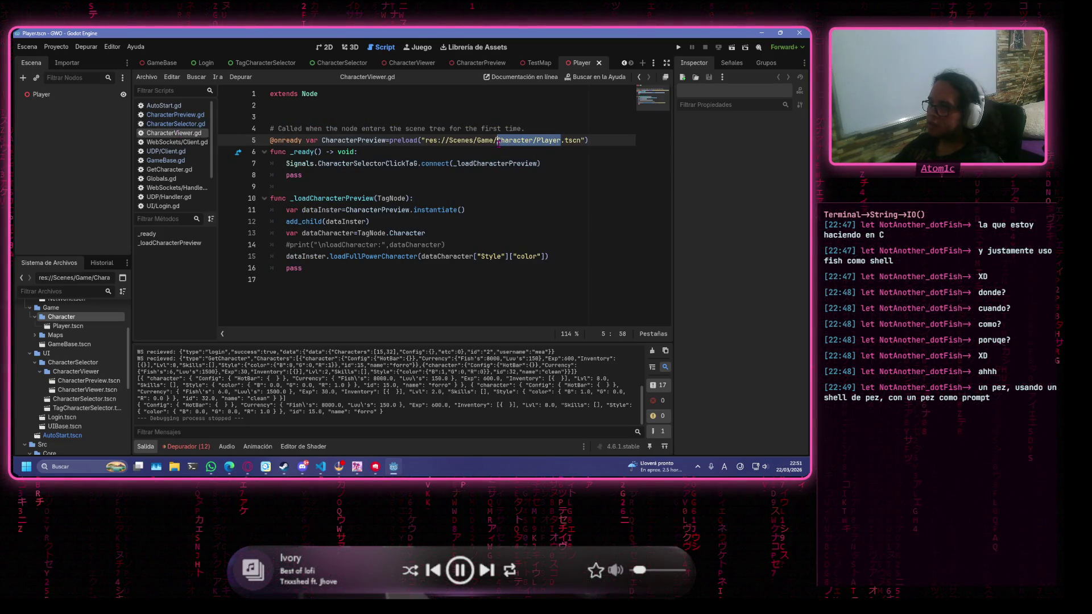
{"action": "key", "text": "BackSpace"}
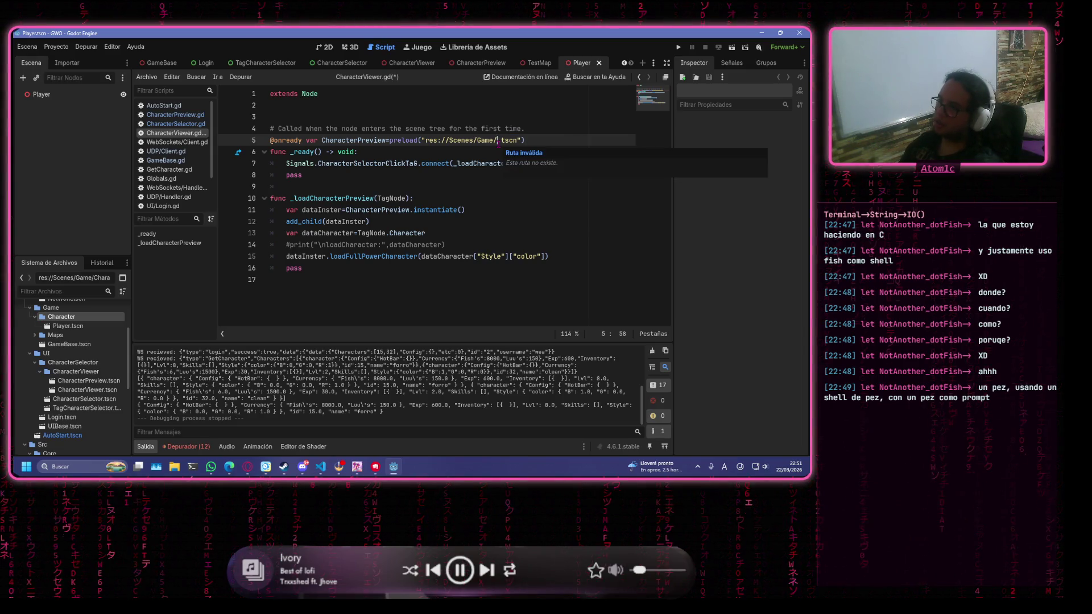
{"action": "key", "text": "BackSpace"}
{"action": "key", "text": "BackSpace"}
{"action": "key", "text": "BackSpace"}
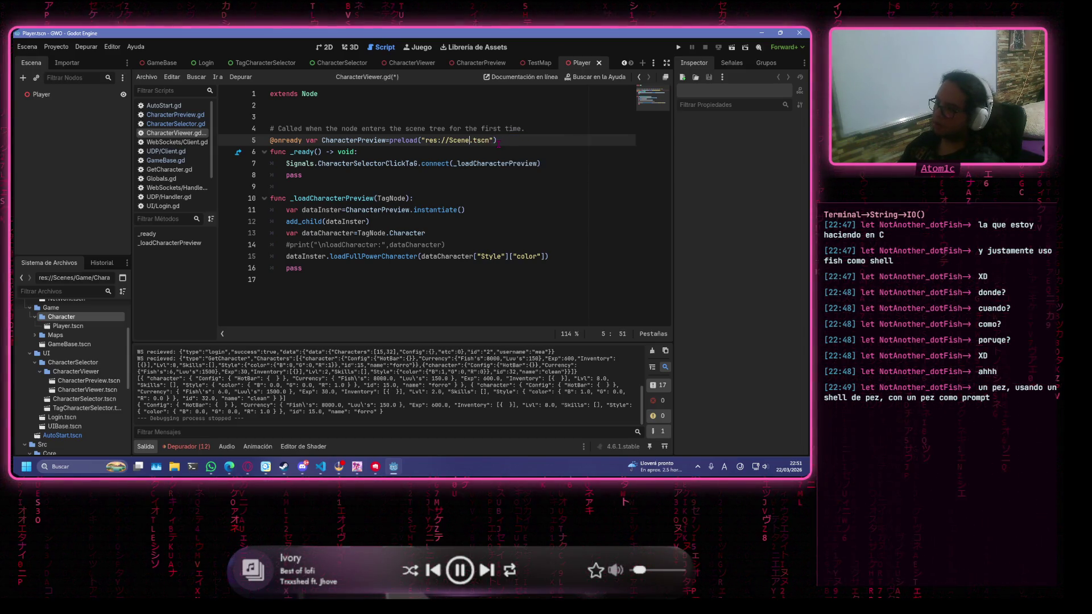
{"action": "type", "text": "s/"}
{"action": "key", "text": "Down"}
{"action": "key", "text": "Down"}
{"action": "key", "text": "Down"}
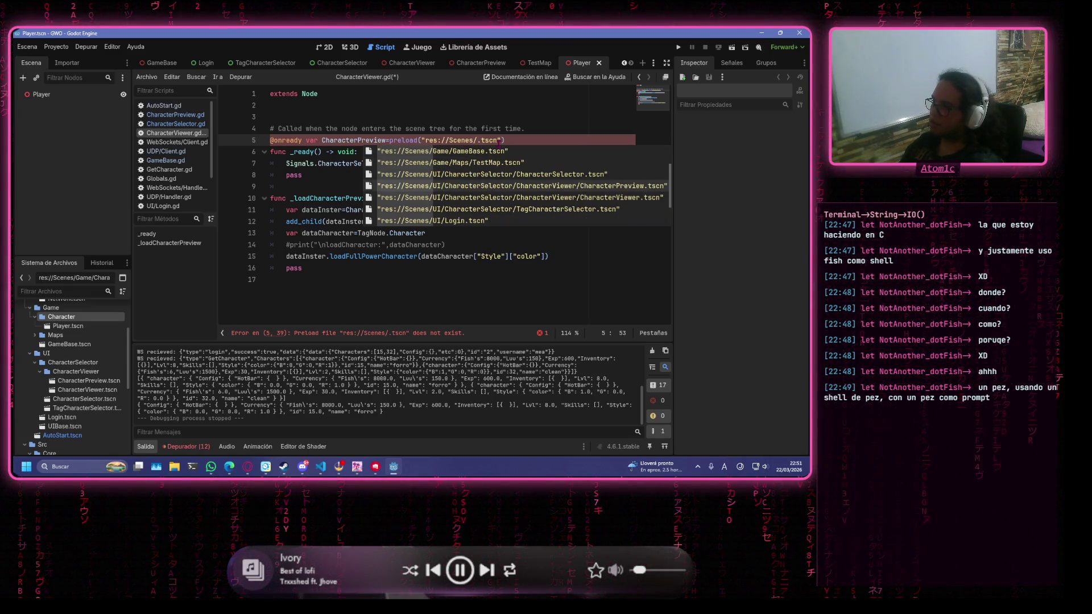
{"action": "key", "text": "Return"}
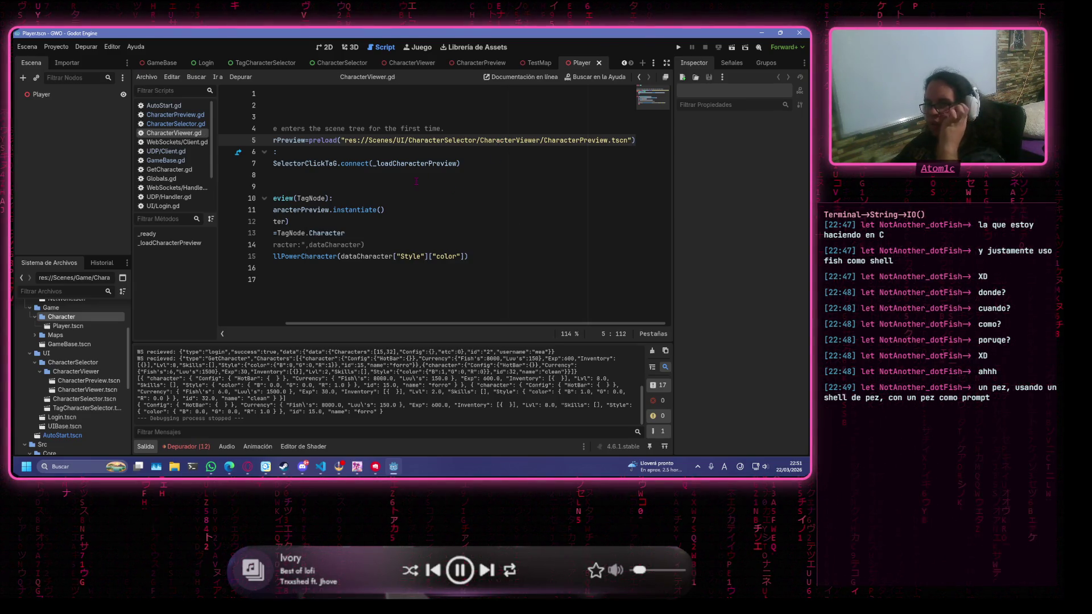
{"action": "mouse_move", "coordinate": [397, 166]}
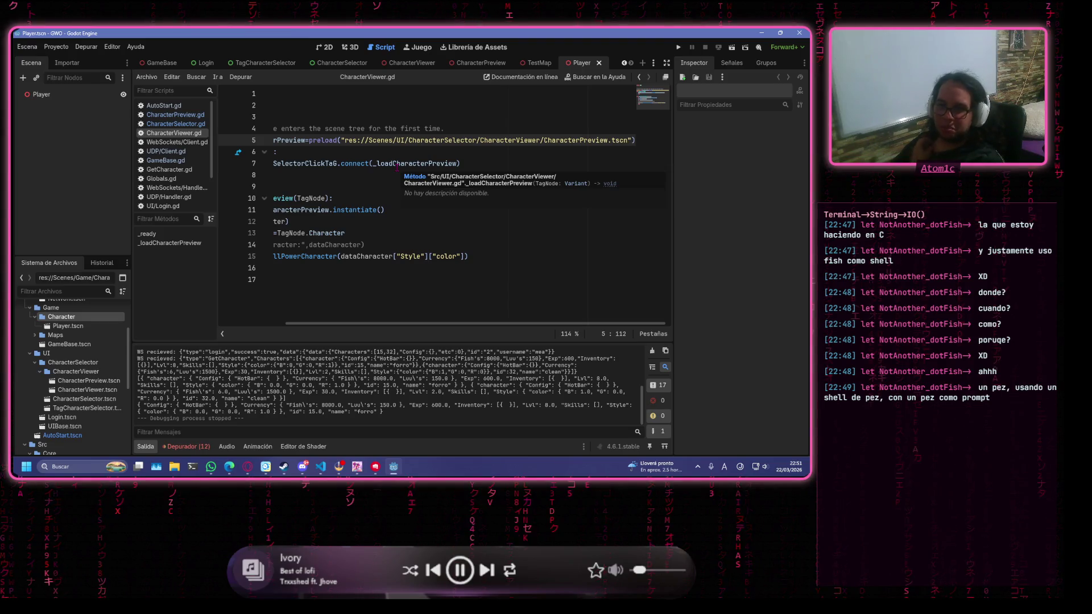
{"action": "left_click_drag", "start_coordinate": [467, 323], "coordinate": [399, 323]}
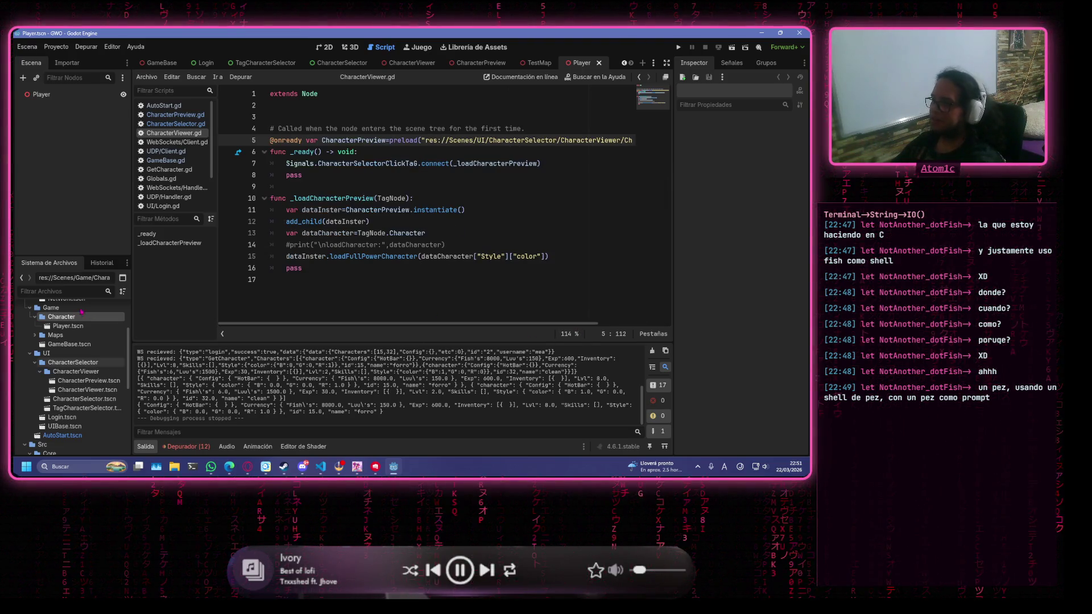